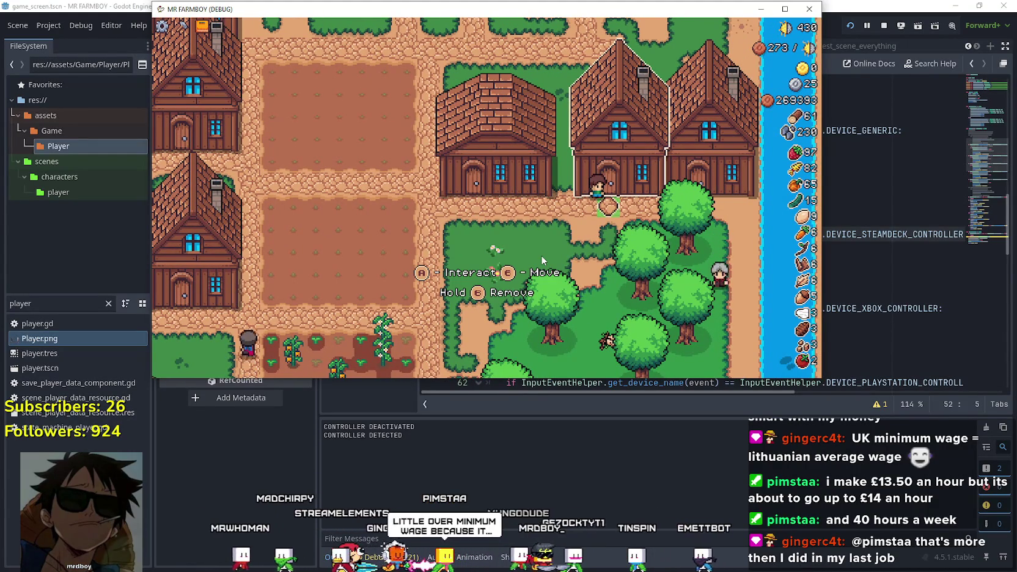
Walk the farmer left, then plant a tomato in the empty plot and water it
key(a)
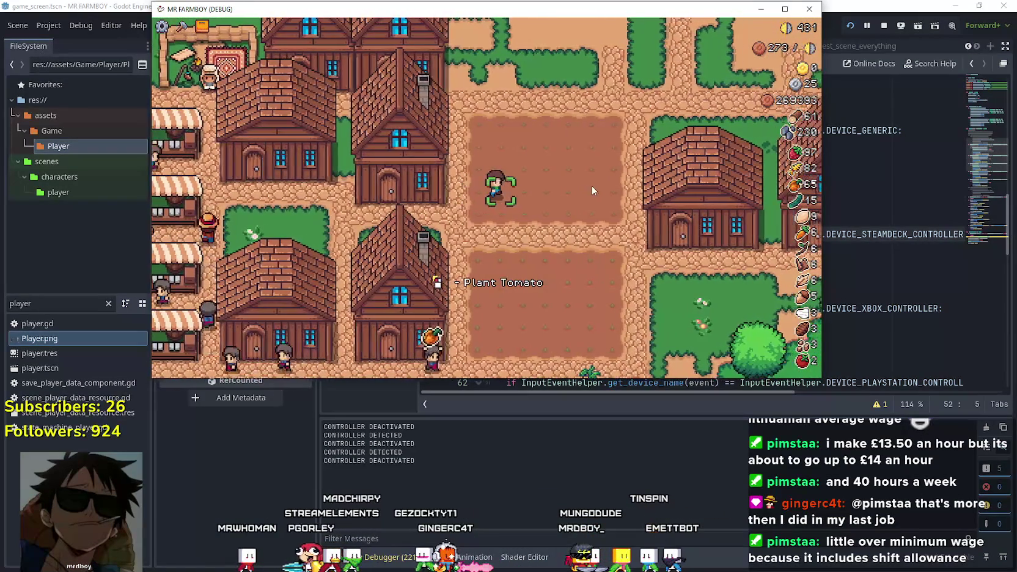
click(565, 178)
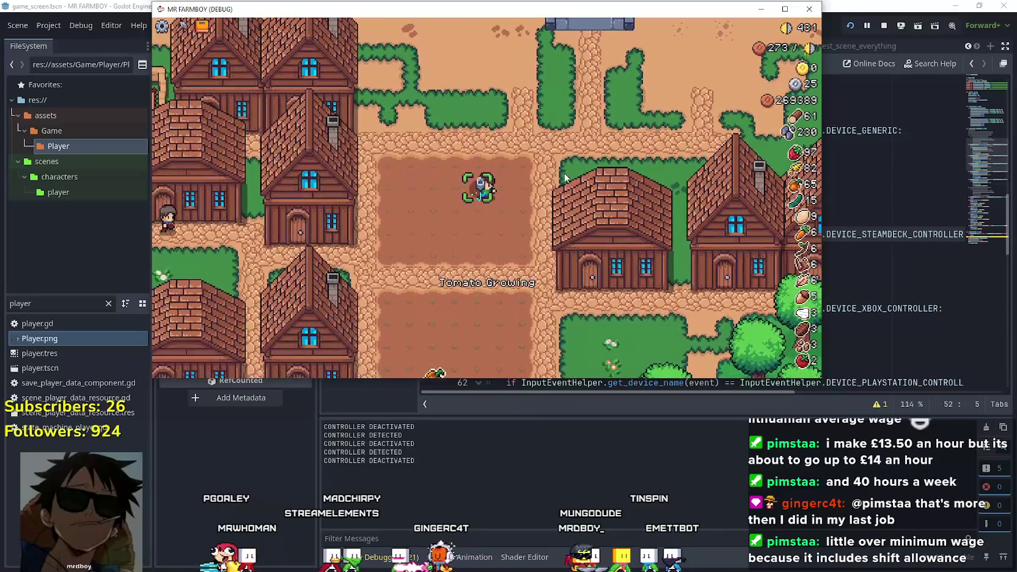
click(564, 174)
Walk the farmer right and down the path, and maximize the game window
key(d)
key(s)
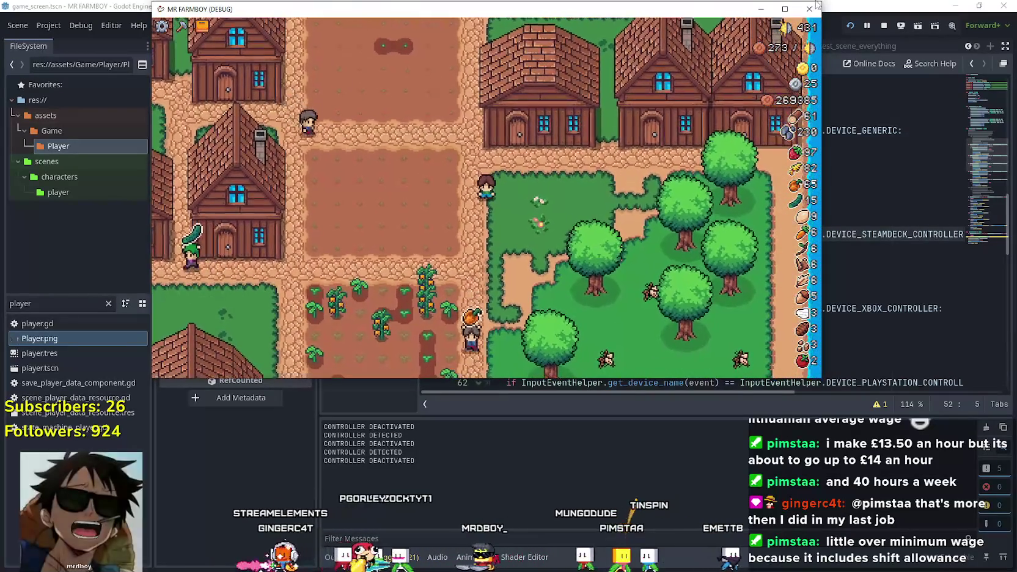
key(super+Up)
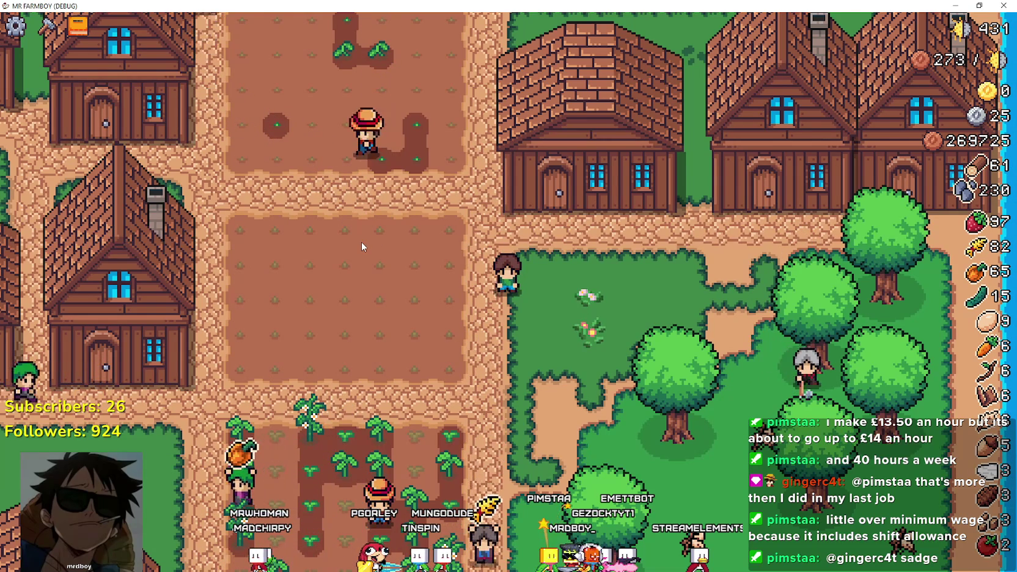
Open the Warehouse and move between the Carrot, Tomato, Stone, Manure, Cucumber and Grapes slots
key(e)
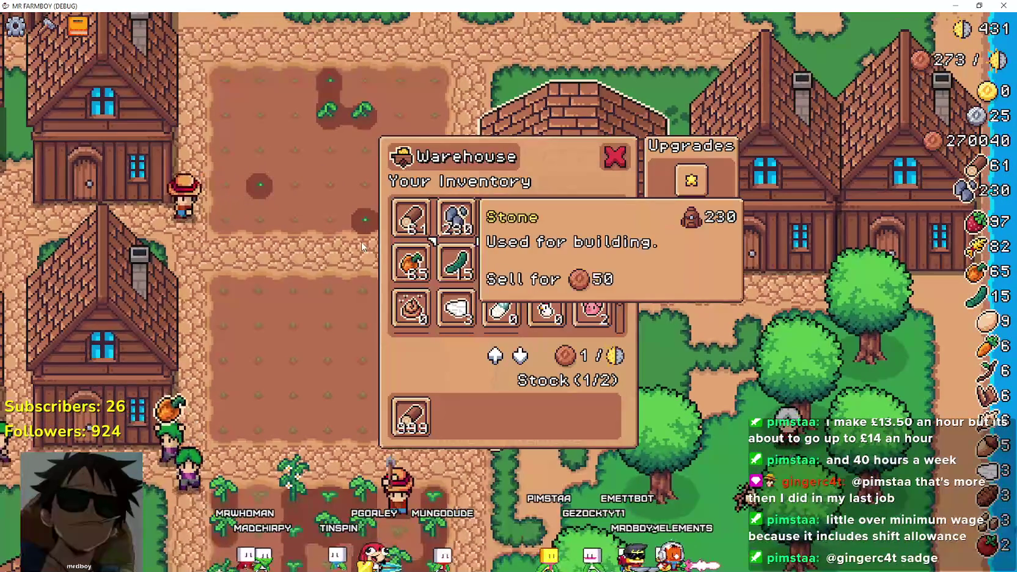
key(Right)
key(Right)
key(Right)
key(Left)
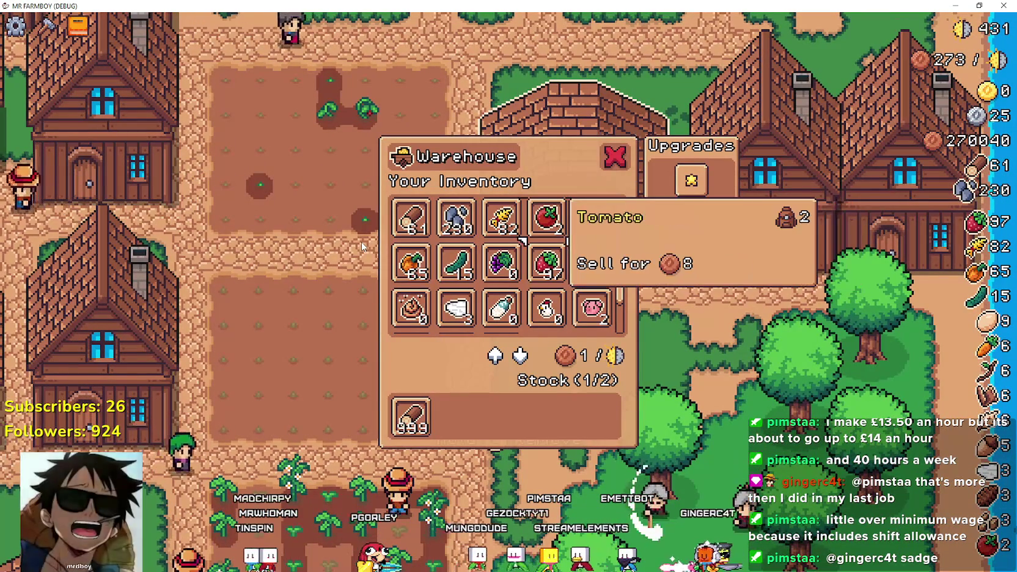
key(Left)
key(Left)
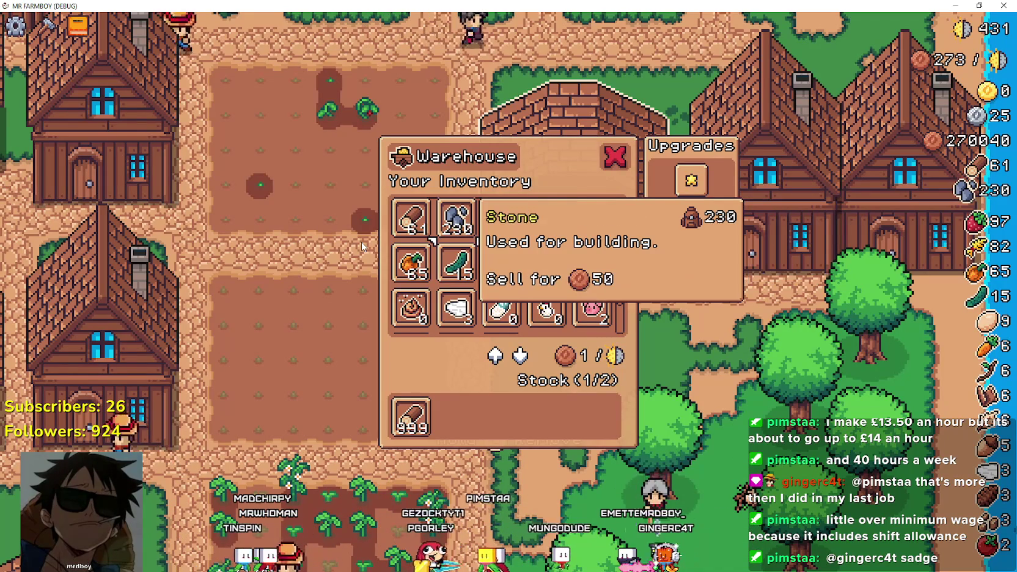
key(Right)
key(Right)
key(Right)
key(Left)
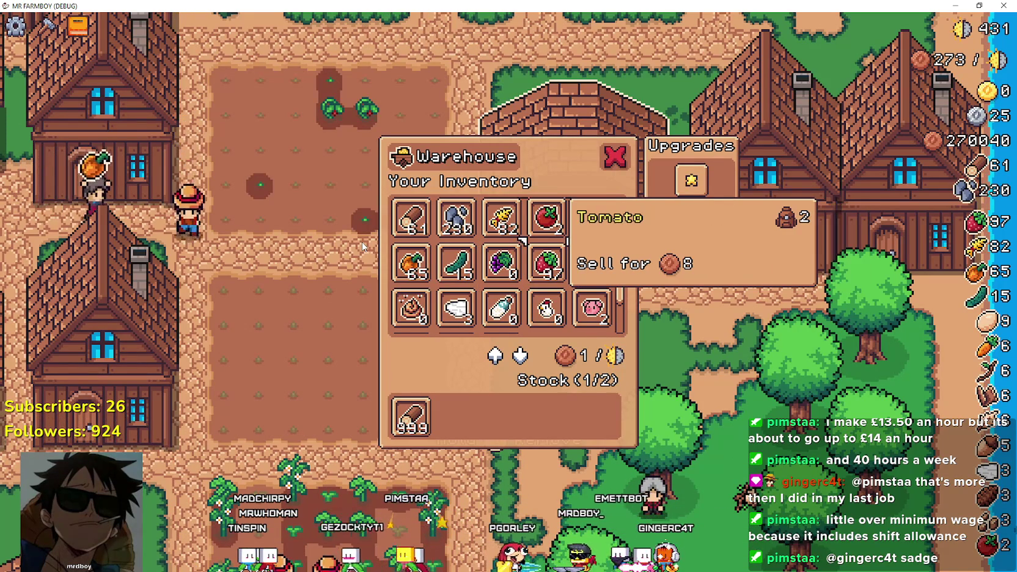
key(Left)
key(Left)
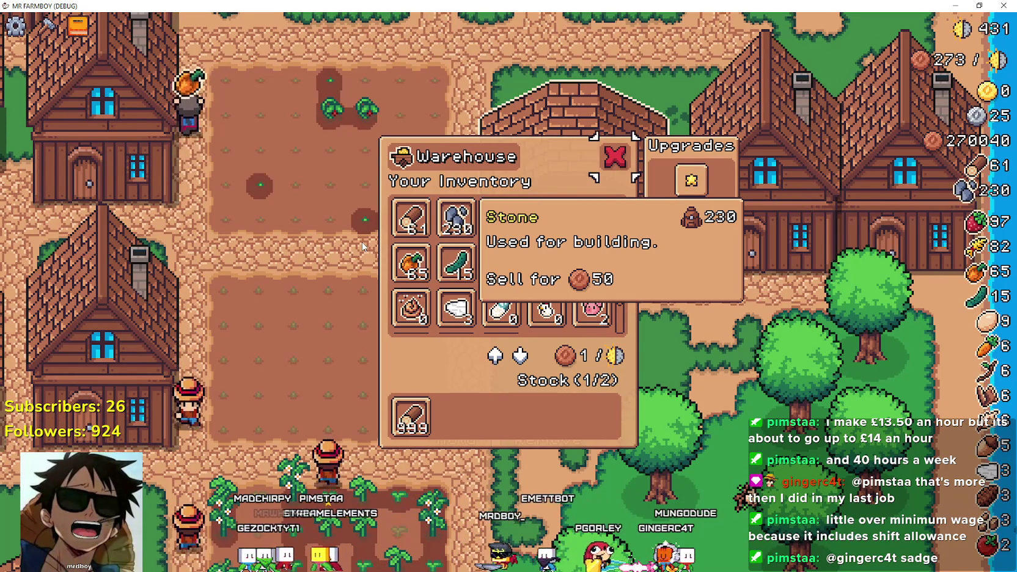
key(Right)
key(Right)
key(Right)
key(Down)
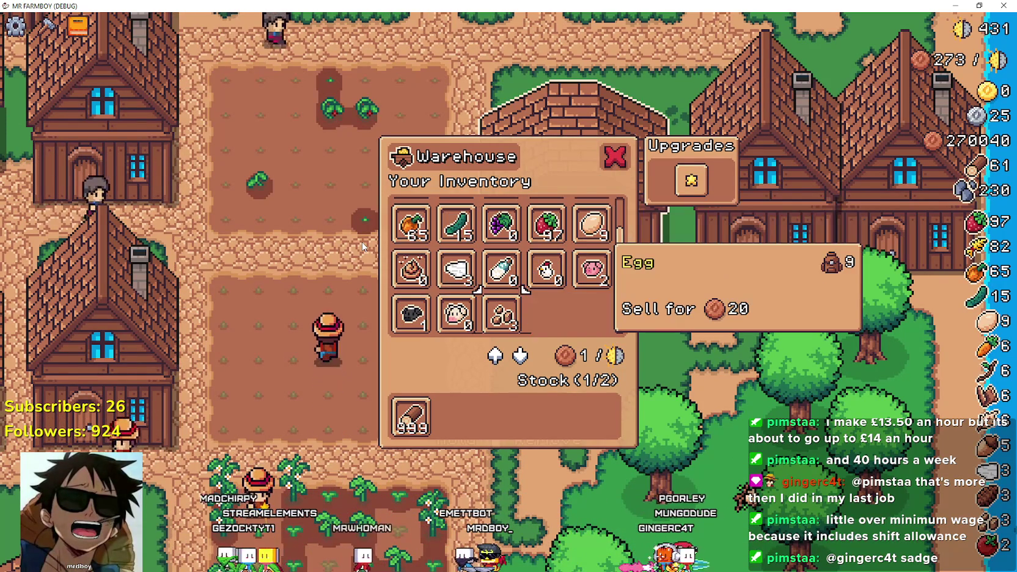
key(Right)
key(Up)
key(Right)
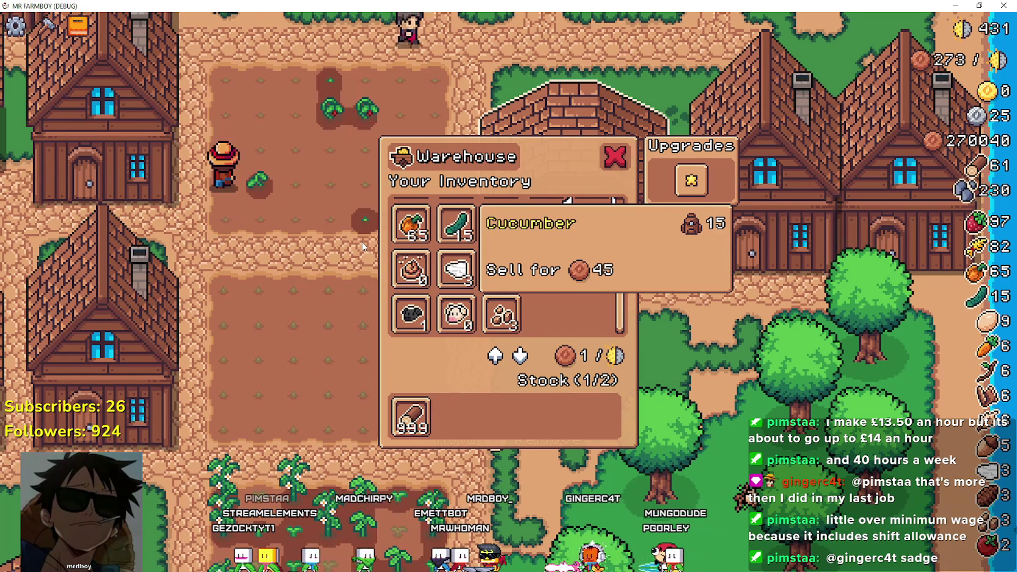
key(Right)
Restore the game window size, then move between the Cucumber, Strawberry, Grapes, Wool, Carrot and Stone slots
key(super+Down)
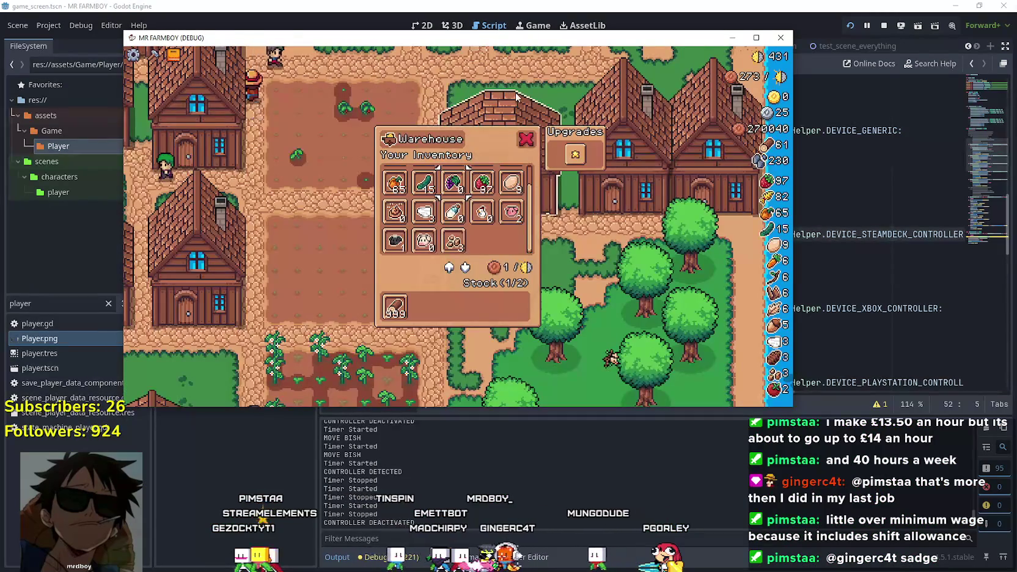
key(Left)
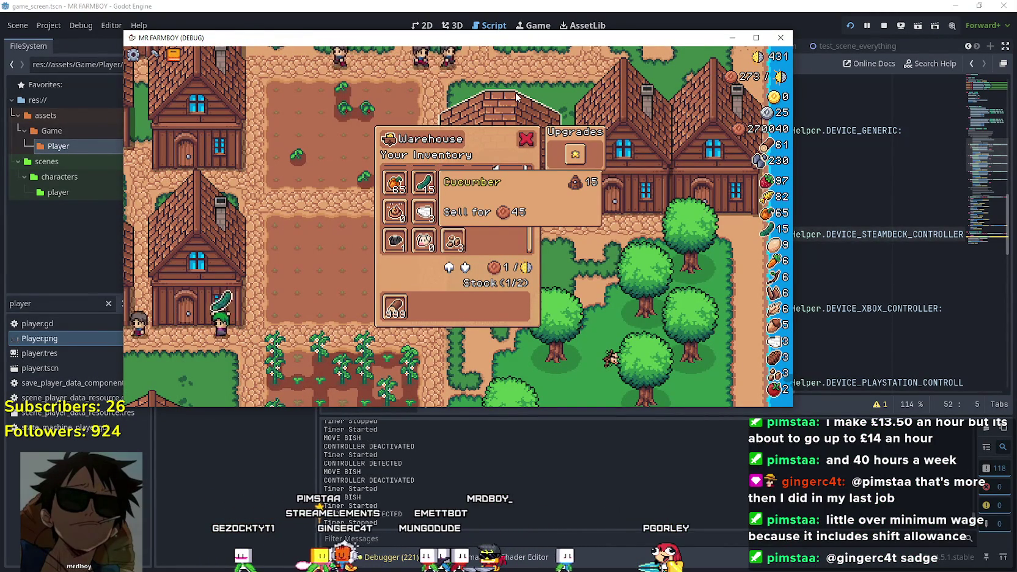
key(Right)
key(Right)
key(Left)
key(Left)
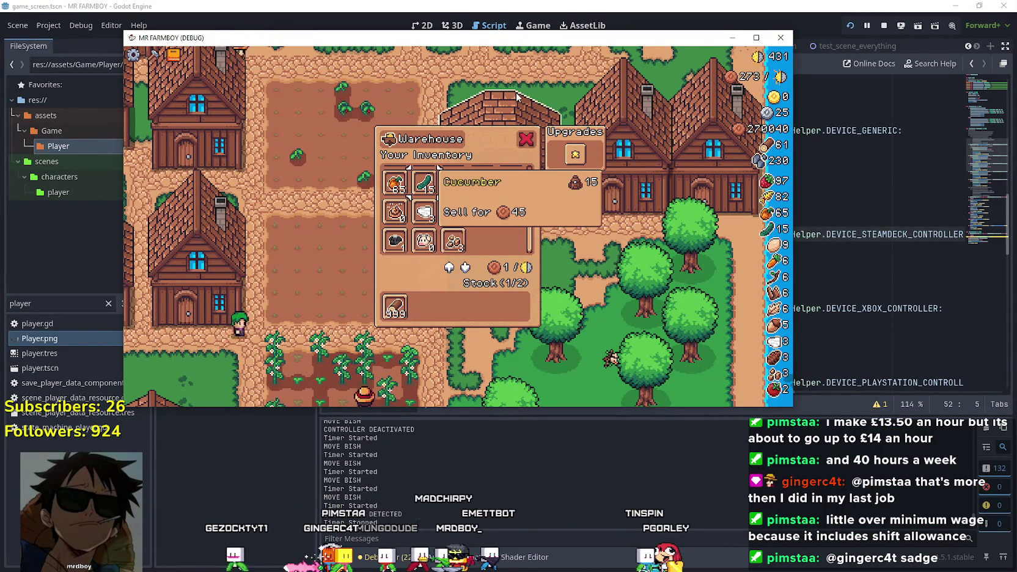
key(Right)
key(Right)
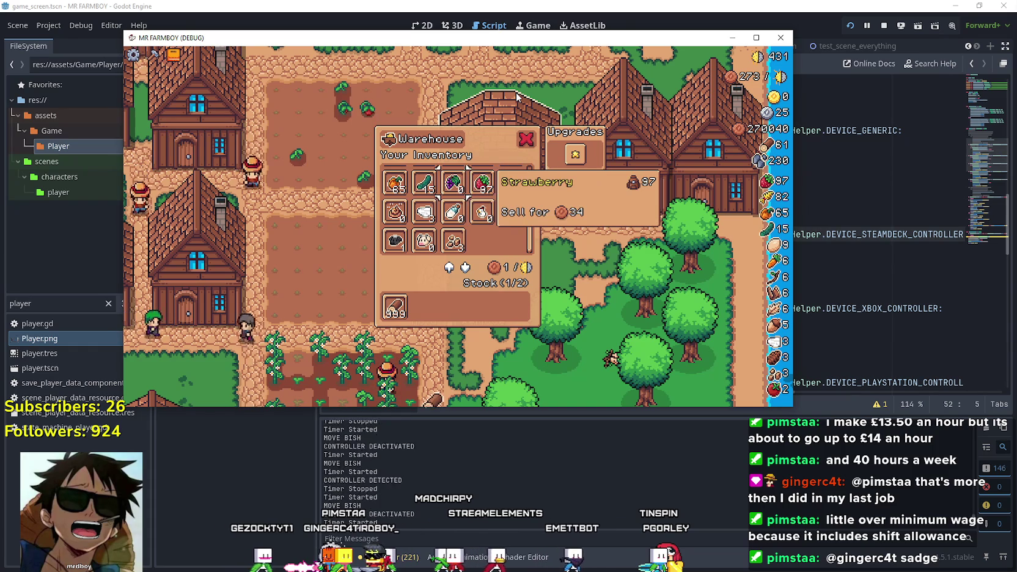
key(Down)
key(Left)
key(Left)
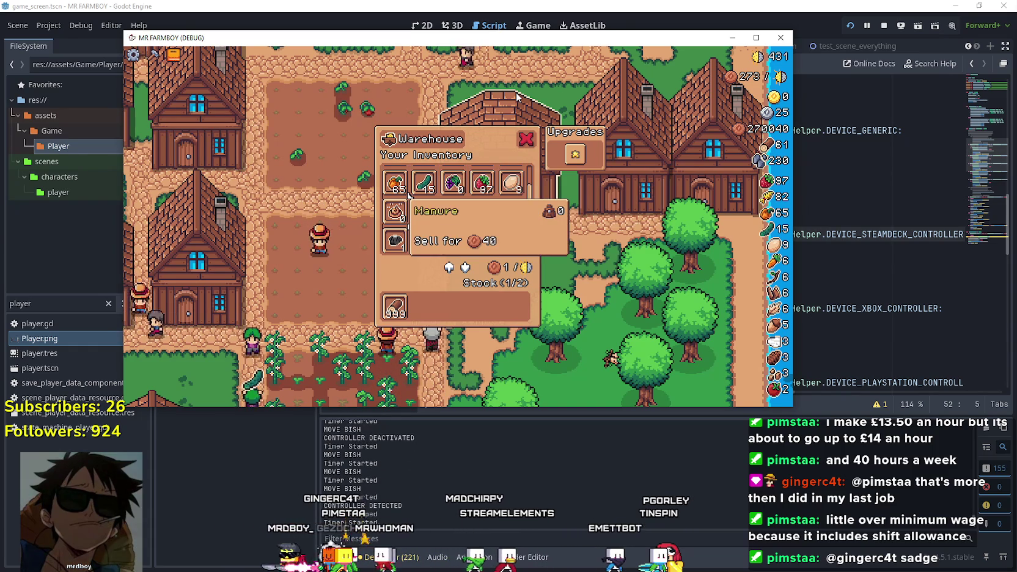
key(Up)
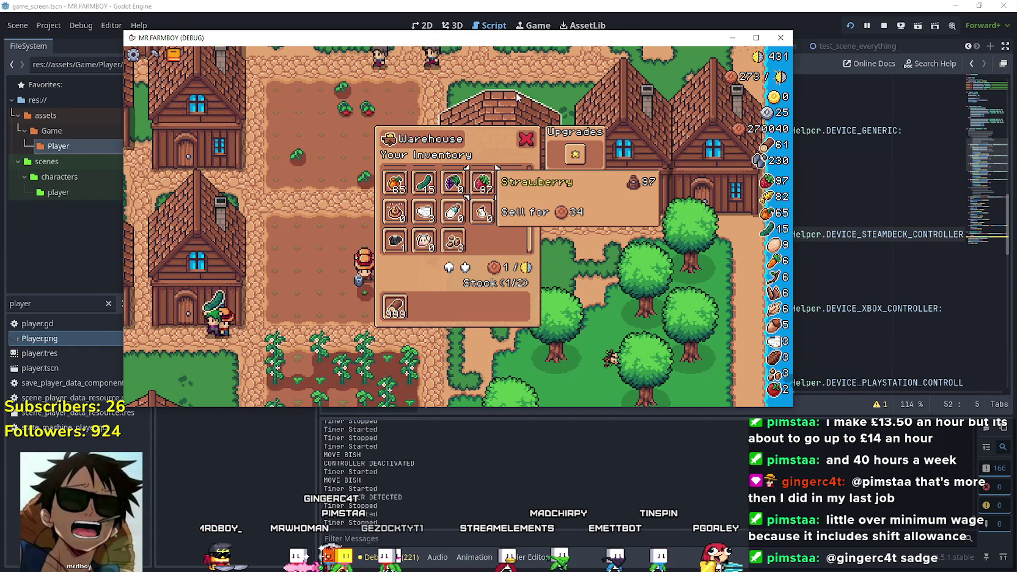
key(Right)
key(Right)
key(Right)
key(Up)
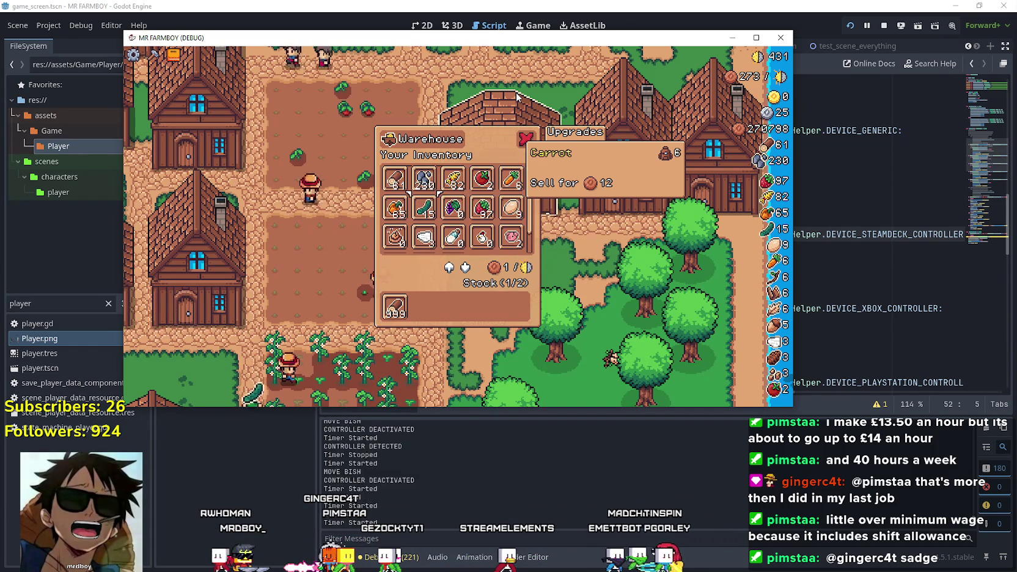
key(Left)
key(Left)
key(Left)
key(Right)
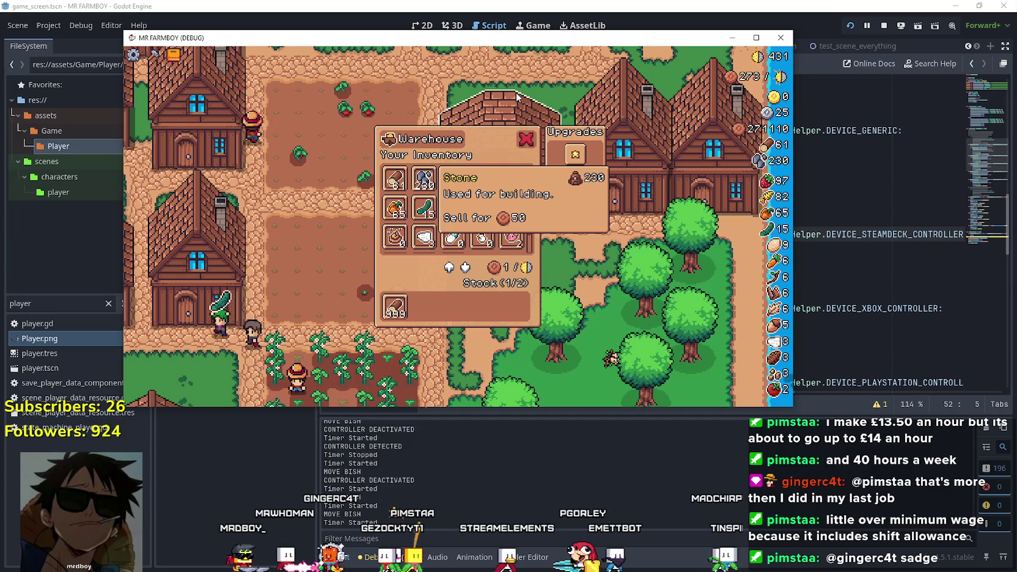
key(Right)
key(Right)
key(Right)
Move between the Orange Pepper, Egg, Grapes, Tomato and Wood slots, then close the running game
key(Down)
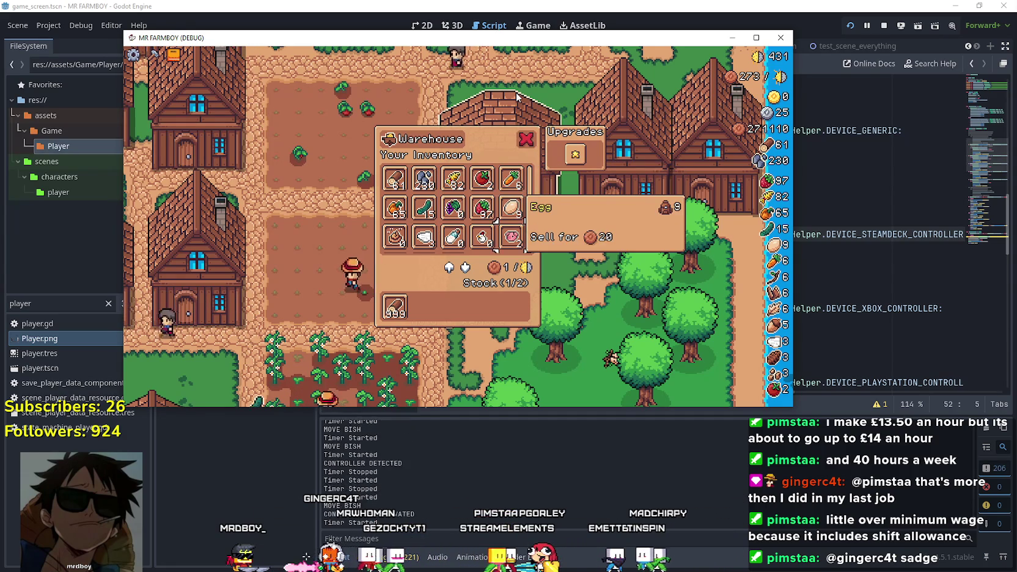
key(Left)
key(Left)
key(Left)
key(Left)
key(Right)
key(Right)
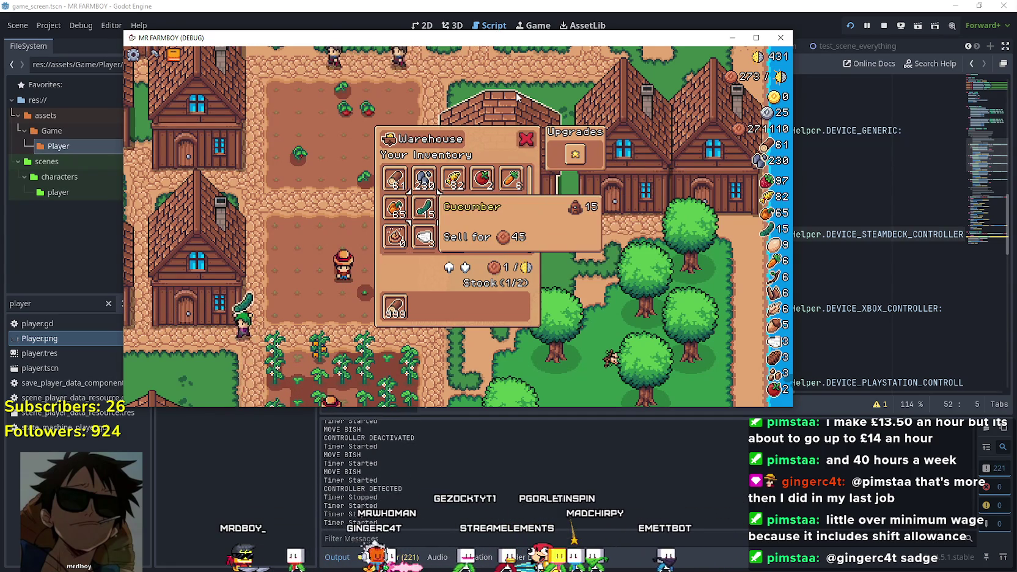
key(Right)
key(Right)
key(Left)
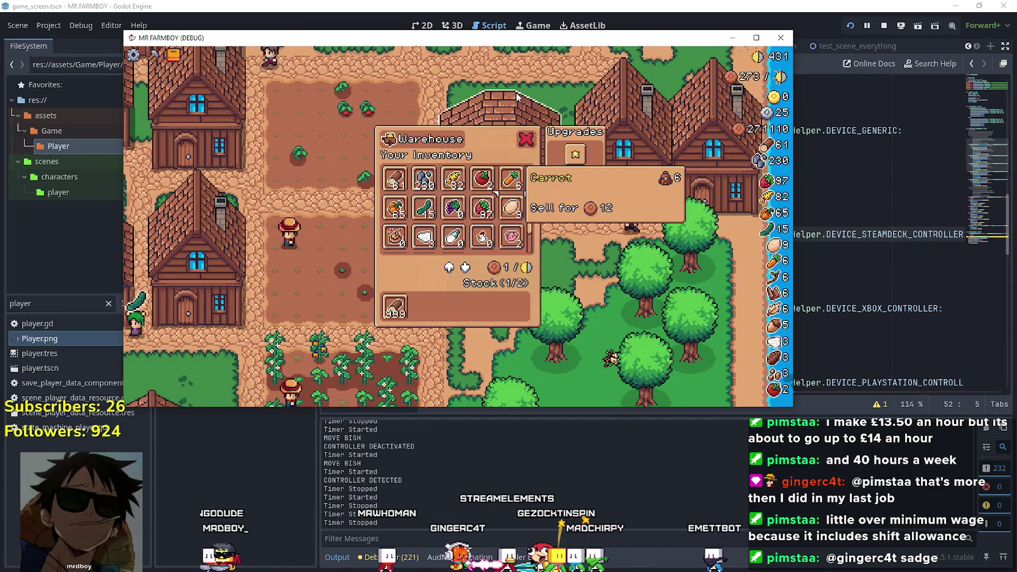
key(Left)
key(Left)
key(Left)
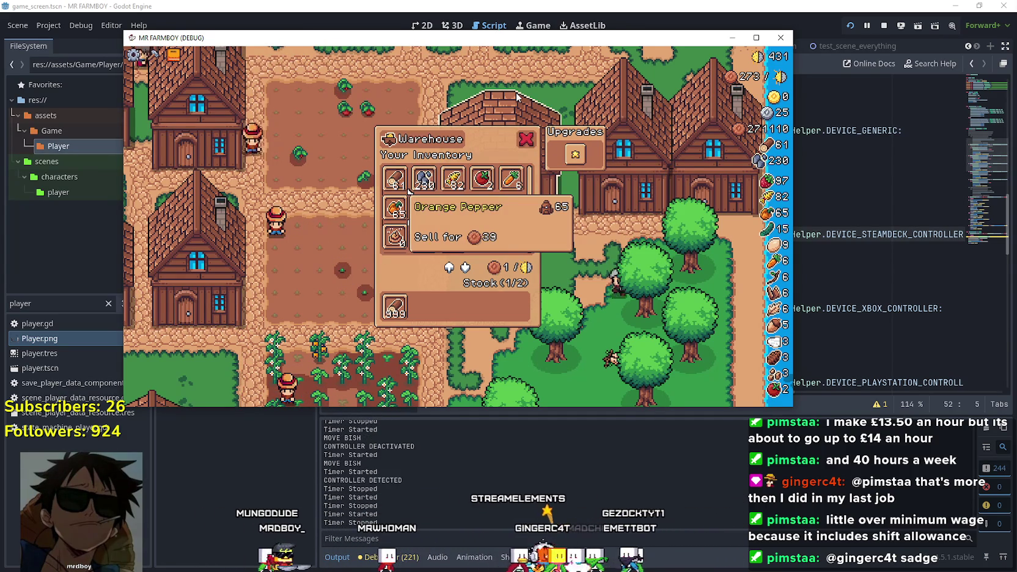
key(Right)
key(Right)
key(Right)
key(Right)
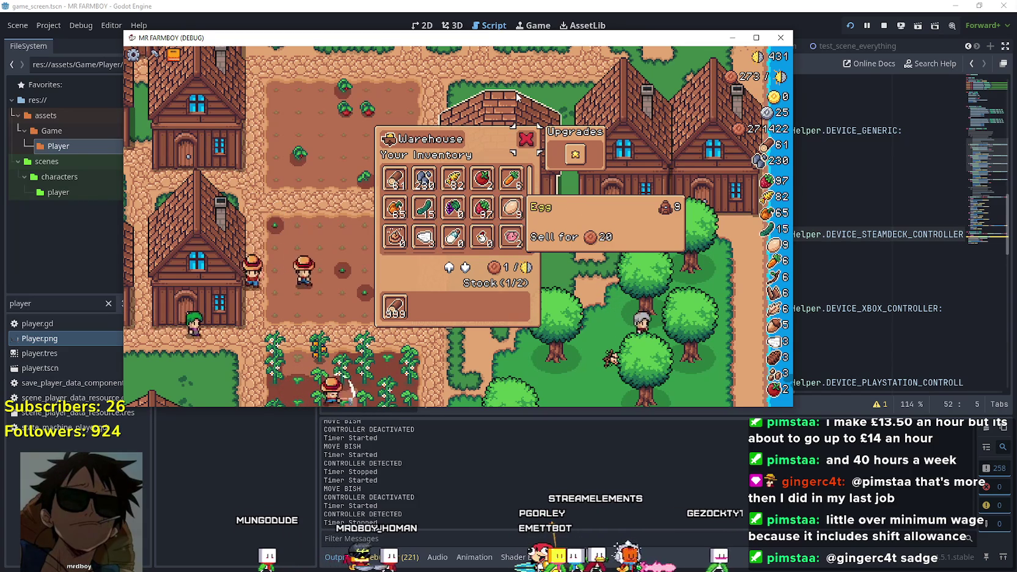
key(Up)
key(Down)
key(Left)
key(Left)
key(Left)
key(Right)
key(Left)
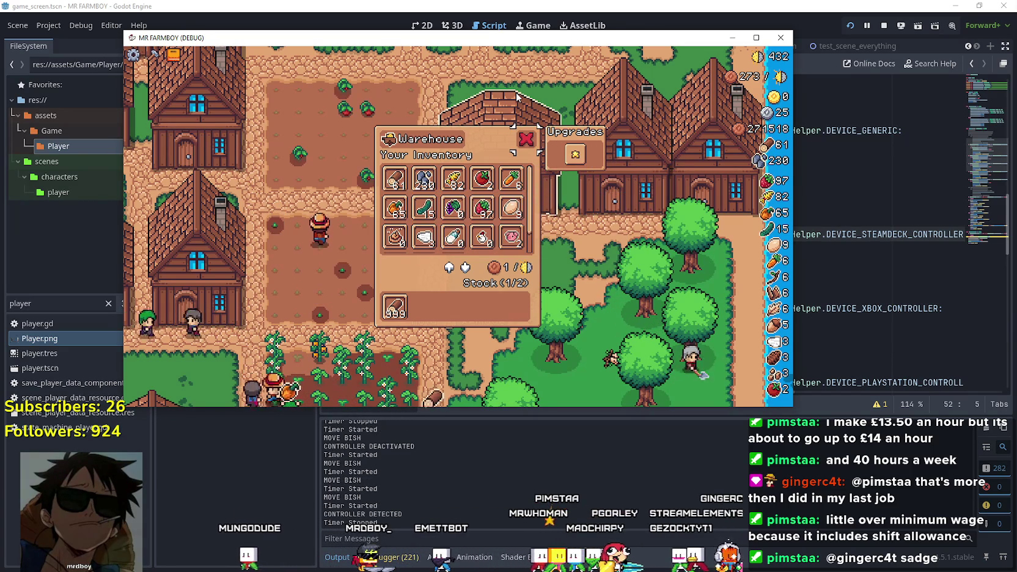
key(Down)
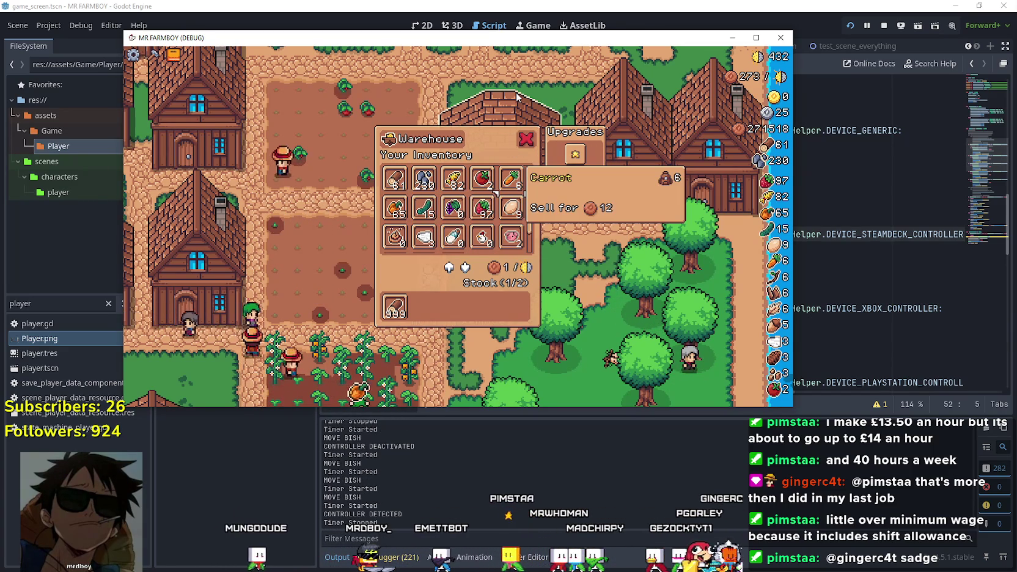
key(Left)
key(Left)
key(Left)
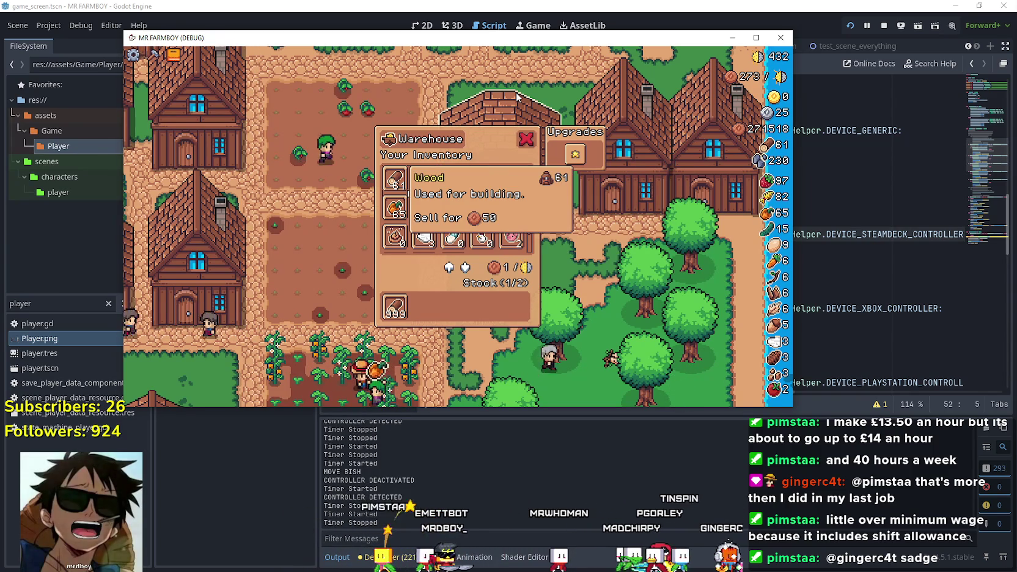
click(780, 37)
Review the input-handling code and select is_action_released to highlight its other uses
scroll(down, 3)
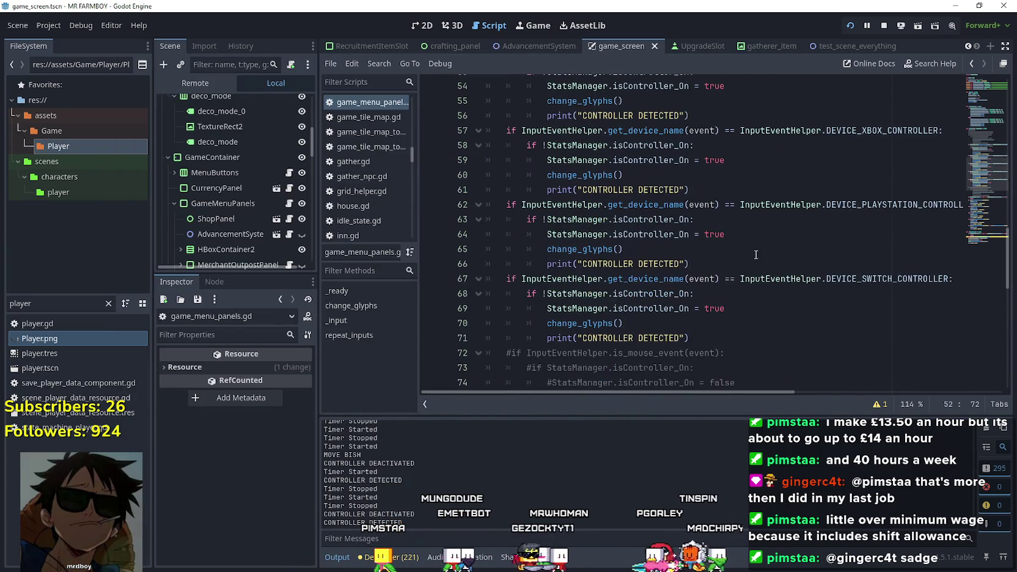
scroll(up, 3)
click(754, 243)
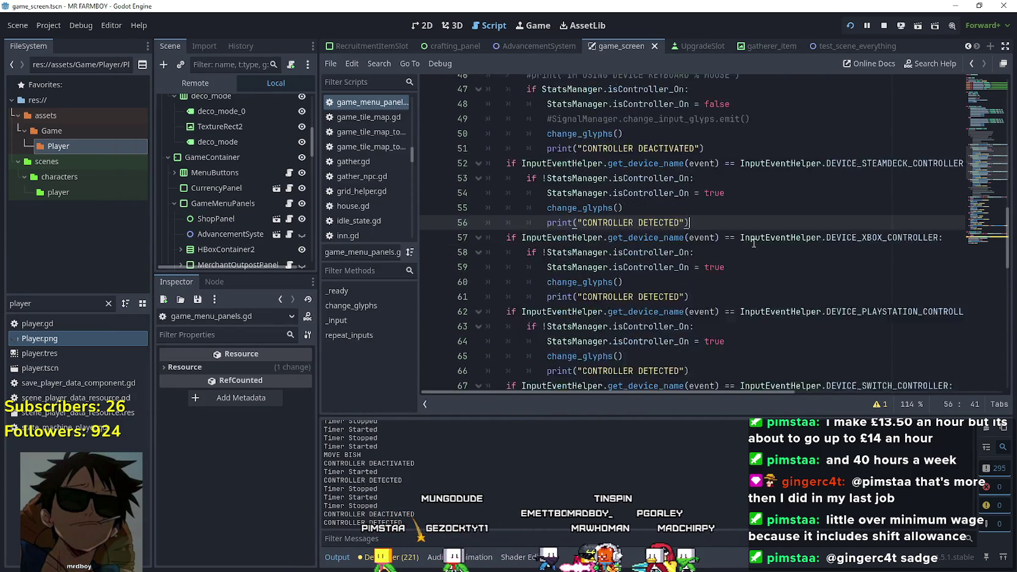
scroll(down, 3)
scroll(down, 3)
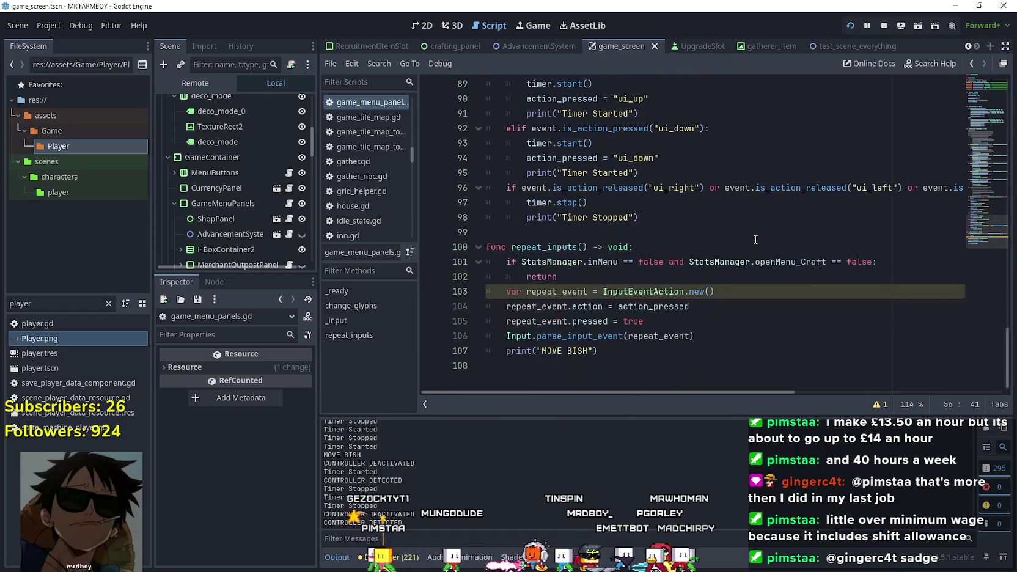
click(617, 233)
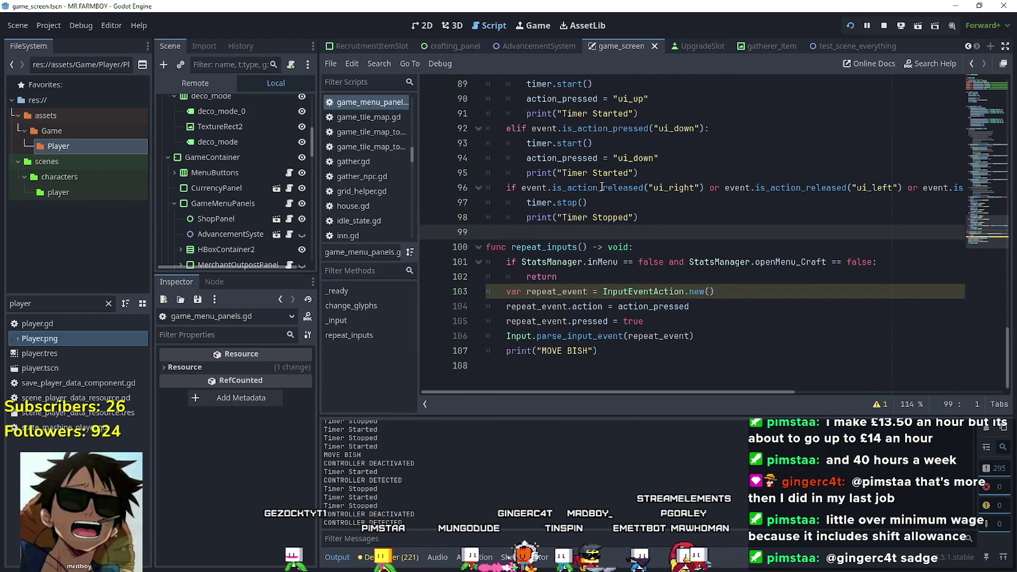
mouse_move(601, 187)
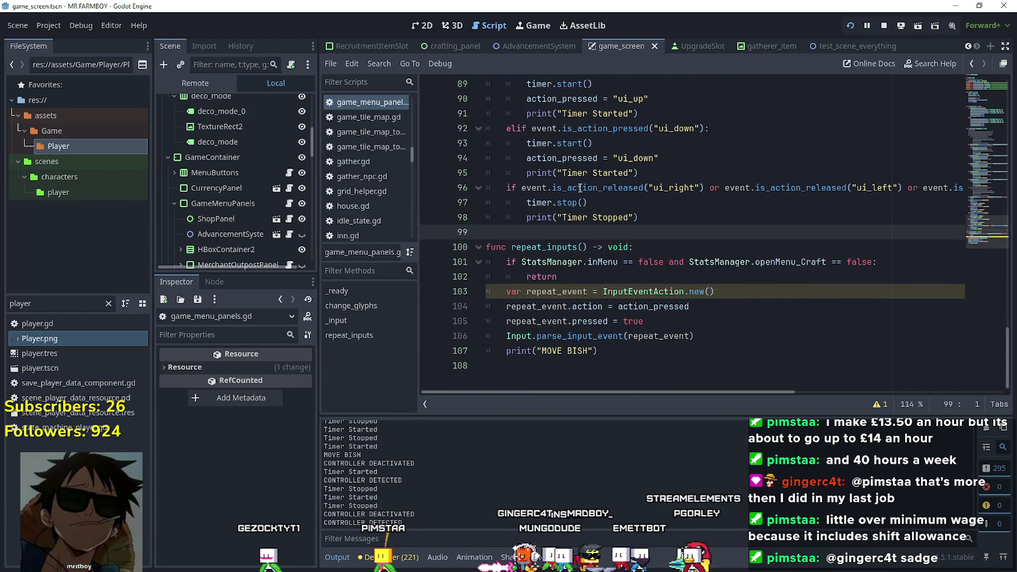
double_click(579, 187)
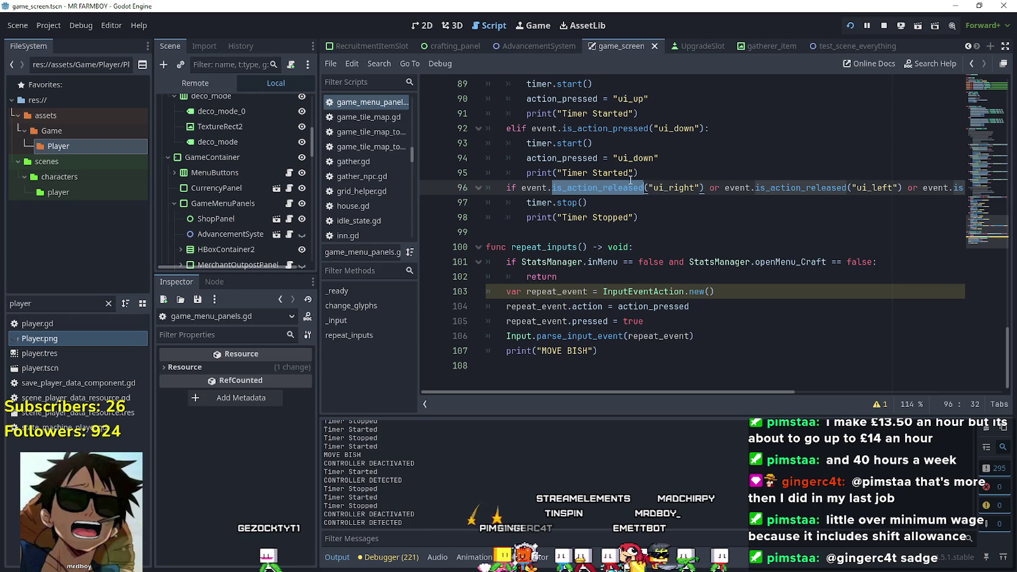
scroll(up, 3)
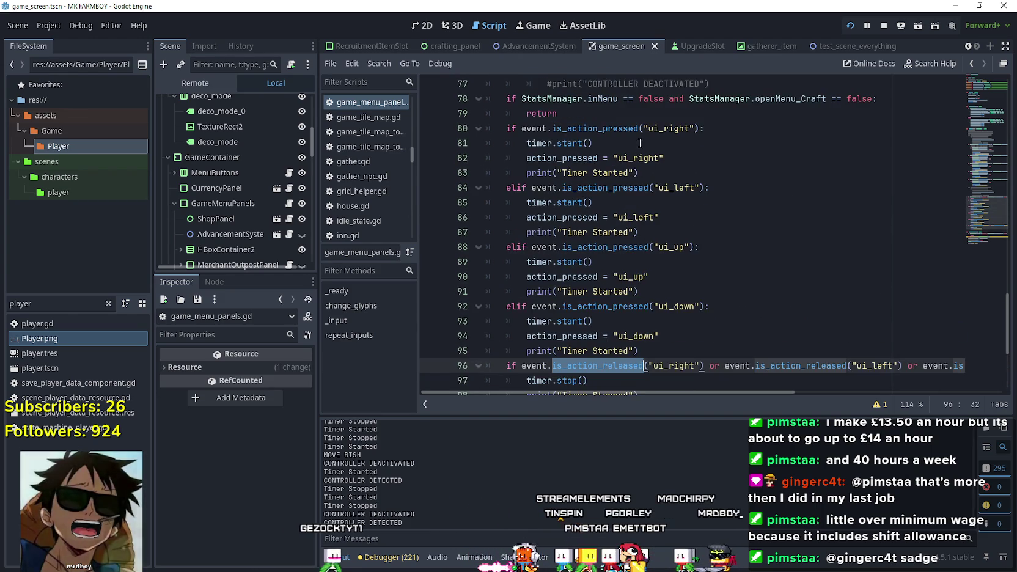
scroll(down, 3)
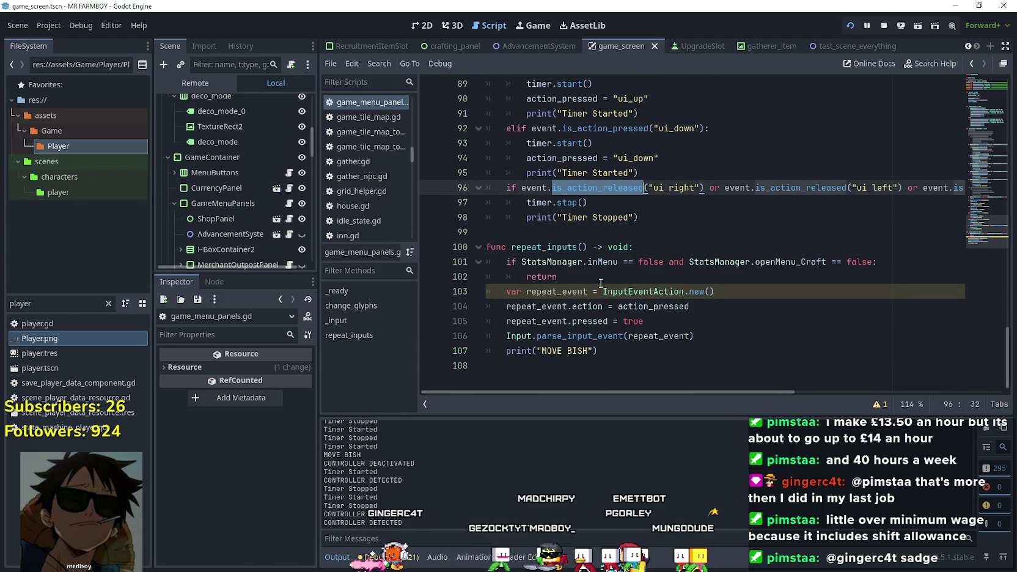
click(601, 233)
Look up the get_device_name call to open its definition in input_helper.gd
scroll(up, 3)
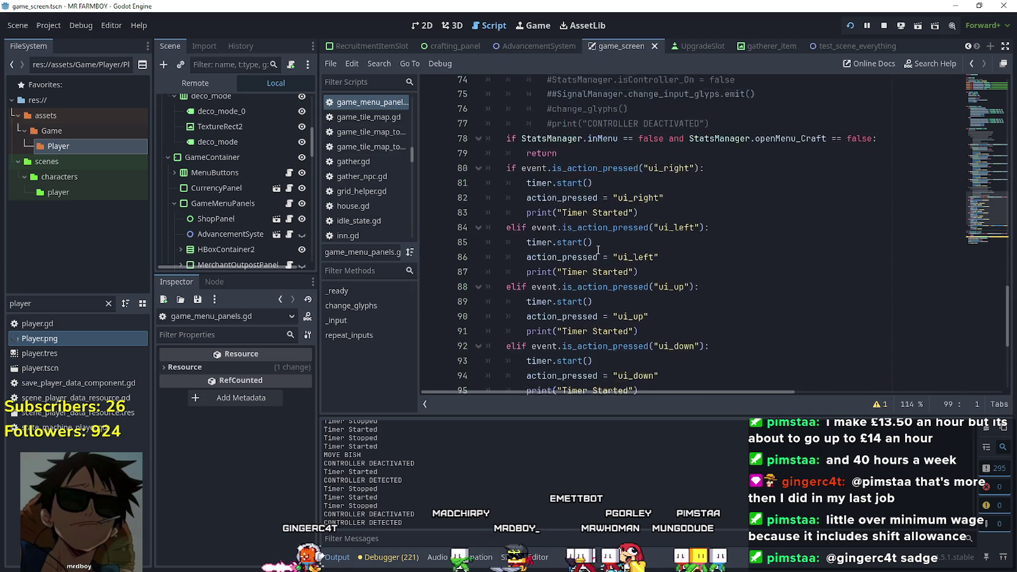
scroll(up, 3)
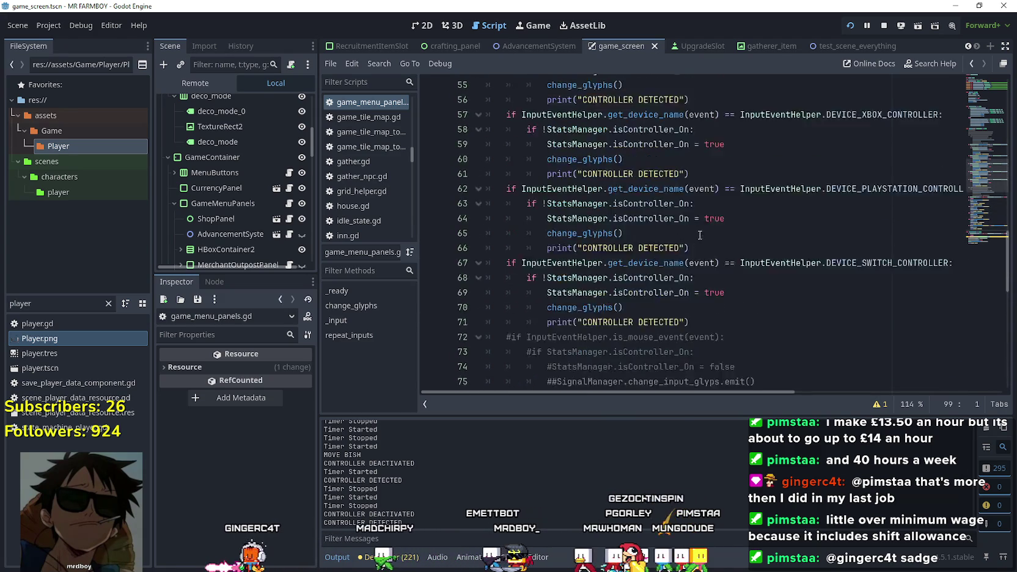
scroll(up, 3)
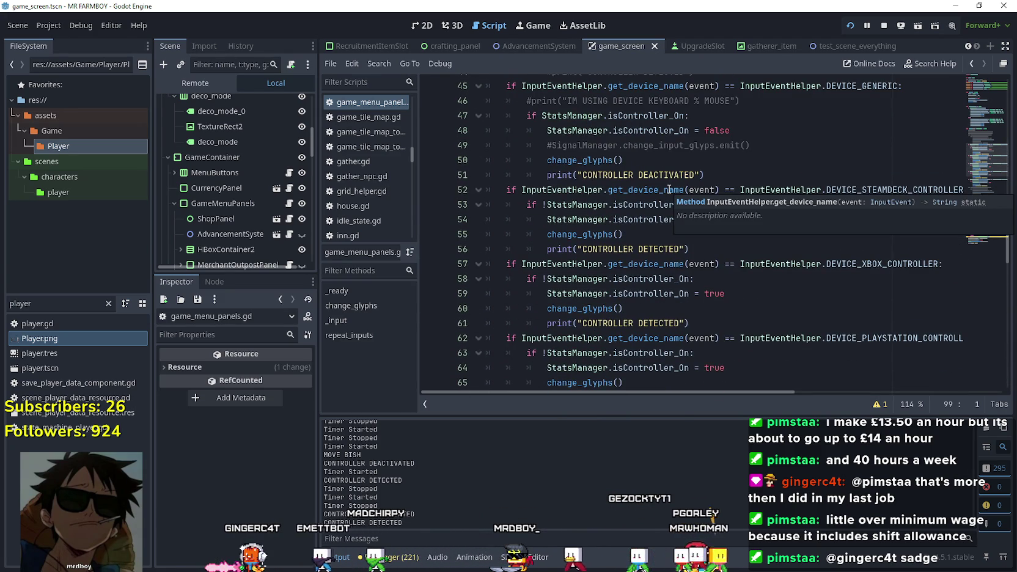
right_click(668, 189)
click(723, 364)
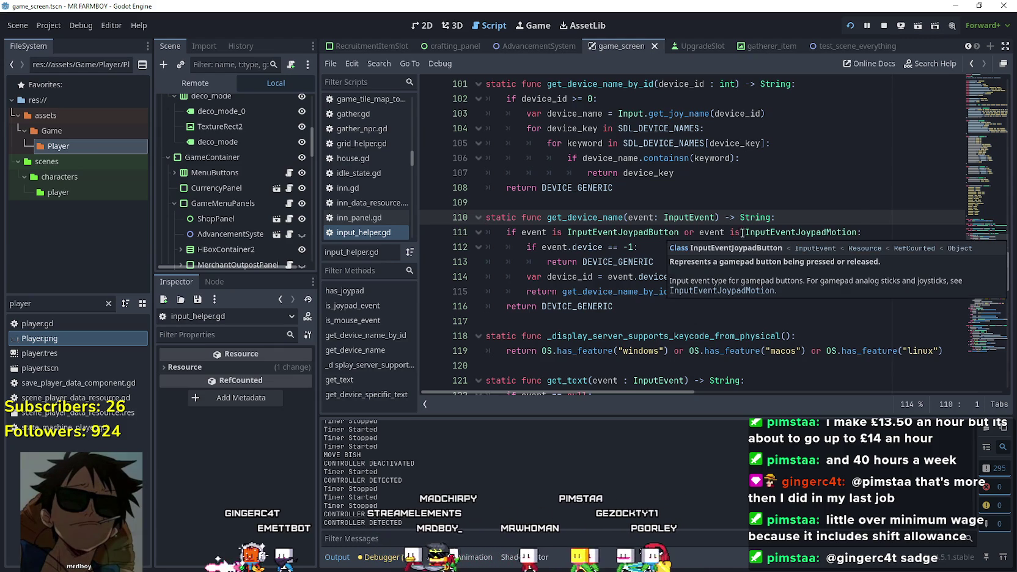
click(800, 233)
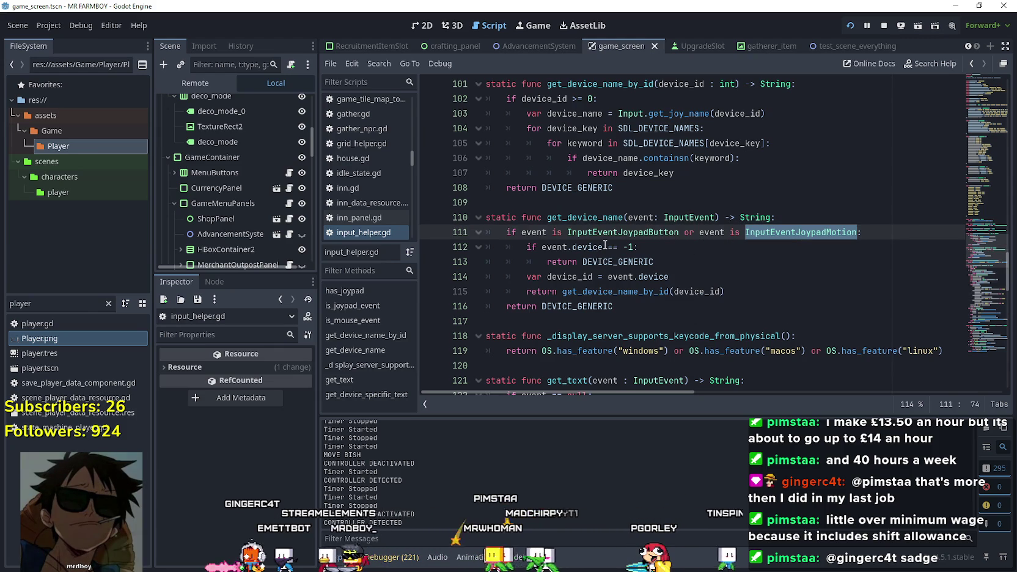
double_click(639, 261)
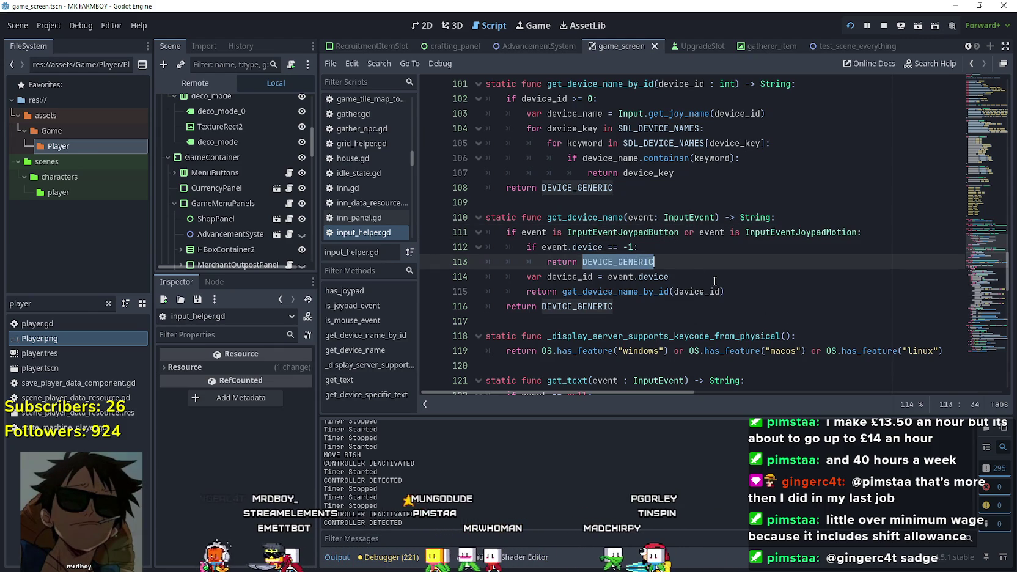
click(771, 303)
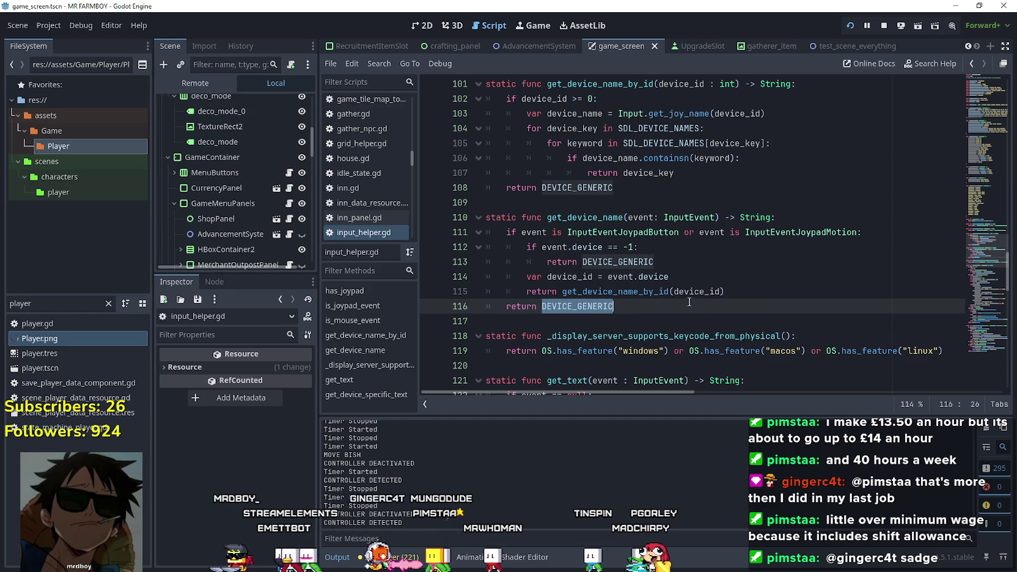
scroll(up, 3)
scroll(up, 3)
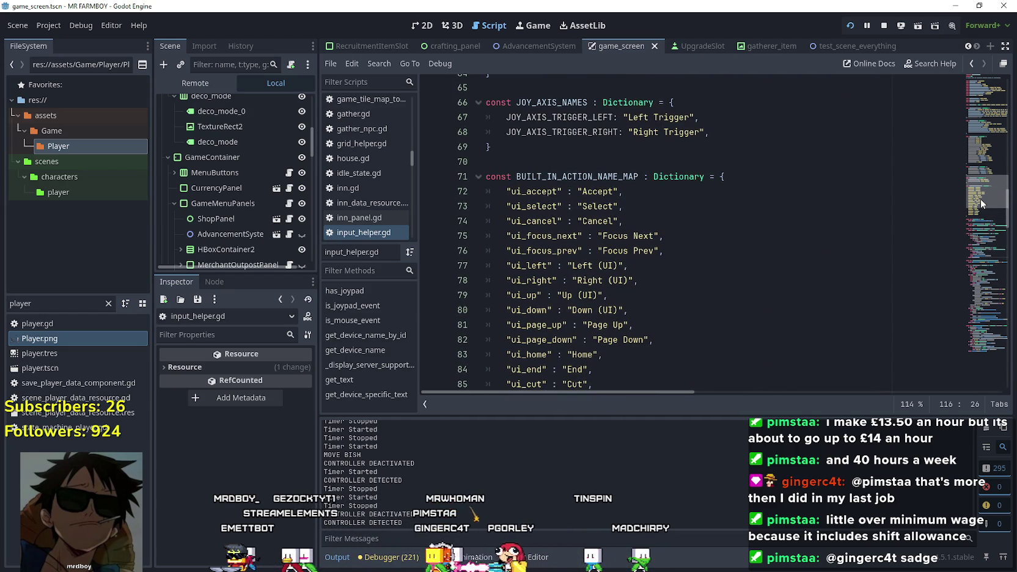
drag(980, 198, 982, 142)
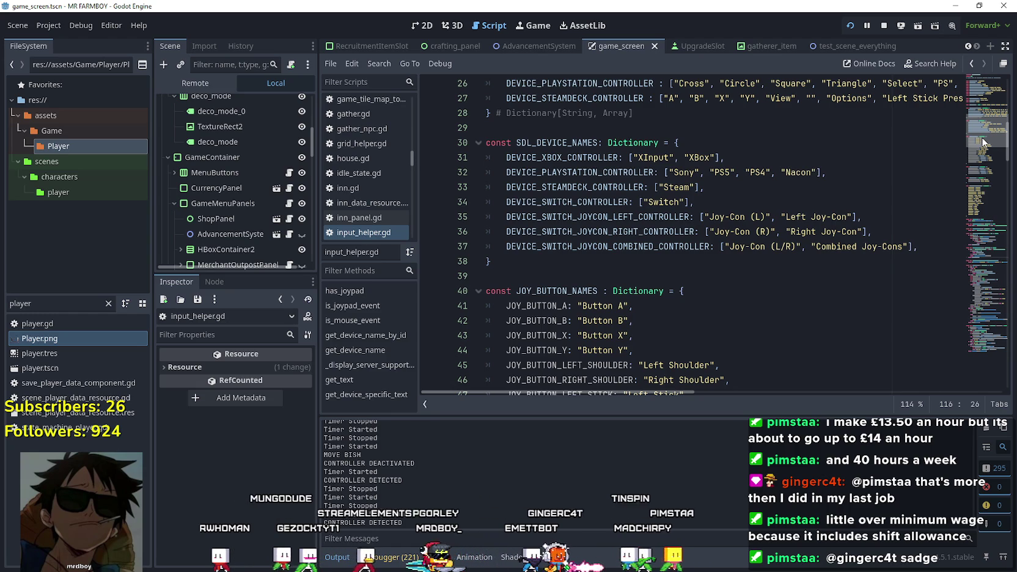
drag(983, 141, 989, 127)
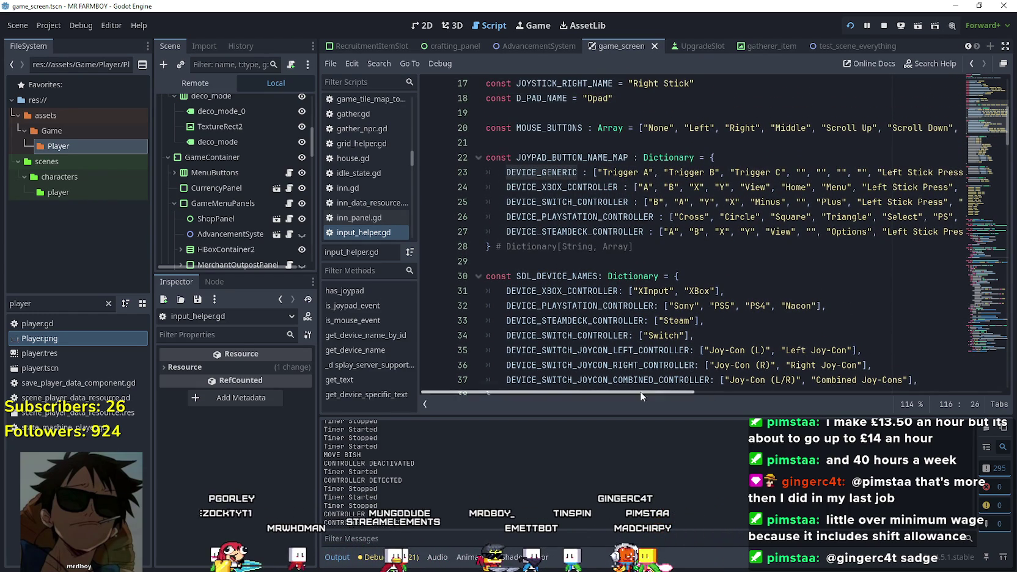
drag(645, 392, 534, 352)
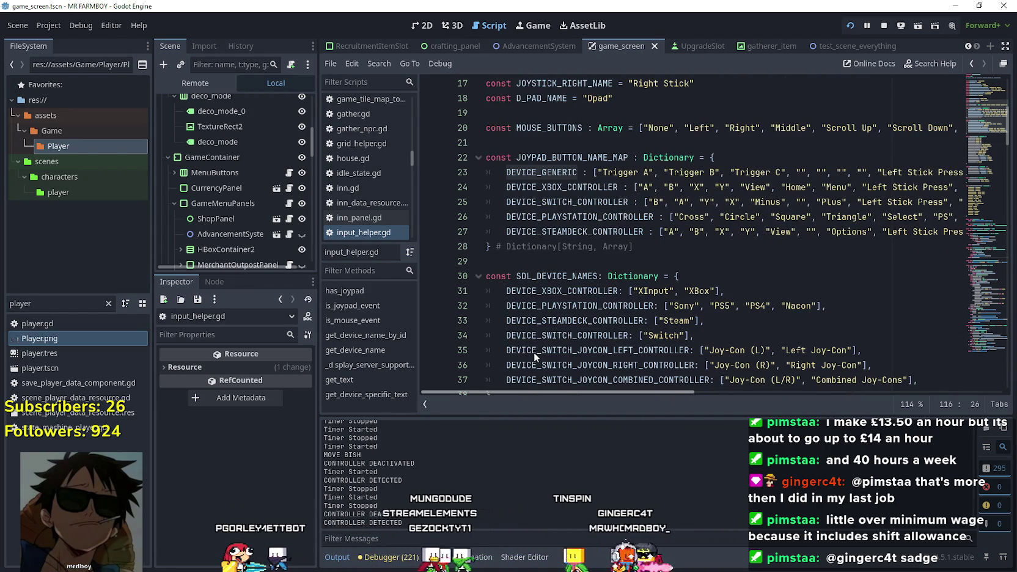
scroll(up, 3)
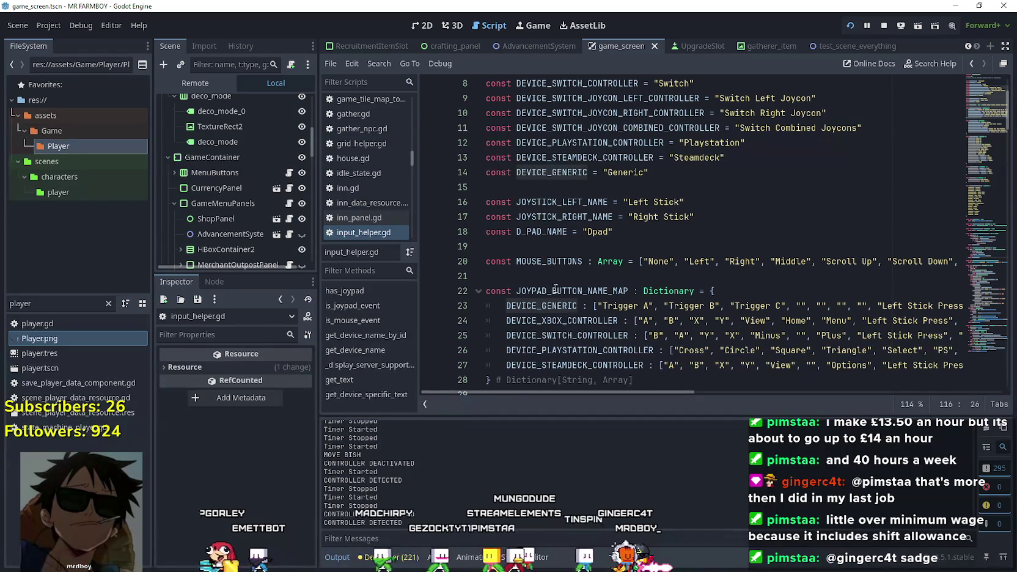
scroll(up, 3)
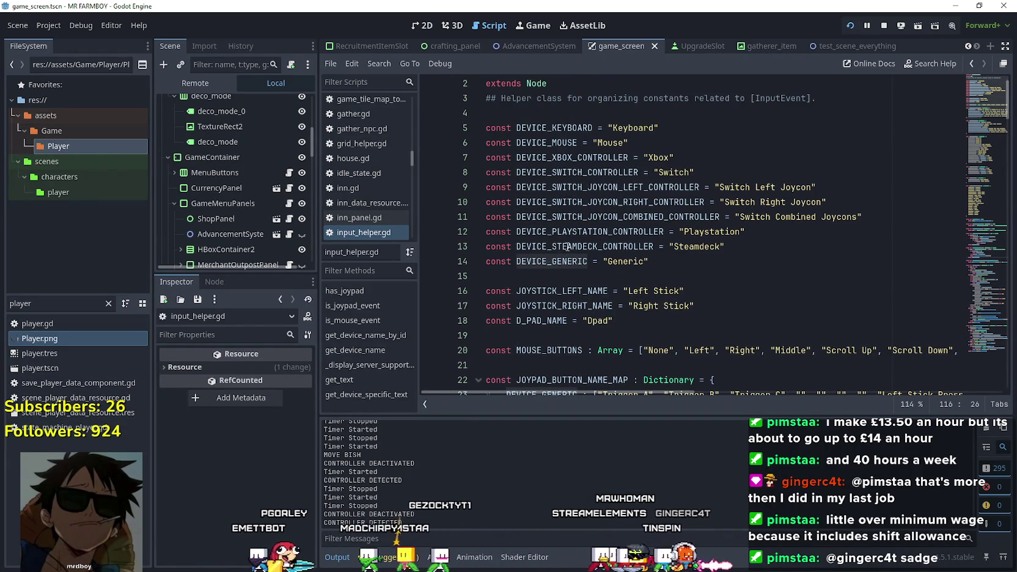
double_click(550, 263)
click(550, 142)
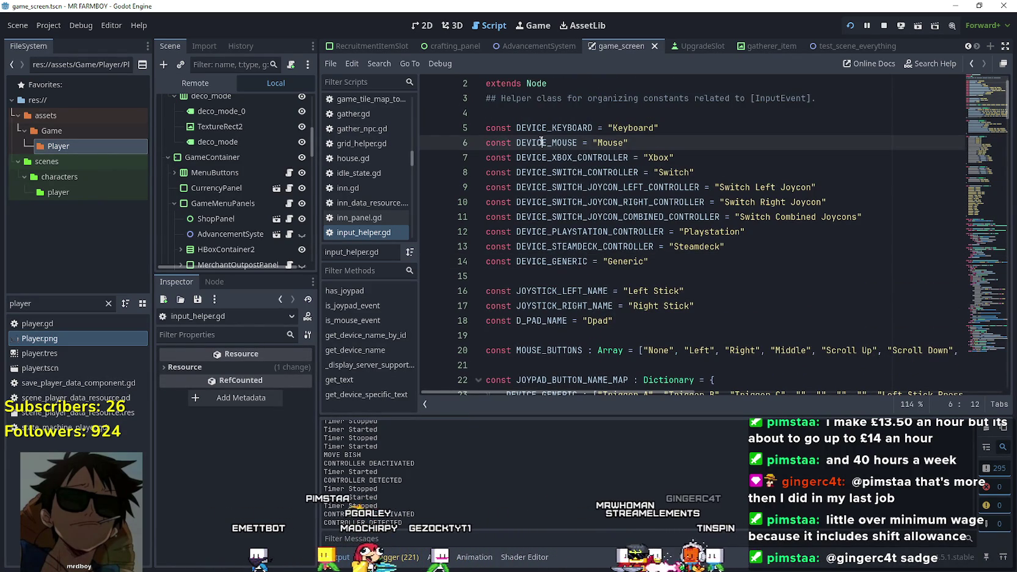
click(554, 129)
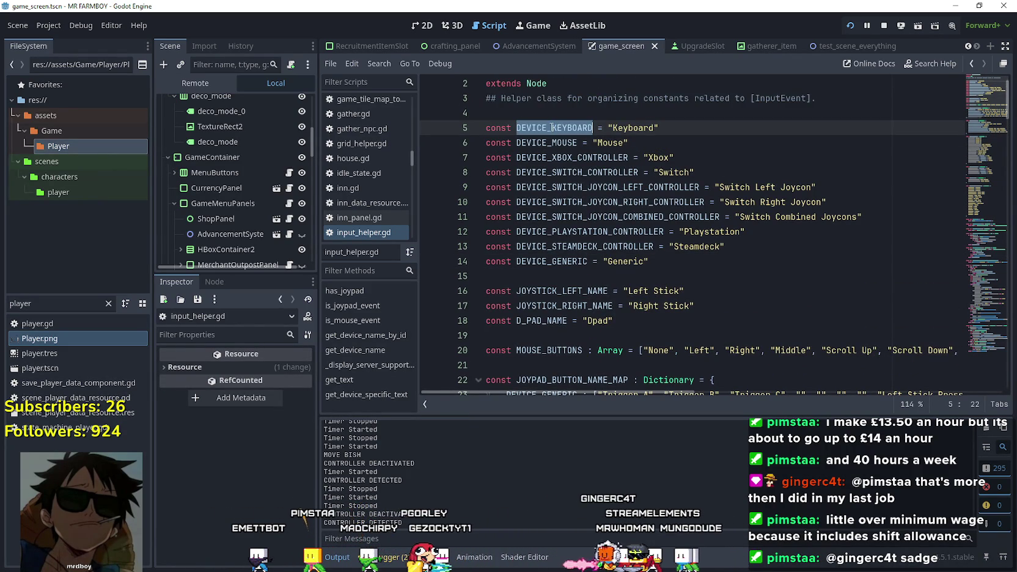
key(ctrl+f)
click(858, 404)
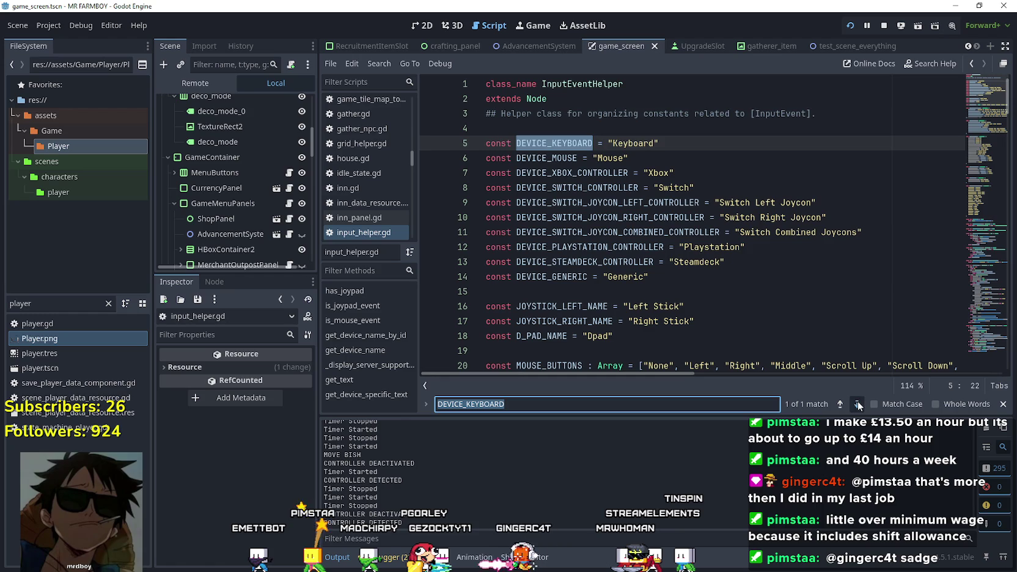
double_click(549, 159)
key(ctrl+f)
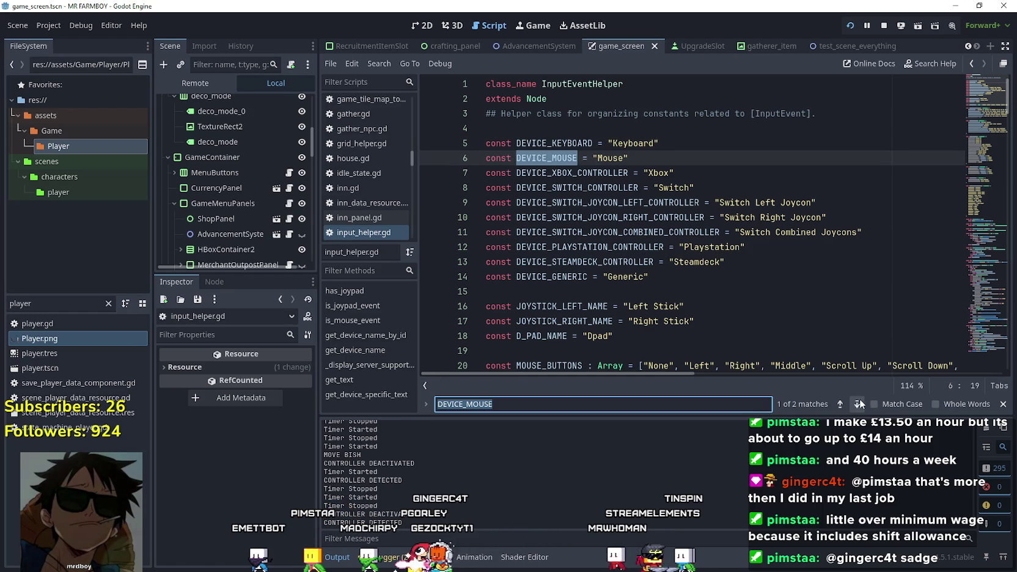
scroll(down, 3)
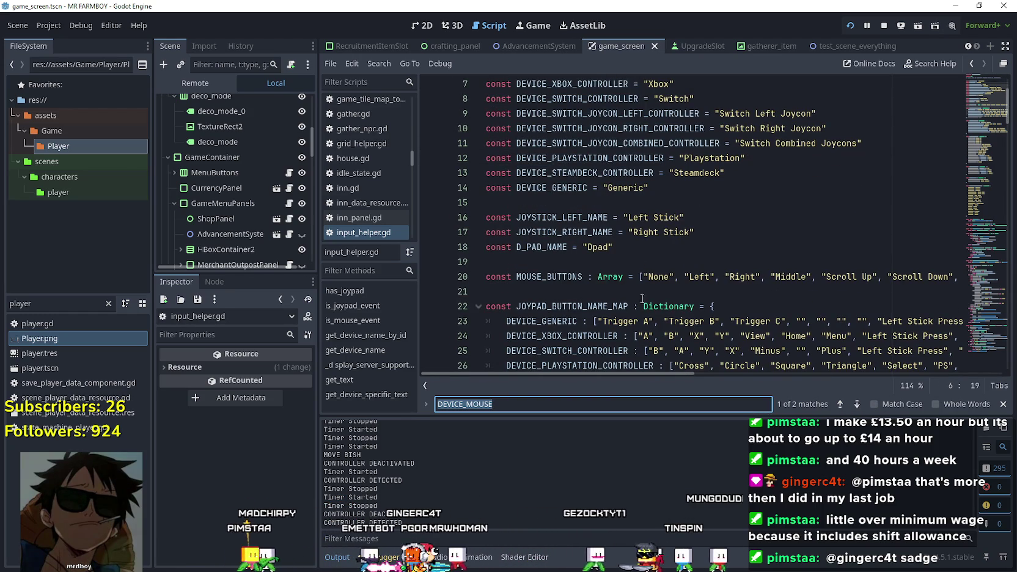
double_click(572, 307)
scroll(down, 3)
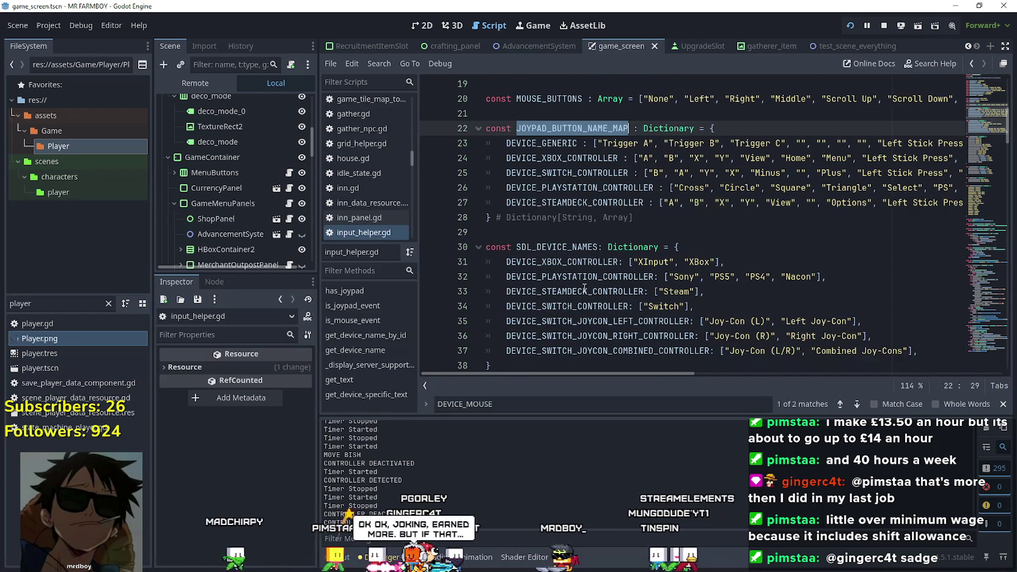
scroll(down, 3)
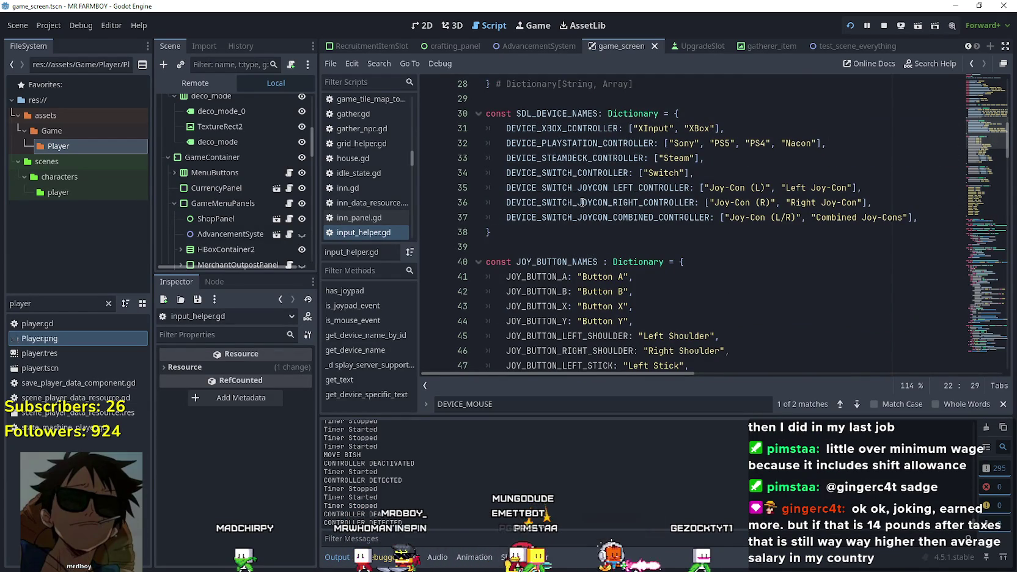
scroll(down, 3)
scroll(down, 3)
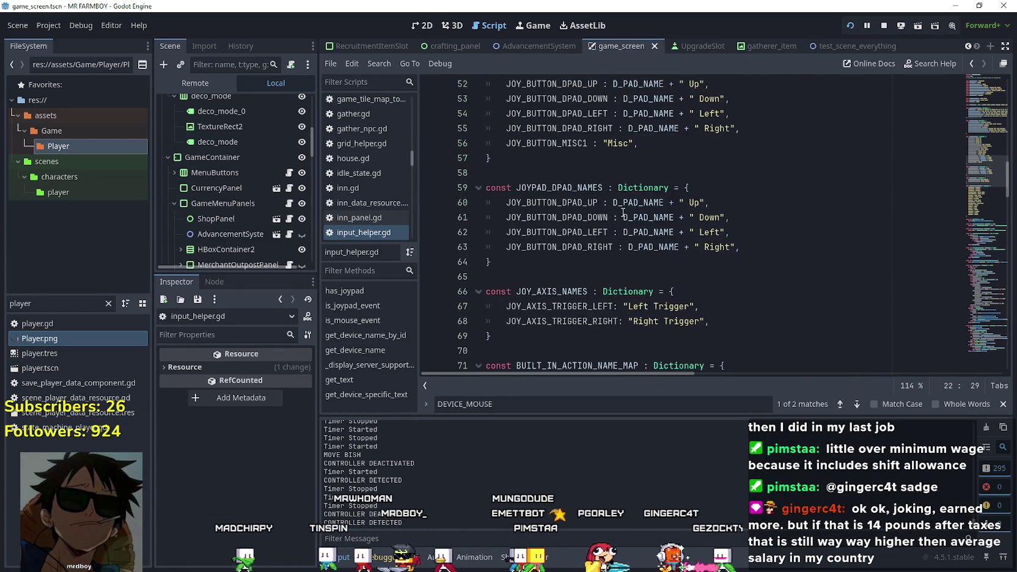
scroll(down, 3)
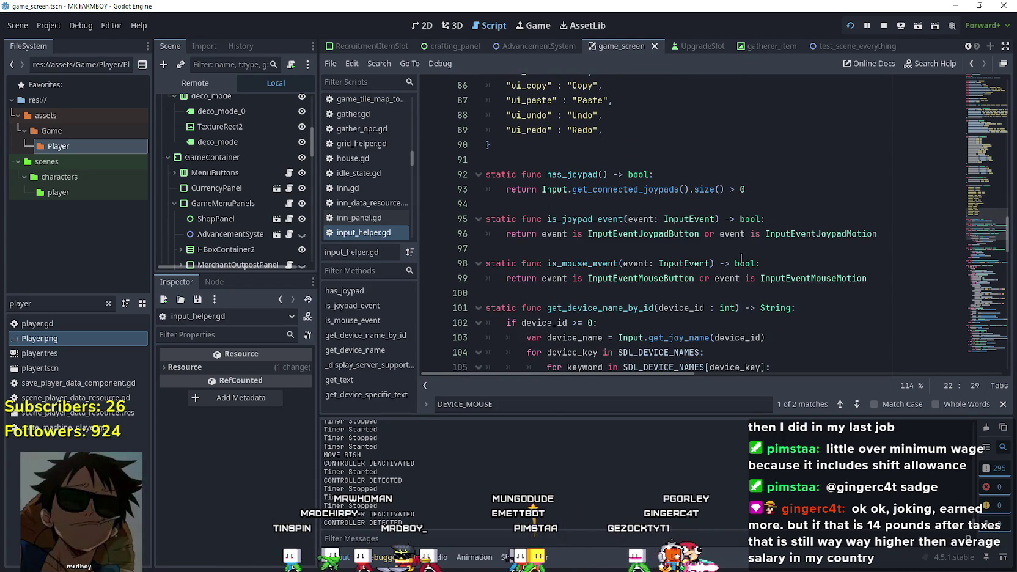
scroll(down, 3)
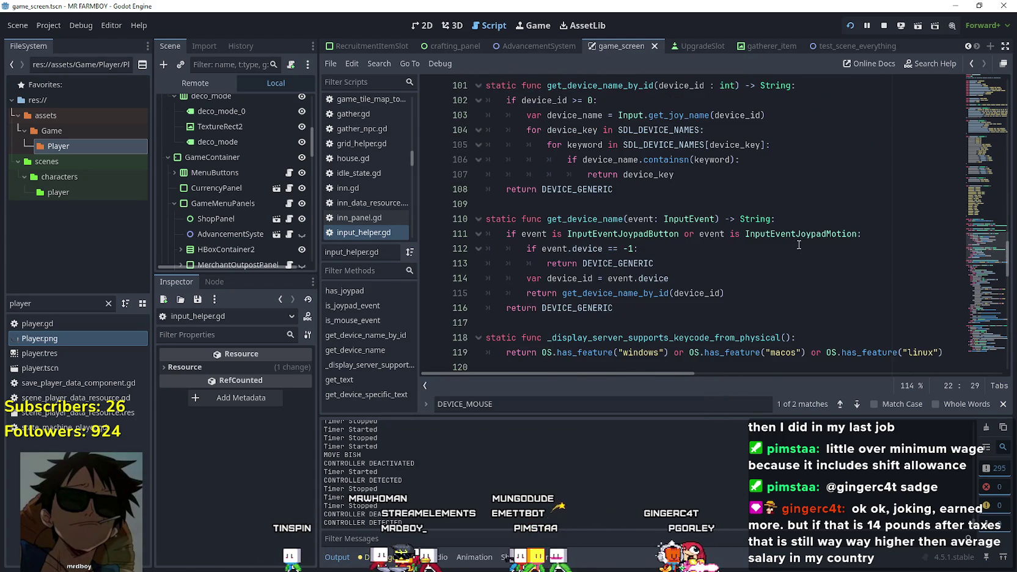
scroll(down, 3)
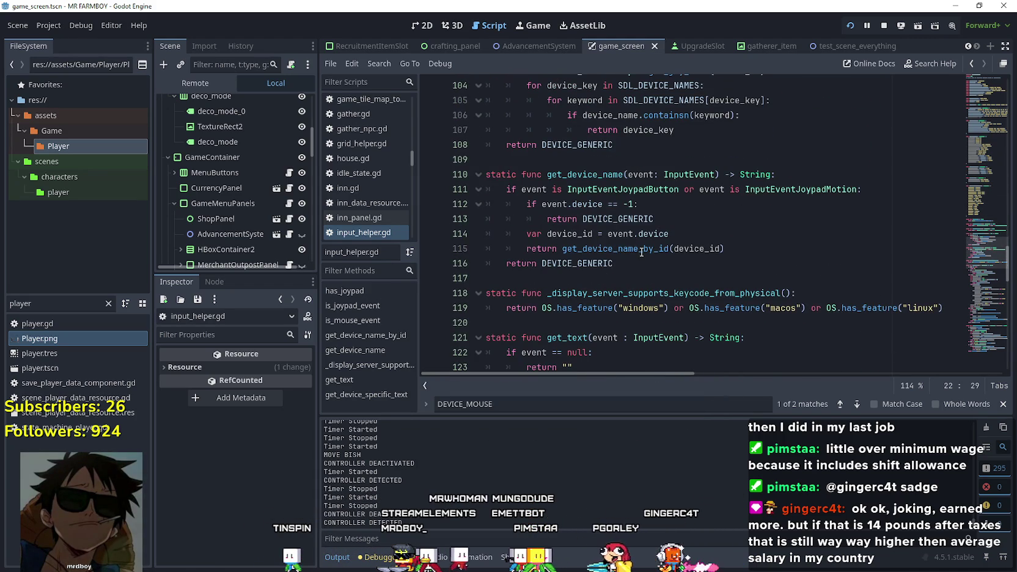
right_click(621, 252)
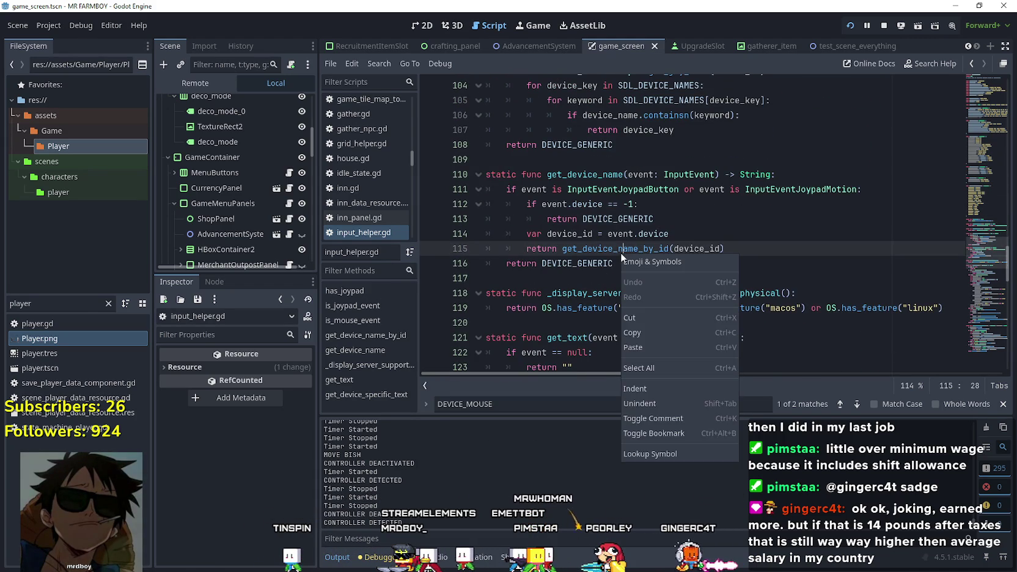
click(671, 453)
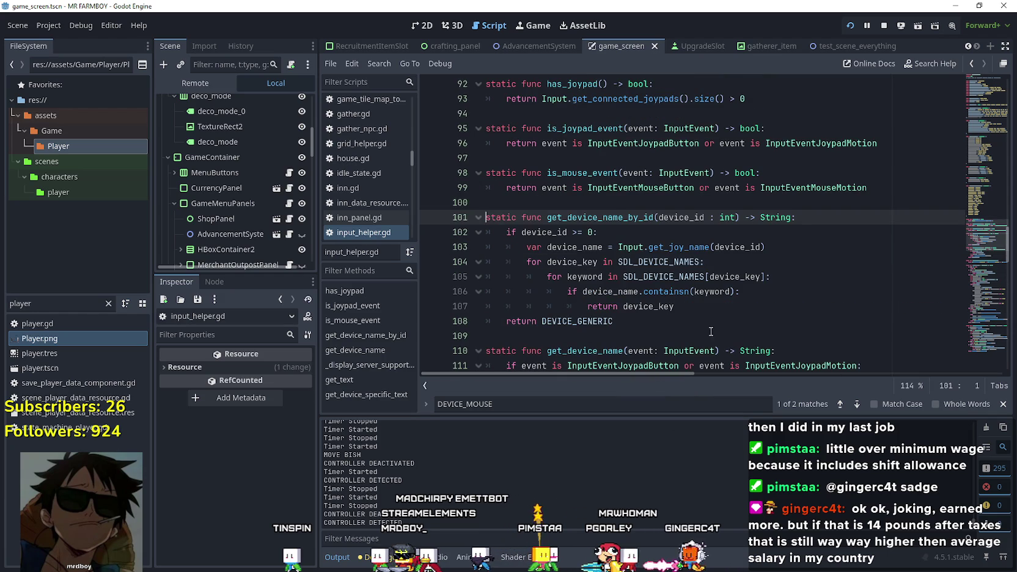
double_click(693, 261)
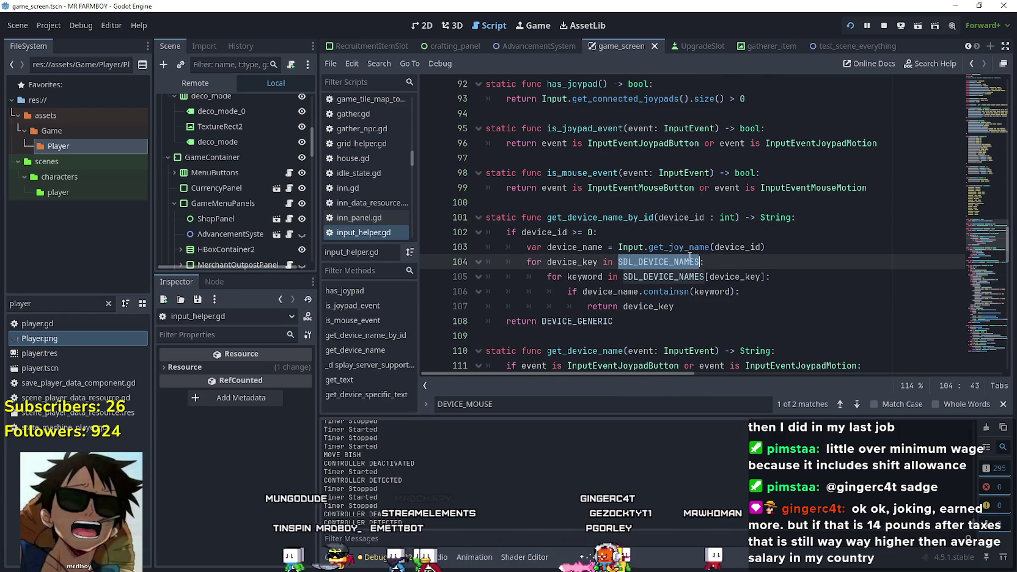
drag(975, 250, 968, 244)
key(ctrl+f)
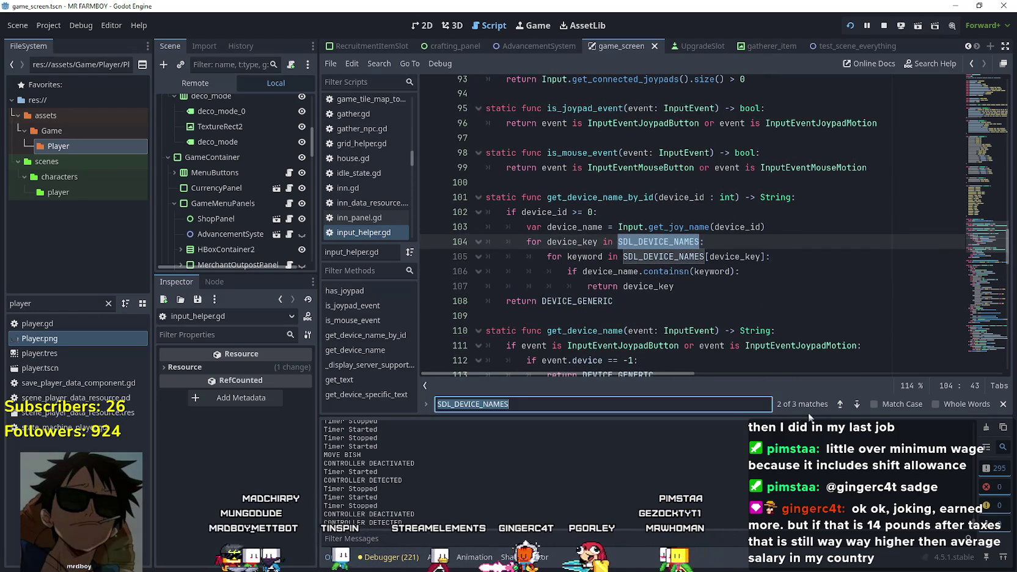
key(shift+Return)
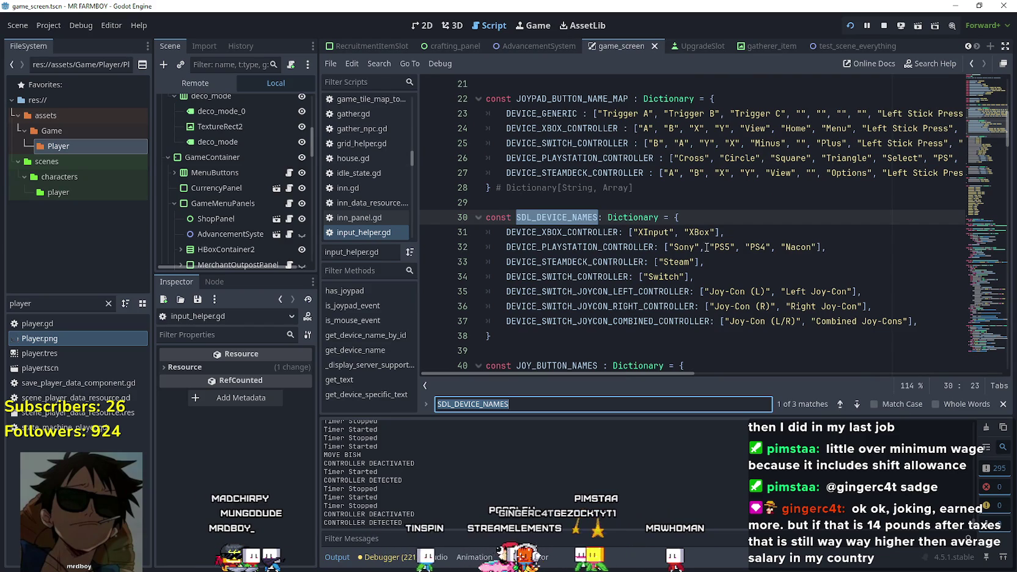
double_click(657, 232)
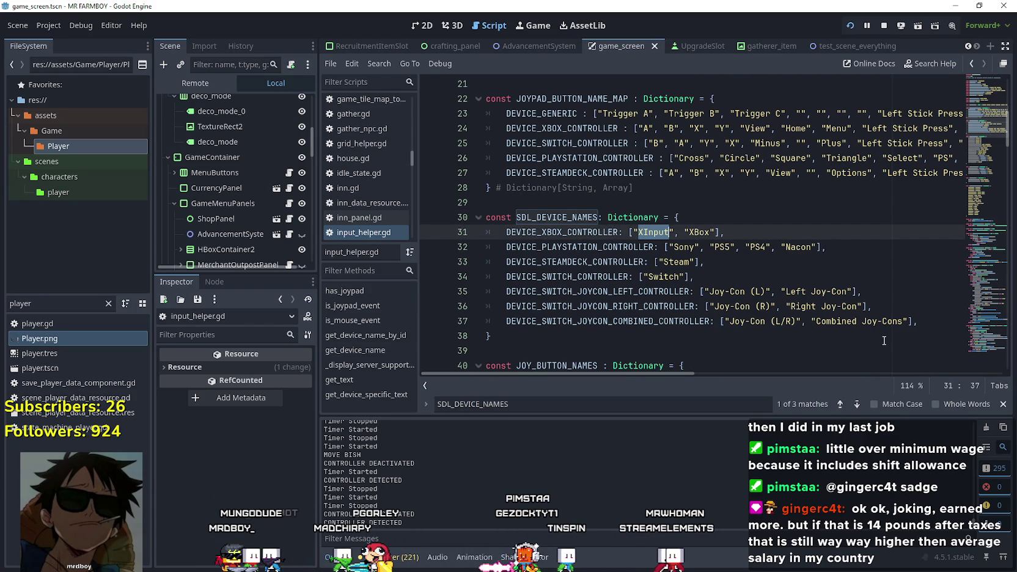
click(878, 333)
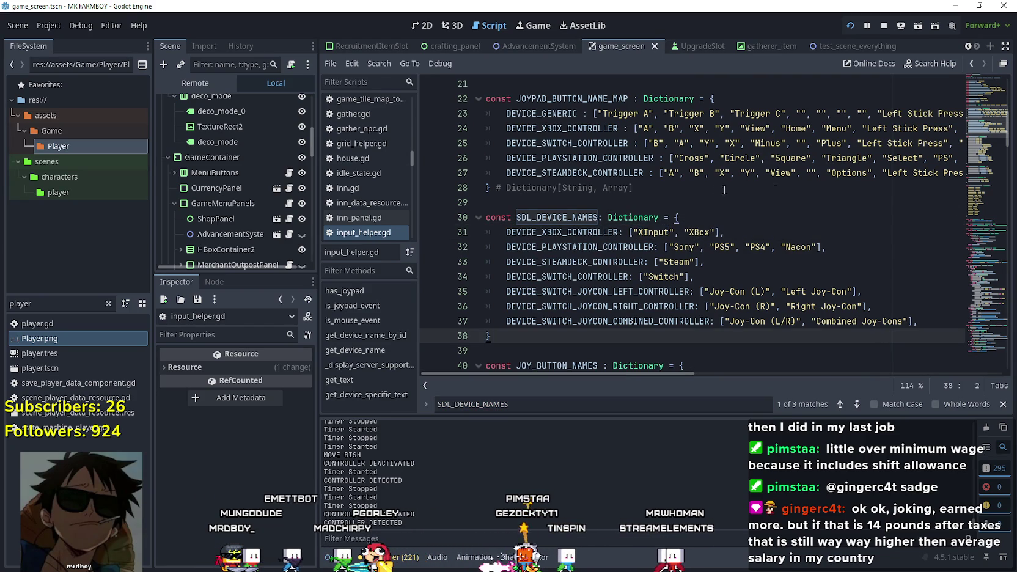
scroll(up, 3)
double_click(557, 170)
double_click(559, 159)
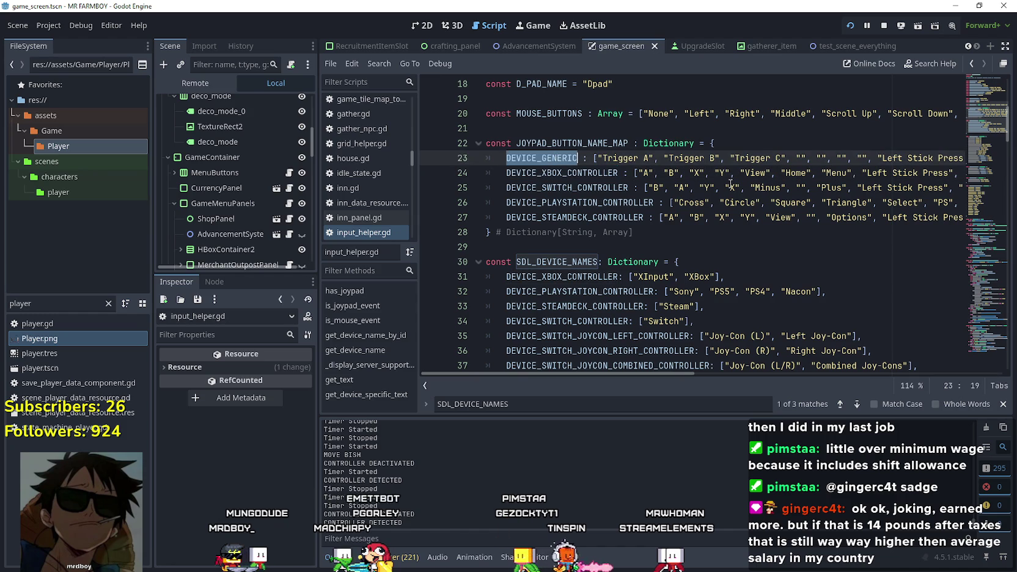
scroll(up, 3)
scroll(down, 3)
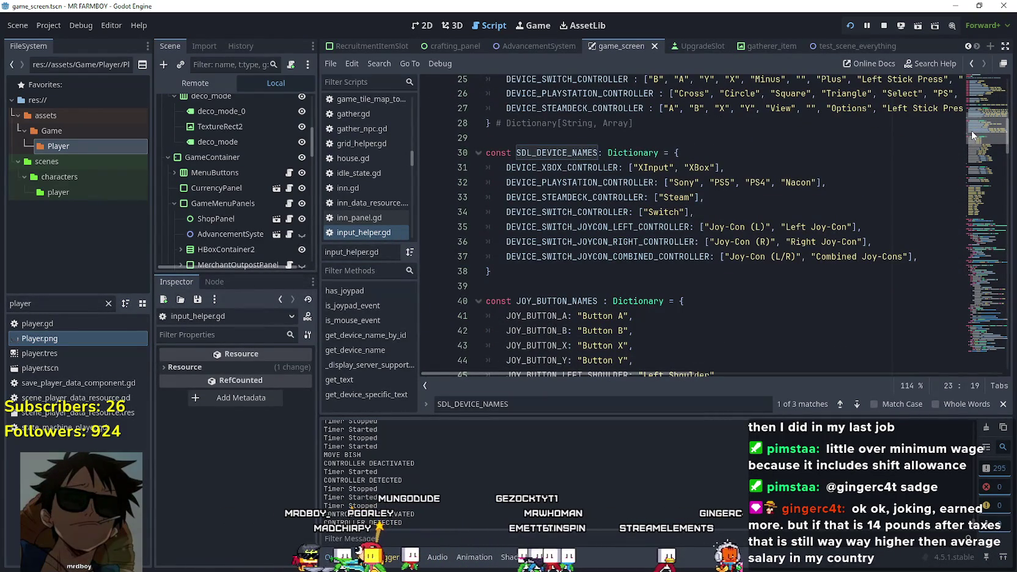
scroll(up, 3)
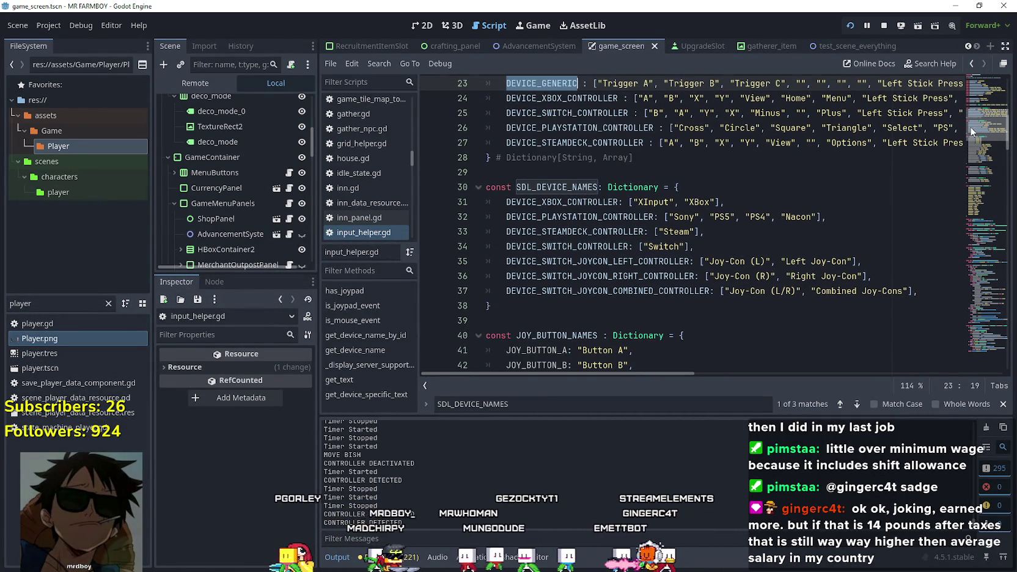
scroll(down, 3)
scroll(down, 3)
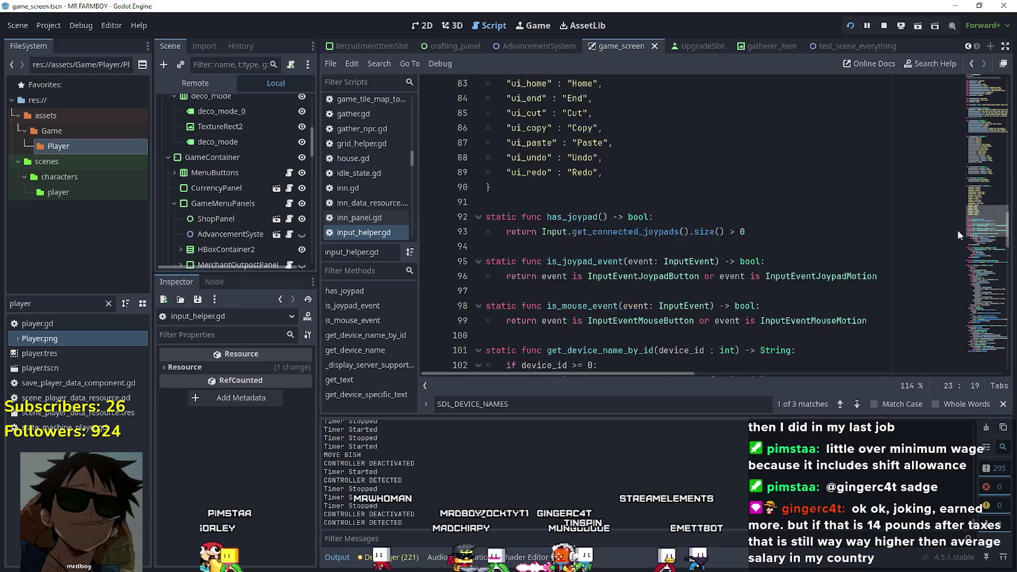
scroll(up, 3)
scroll(down, 3)
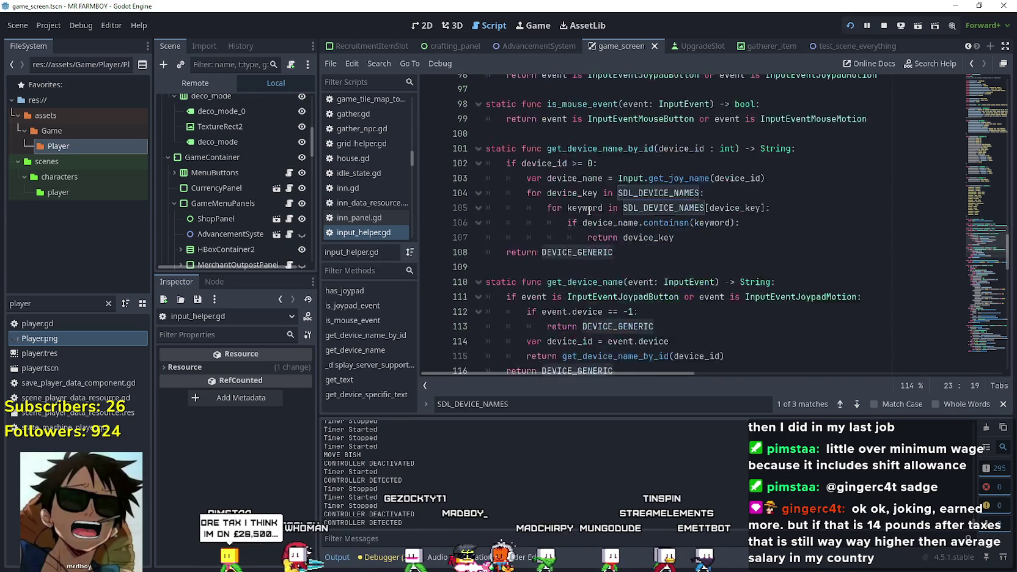
scroll(up, 3)
drag(654, 167, 476, 156)
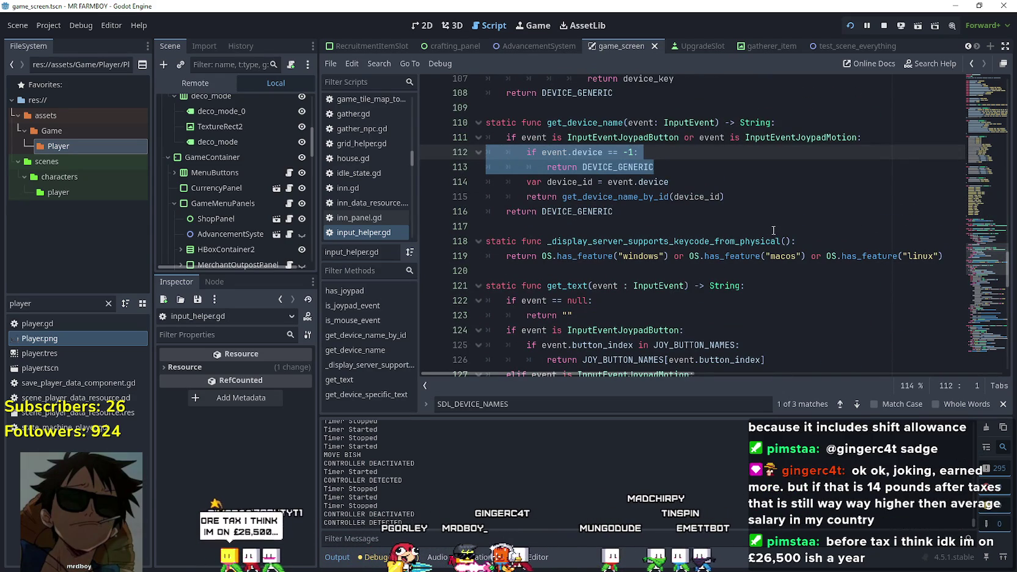
double_click(599, 212)
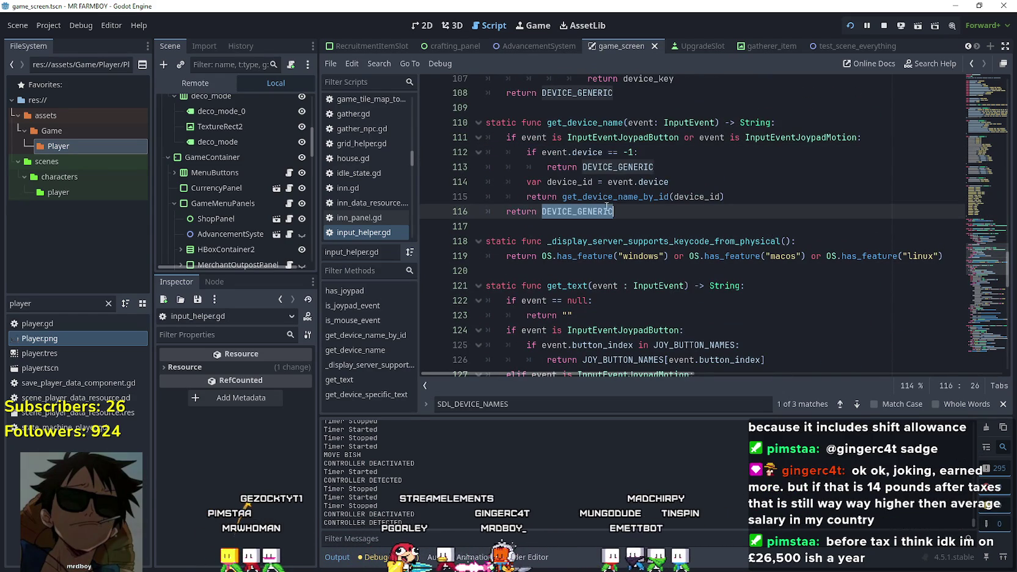
drag(976, 241, 960, 85)
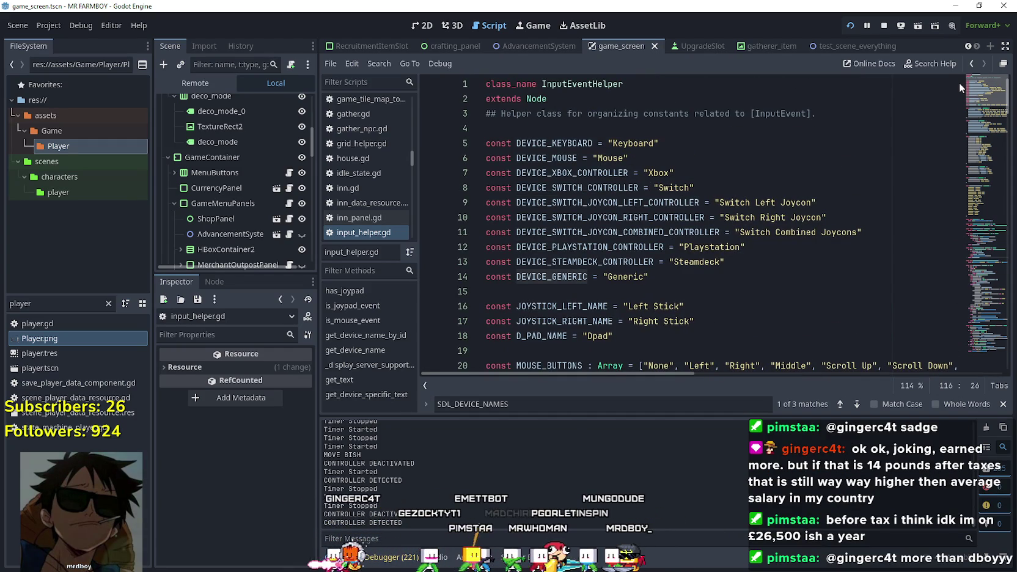
drag(960, 74, 945, 244)
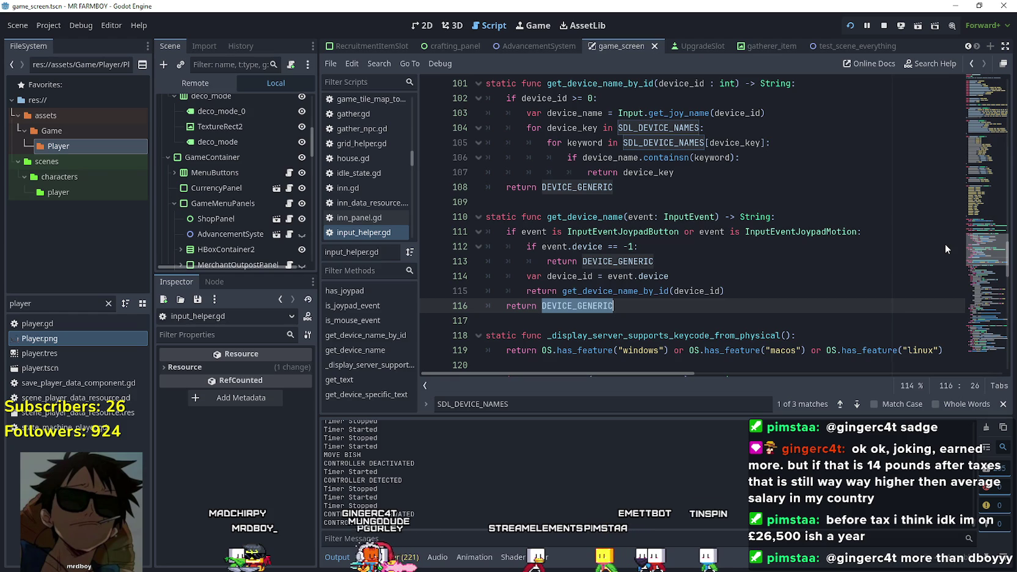
scroll(up, 3)
scroll(up, 3)
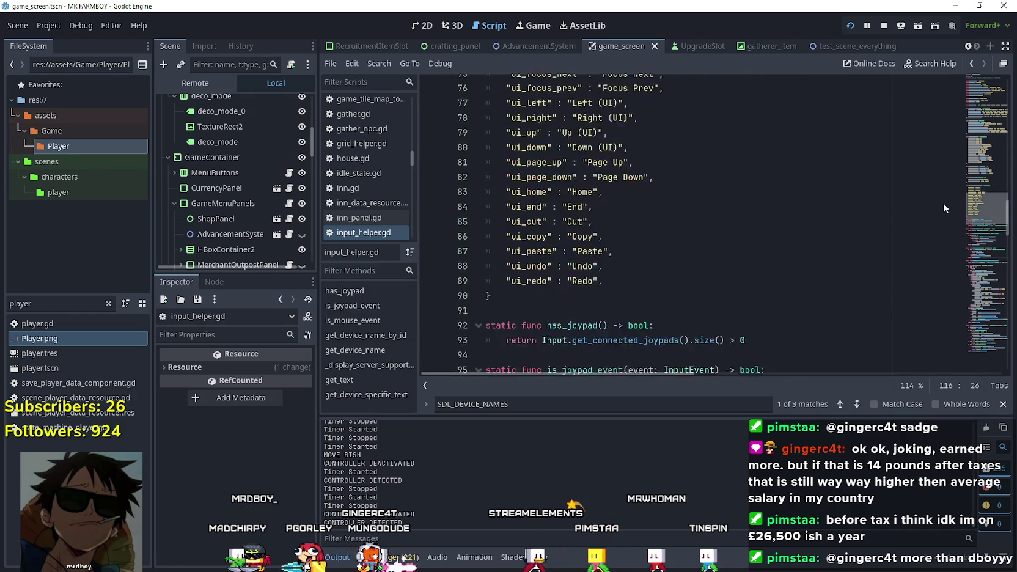
scroll(up, 3)
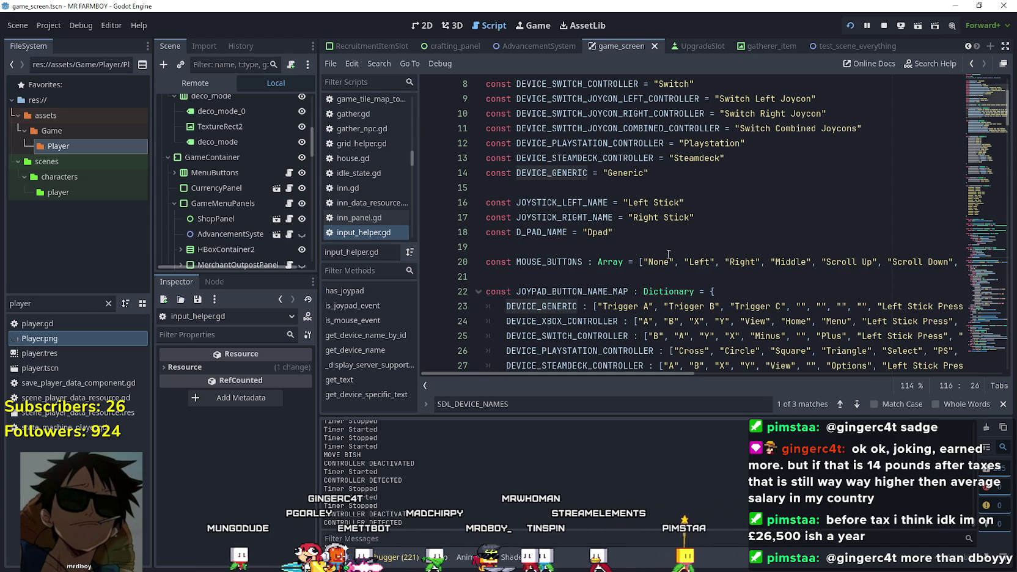
click(662, 245)
scroll(up, 3)
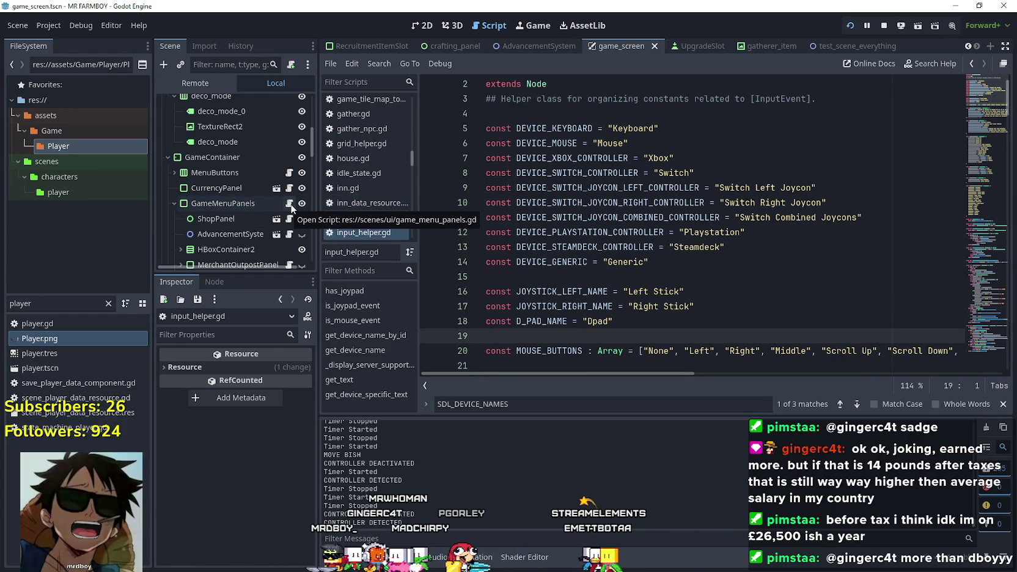
click(289, 206)
Comment out the device-name checks on lines 45–54 and uncomment the joypad-event block, lines 39–44
scroll(down, 3)
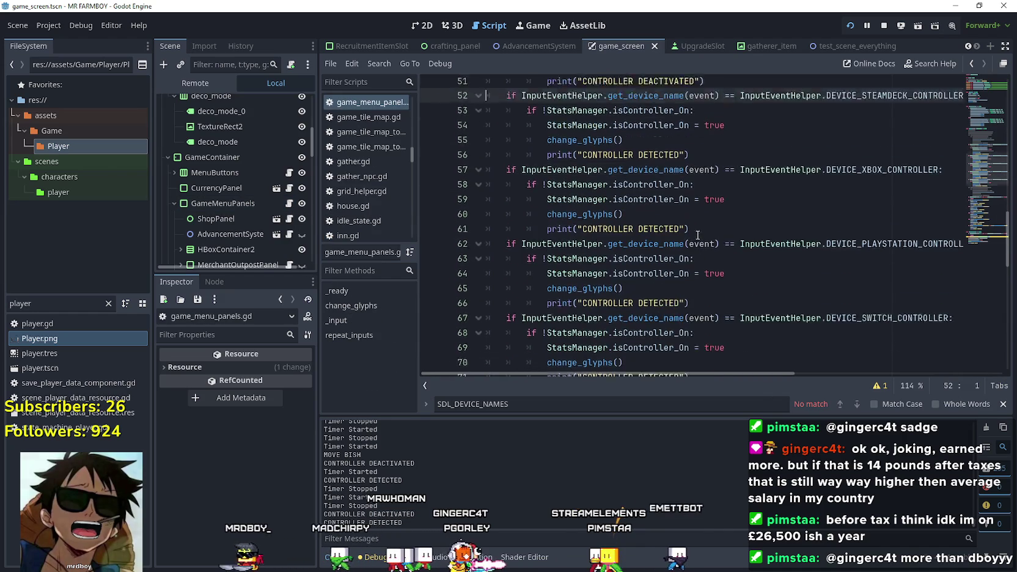
drag(712, 264, 460, 231)
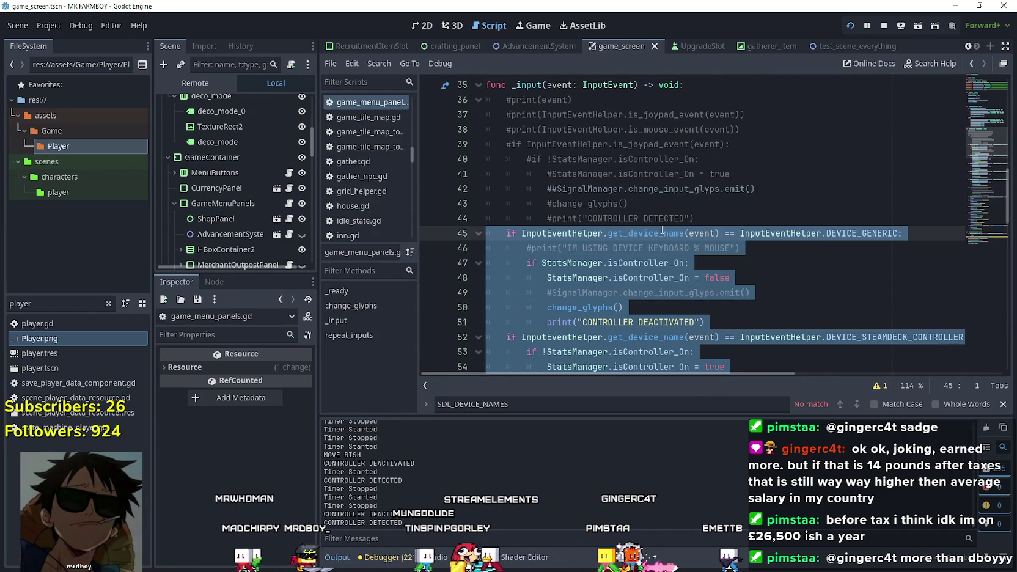
key(ctrl+k)
drag(706, 224, 488, 153)
key(ctrl+j)
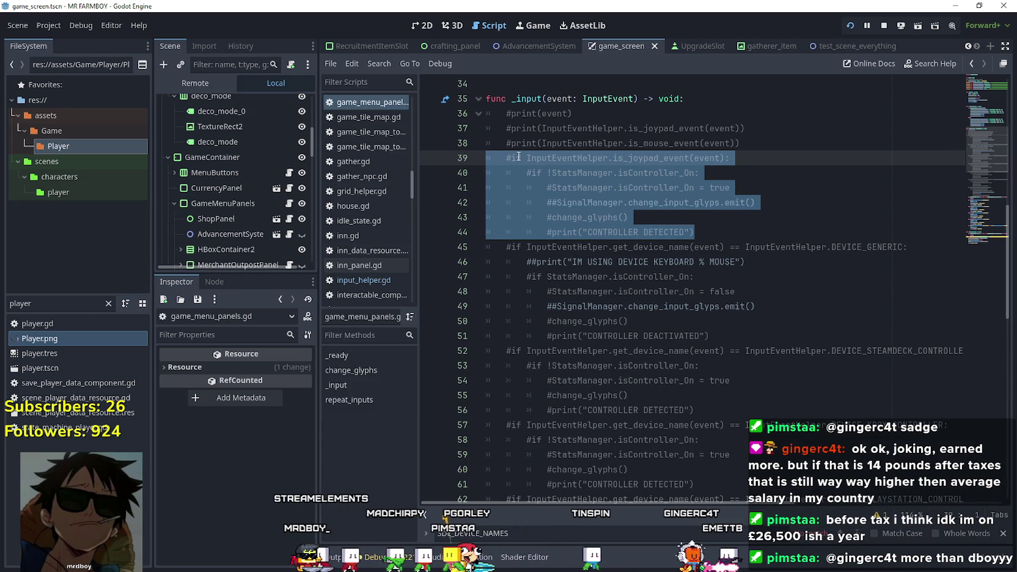
key(ctrl+k)
click(660, 202)
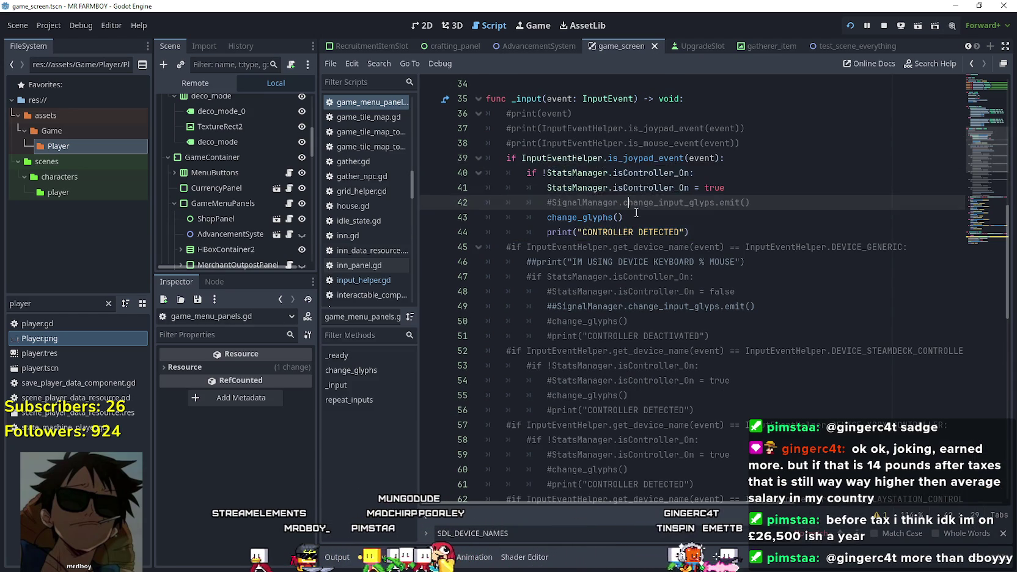
Uncomment the mouse-event detection block on lines 72–77 and save the script
scroll(down, 3)
drag(709, 255, 475, 193)
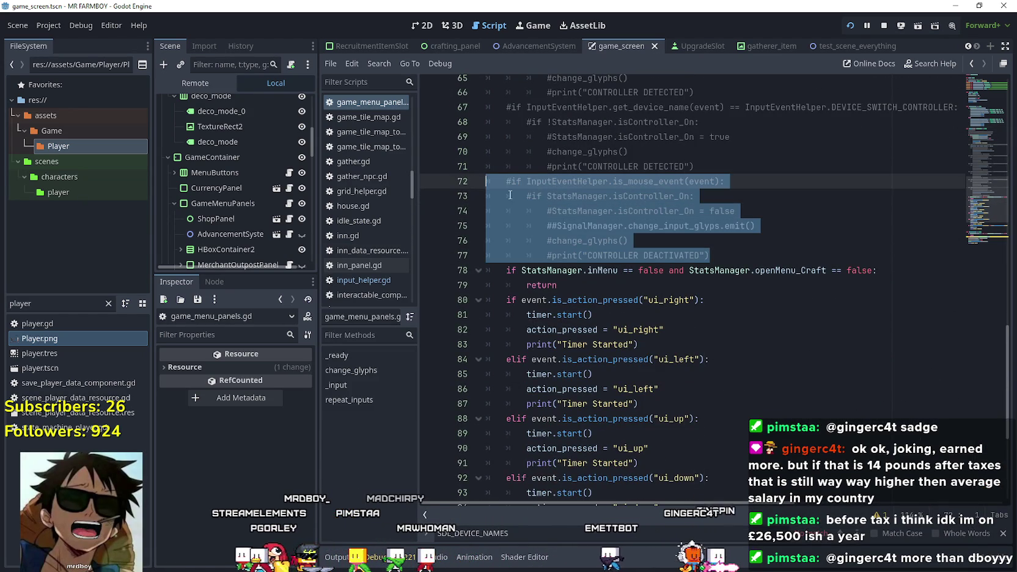
key(ctrl+k)
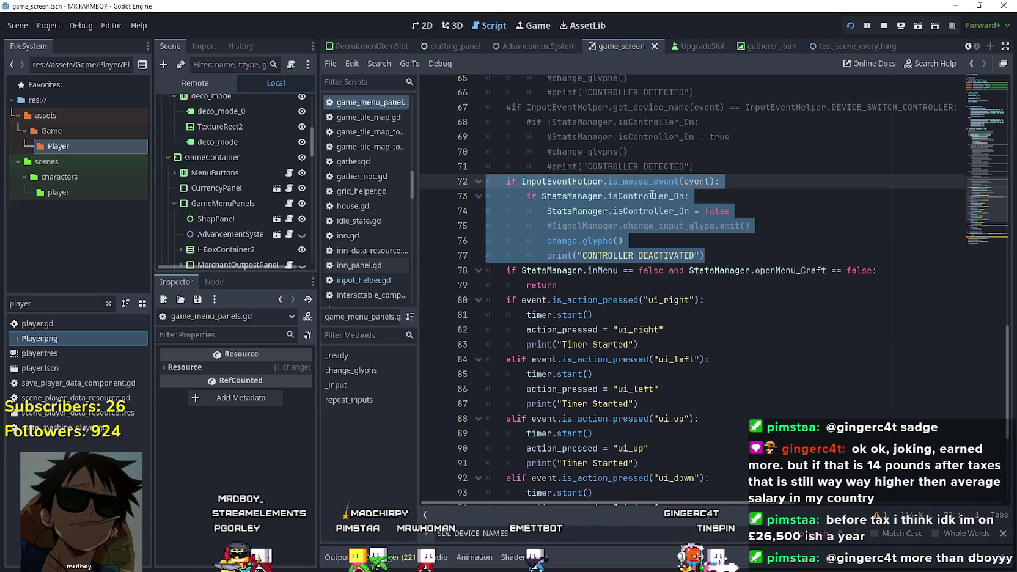
click(653, 196)
click(704, 194)
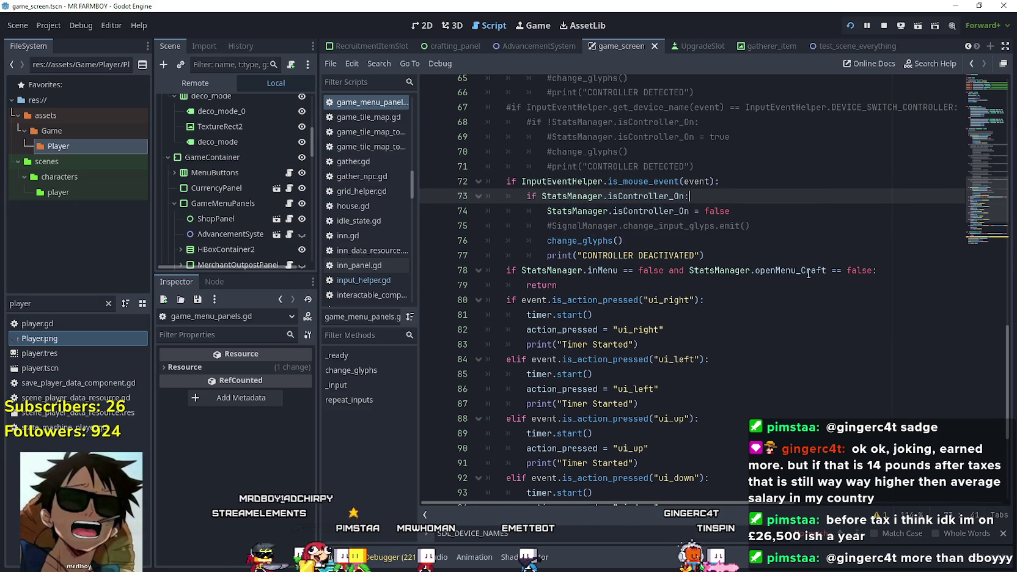
key(ctrl+s)
Check the restored mouse-event branch down to change_glyphs() on line 76
click(761, 255)
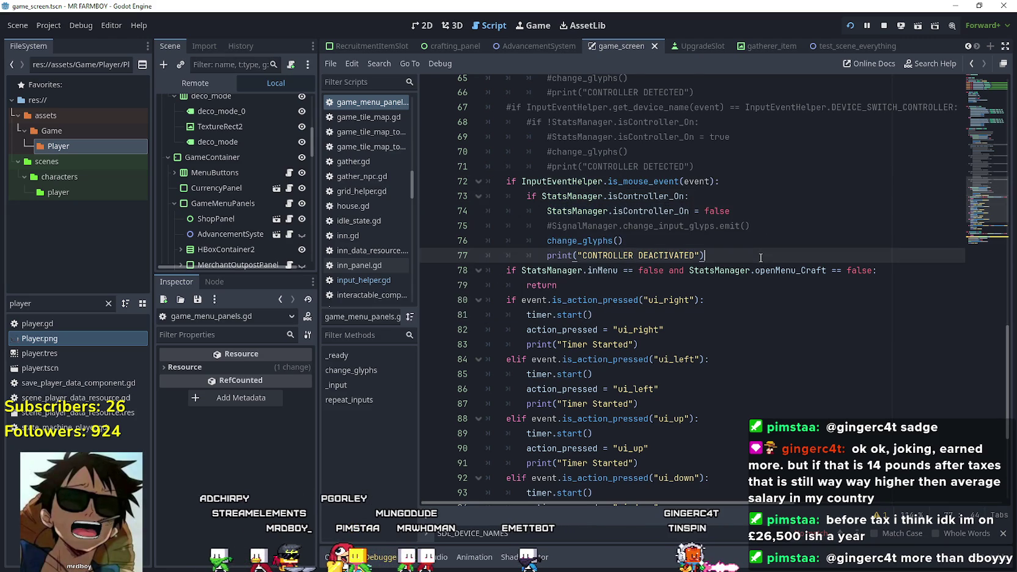
scroll(up, 3)
scroll(up, 3)
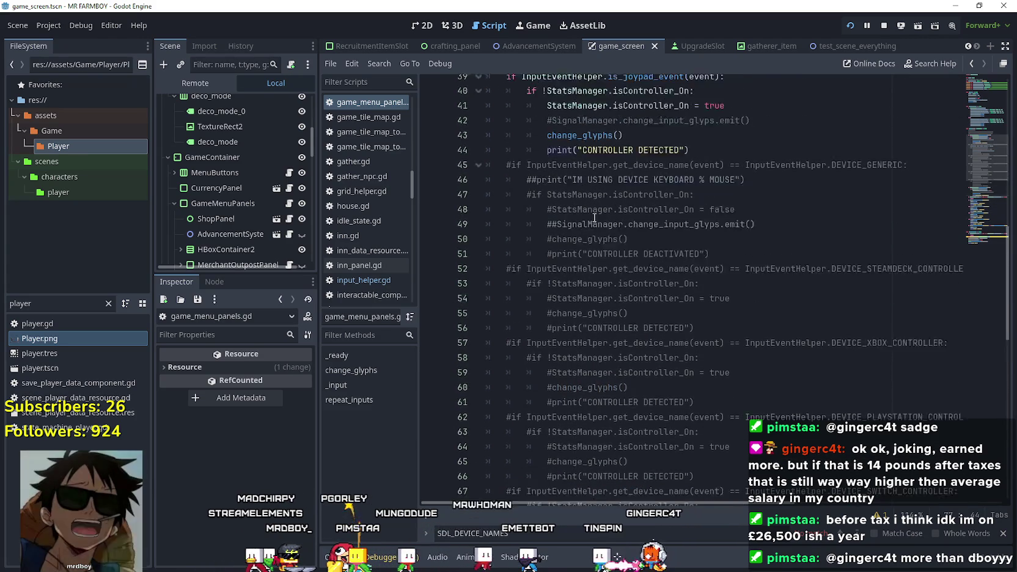
scroll(down, 3)
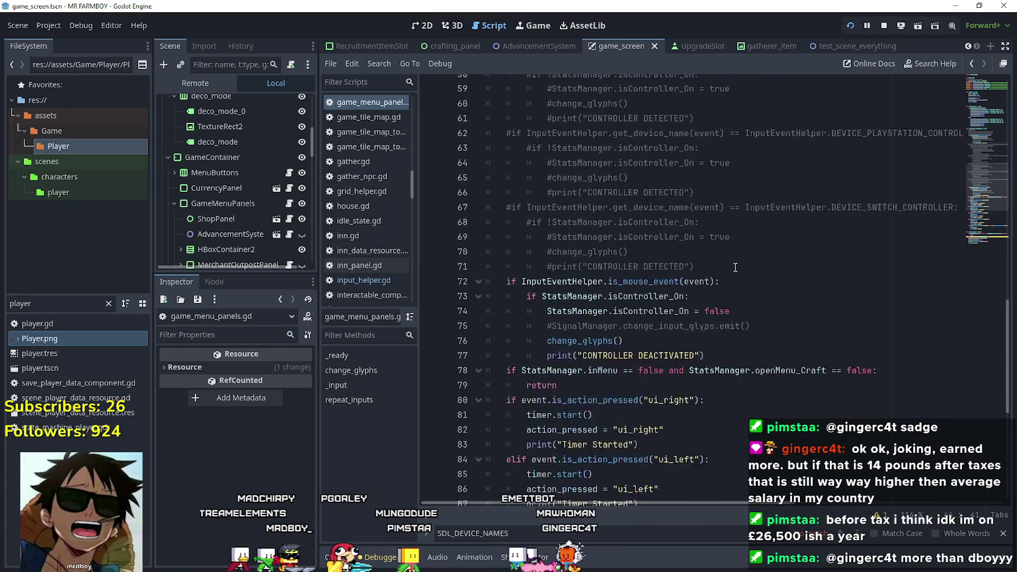
key(Down)
key(Down)
key(Down)
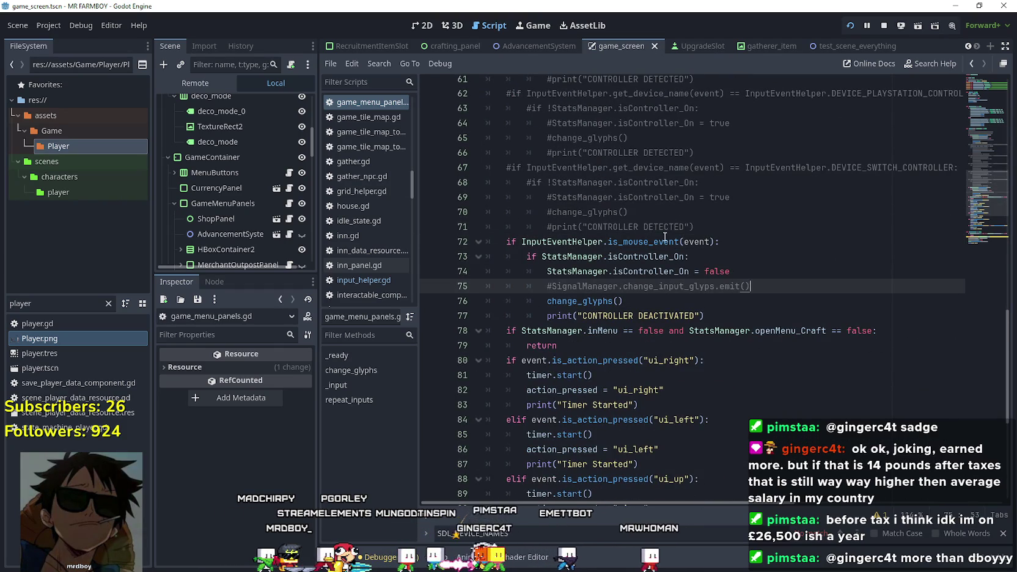
click(654, 300)
Look up InputEventHelper to open input_helper.gd and scroll through its functions
right_click(572, 242)
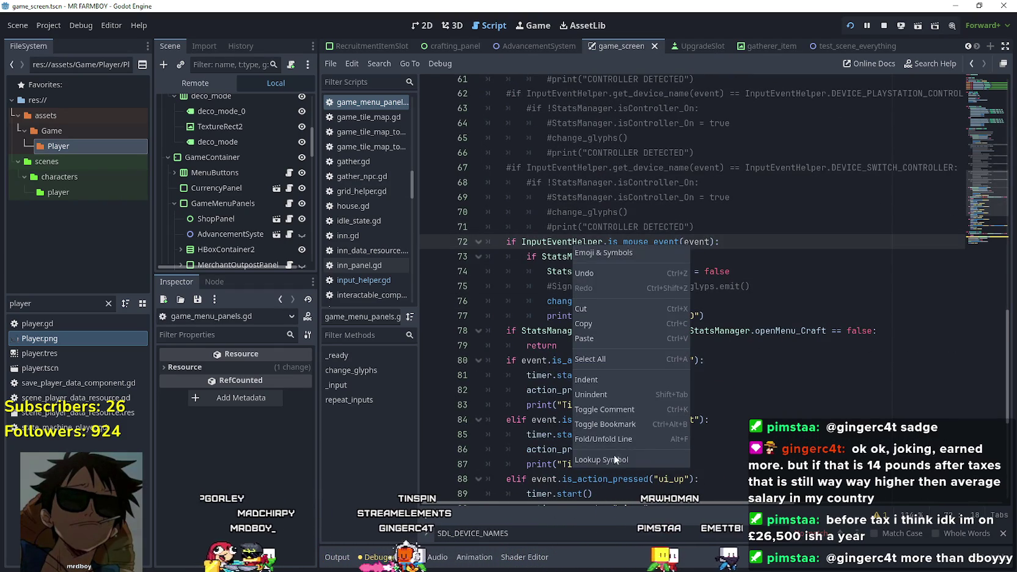
click(623, 422)
scroll(down, 3)
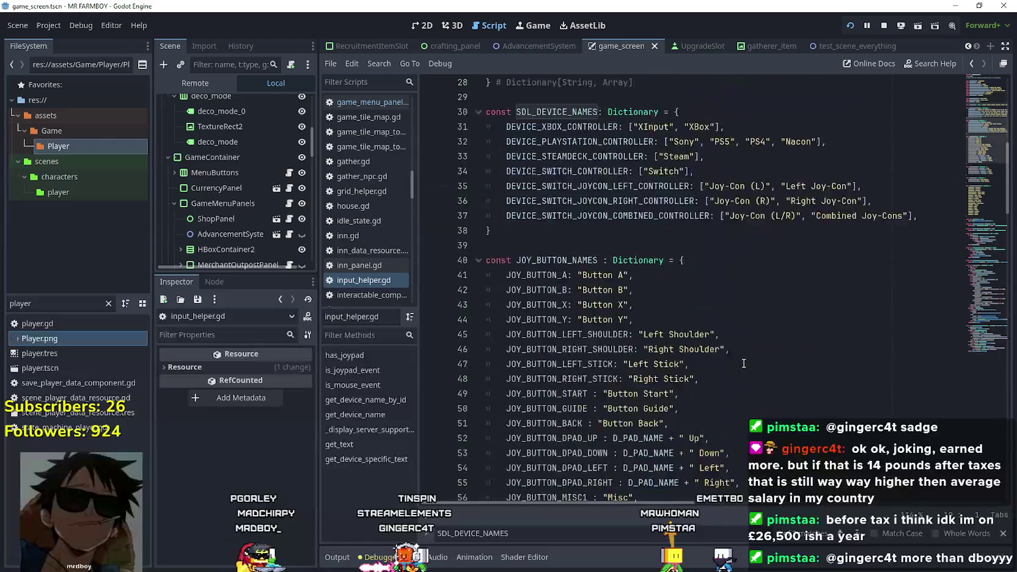
scroll(down, 3)
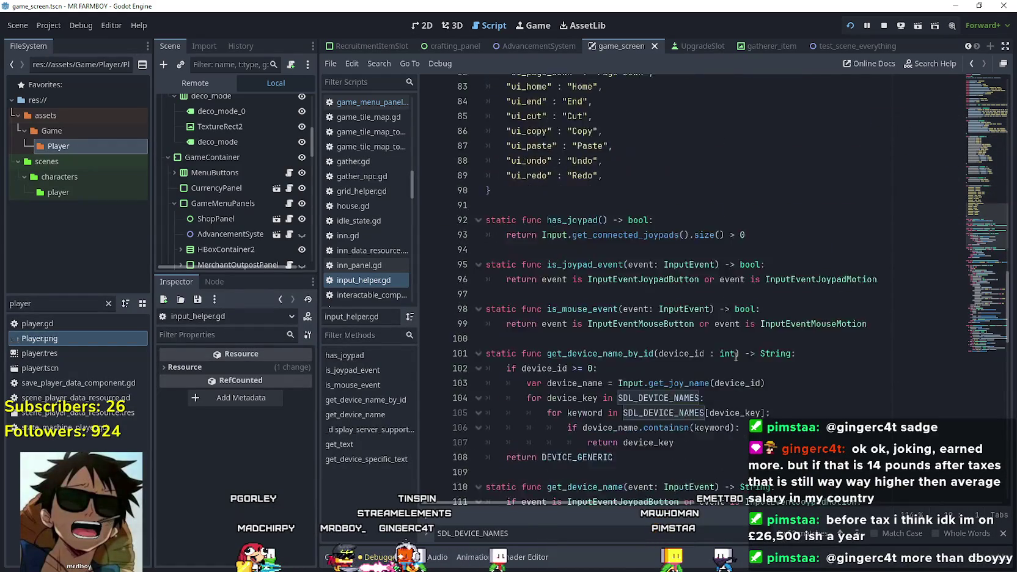
scroll(down, 3)
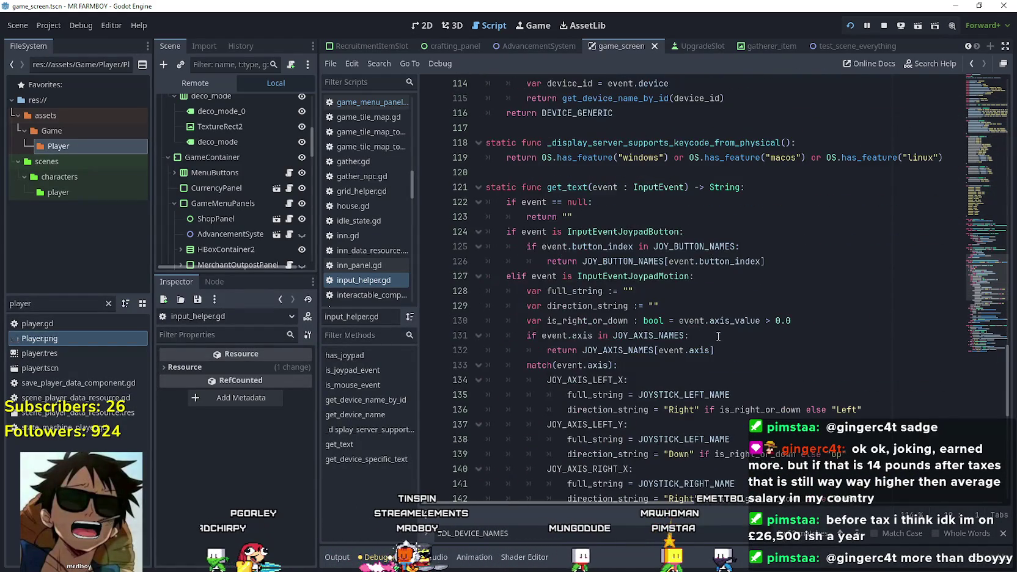
scroll(down, 3)
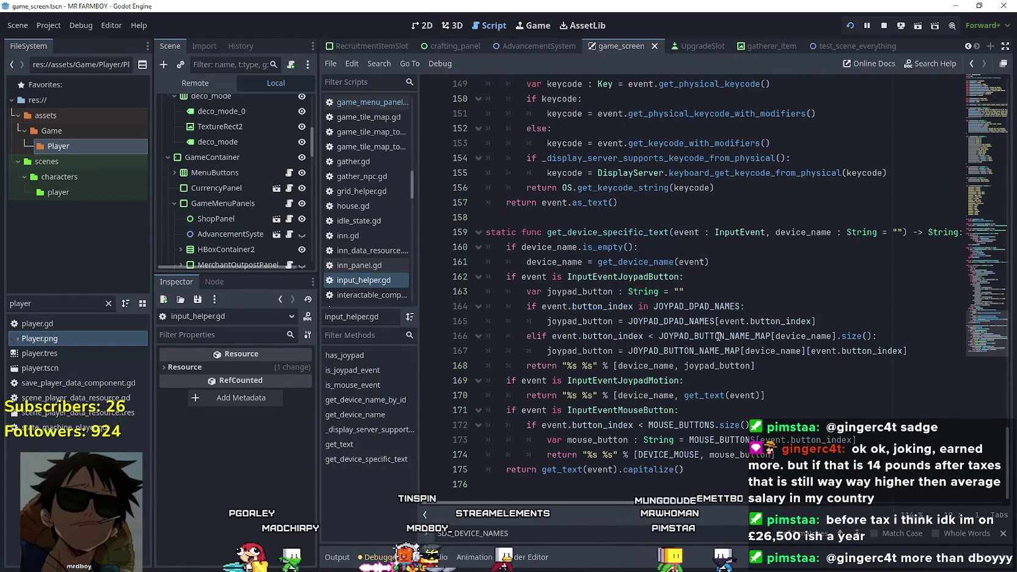
scroll(up, 3)
scroll(up, 3)
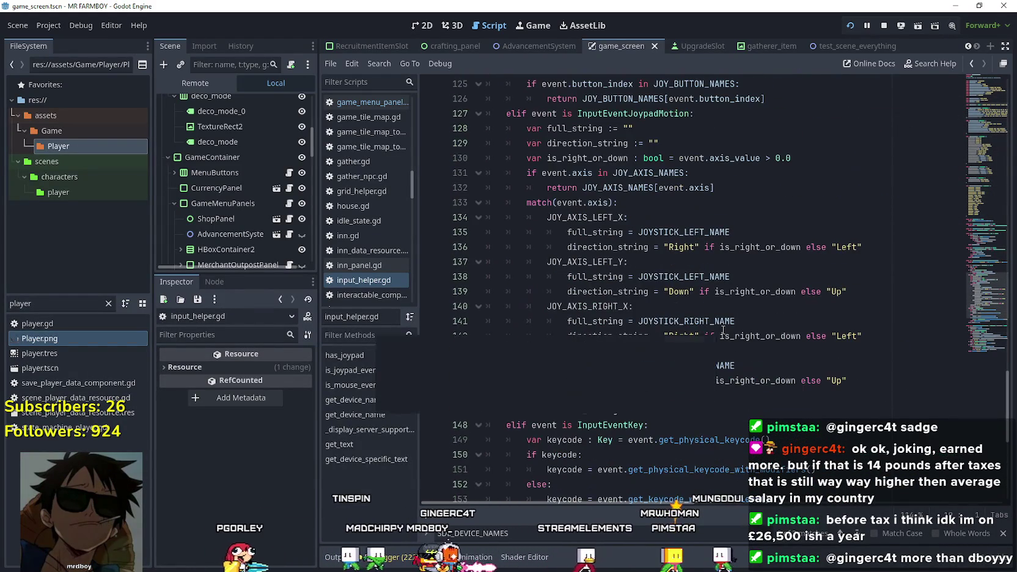
scroll(up, 3)
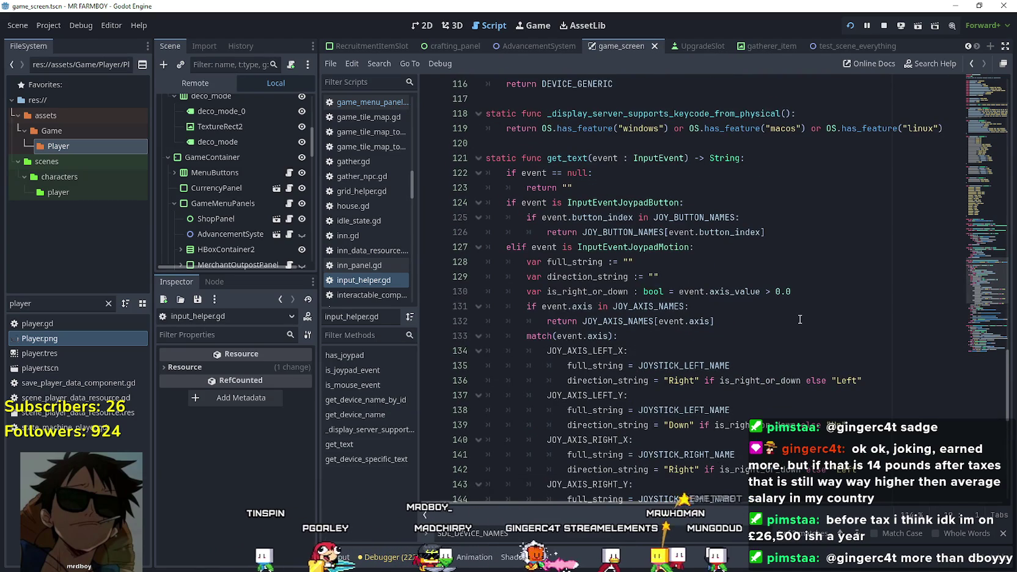
scroll(up, 3)
scroll(down, 3)
scroll(up, 3)
scroll(down, 3)
scroll(up, 3)
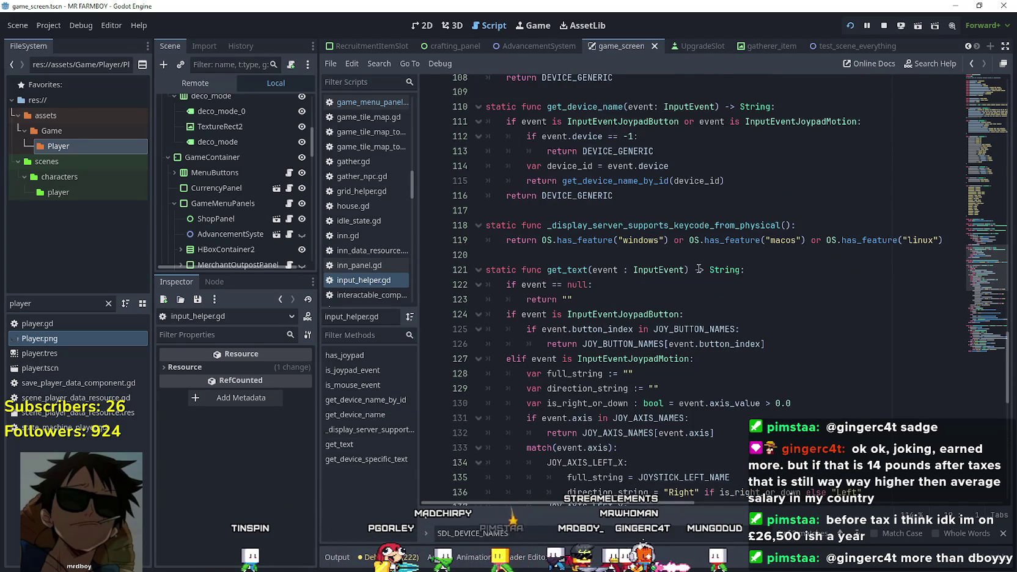
scroll(up, 3)
In get_device_name, select InputEventJoypadButton, InputEventJoypadMotion and device on lines 111–112
click(692, 272)
scroll(up, 3)
click(631, 345)
click(625, 314)
double_click(623, 299)
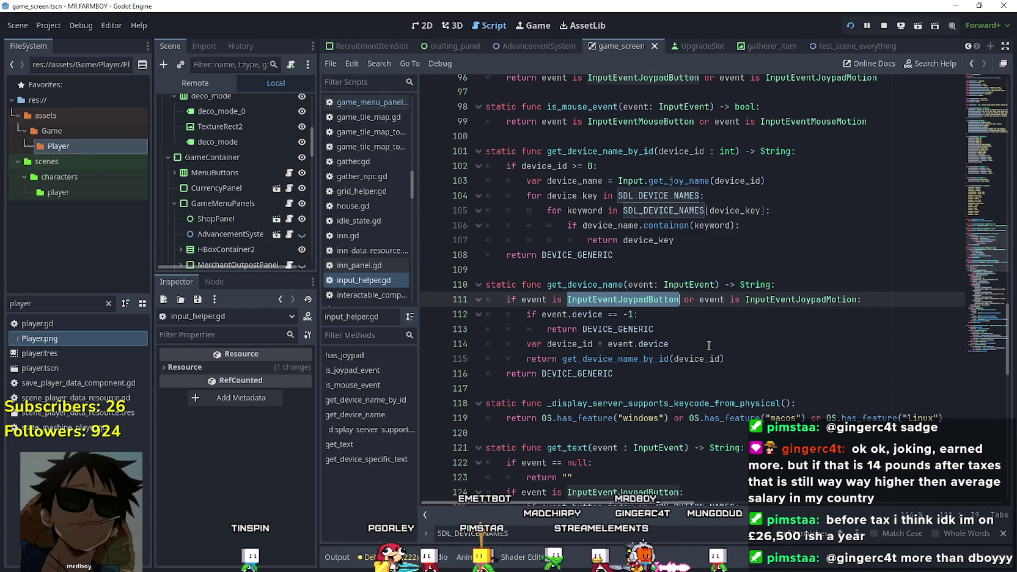
double_click(811, 304)
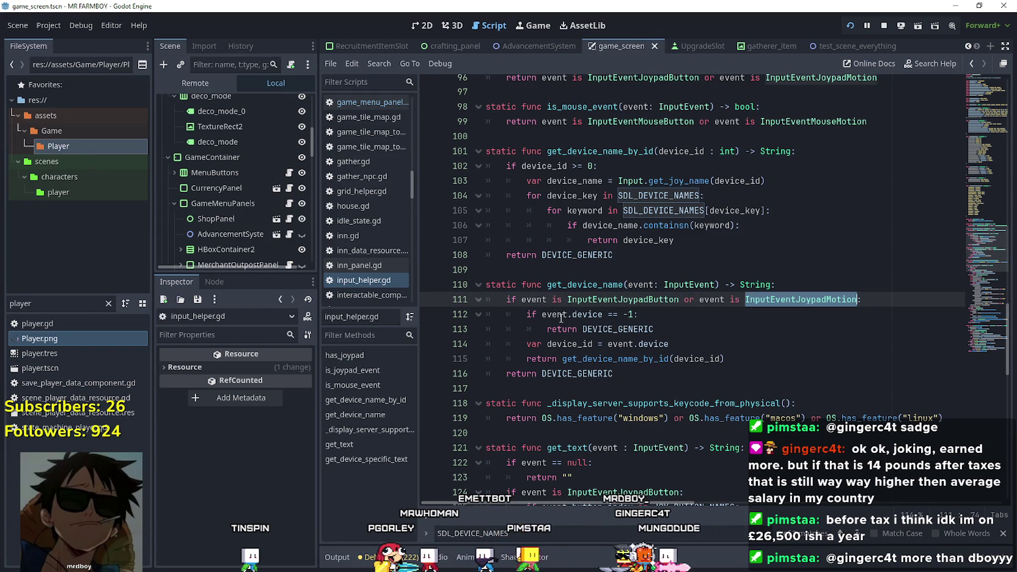
double_click(587, 314)
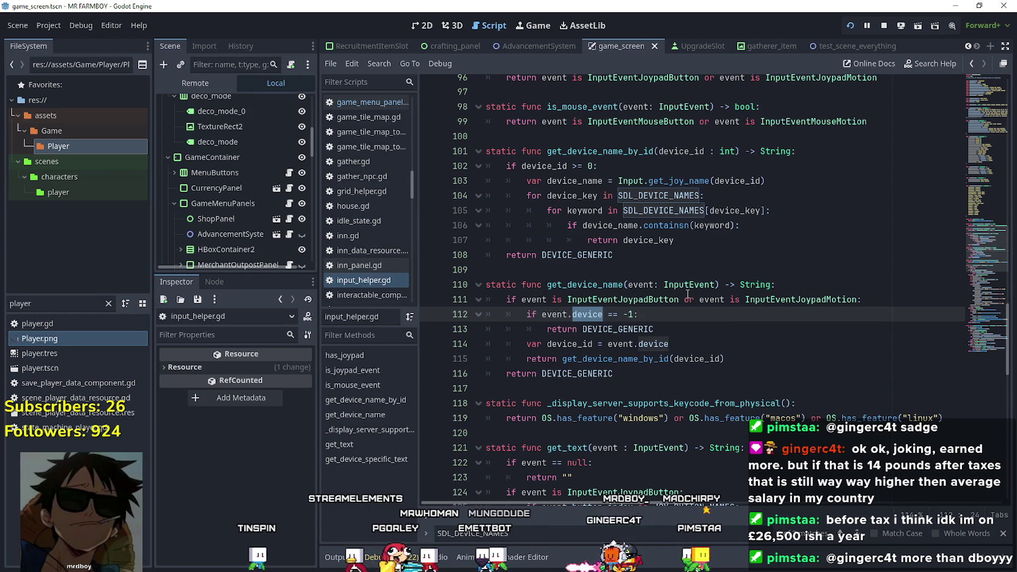
Dismiss the class documentation popup and bring up options for the InputEvent type name
mouse_move(653, 306)
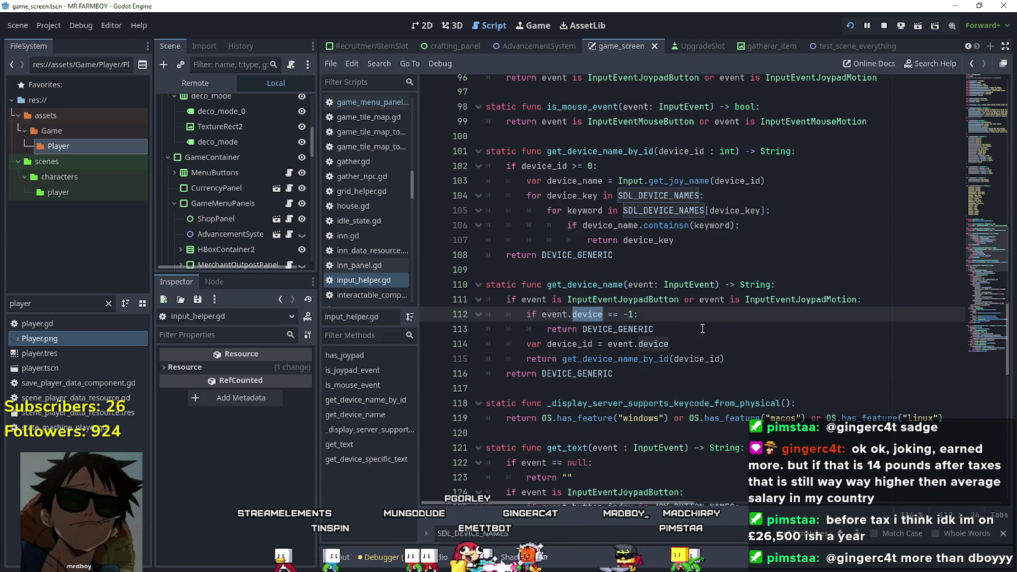
click(690, 330)
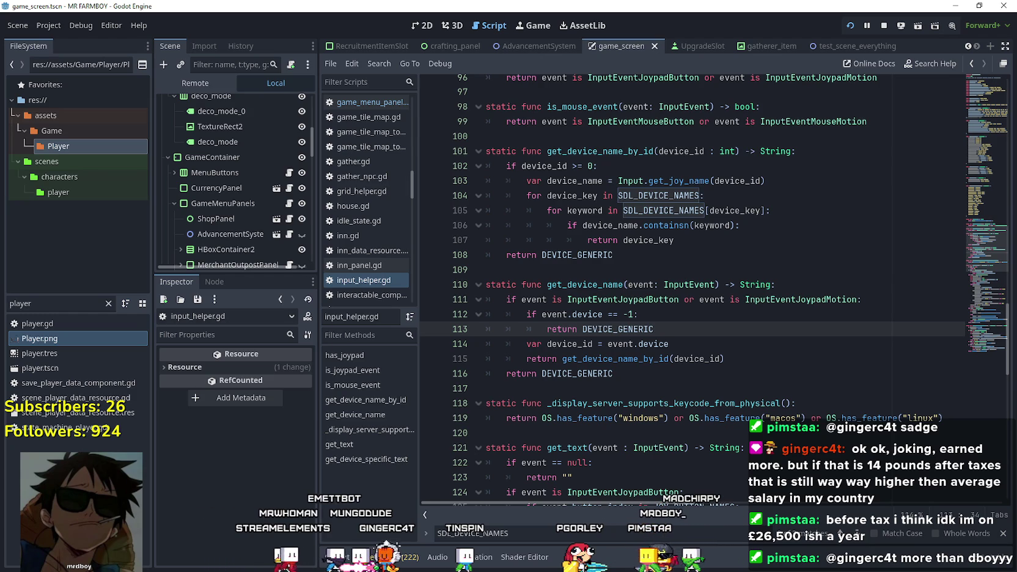
key(alt+Tab)
click(837, 321)
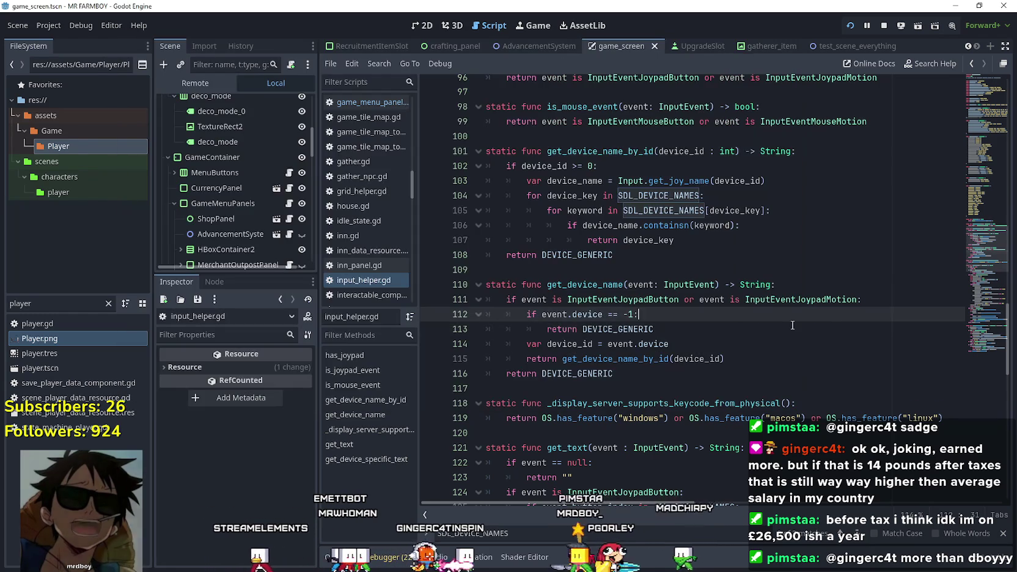
right_click(672, 285)
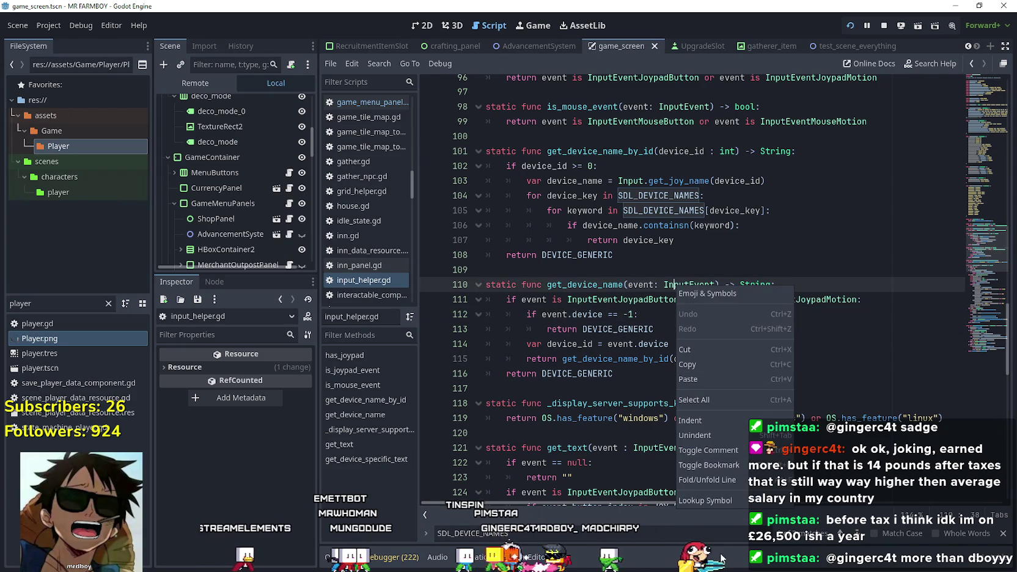
Read the device property description in the InputEvent class reference, then return to game_menu_panels.gd
click(705, 500)
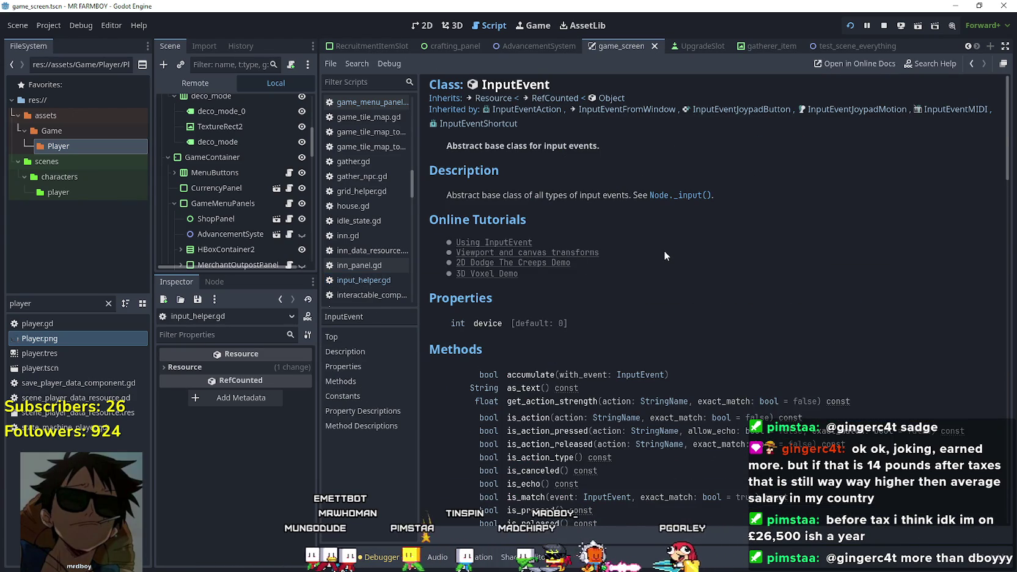
scroll(down, 3)
scroll(down, 3)
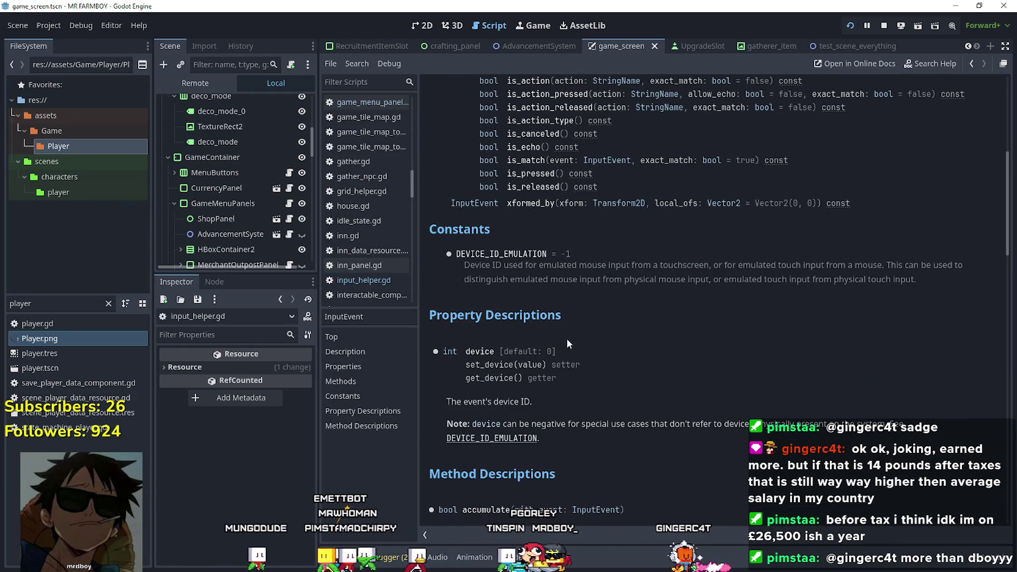
scroll(down, 3)
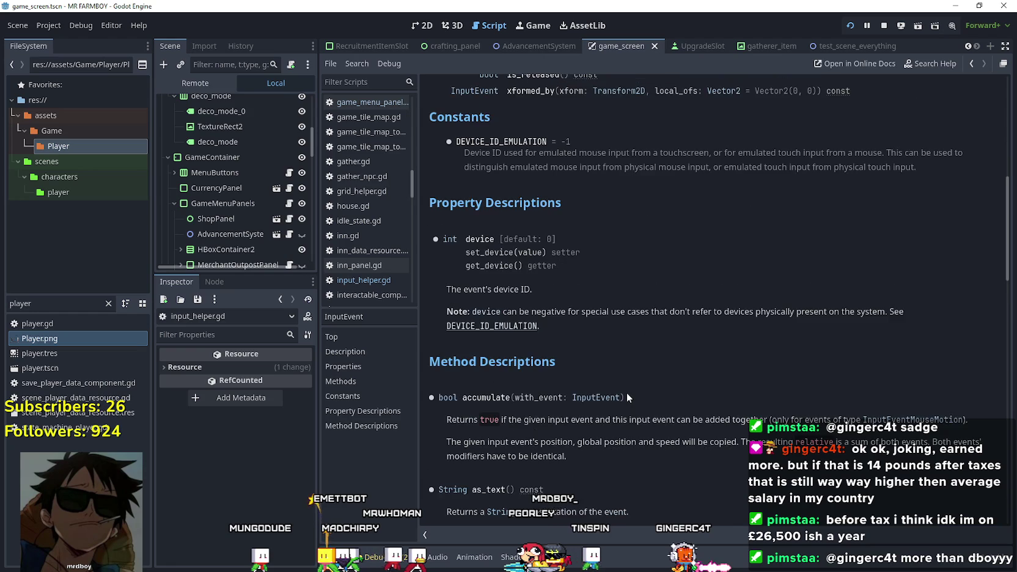
right_click(484, 126)
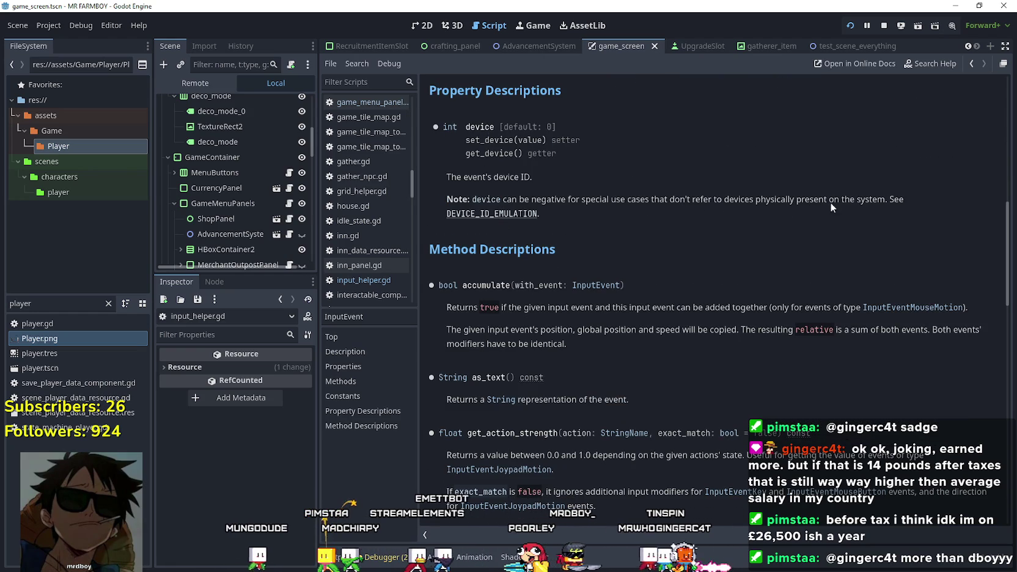
scroll(down, 3)
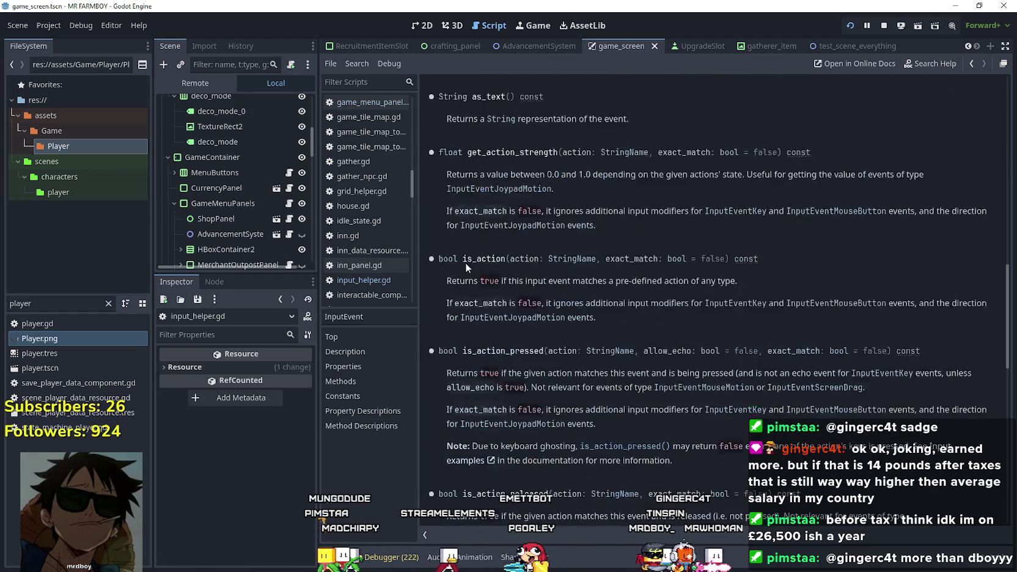
scroll(down, 3)
scroll(up, 3)
scroll(up, 3)
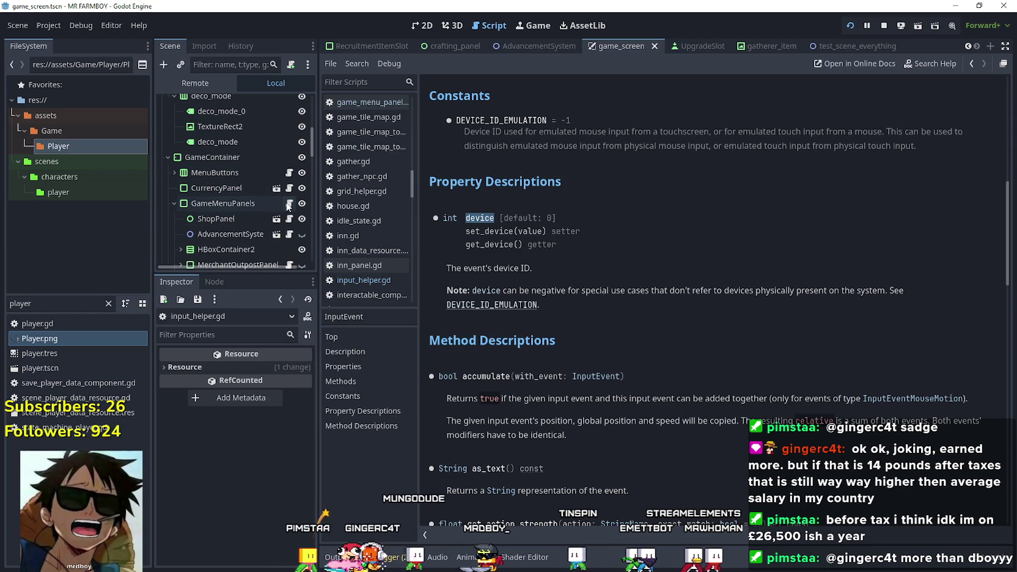
click(289, 203)
Insert print(event.device) after line 71, save, and run the game with F5
scroll(up, 3)
click(721, 279)
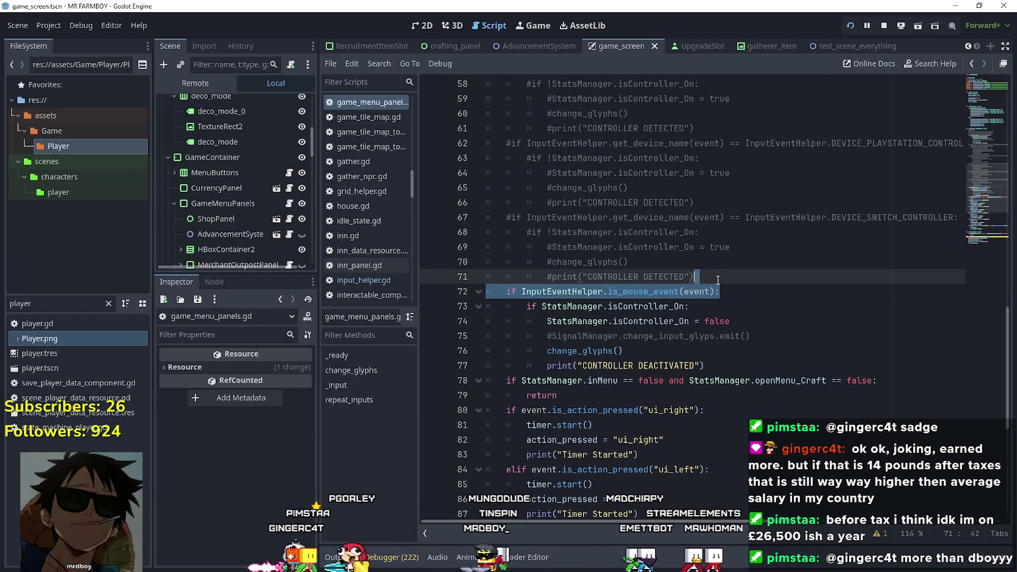
key(Down)
key(Down)
key(Down)
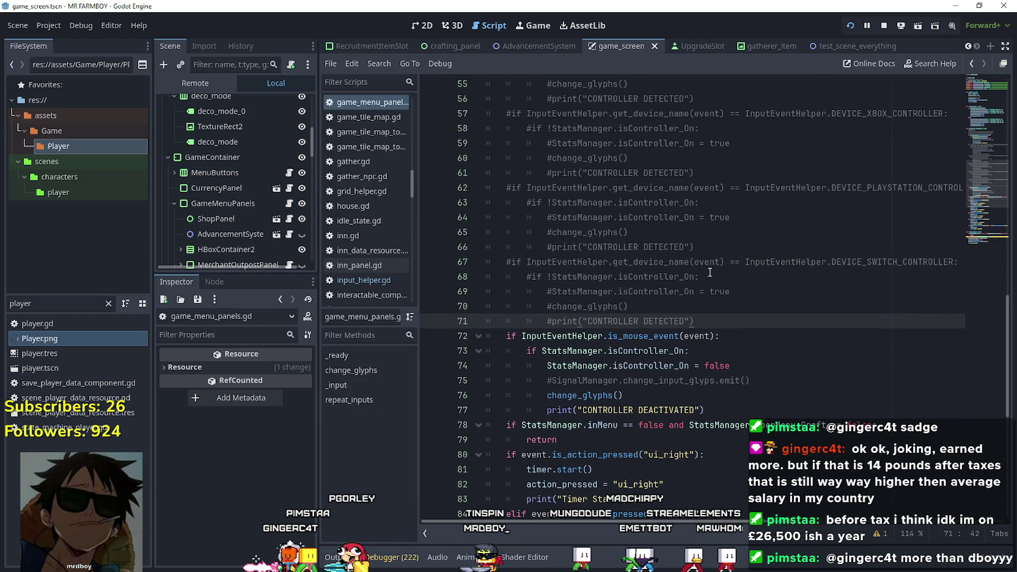
scroll(up, 3)
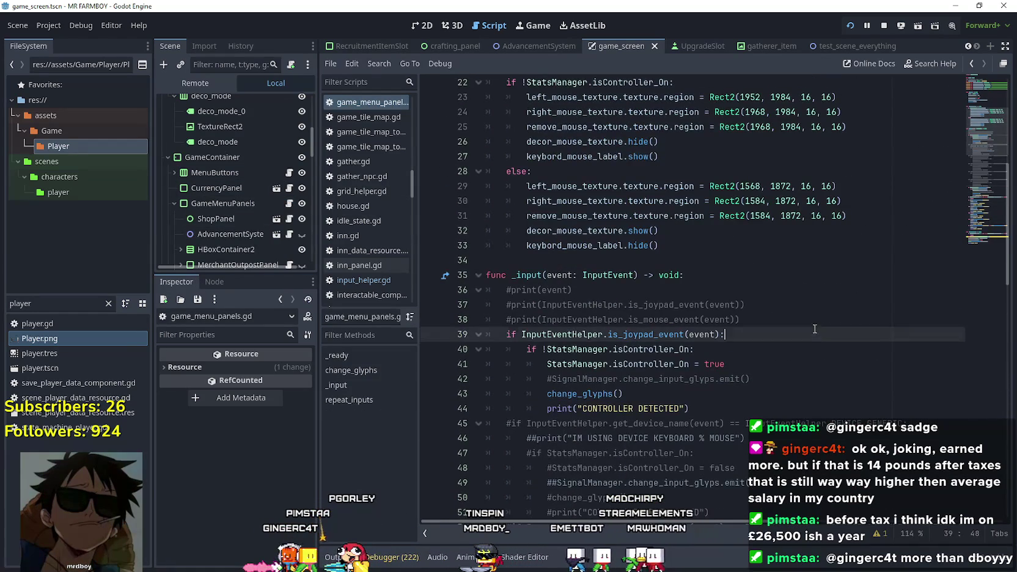
scroll(down, 3)
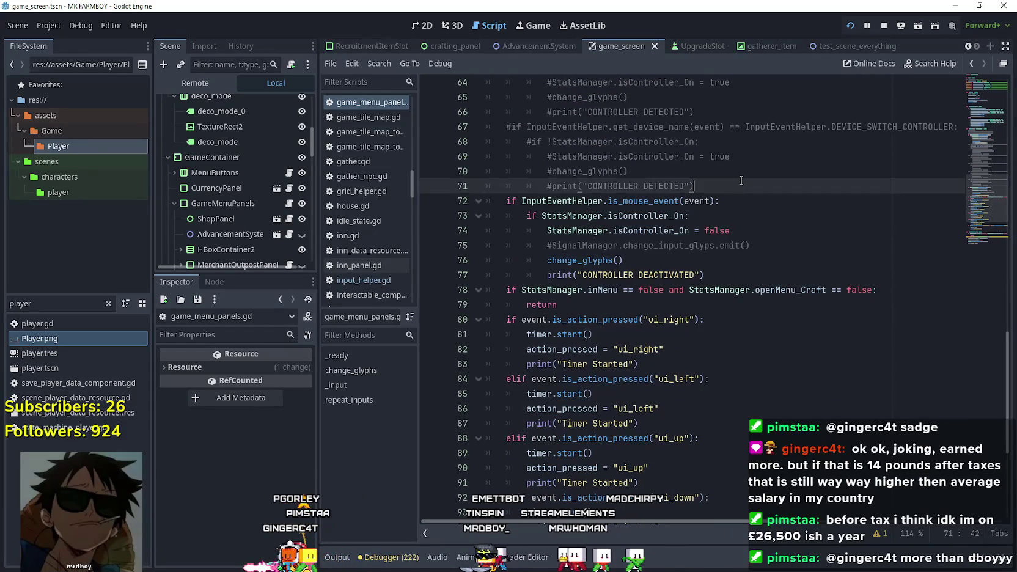
key(Return)
text(print(I)
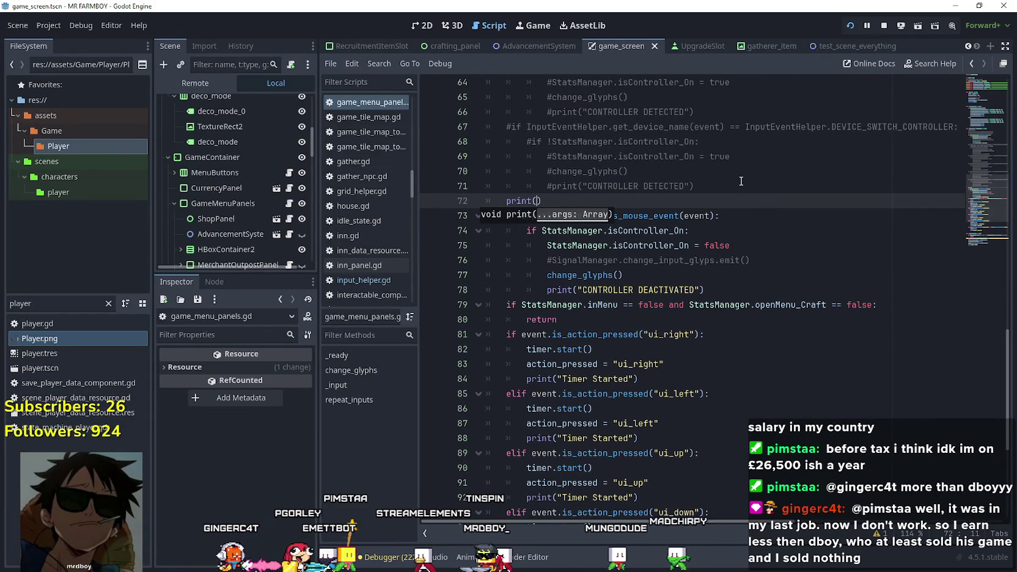
key(BackSpace)
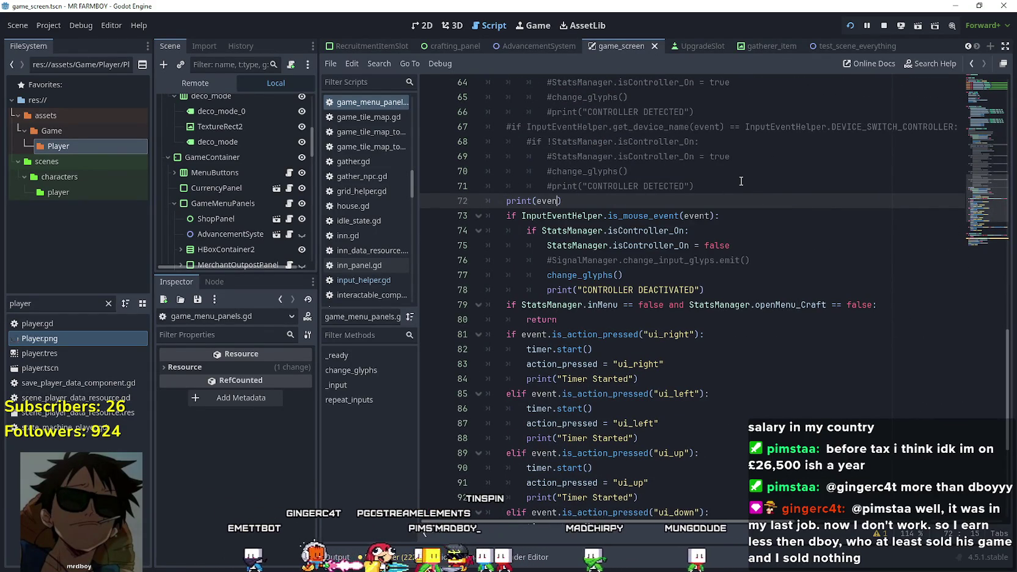
text(t.device)
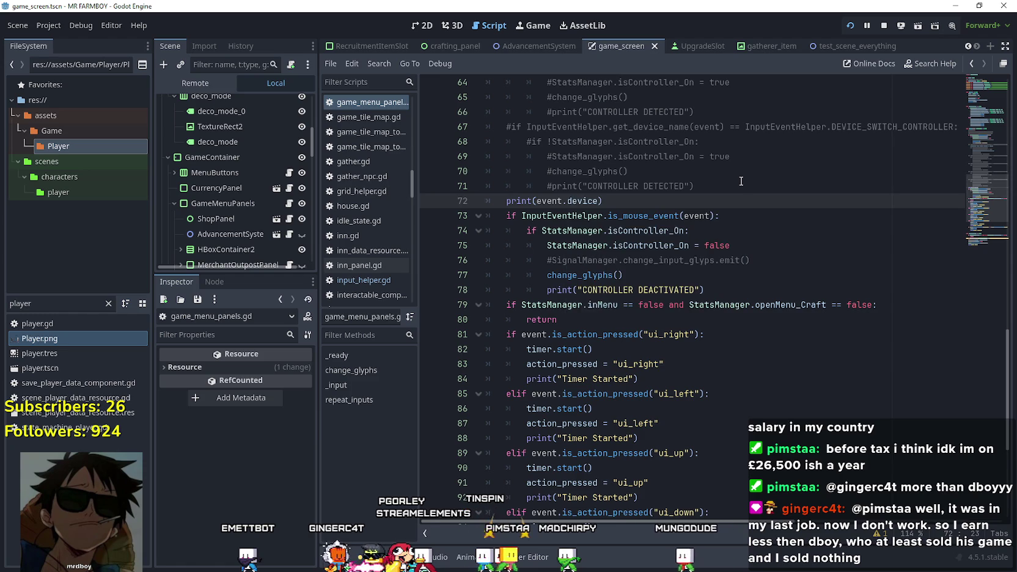
key(ctrl+s)
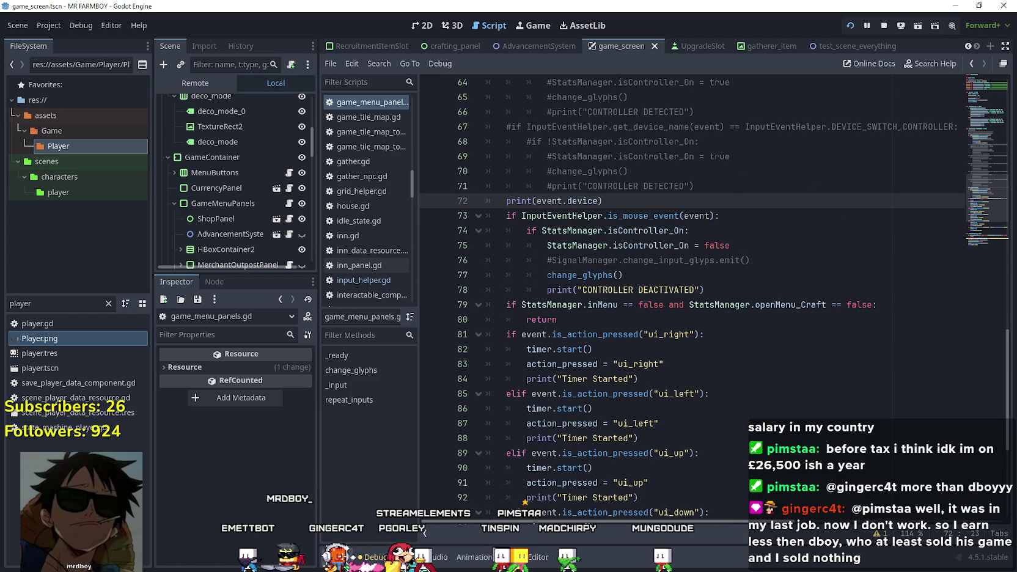
key(F5)
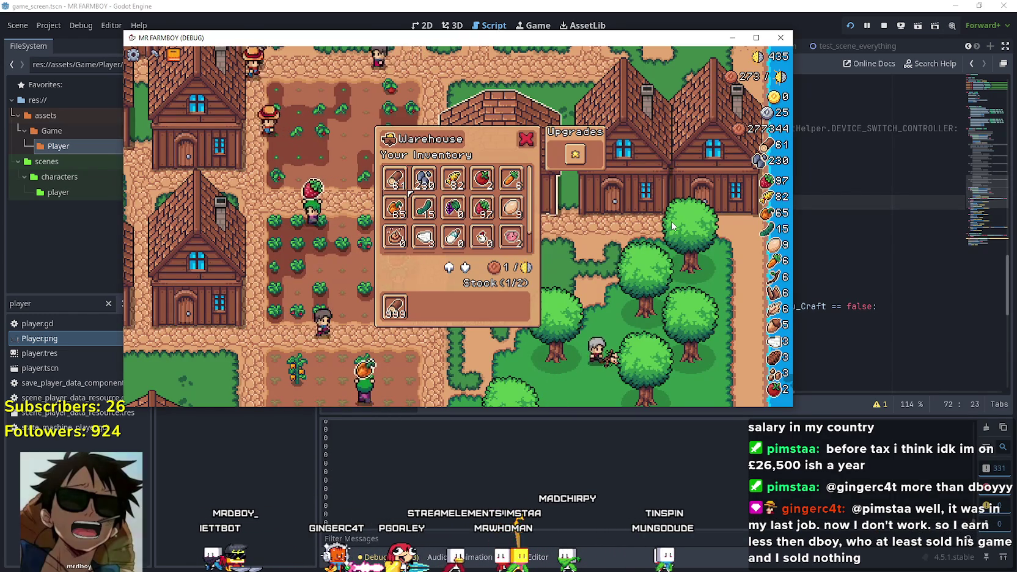
Close the warehouse panel and walk the farmer through town, the strawberry field and to the house door
key(Escape)
key(w)
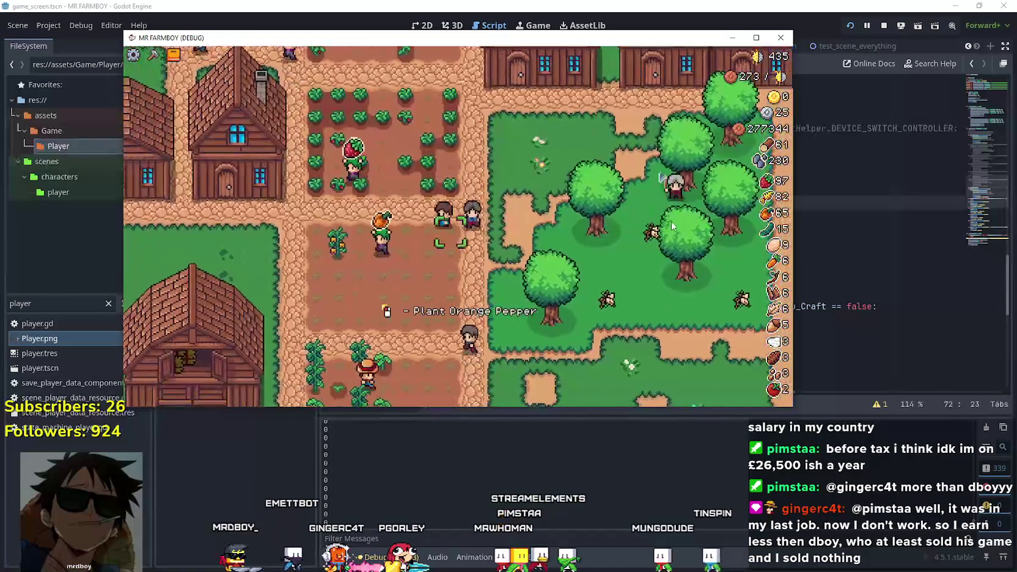
key(w)
key(a)
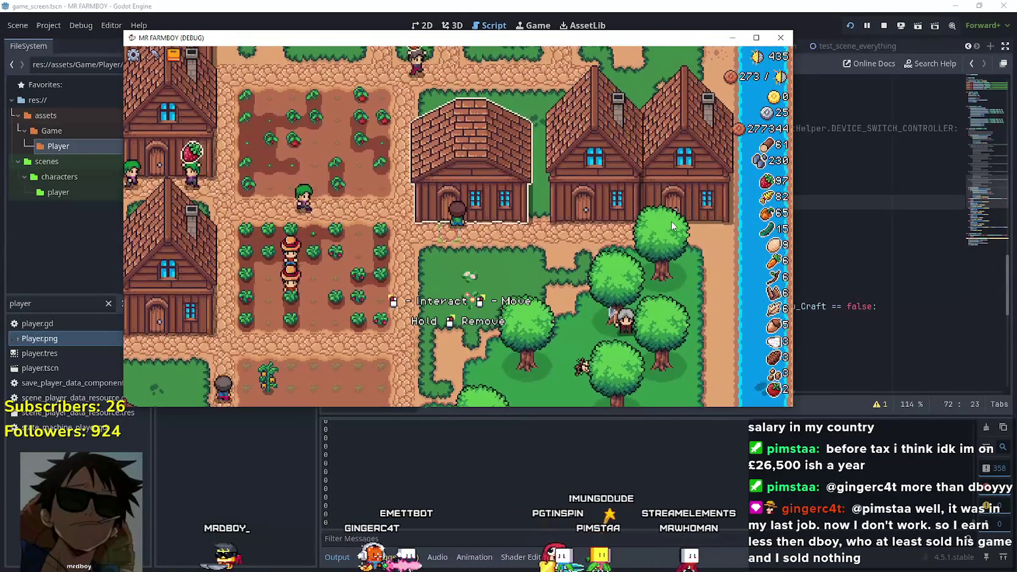
key(s)
key(a)
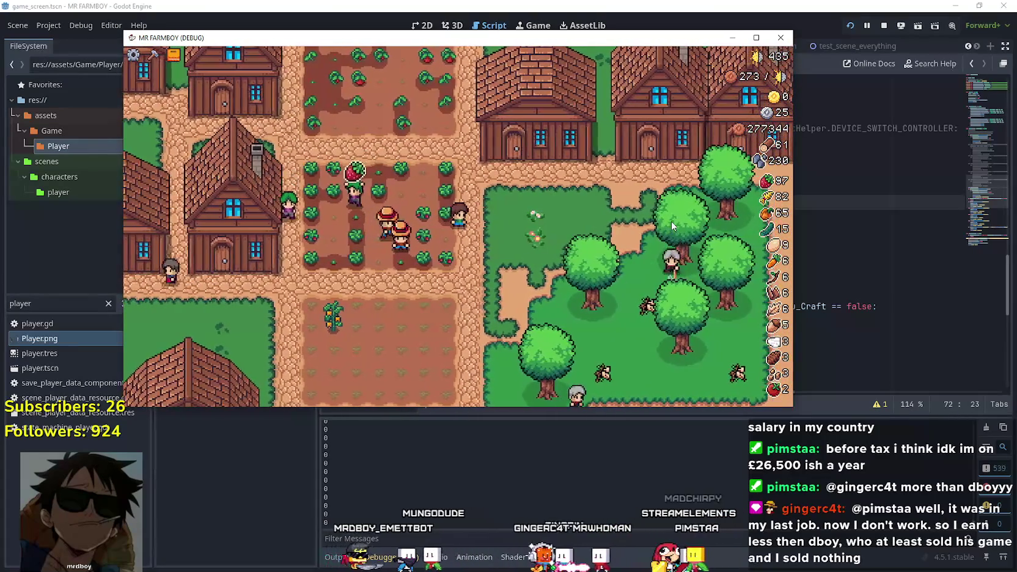
key(w)
key(d)
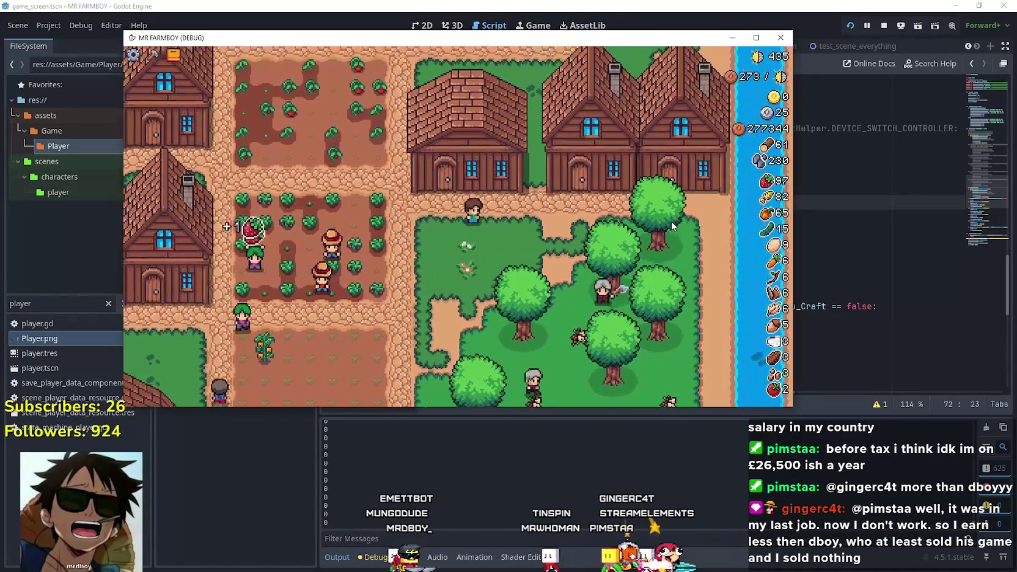
Walk the farmer through the strawberry field, onto the grass, along the path and back to the house door
key(a)
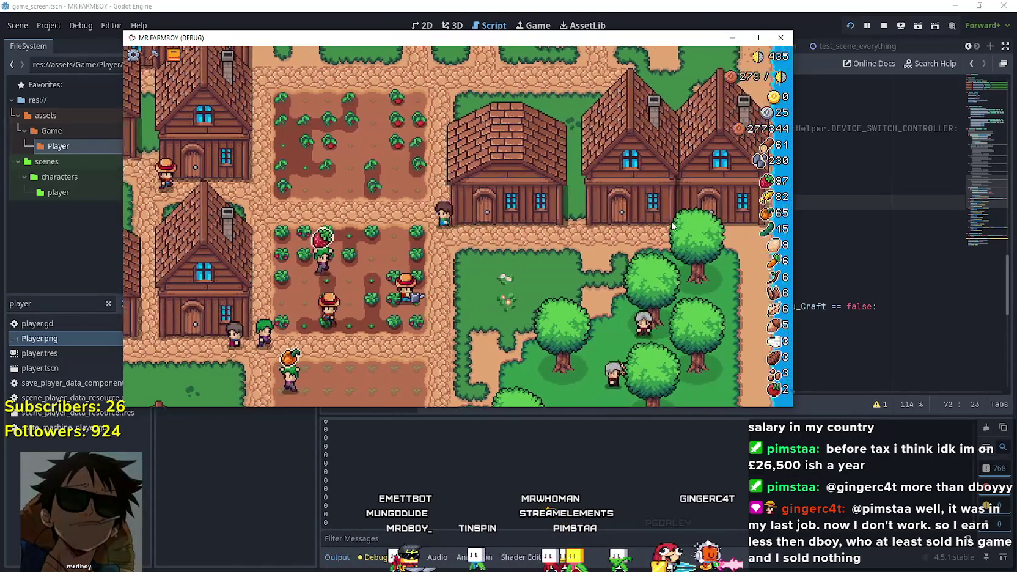
key(d)
key(s)
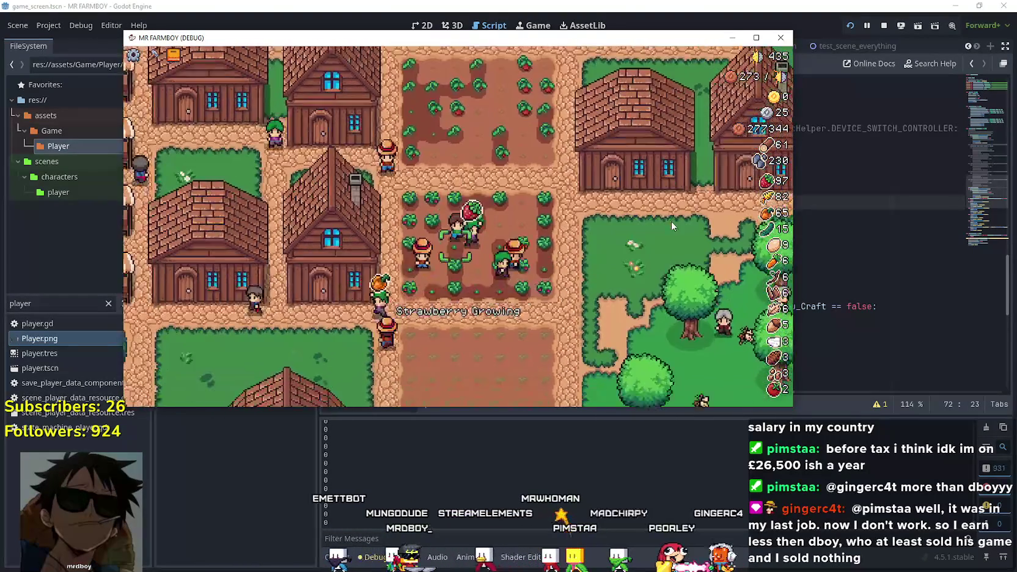
key(a)
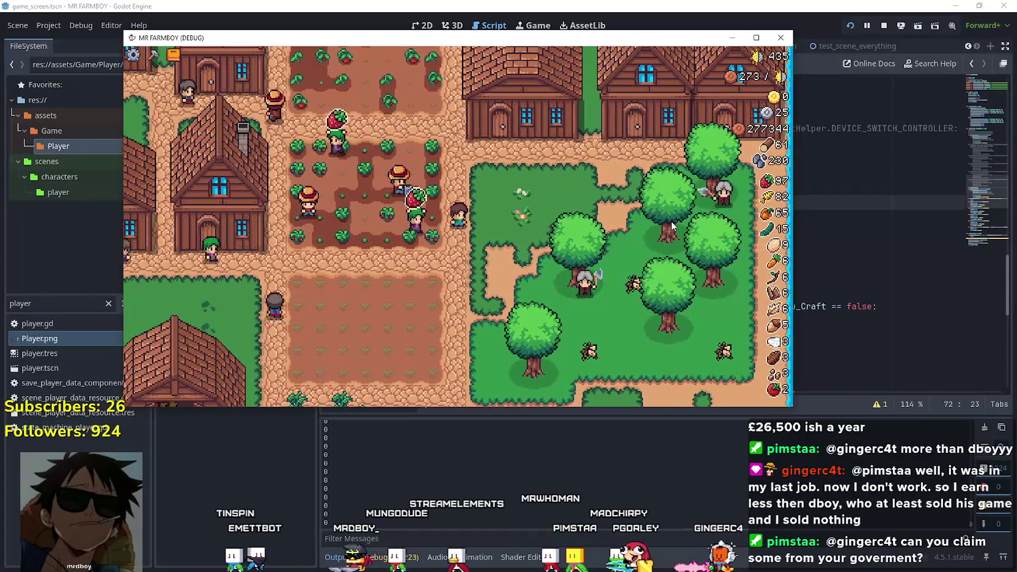
key(d)
key(w)
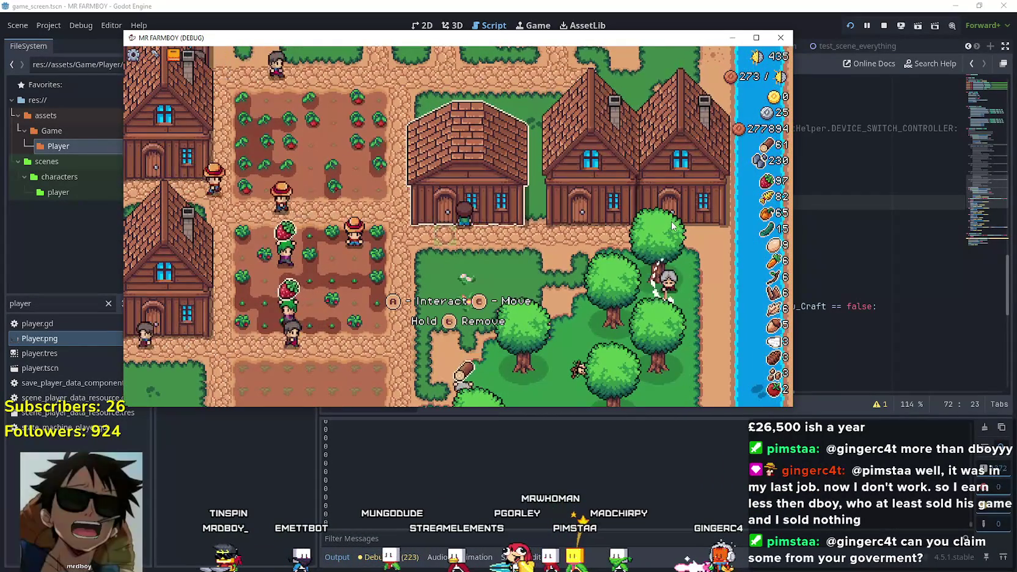
Open and close the building menu at the house door, then return to line 73 of the script
key(e)
key(Escape)
key(s)
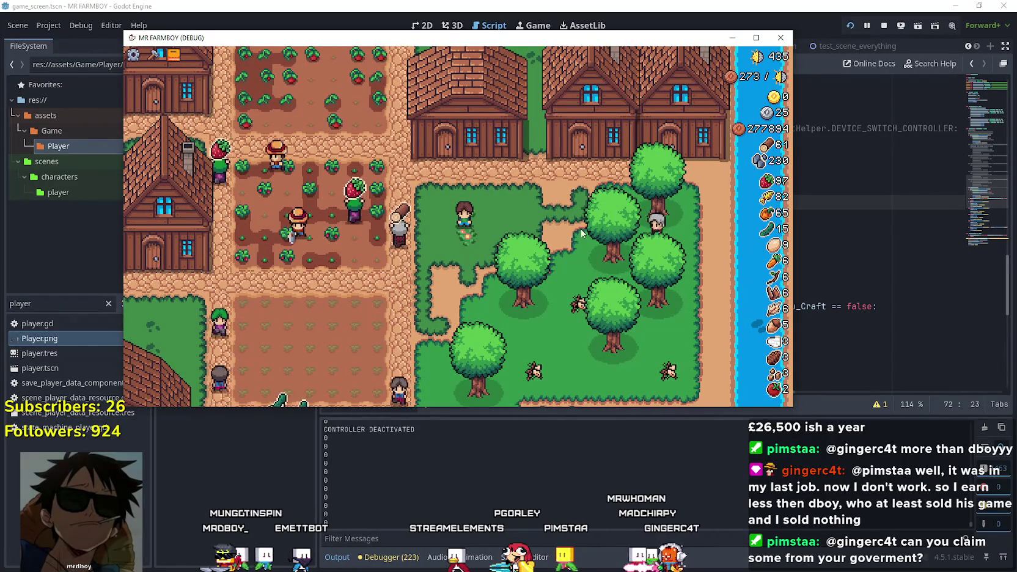
click(864, 223)
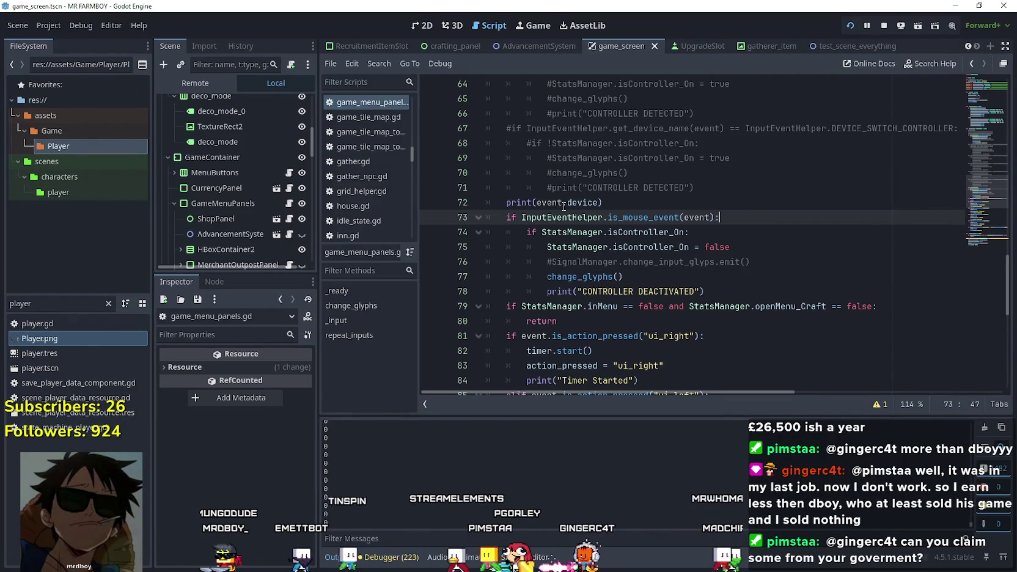
Revert the stray edit on line 73 of game_menu_panels.gd
key(ctrl+z)
key(ctrl+z)
key(ctrl+z)
key(ctrl+y)
key(ctrl+y)
key(ctrl+y)
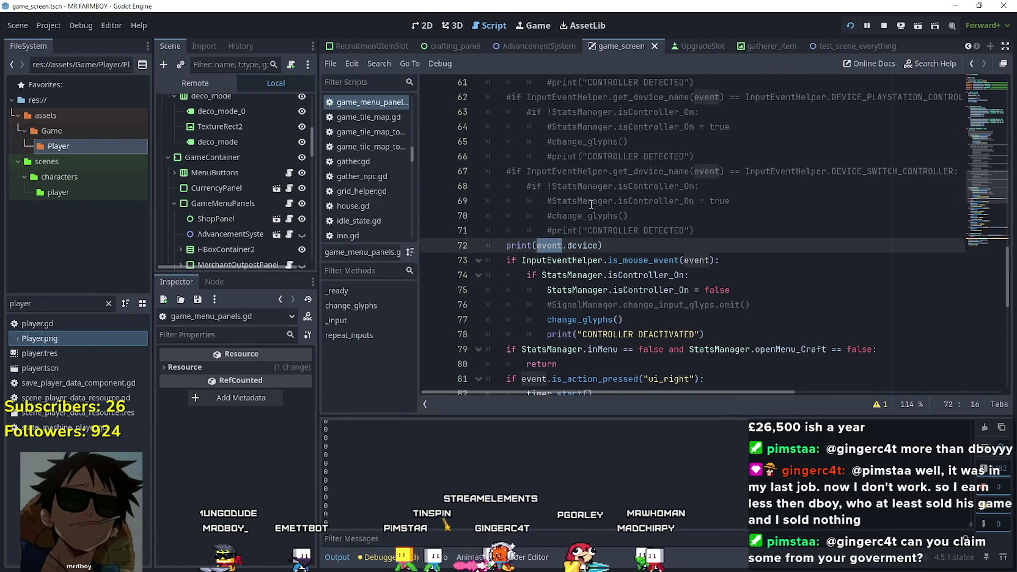
scroll(up, 3)
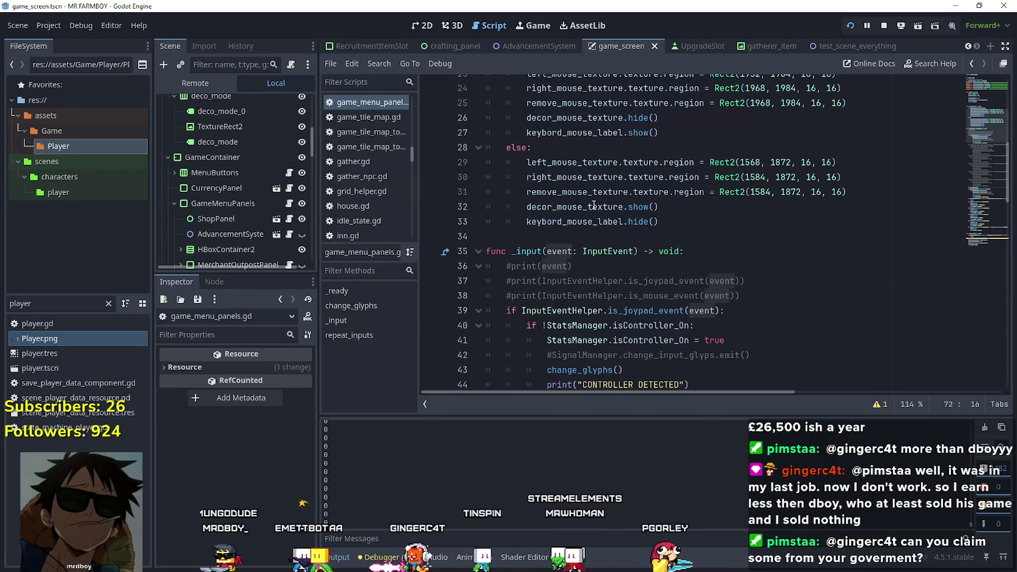
scroll(down, 3)
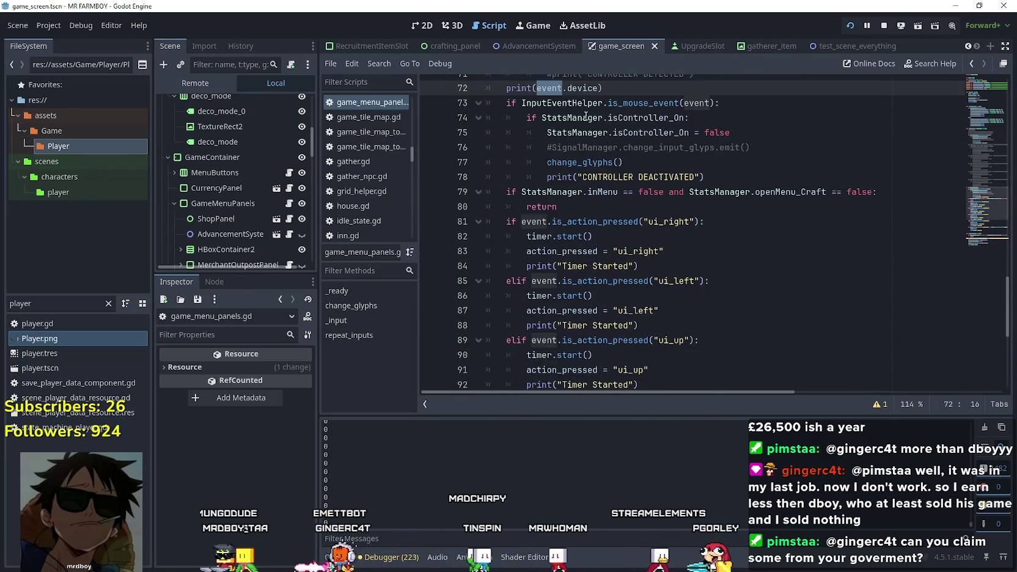
scroll(up, 3)
Replace event.device with event.DEVICE_ID_EMULATION on line 72, then save and run the game
double_click(579, 169)
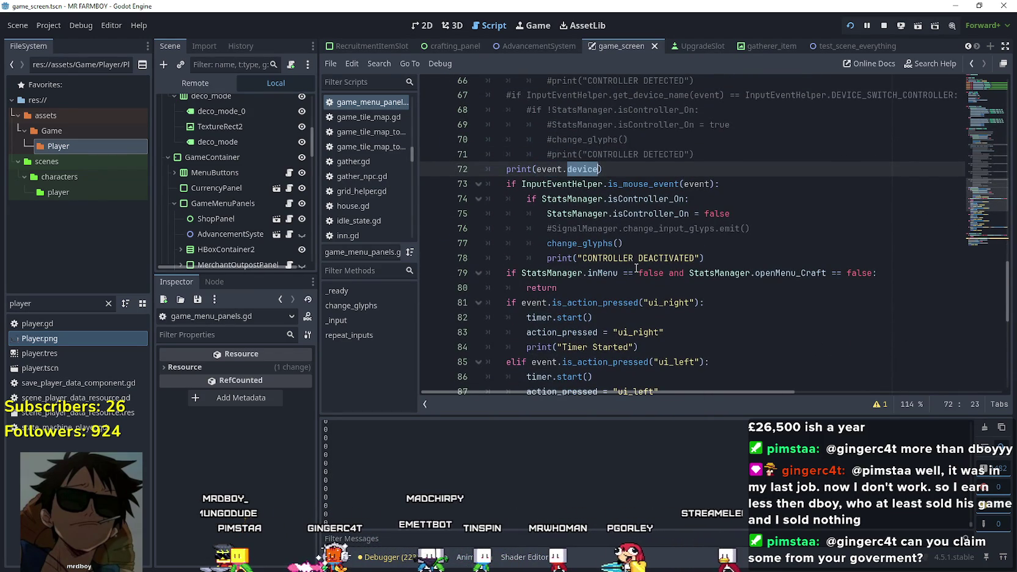
key(ctrl+space)
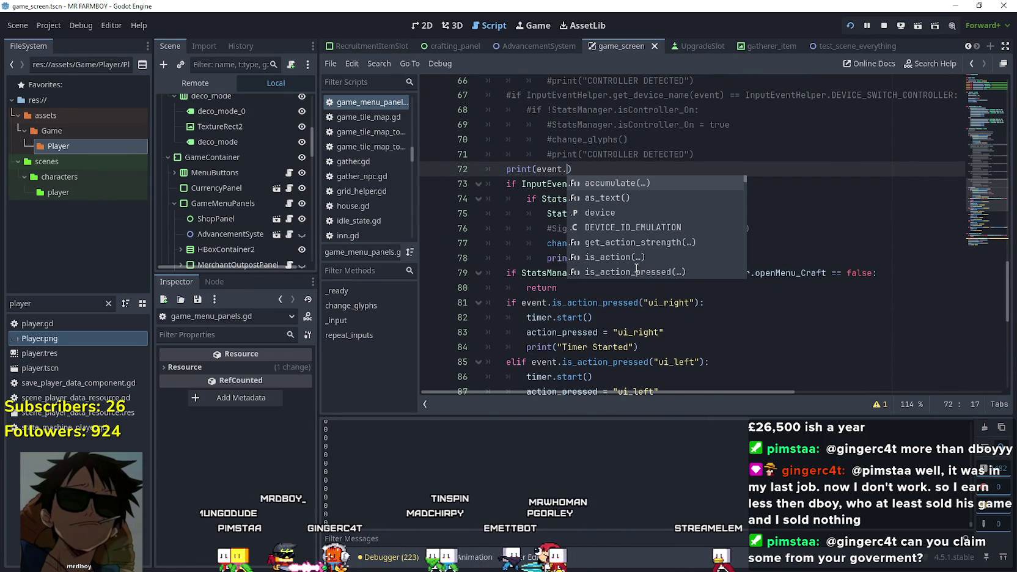
key(Down)
key(Down)
key(Down)
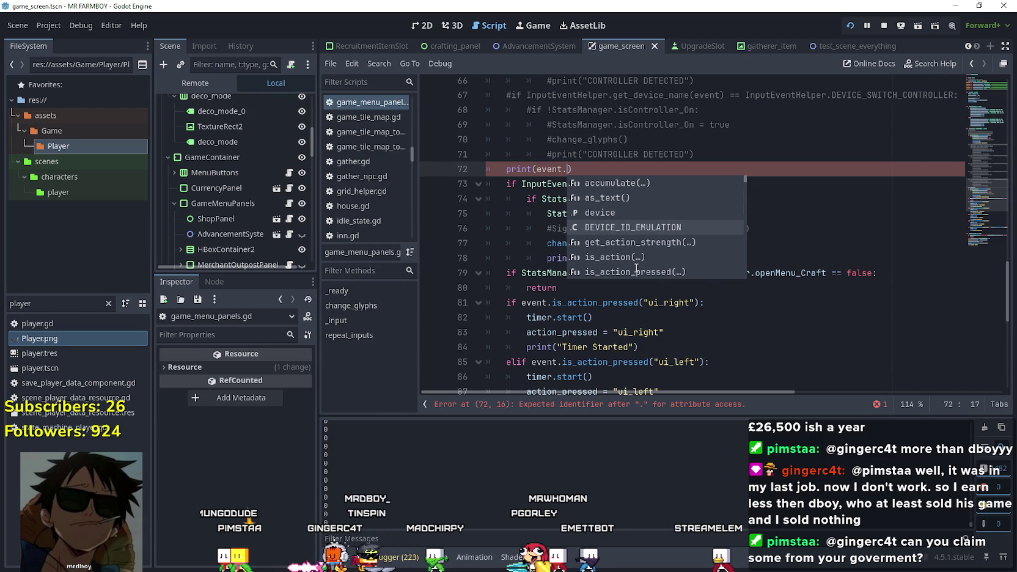
key(Return)
key(ctrl+s)
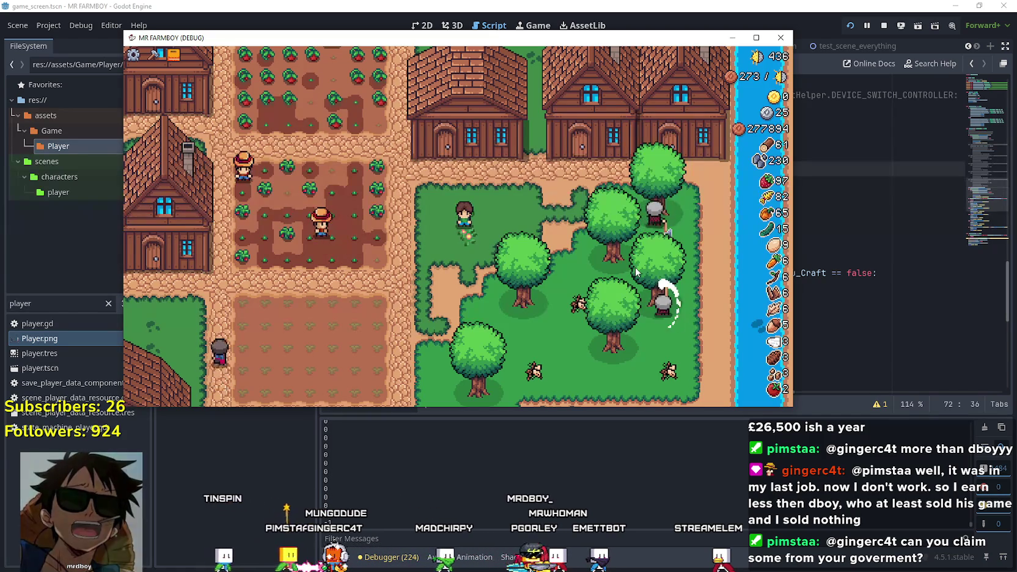
Walk the farmer left into the strawberry field, then stop and relaunch the game to check device output
key(a)
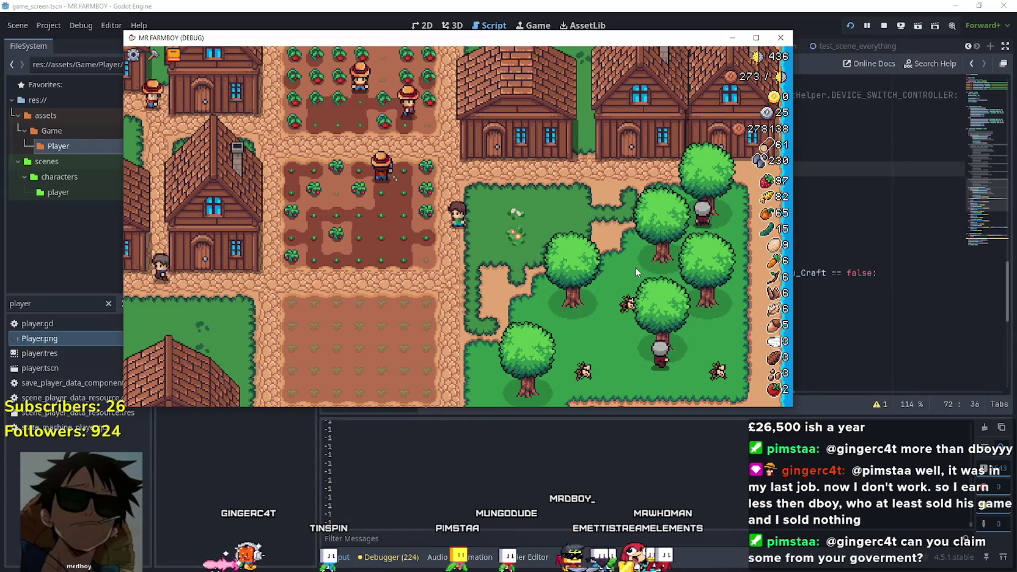
key(a)
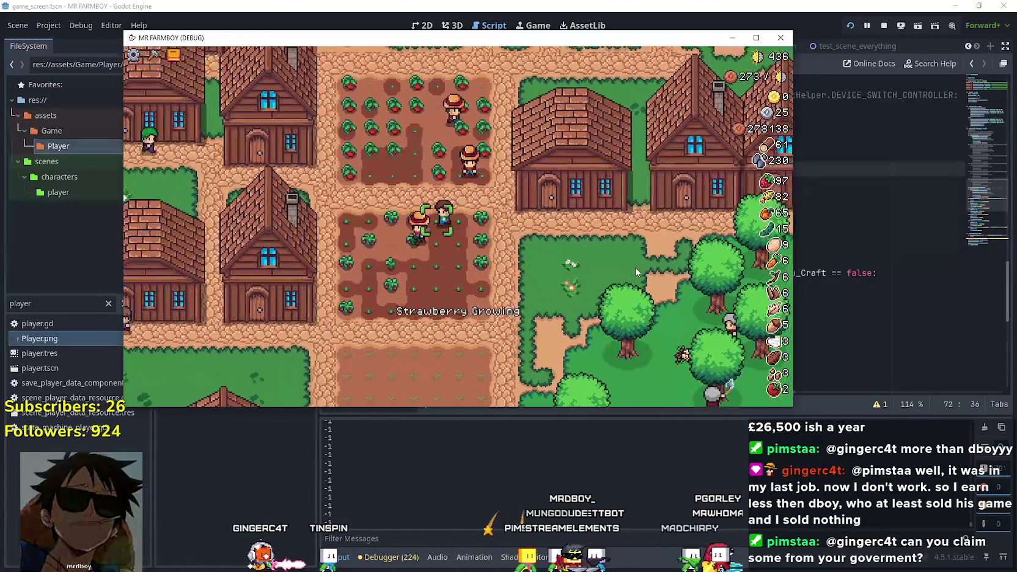
key(s)
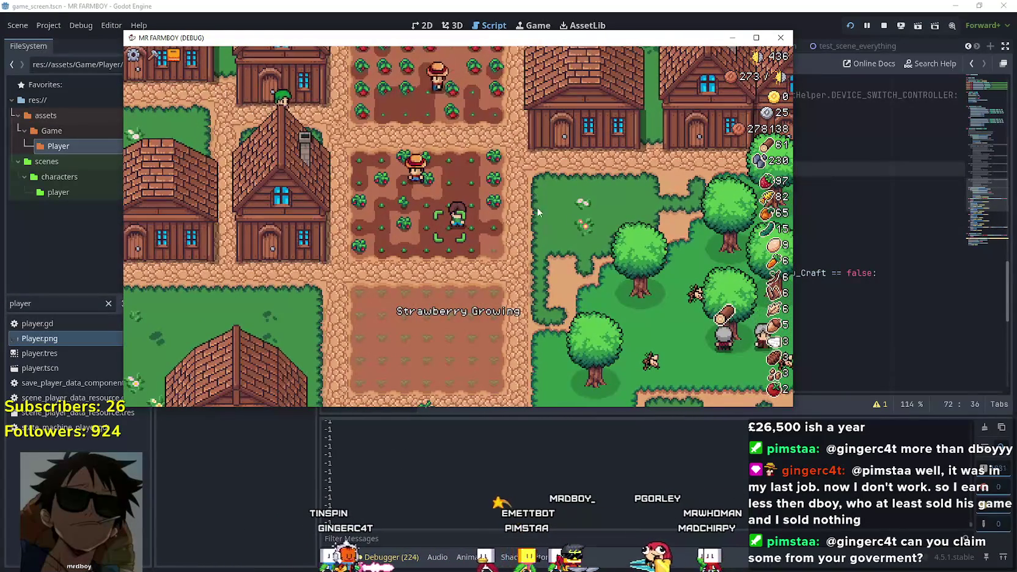
key(F8)
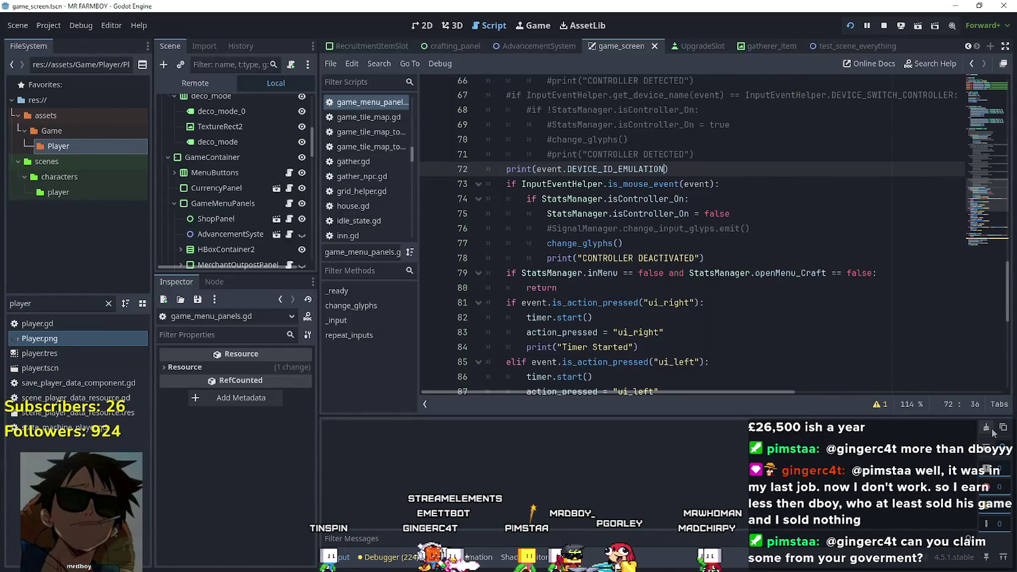
key(F5)
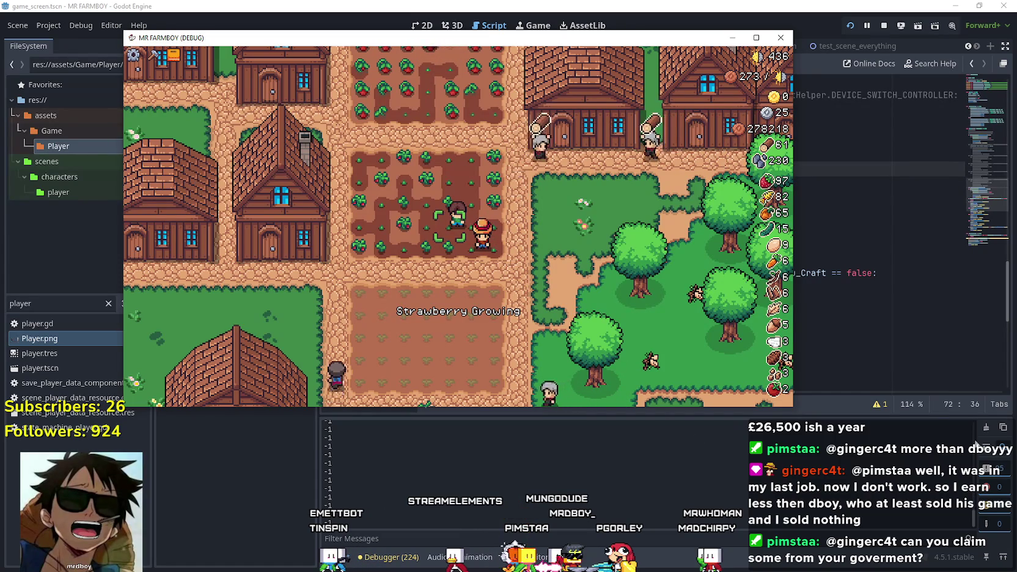
key(F8)
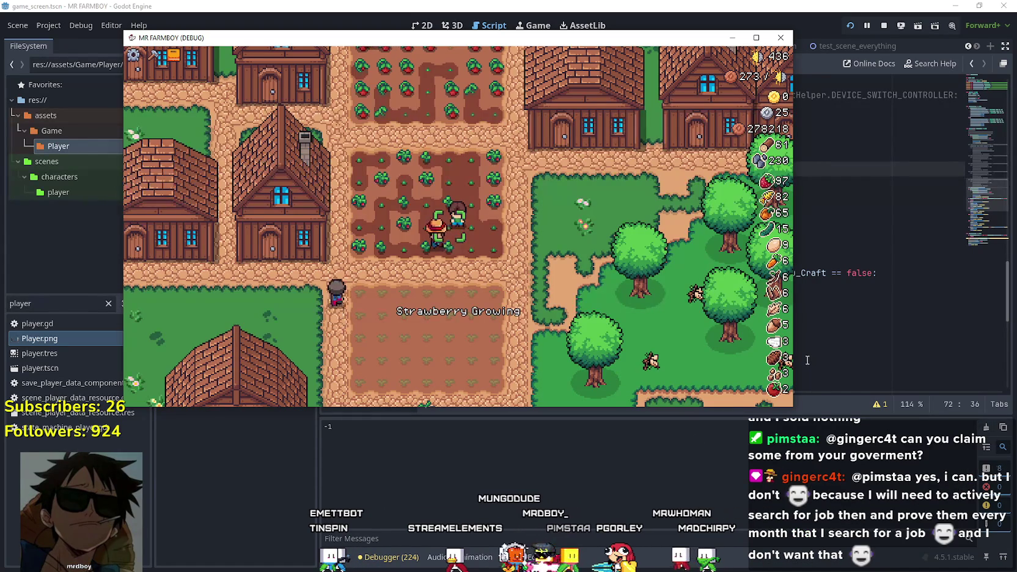
Stop the game and delete DEVICE_ID_EMULATION from the print on line 72
key(F8)
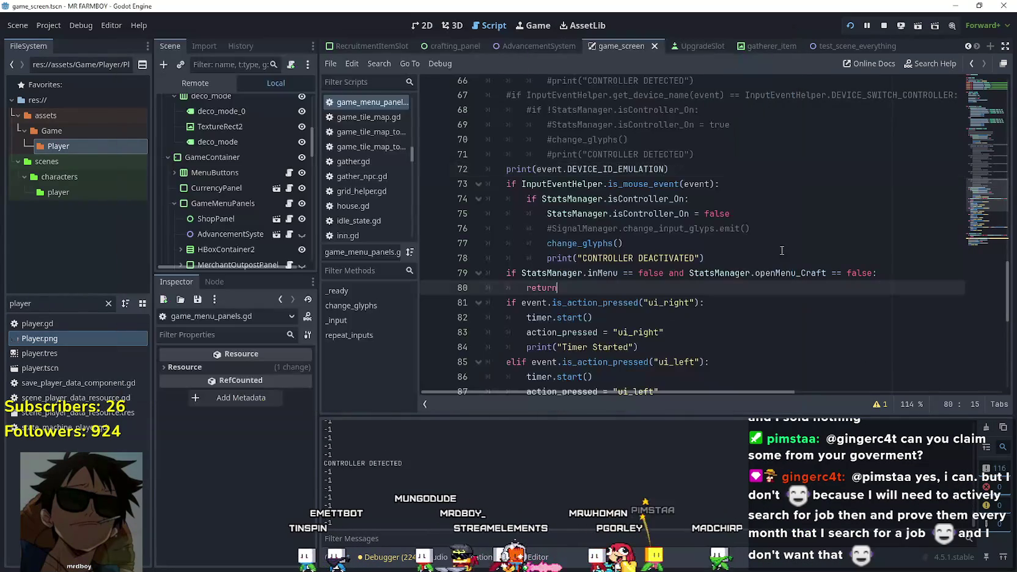
double_click(629, 166)
key(BackSpace)
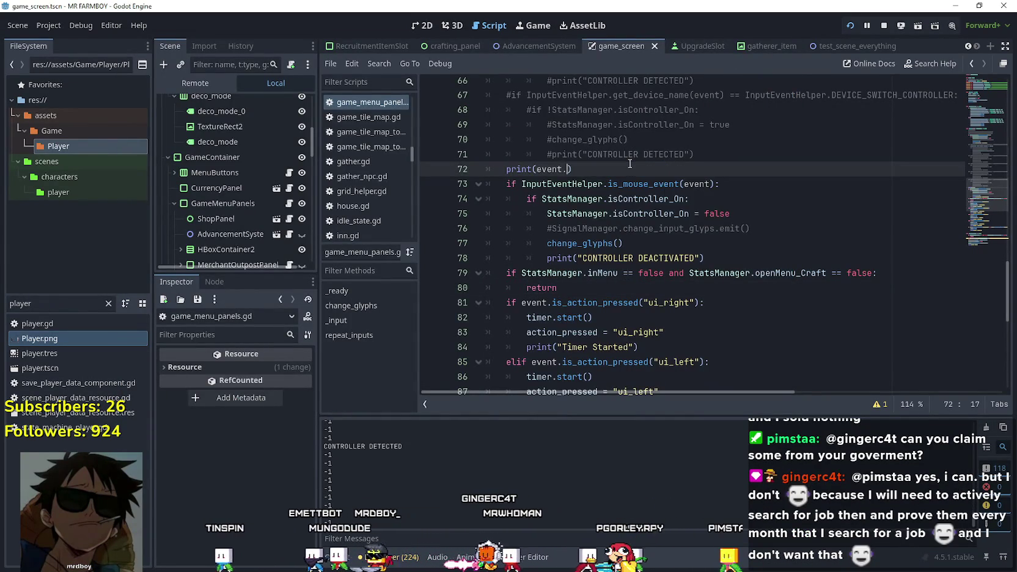
Reopen autocomplete after event. on line 72 and browse down the list of event members
key(ctrl+space)
scroll(down, 3)
scroll(down, 3)
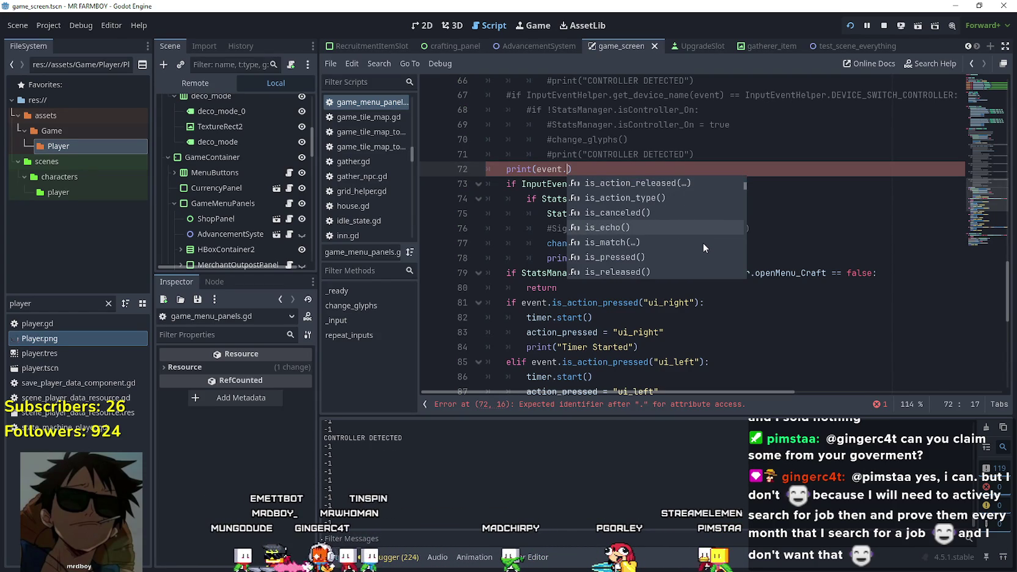
scroll(down, 3)
scroll(down, 3)
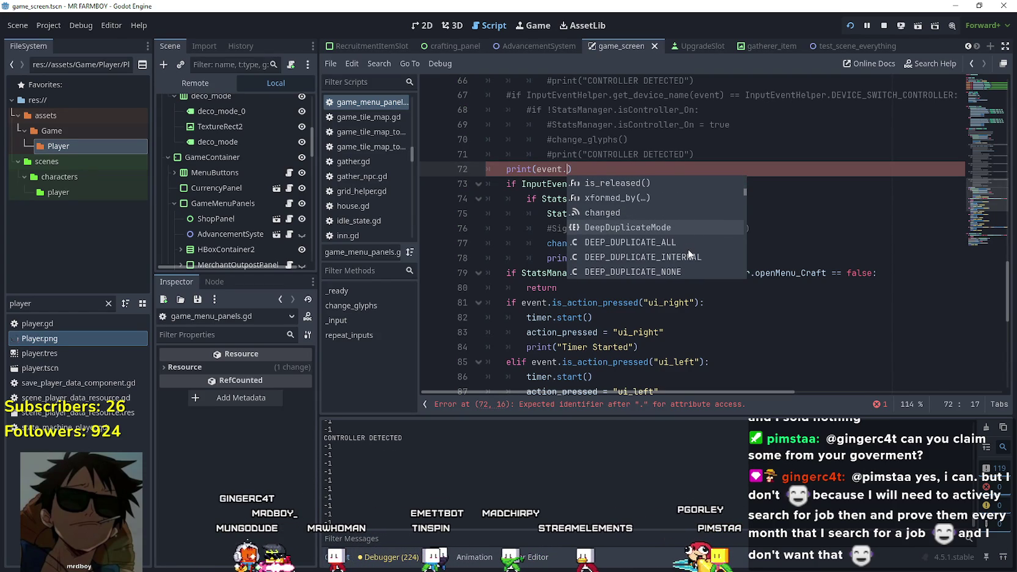
scroll(down, 3)
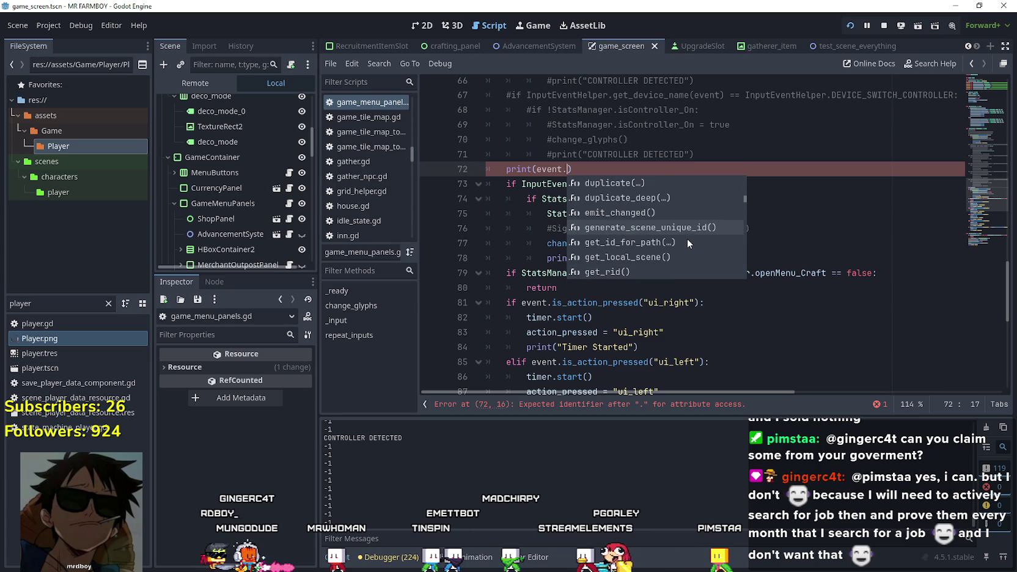
scroll(down, 3)
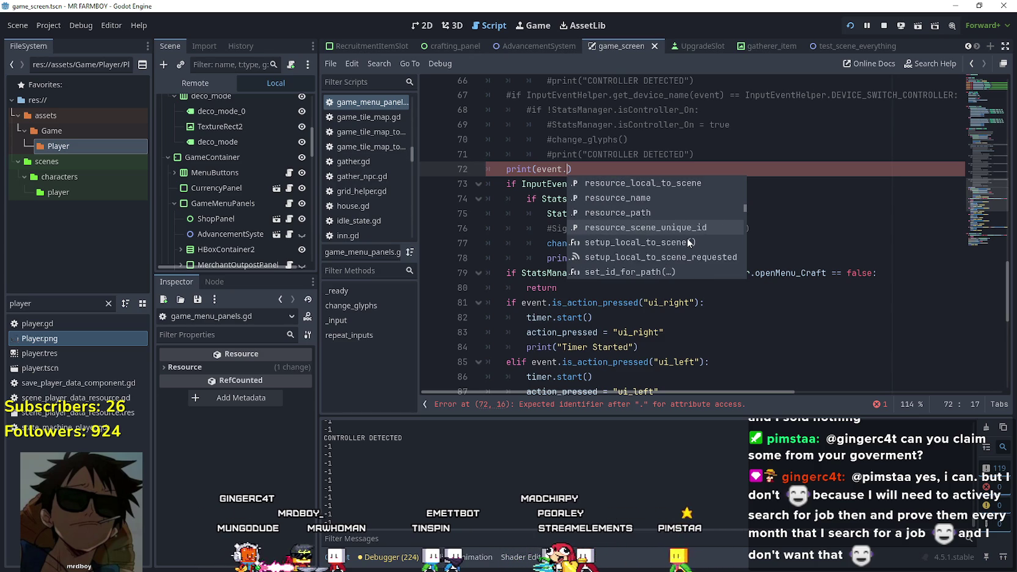
scroll(down, 3)
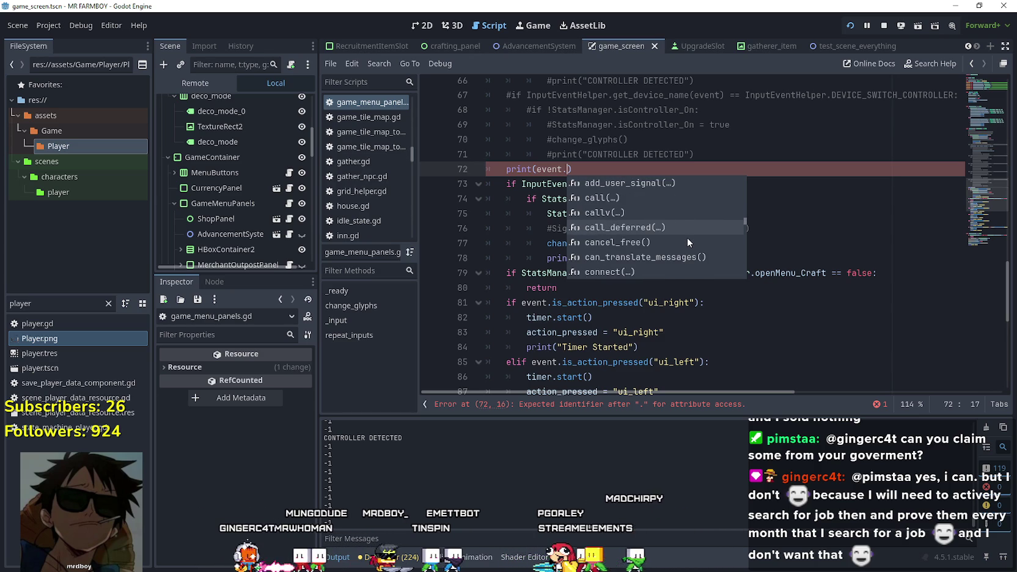
scroll(down, 3)
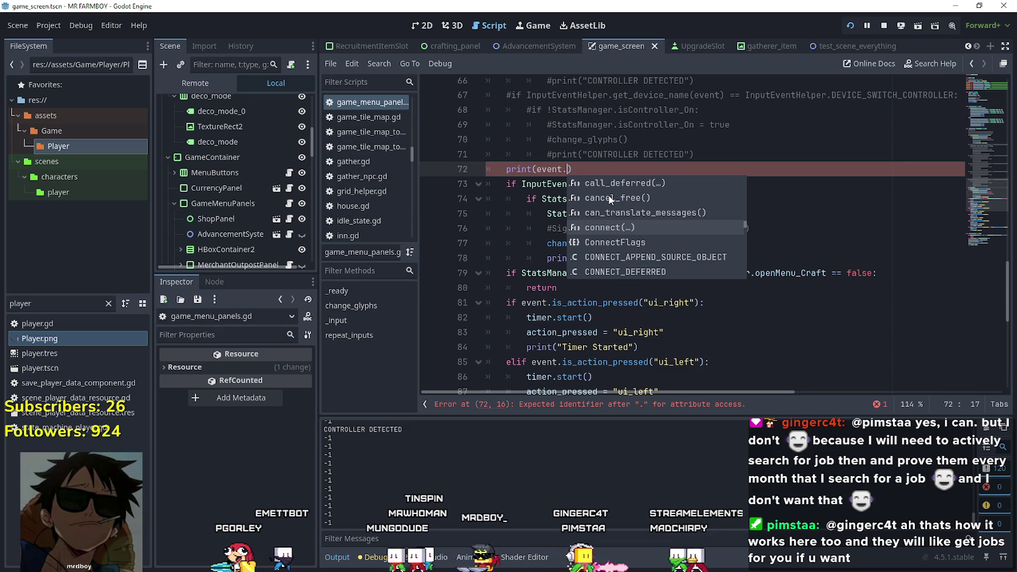
mouse_move(609, 212)
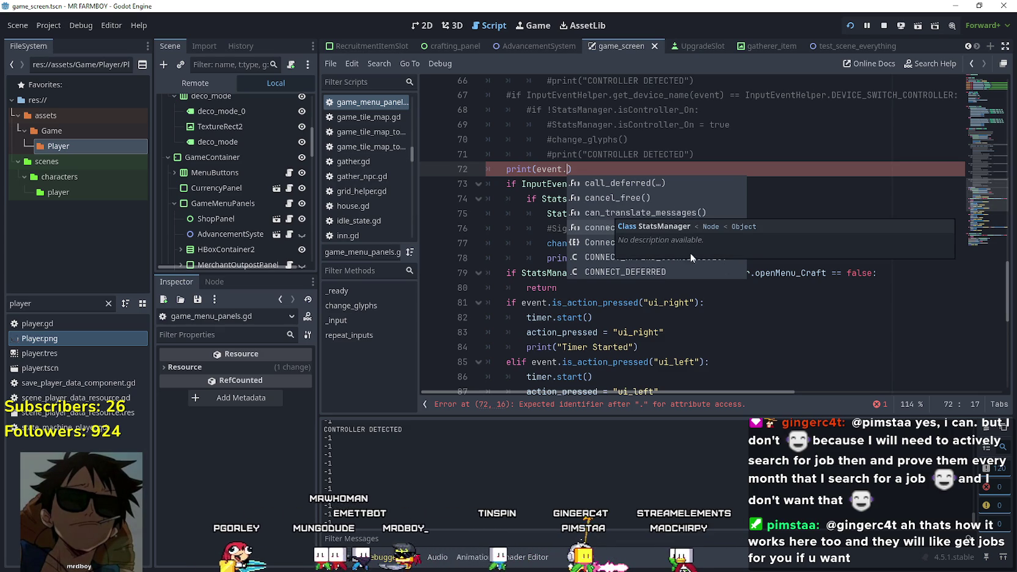
Scroll back up the member list, type get_ after event., and dismiss the suggestions
scroll(up, 3)
scroll(up, 3)
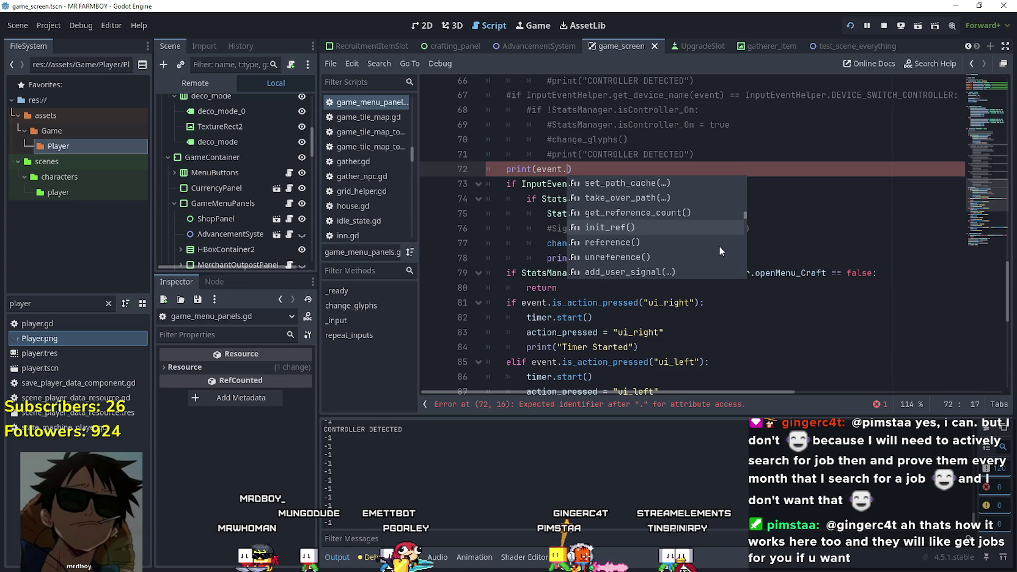
scroll(up, 3)
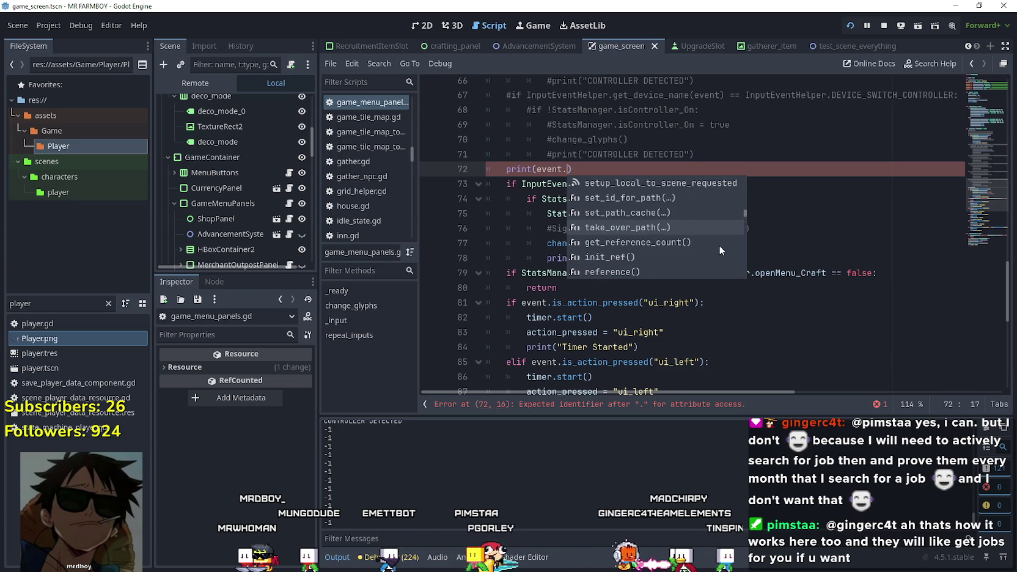
scroll(up, 3)
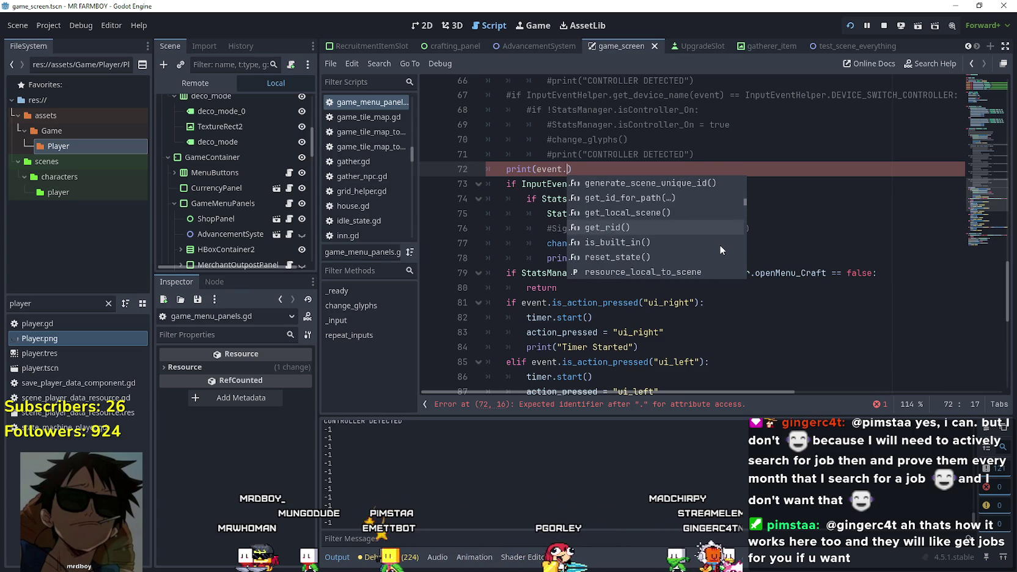
scroll(up, 3)
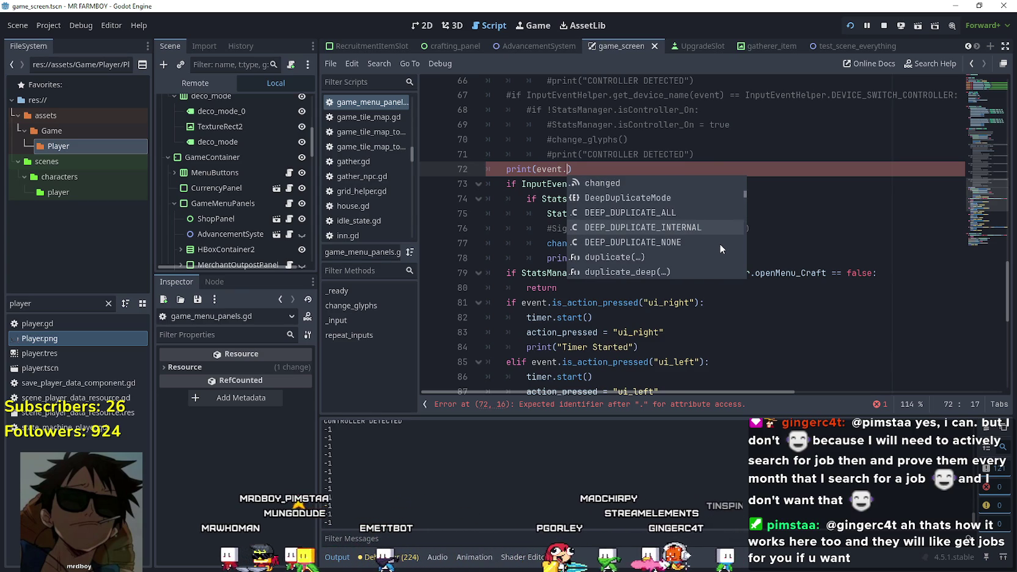
scroll(up, 3)
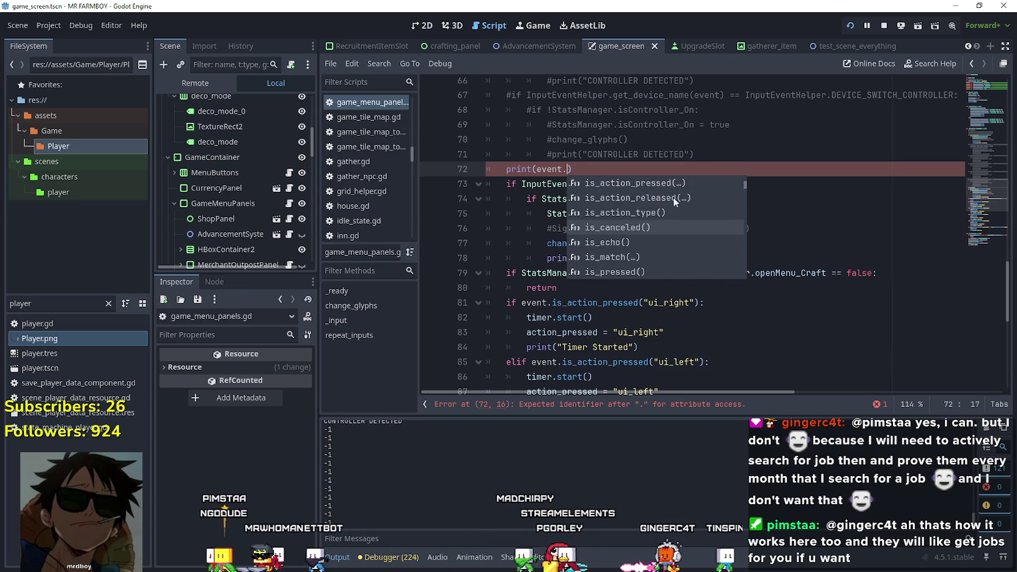
text(get_)
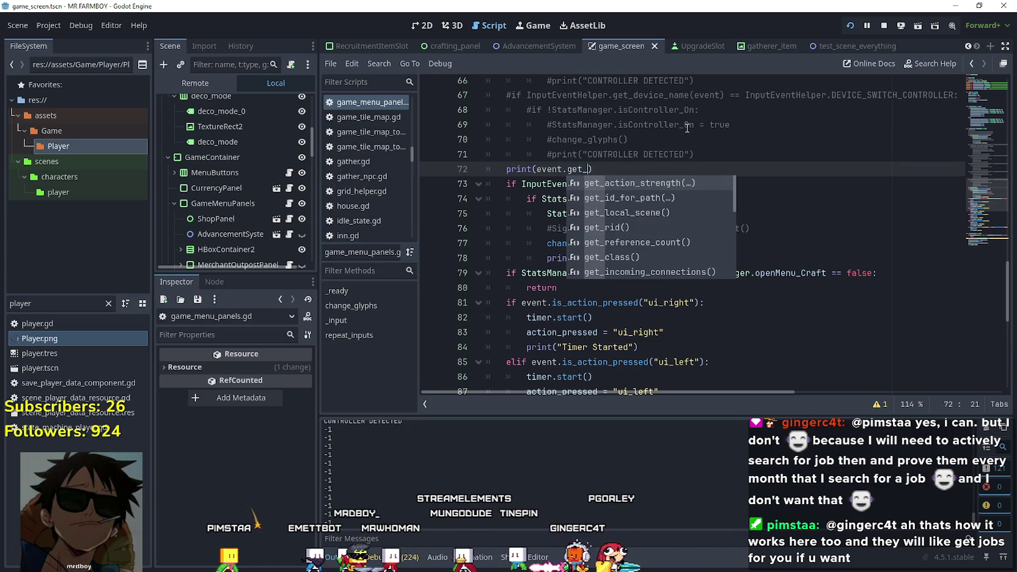
click(565, 157)
scroll(up, 3)
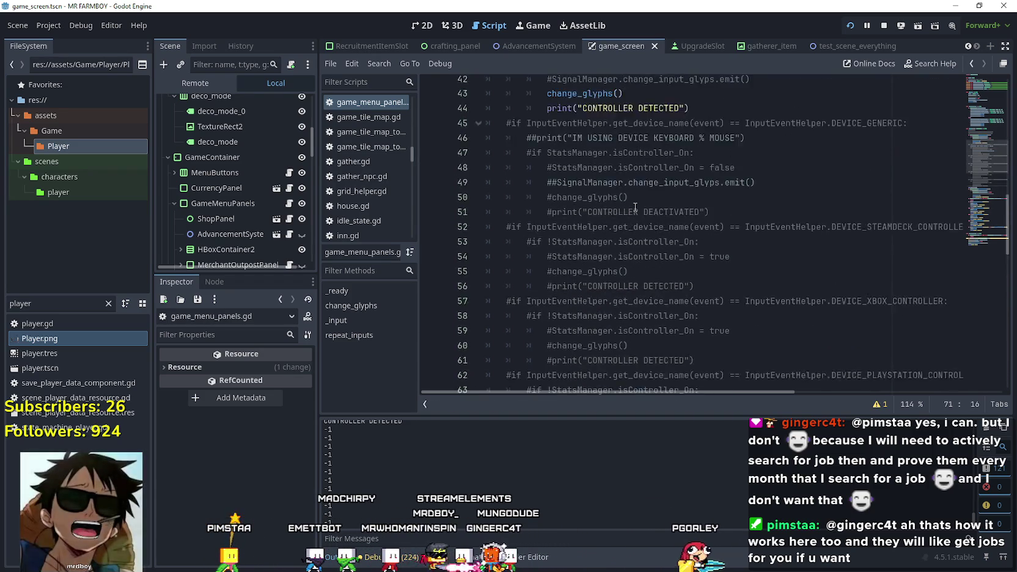
right_click(606, 232)
click(602, 233)
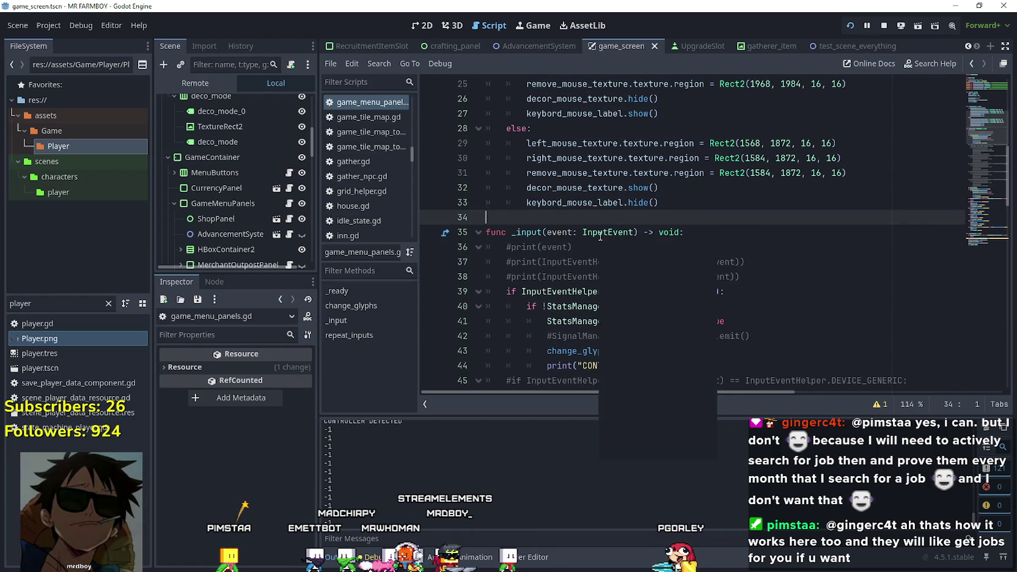
right_click(599, 234)
click(656, 447)
scroll(down, 3)
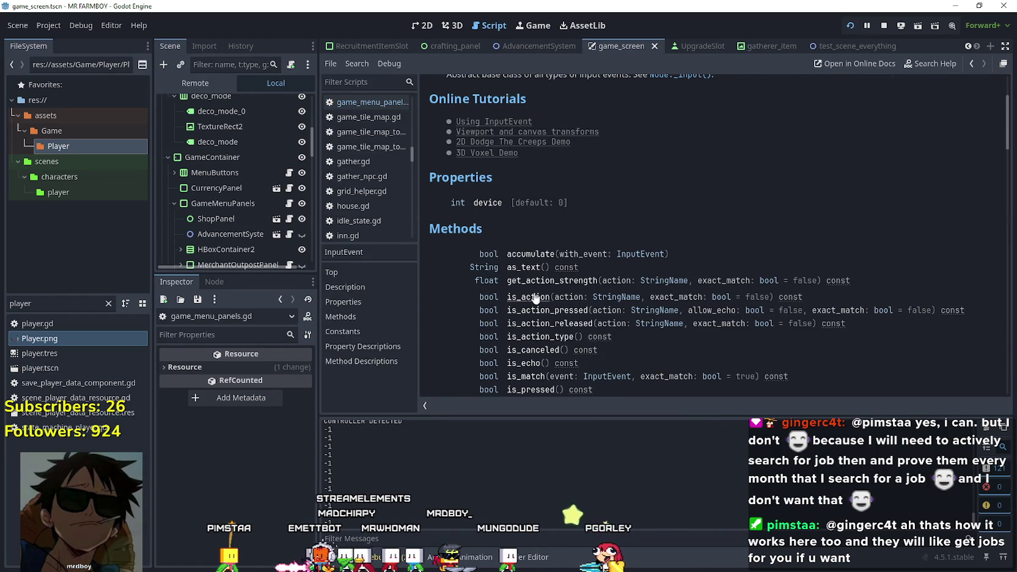
scroll(up, 3)
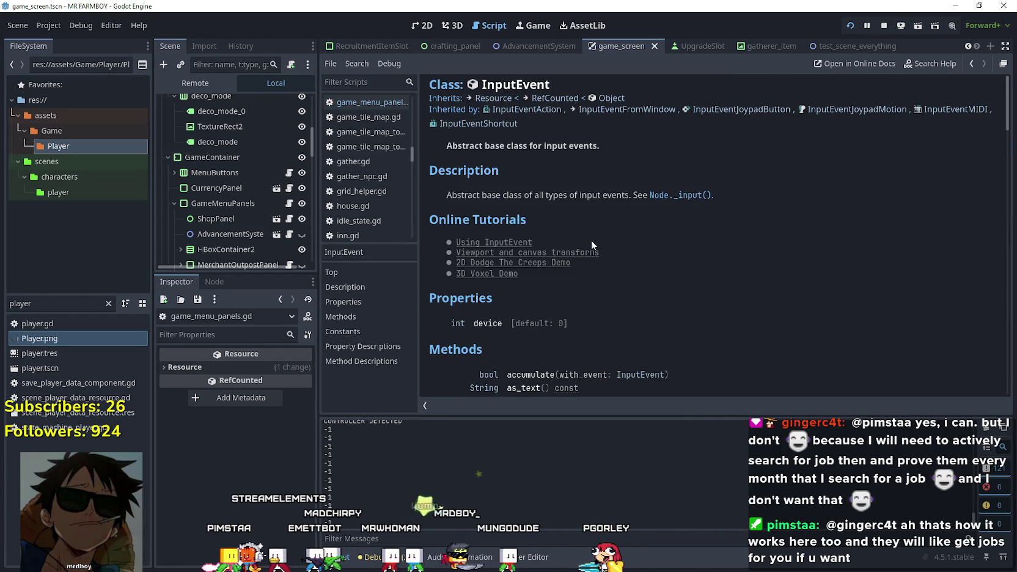
scroll(down, 3)
scroll(down, 3)
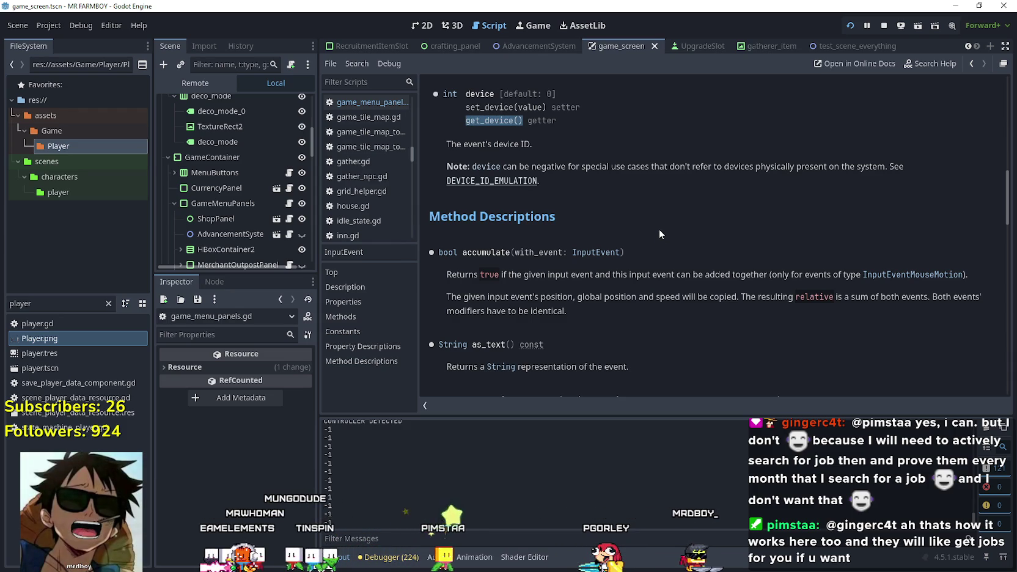
click(509, 165)
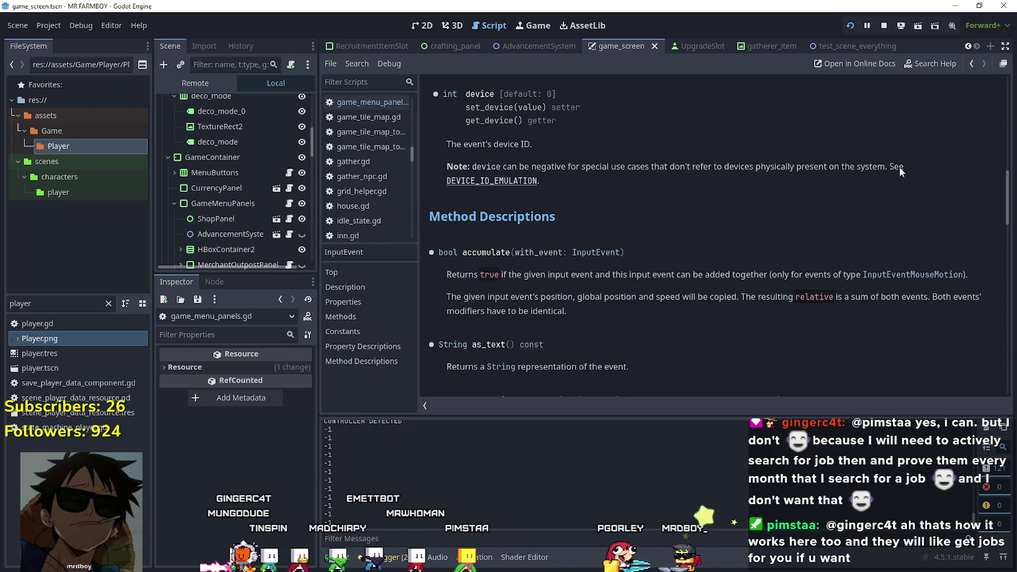
click(971, 63)
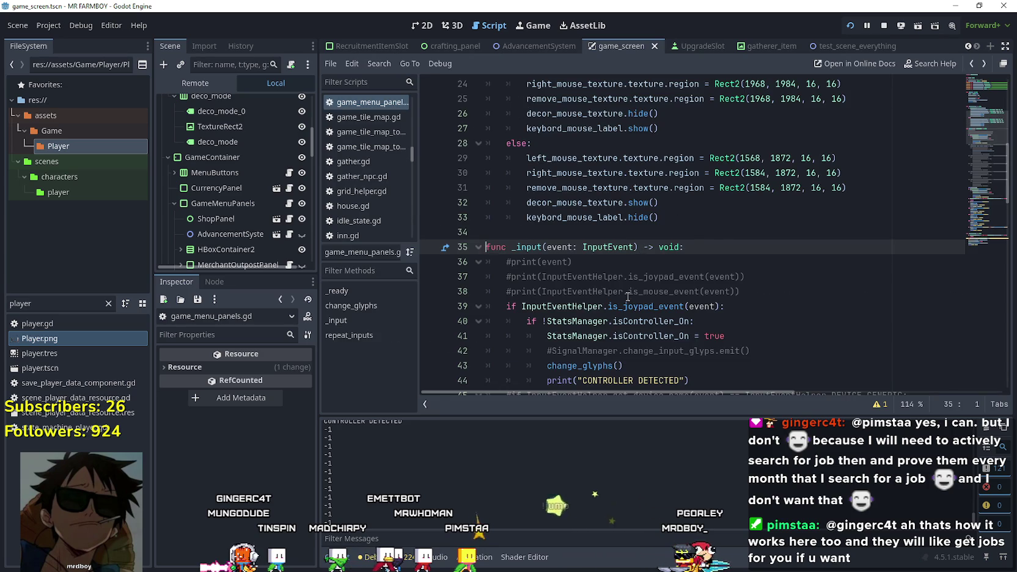
Complete line 72 as print(event.get_device()) and test it by walking the farmer in-game
scroll(down, 3)
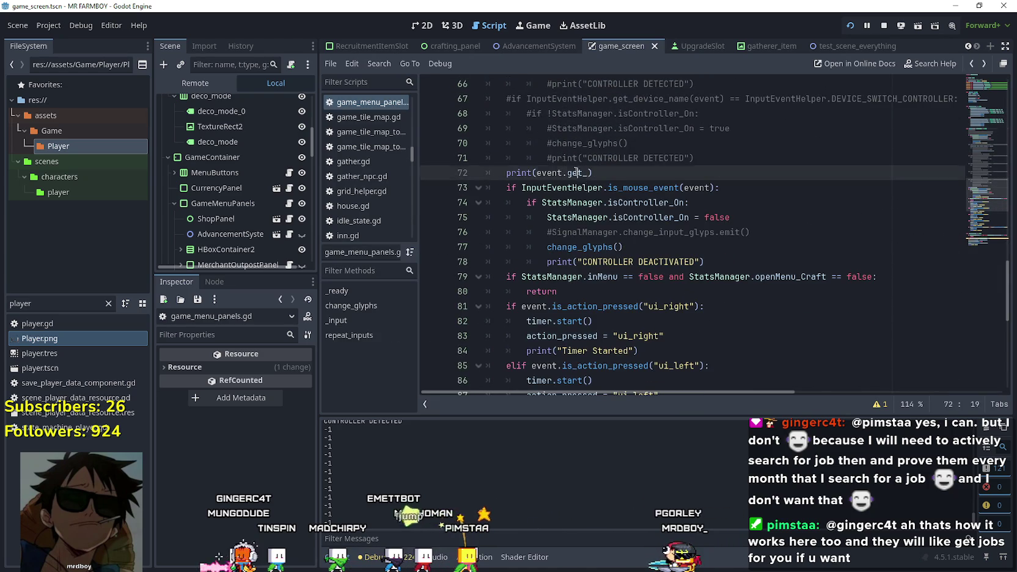
click(585, 173)
text(device)
key(Return)
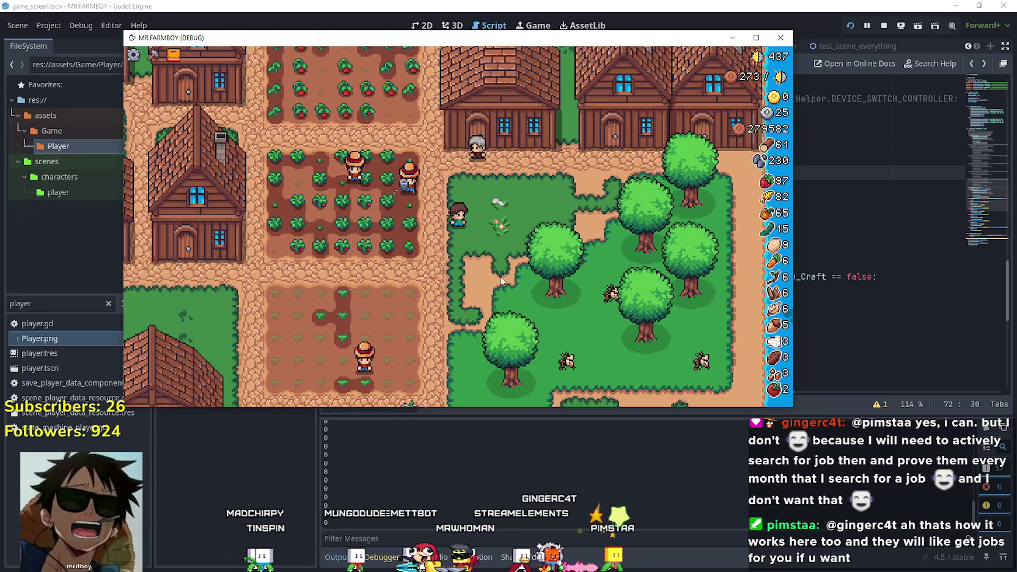
key(a)
key(d)
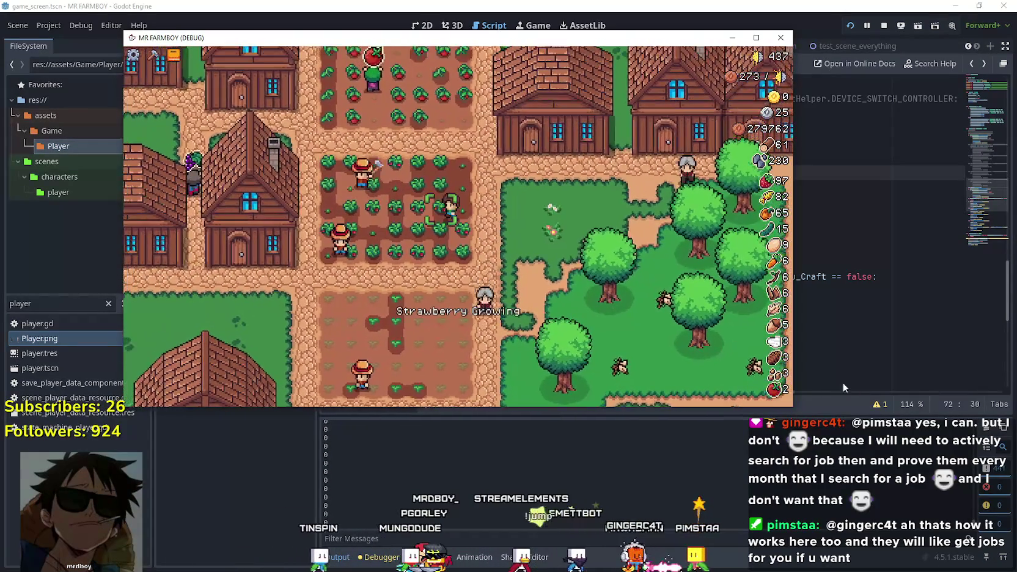
key(F8)
Comment out the line 72 device print, save the script, and relaunch the game to retest
scroll(up, 3)
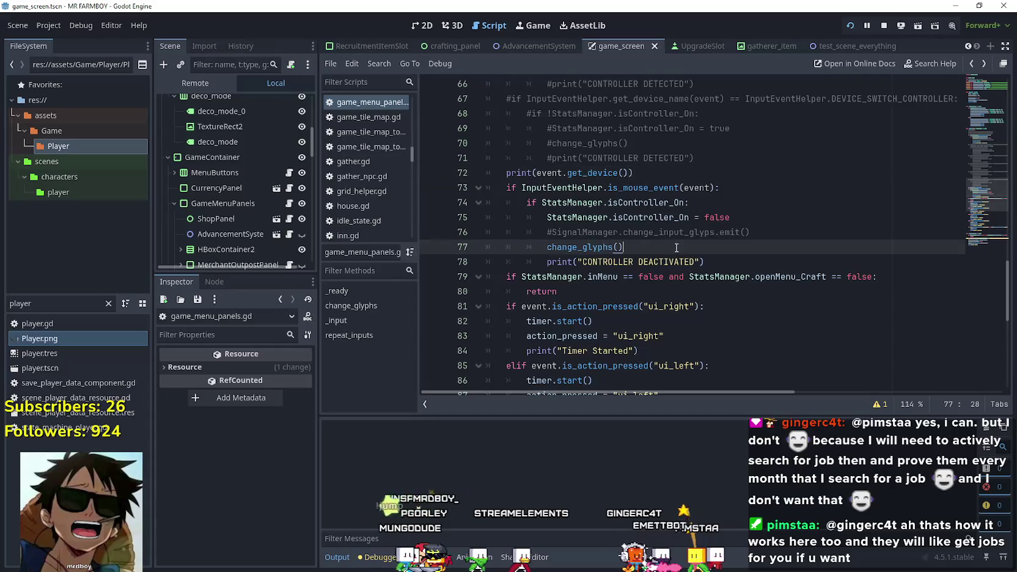
click(506, 262)
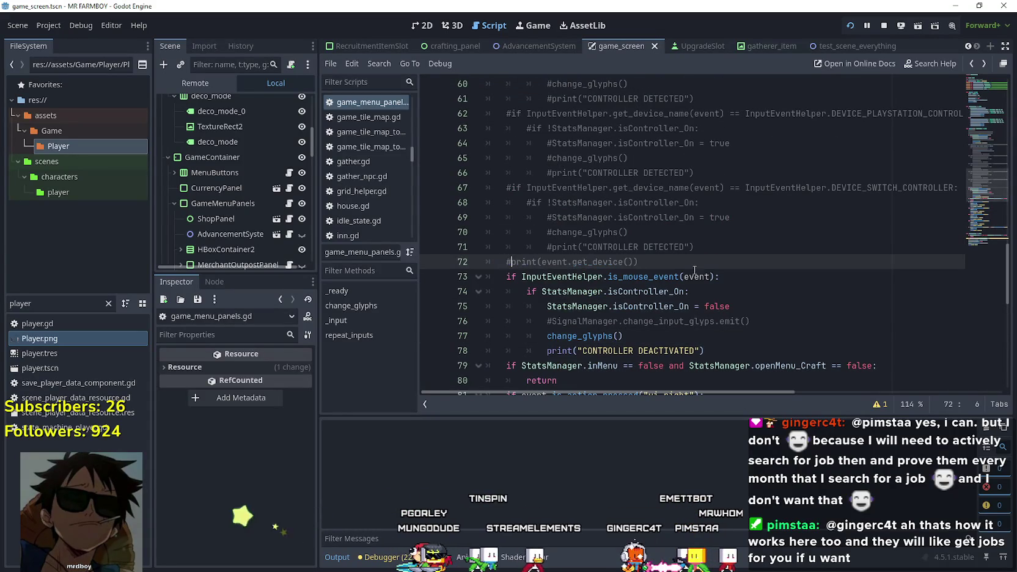
click(695, 271)
key(ctrl+s)
scroll(up, 3)
key(F5)
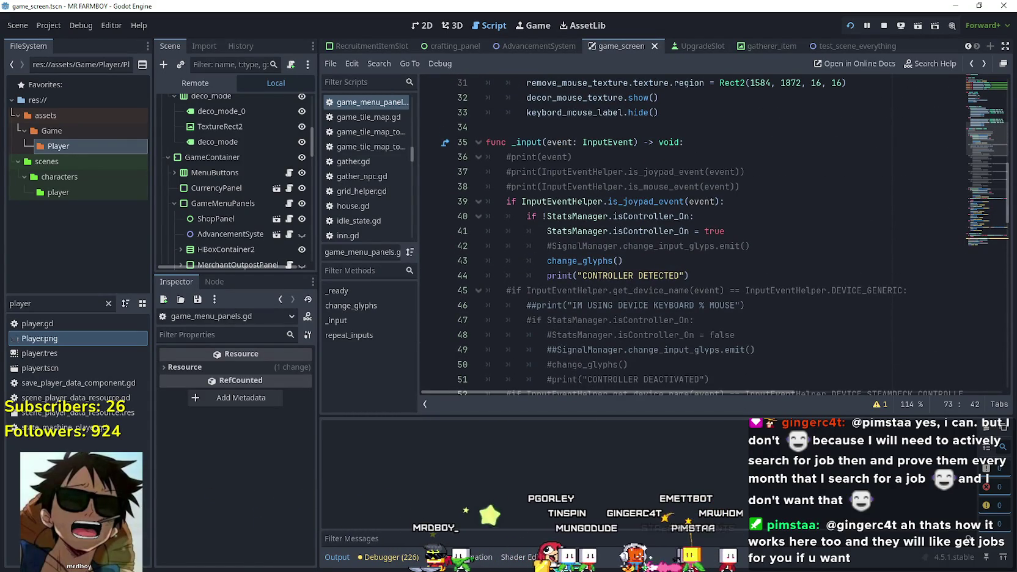
key(d)
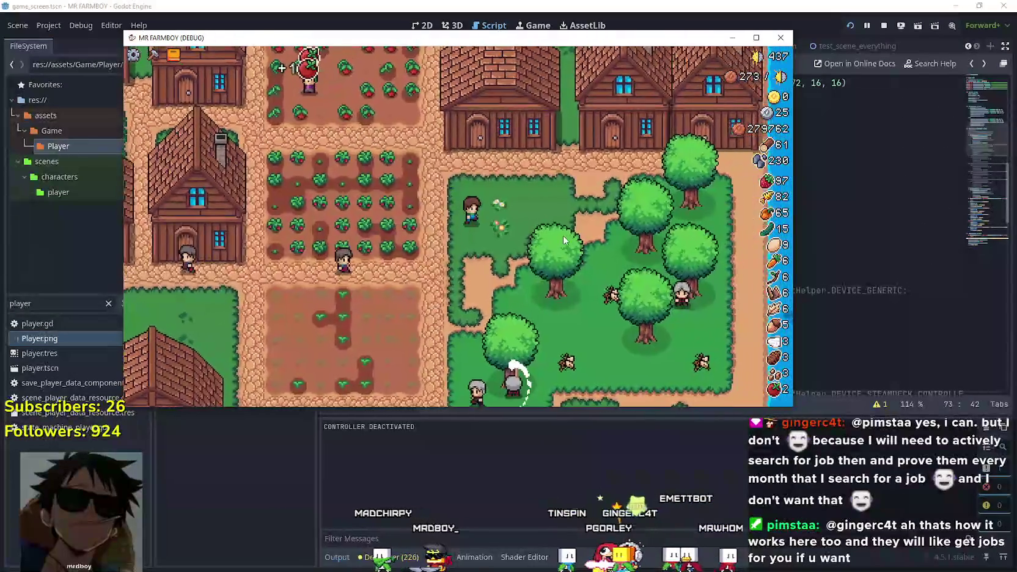
Walk the farmer to the house door and enlarge the game window to full screen
key(w)
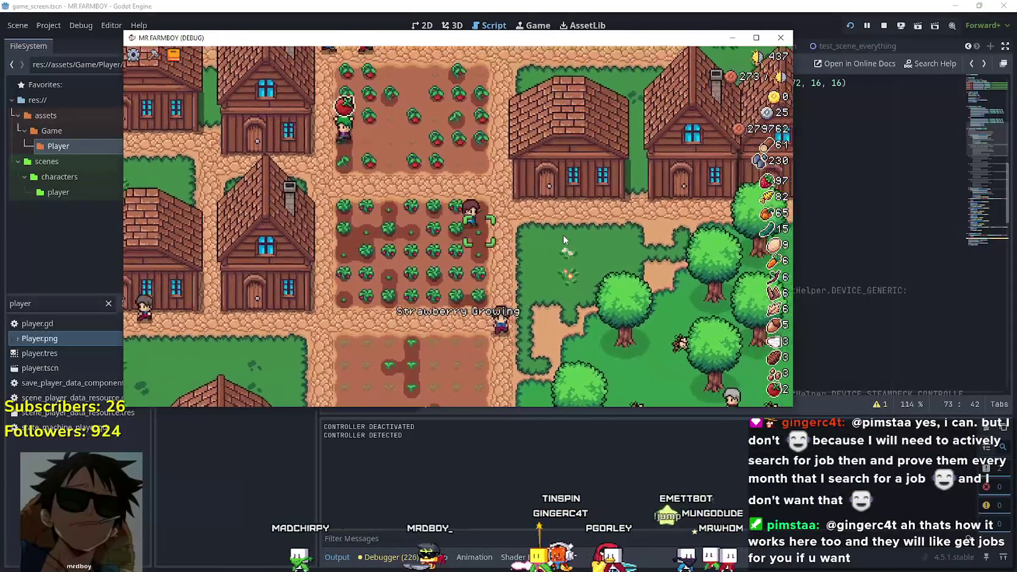
key(d)
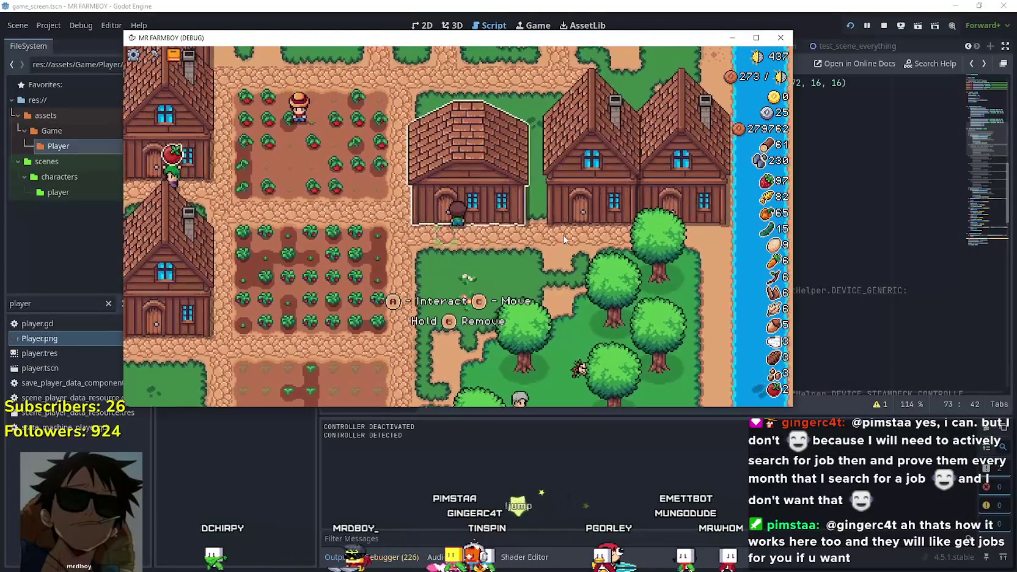
click(755, 38)
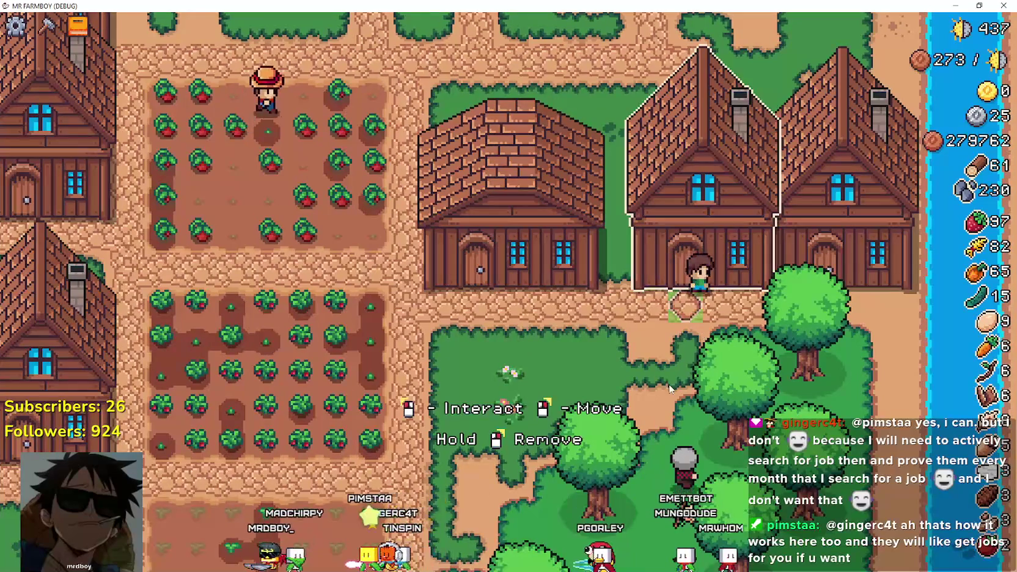
key(a)
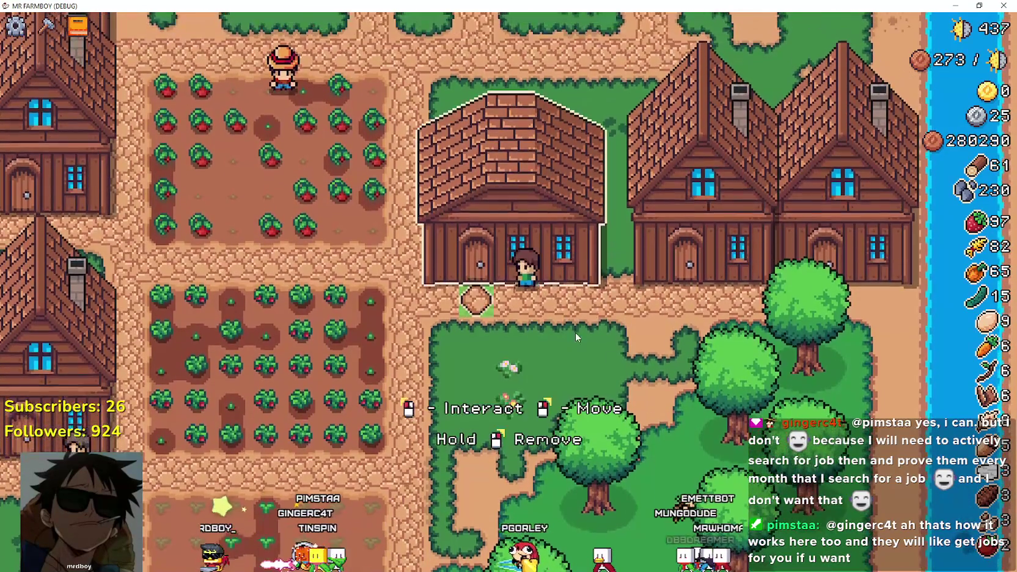
key(w)
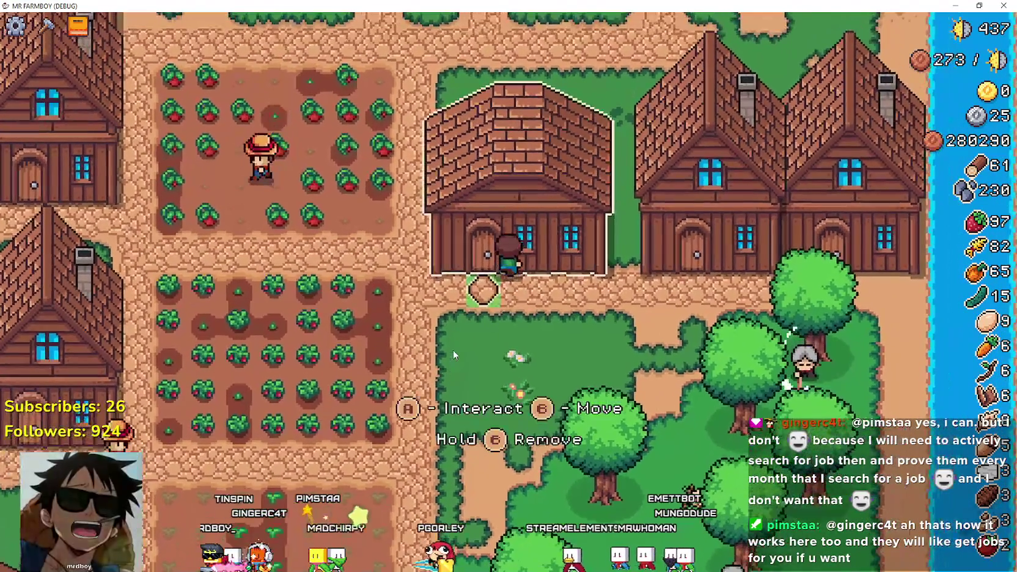
Open the crafting panel, pick the barrel from Decorations, and enter build mode
key(c)
key(s)
key(e)
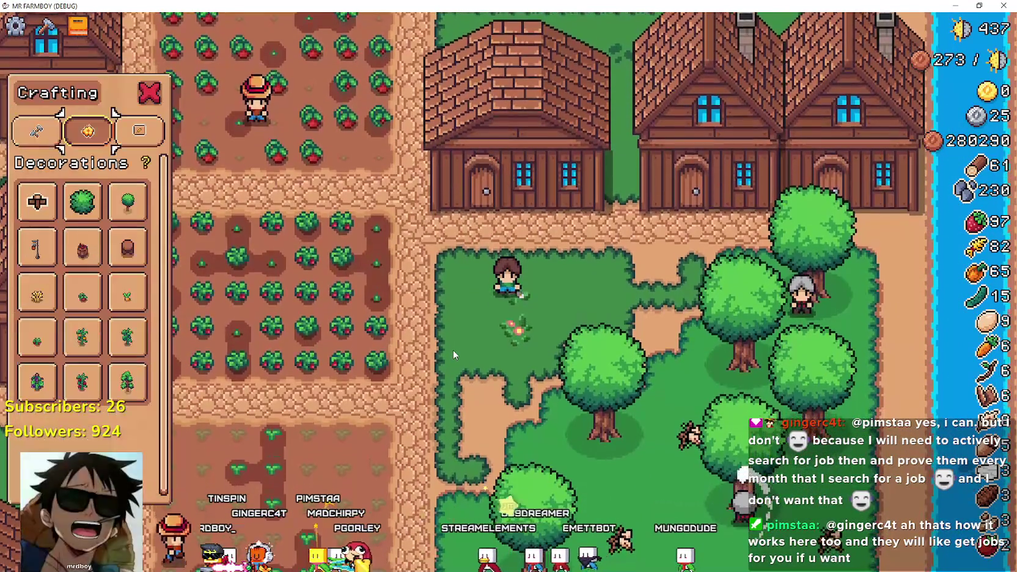
key(s)
key(Return)
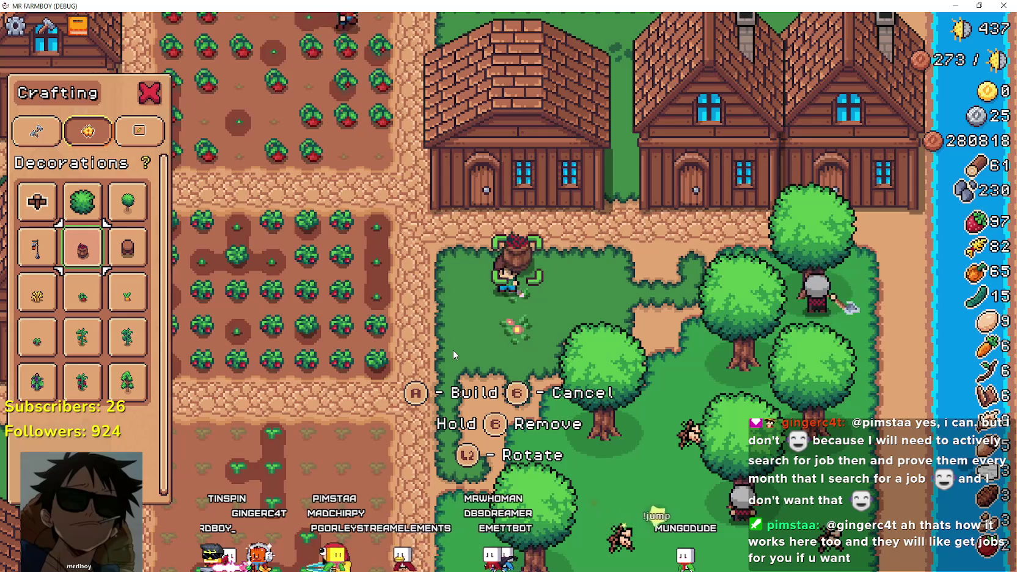
key(s)
Walk the farmer around with the build preview, then switch back to the Godot editor
key(a)
key(w)
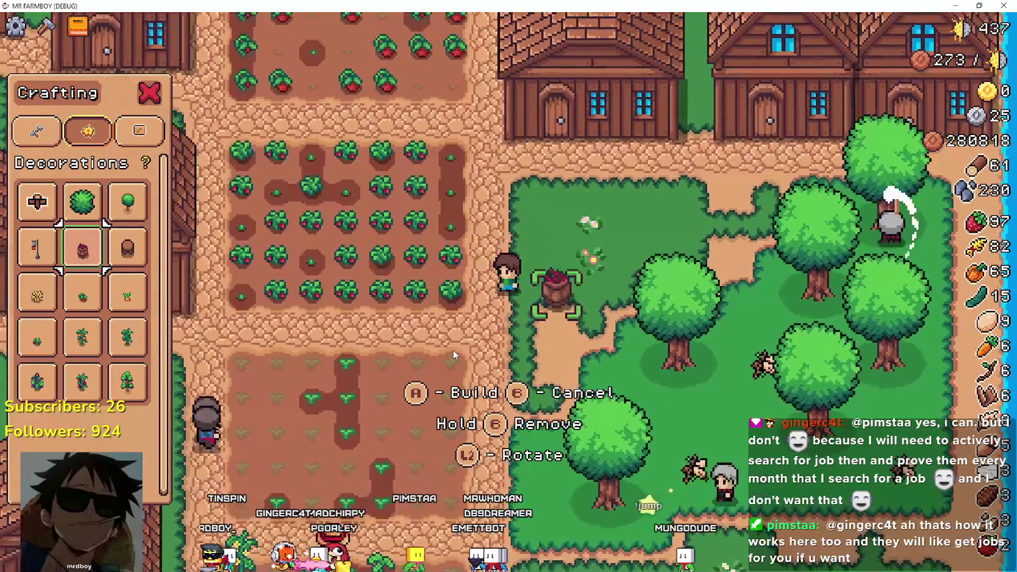
key(d)
key(w)
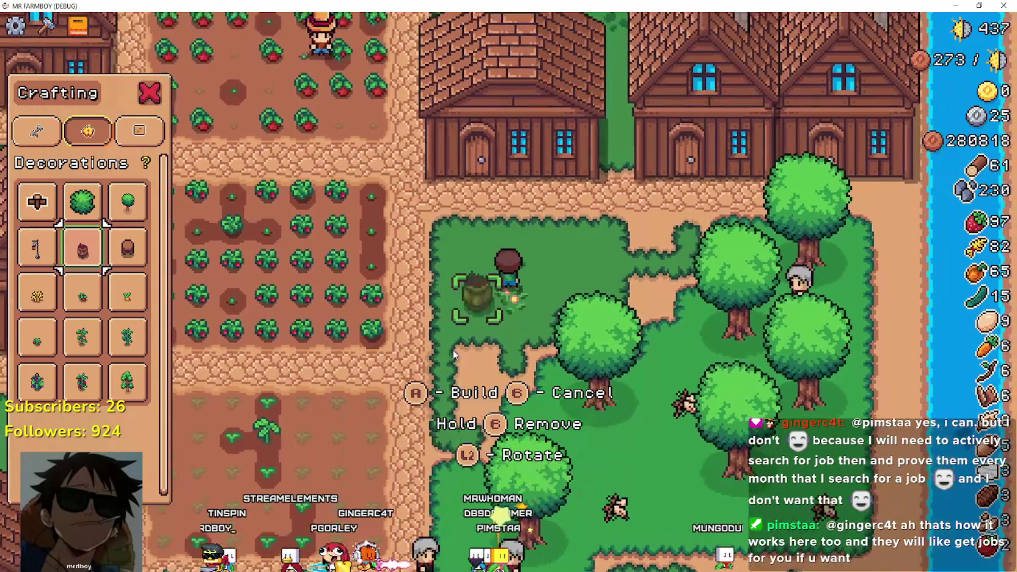
key(a)
key(s)
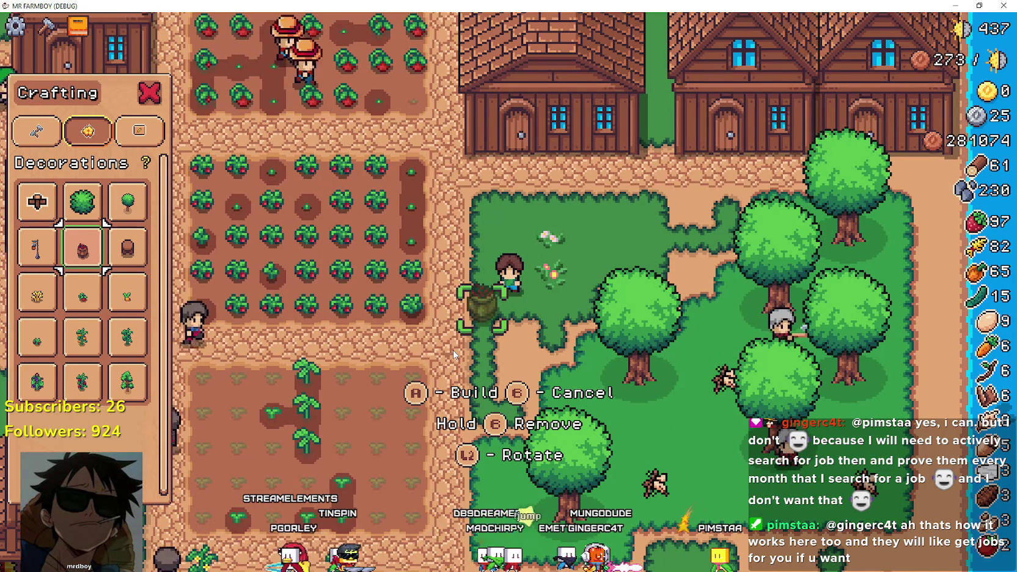
key(alt+Tab)
click(49, 25)
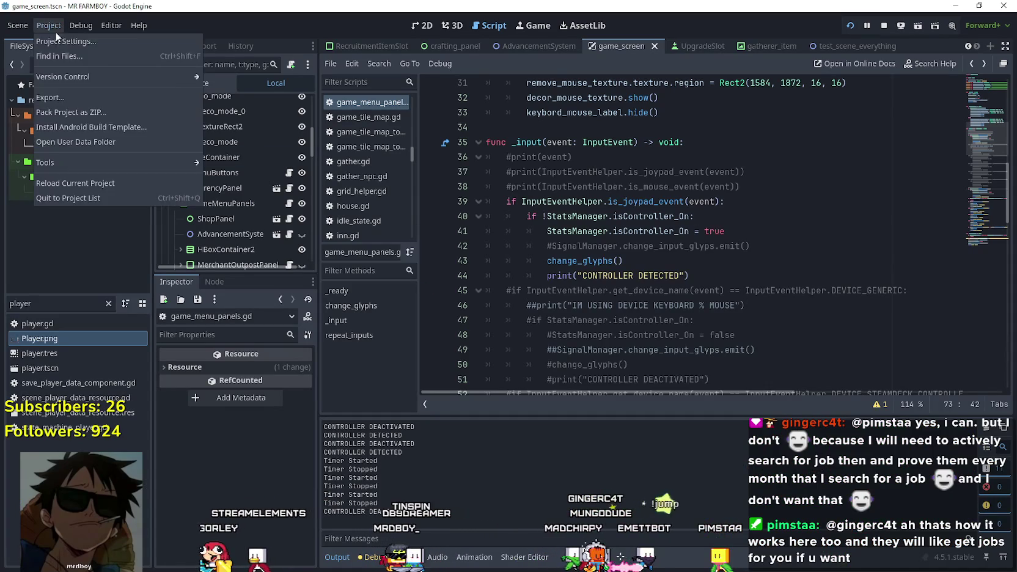
In Project Settings' Input Map, change rotate_deco's Joypad Button 8 binding to Joypad Axis 5 + (Right Trigger)
click(55, 41)
click(344, 84)
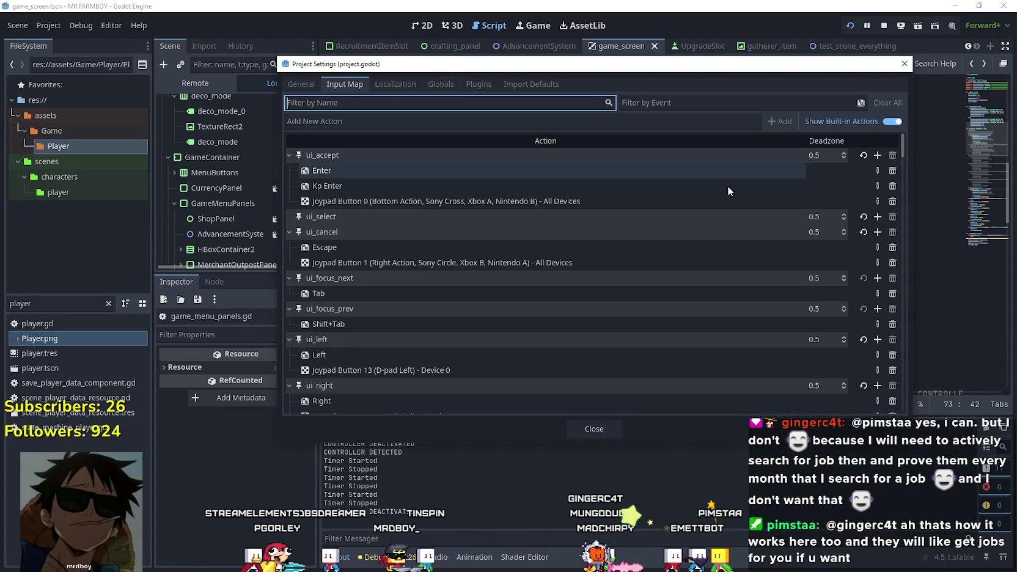
drag(900, 149, 904, 407)
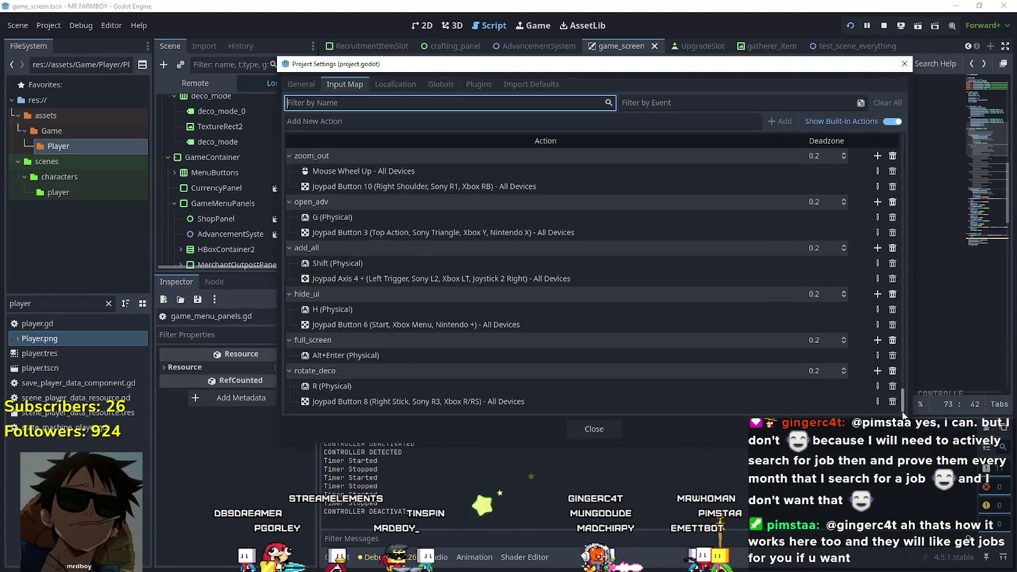
double_click(636, 397)
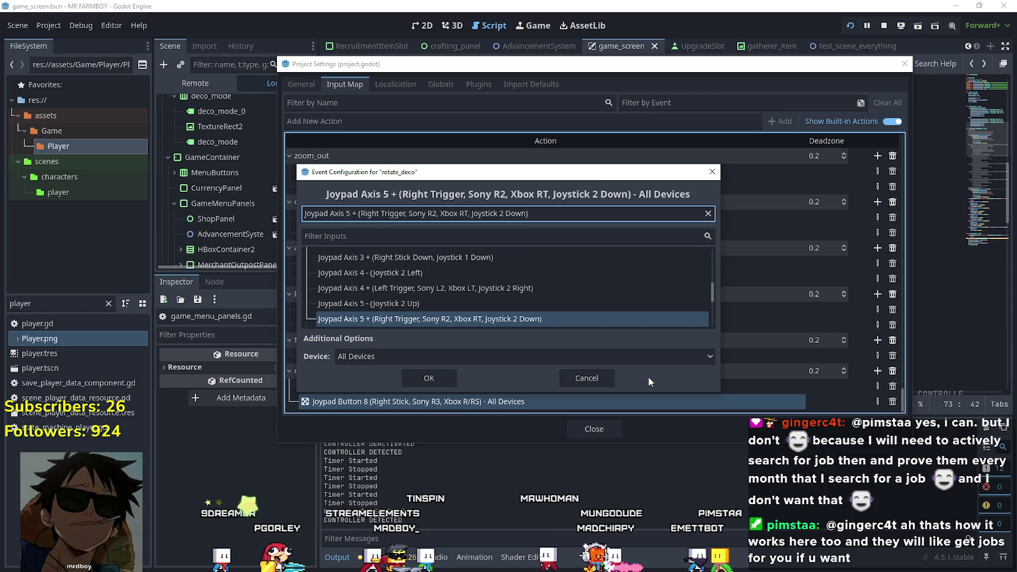
click(429, 378)
click(592, 426)
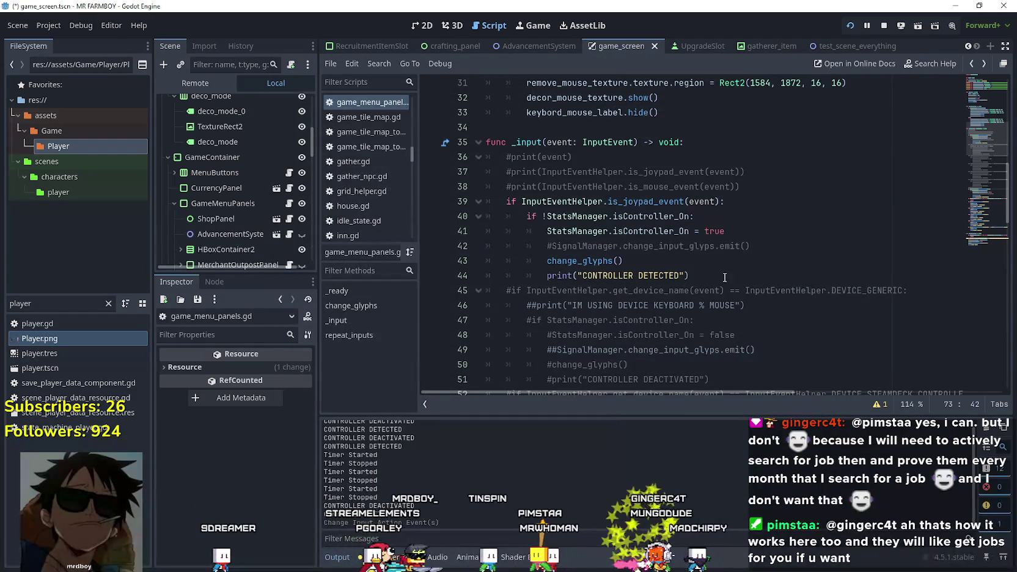
click(727, 279)
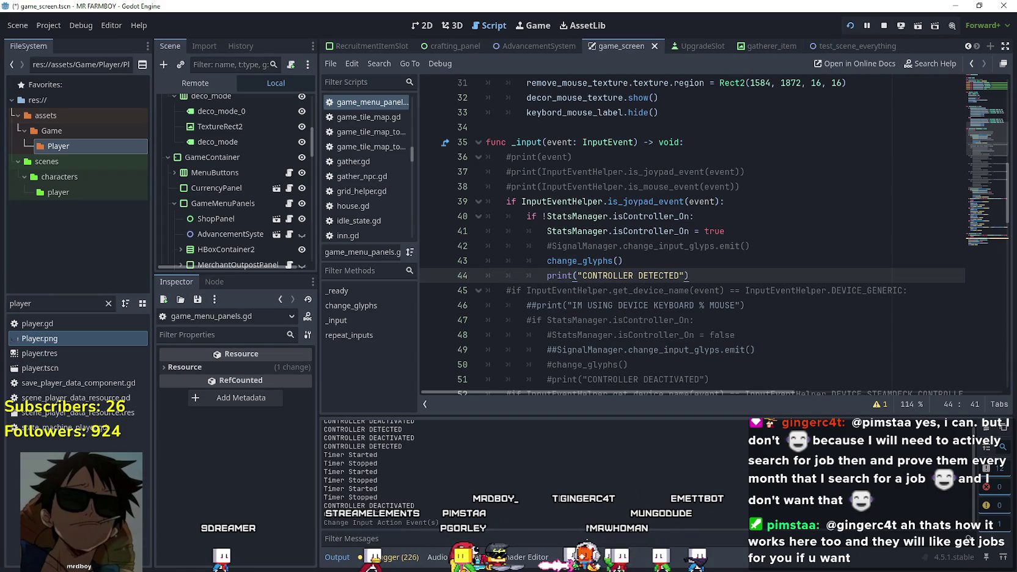
Quit the running game from its pause menu and relaunch the project
key(alt+Tab)
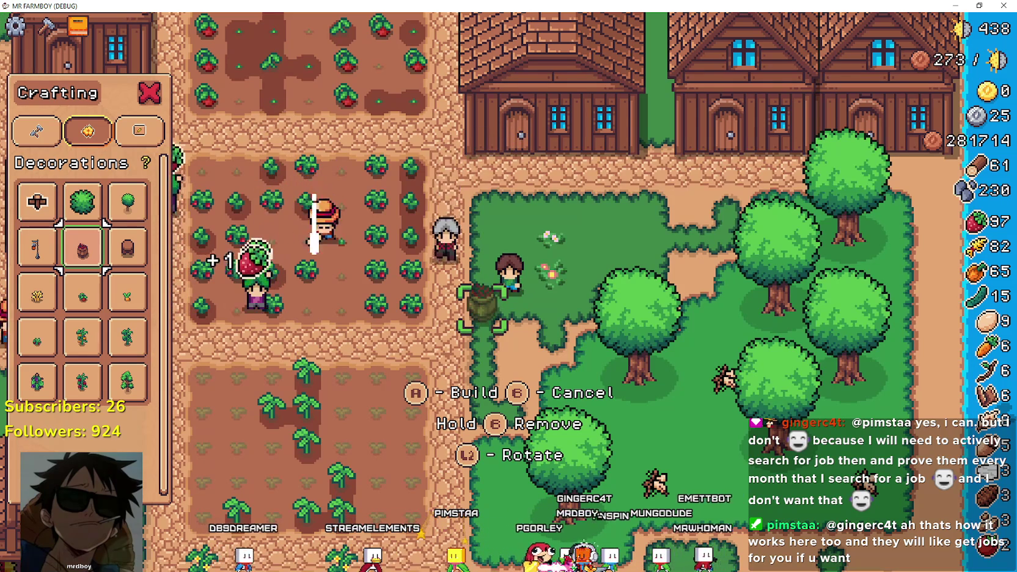
key(Escape)
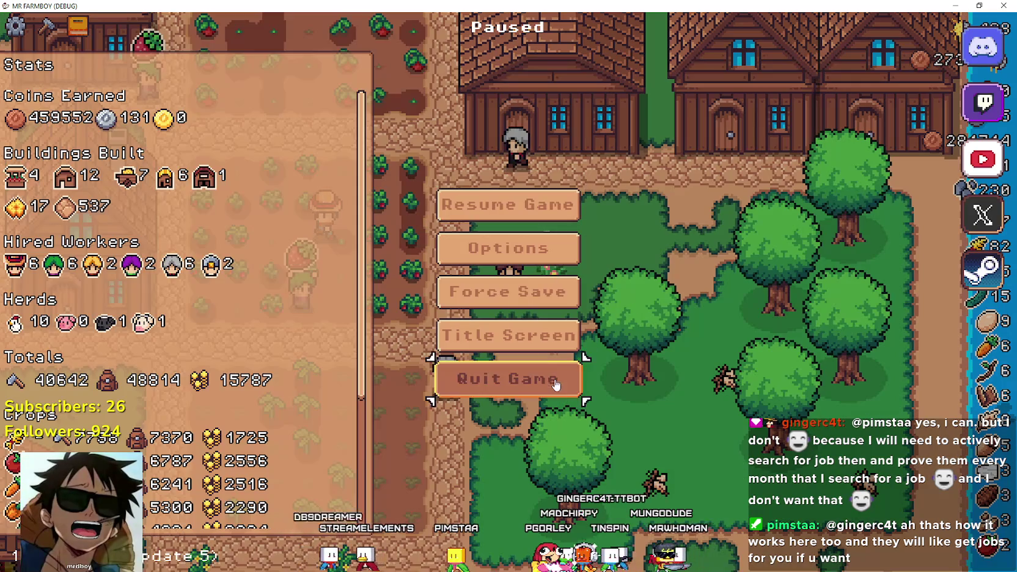
key(Escape)
key(alt+F4)
click(849, 26)
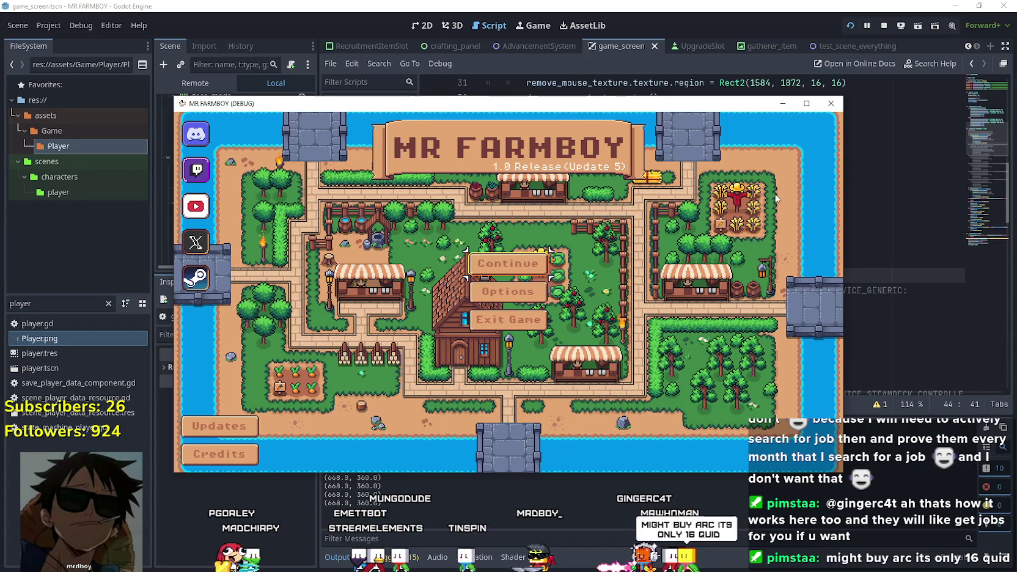
Browse the save list and load Save 6
key(Return)
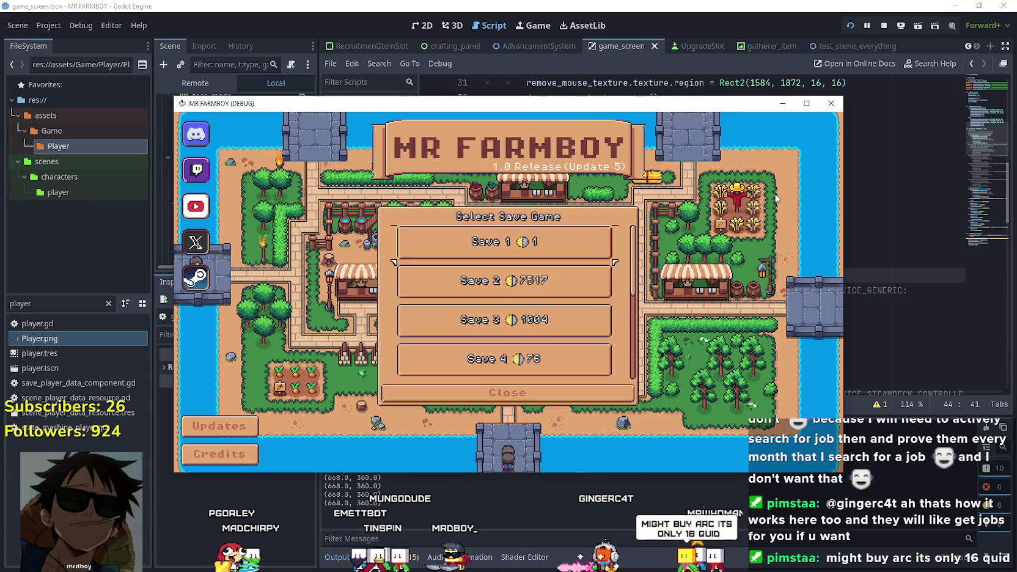
key(Down)
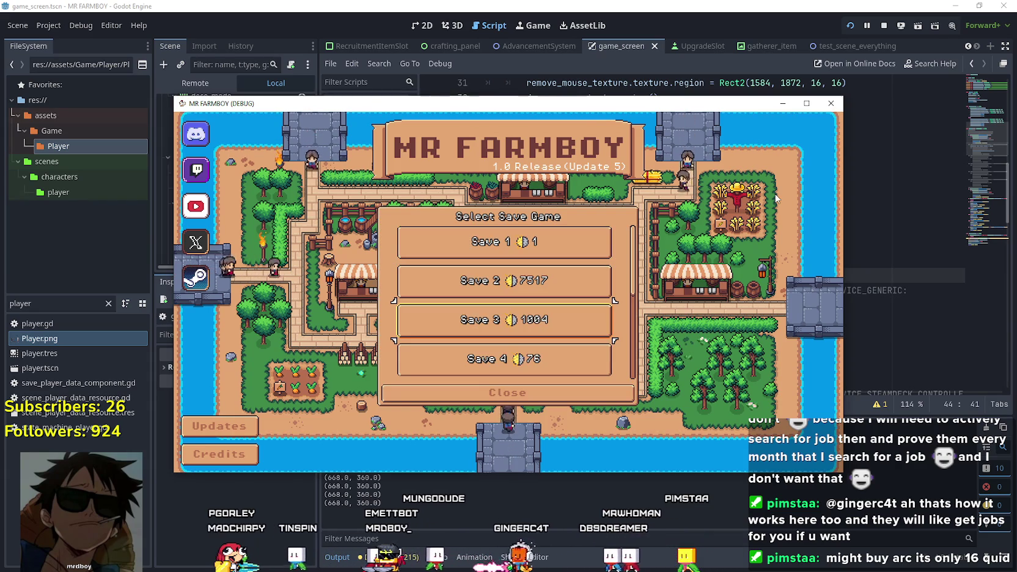
key(Down)
key(Down)
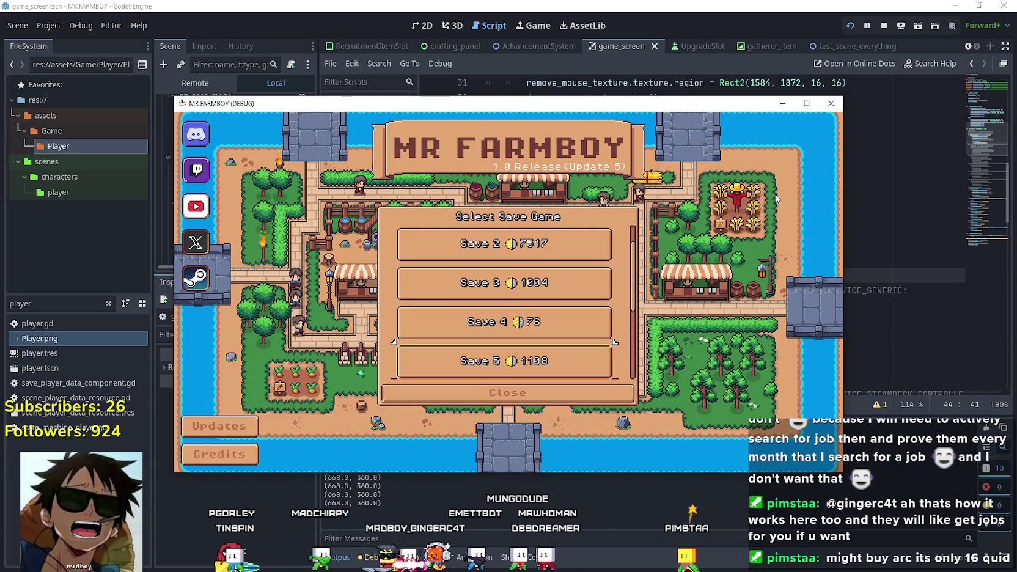
key(Down)
key(Down)
key(Down)
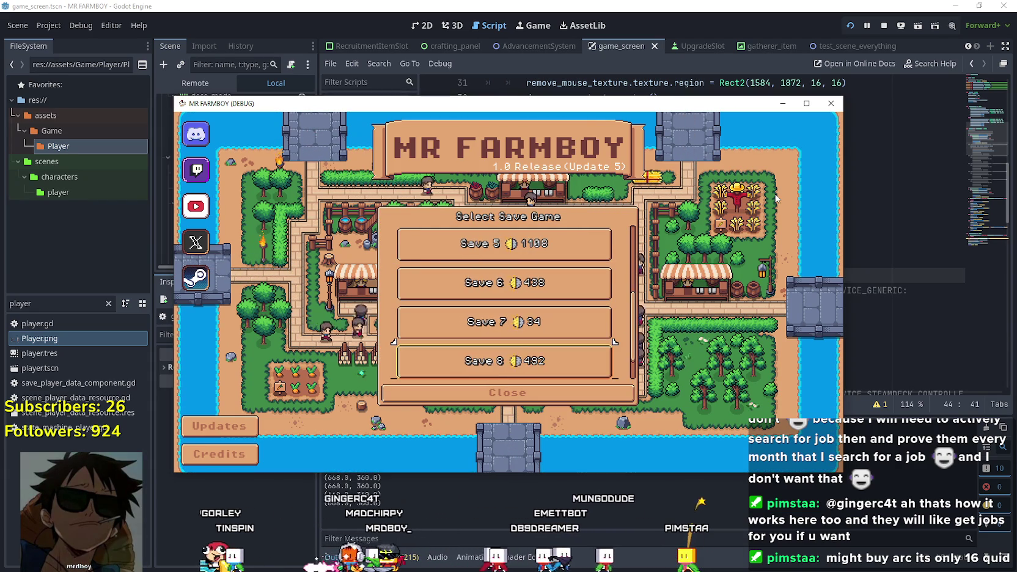
key(Up)
key(Return)
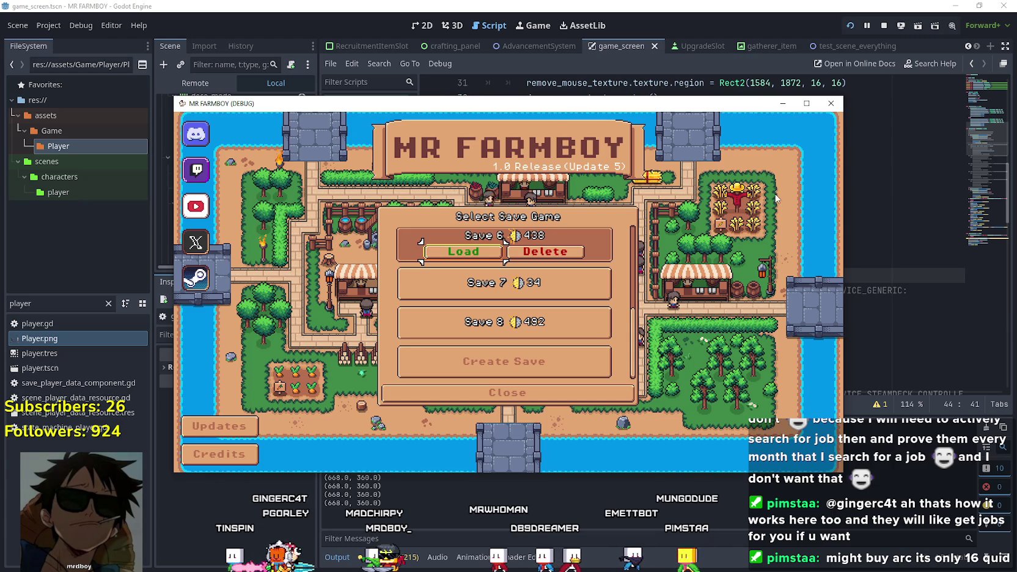
key(Return)
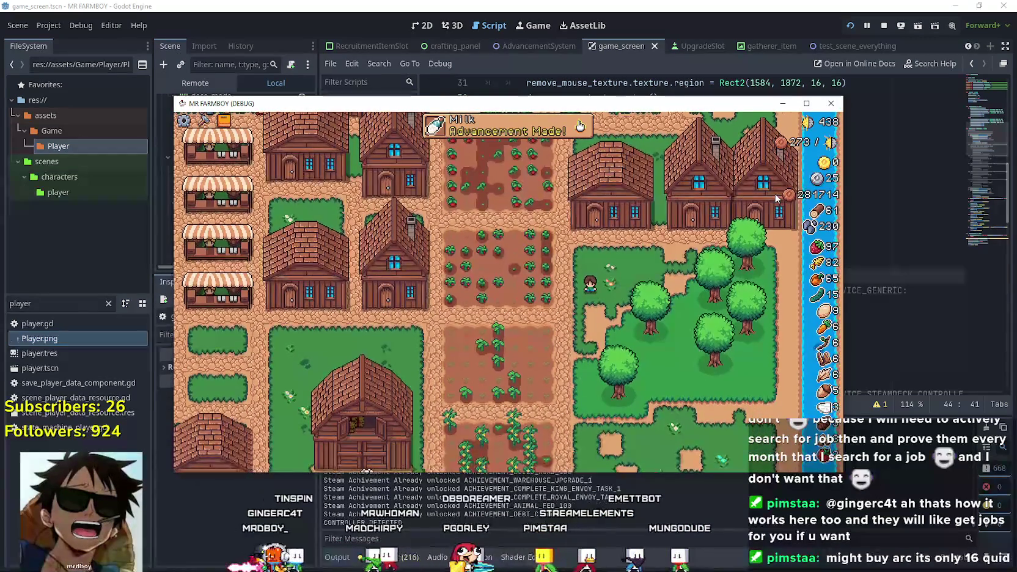
Walk the farmer along the path, past the houses, into the crop field and back
key(w)
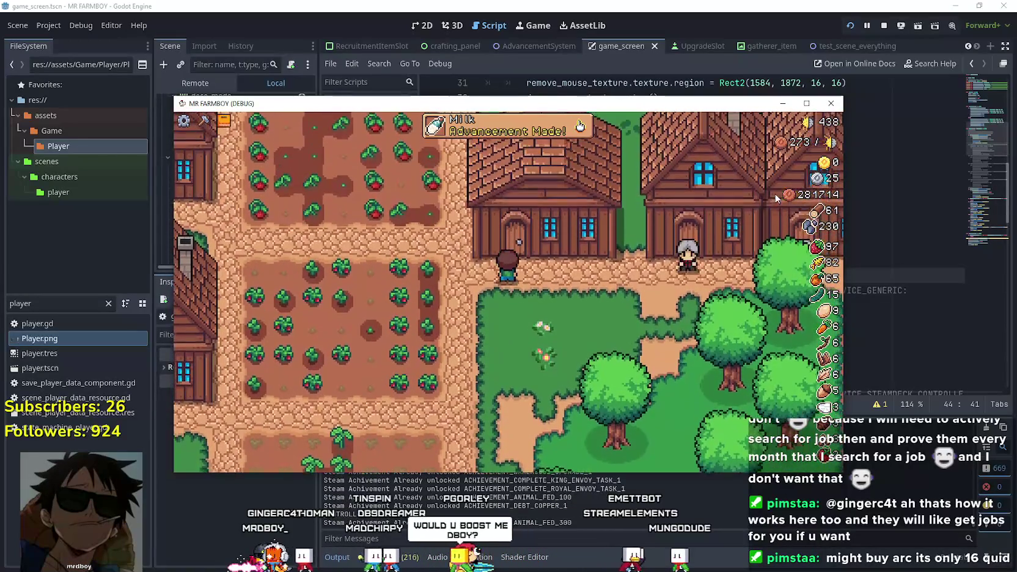
key(d)
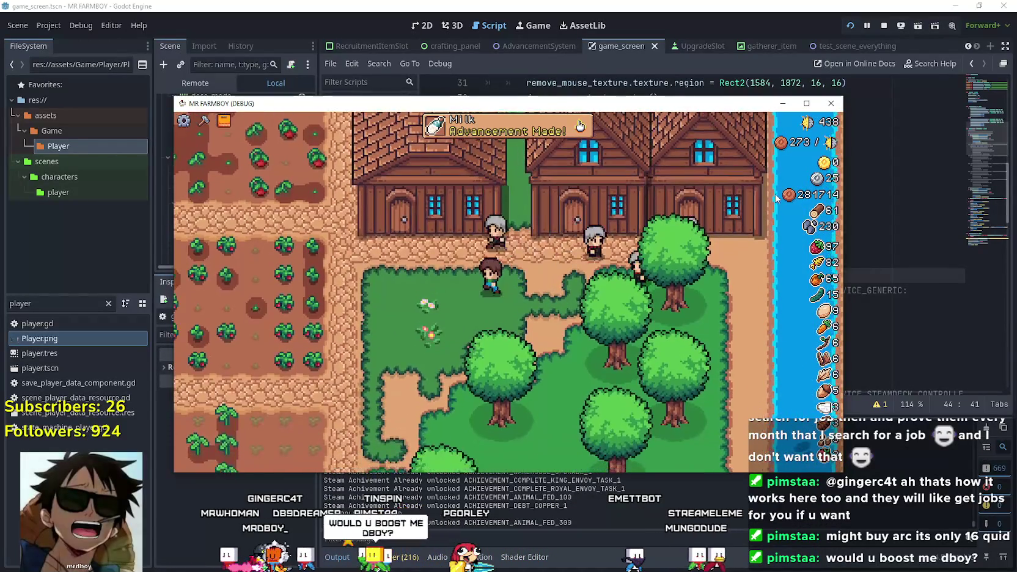
key(a)
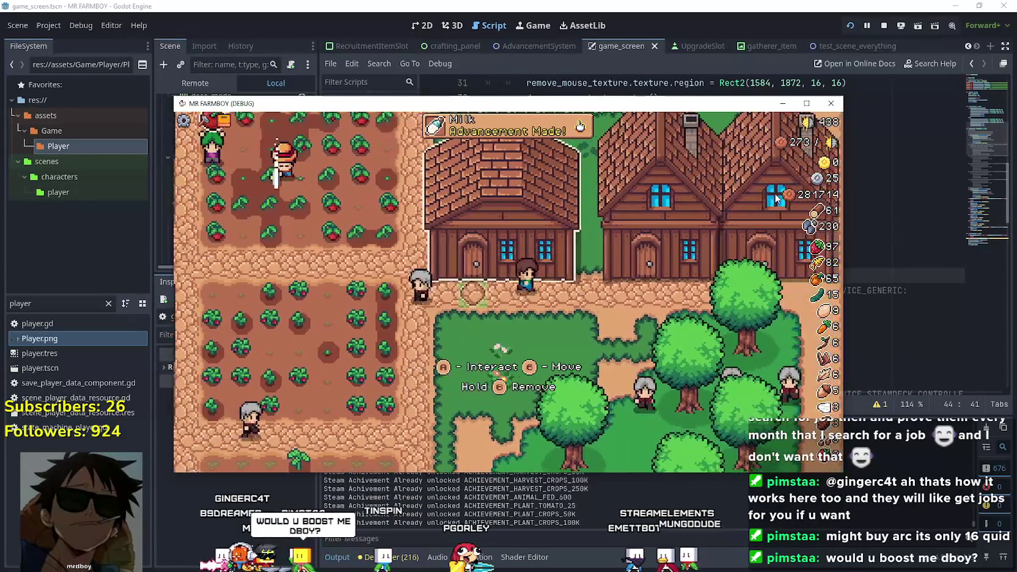
key(a)
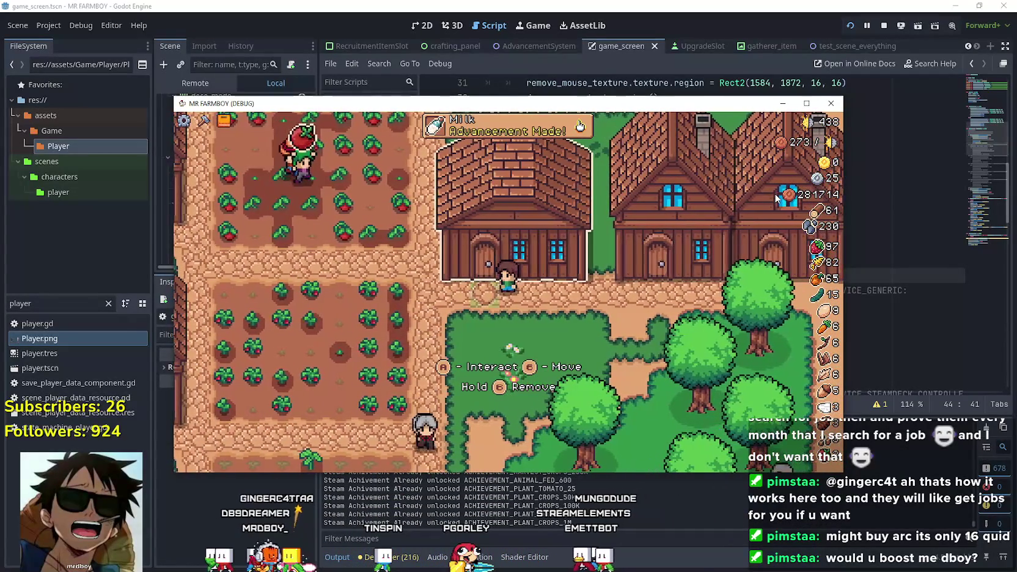
key(w)
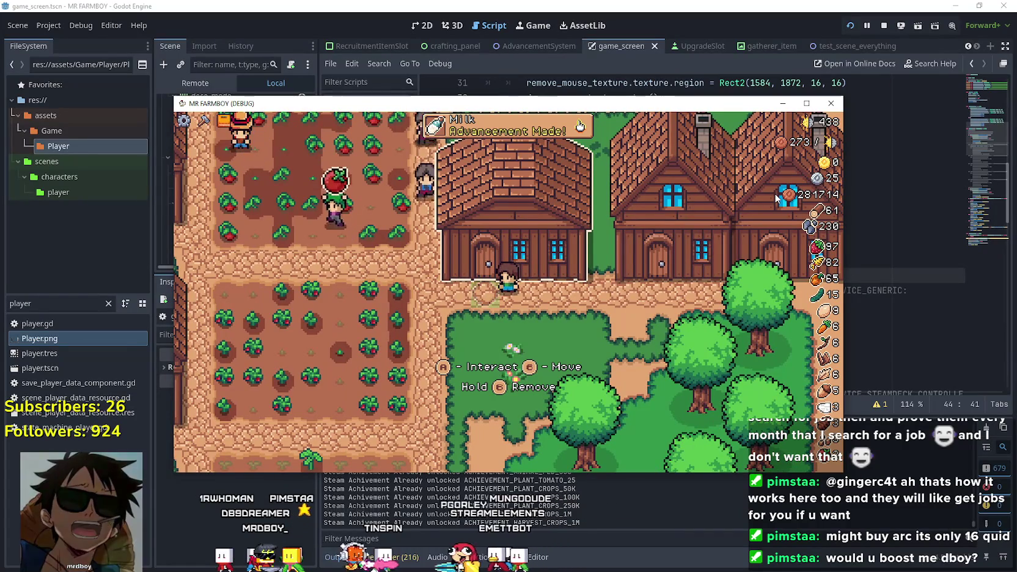
key(a)
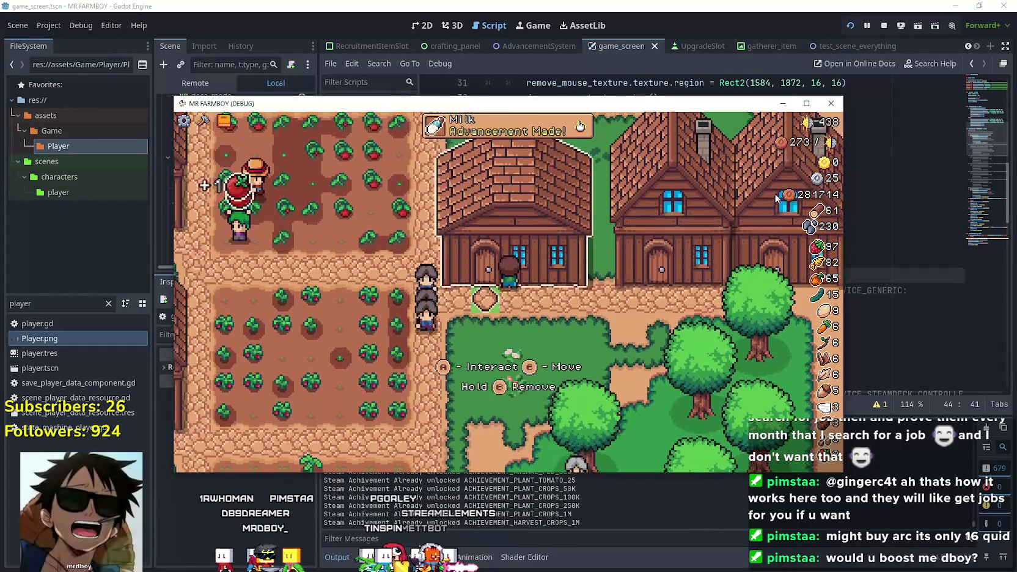
key(d)
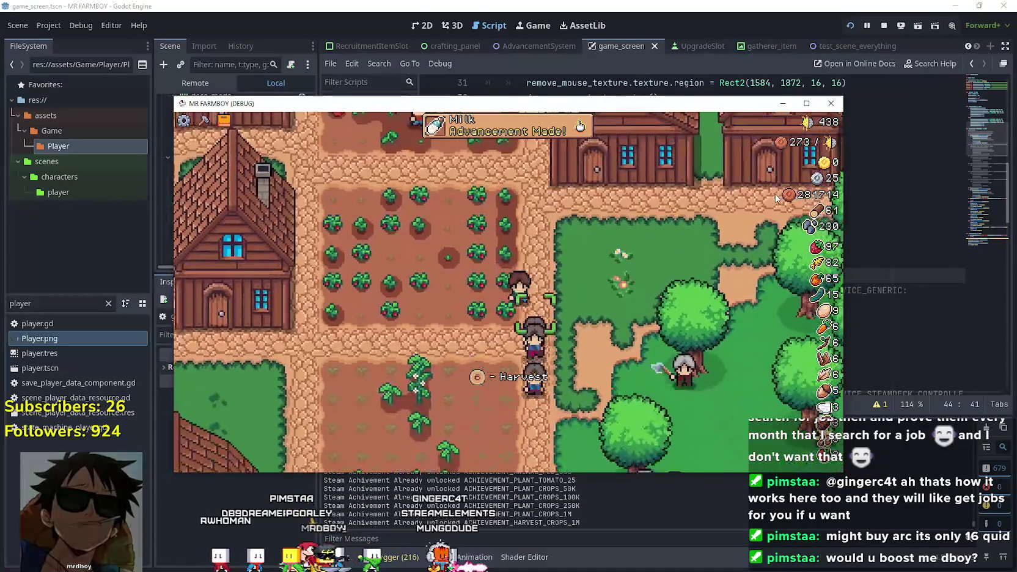
Open and close the warehouse inventory, then open and close the advancements screen
key(e)
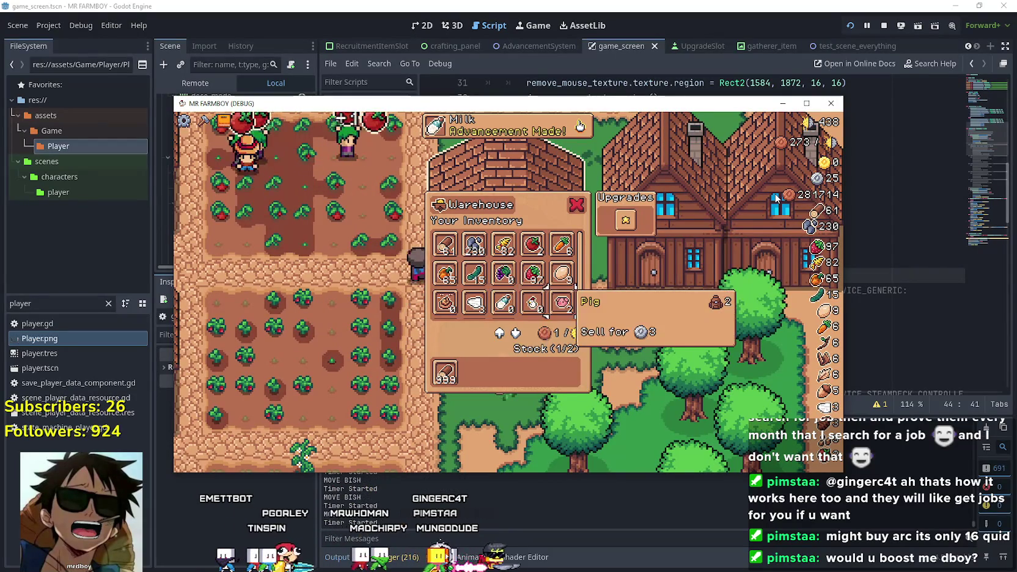
key(s)
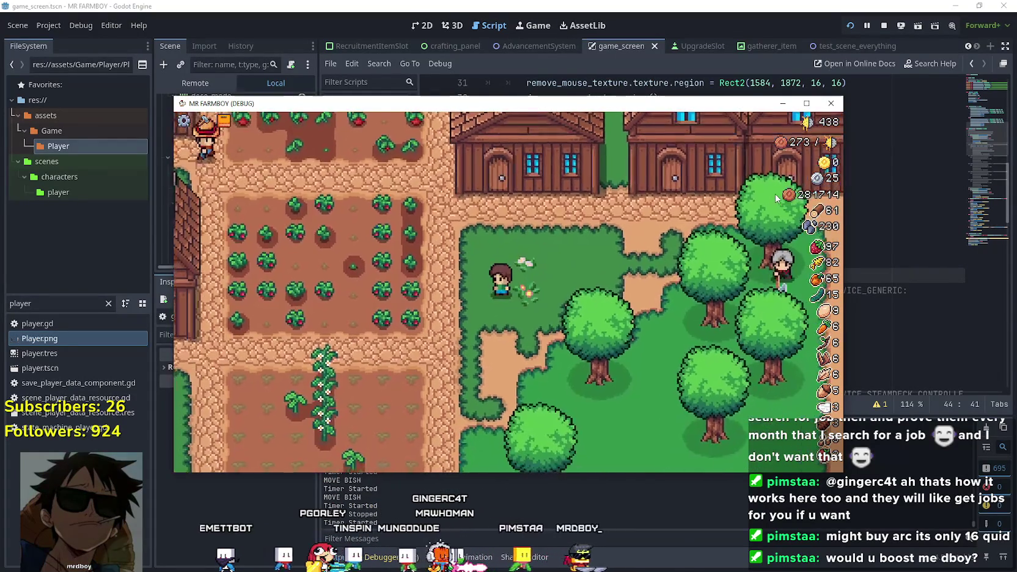
key(a)
key(t)
key(Escape)
Pick a Grass Hedge from the Decorations crafting category and move its placement preview around the farmer
key(c)
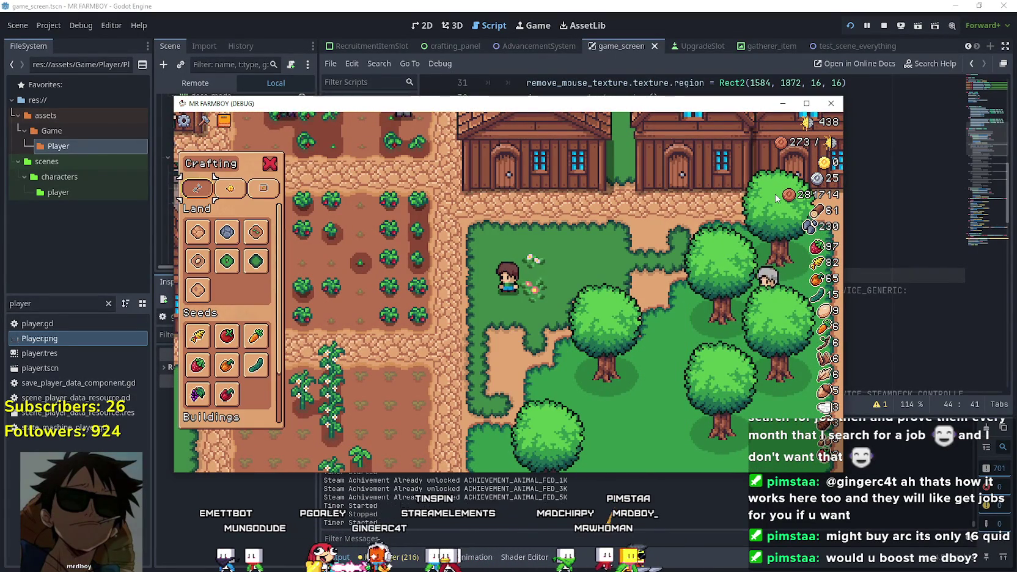
key(Right)
key(Down)
key(Return)
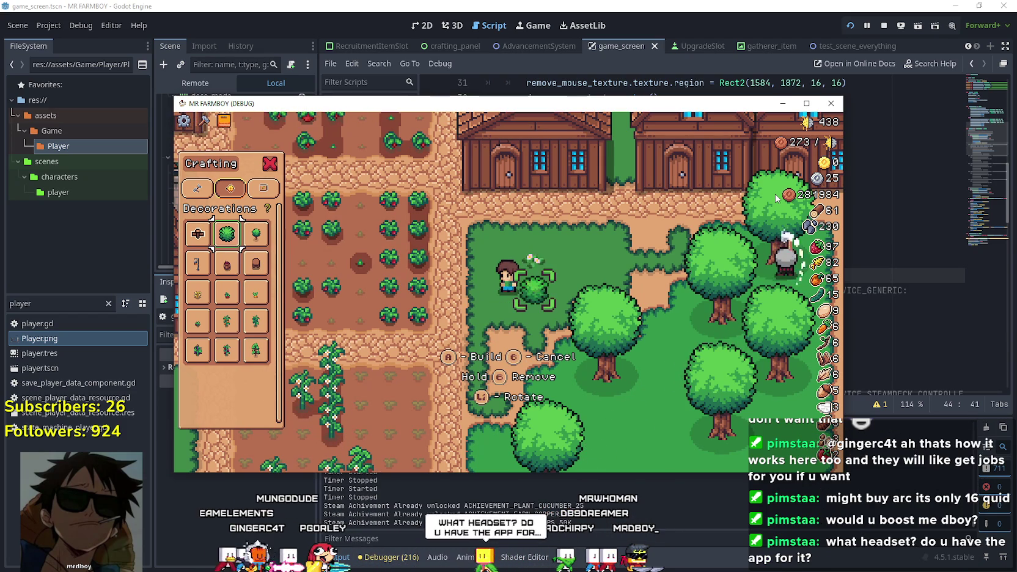
key(Down)
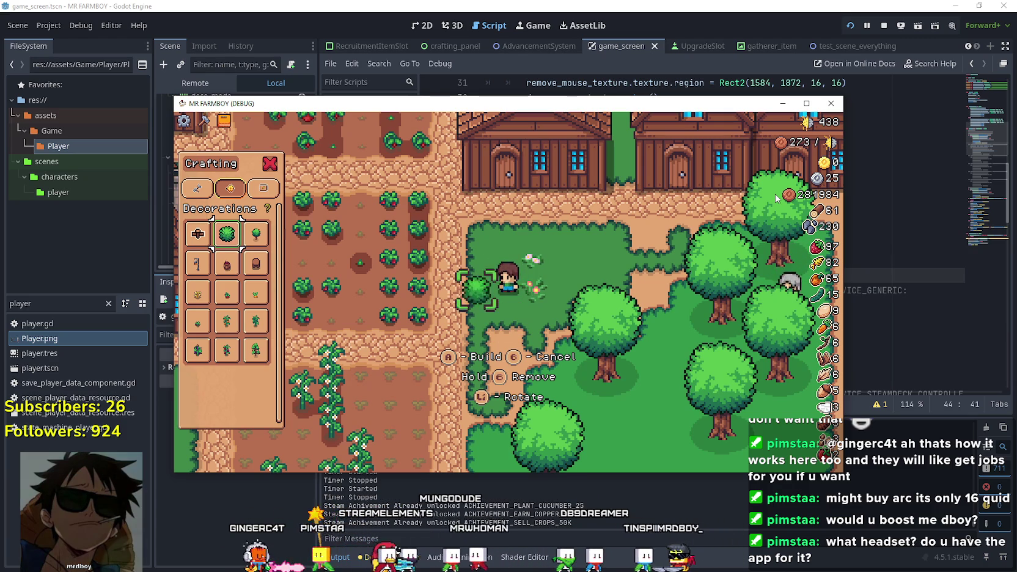
key(s)
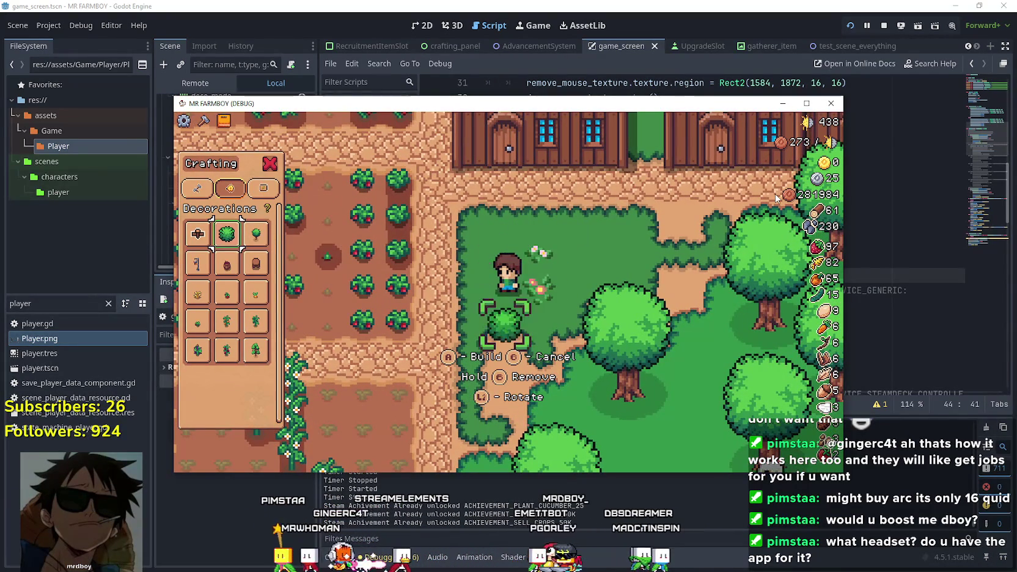
key(Right)
key(Down)
key(Right)
key(Left)
key(d)
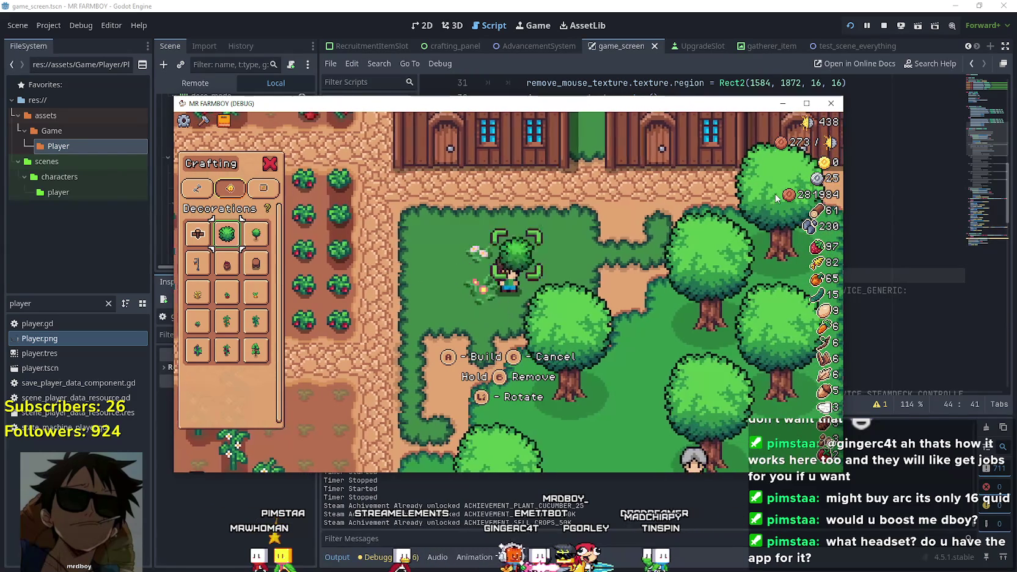
Walk the farmer around the farm in all directions to test build mode movement
key(w)
key(a)
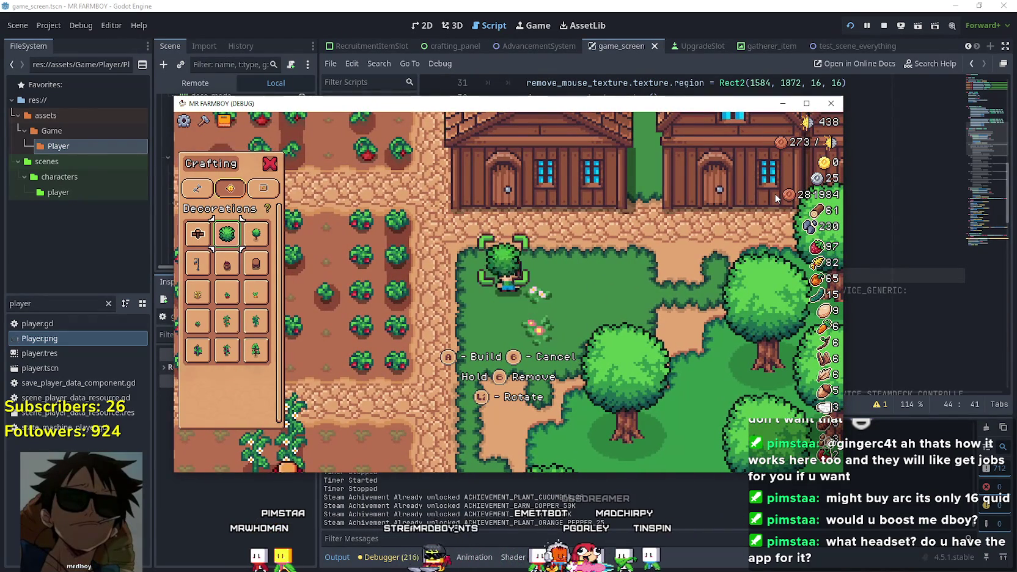
key(d)
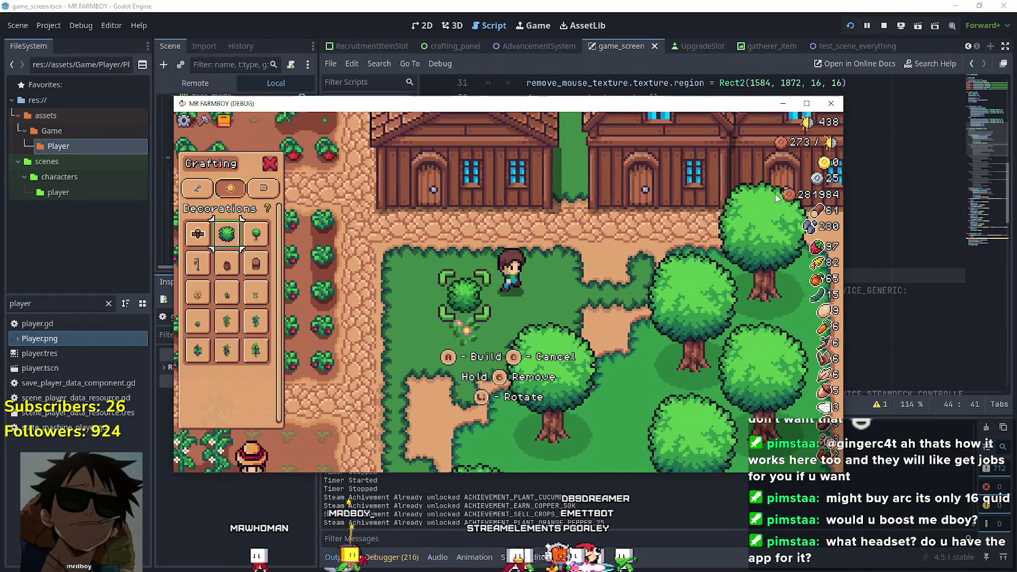
key(d)
key(w)
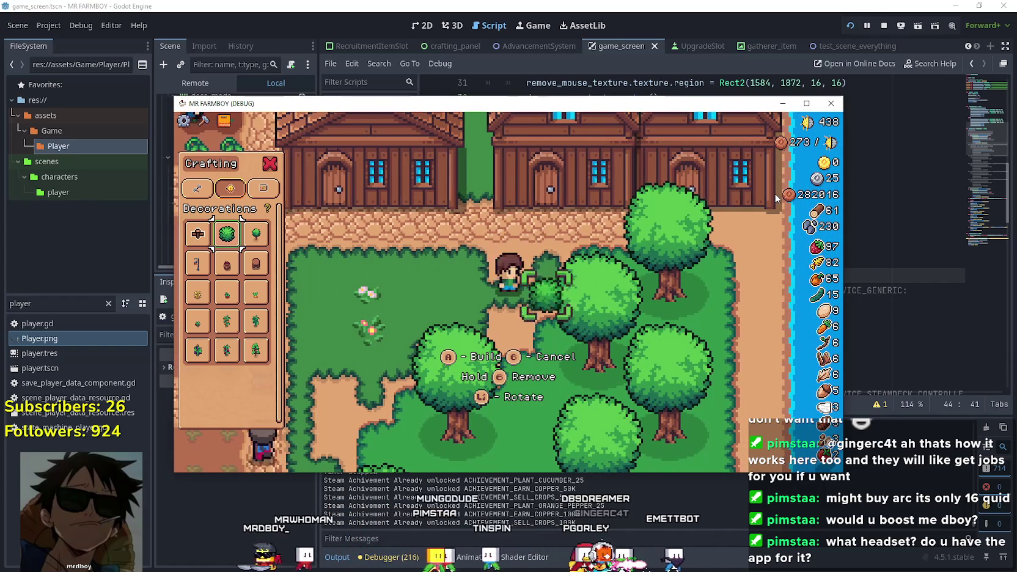
key(a)
key(d)
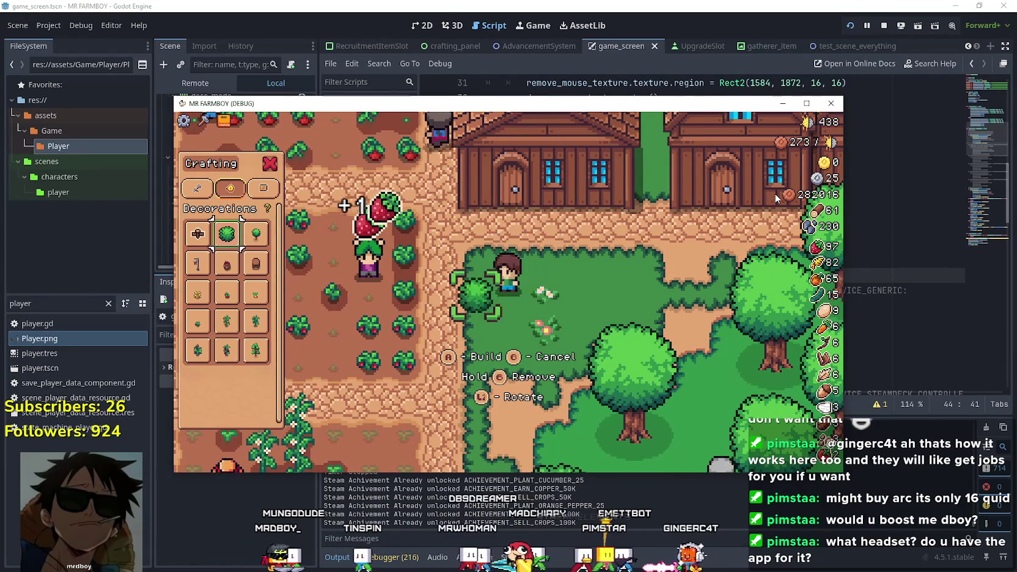
key(d)
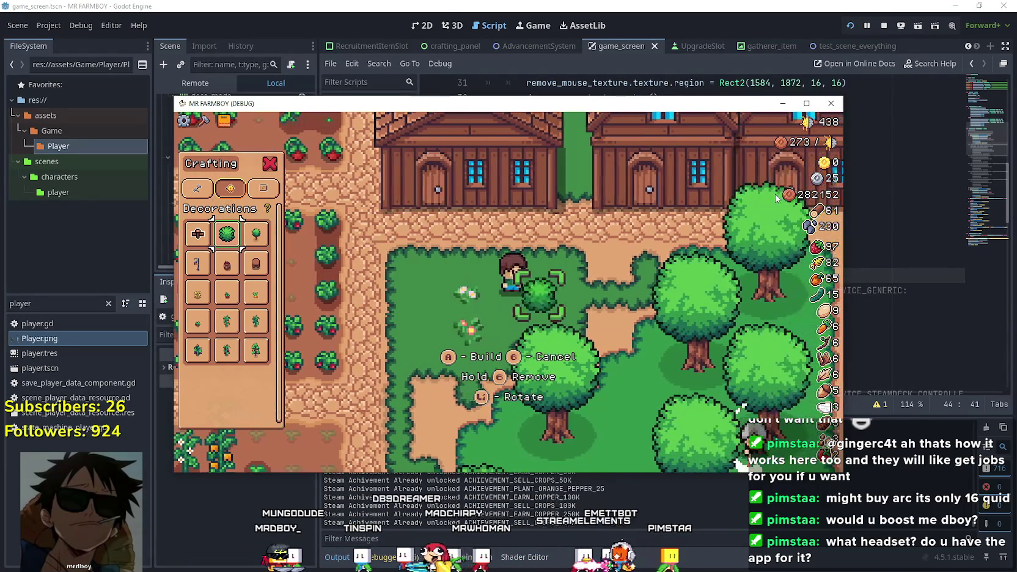
key(w)
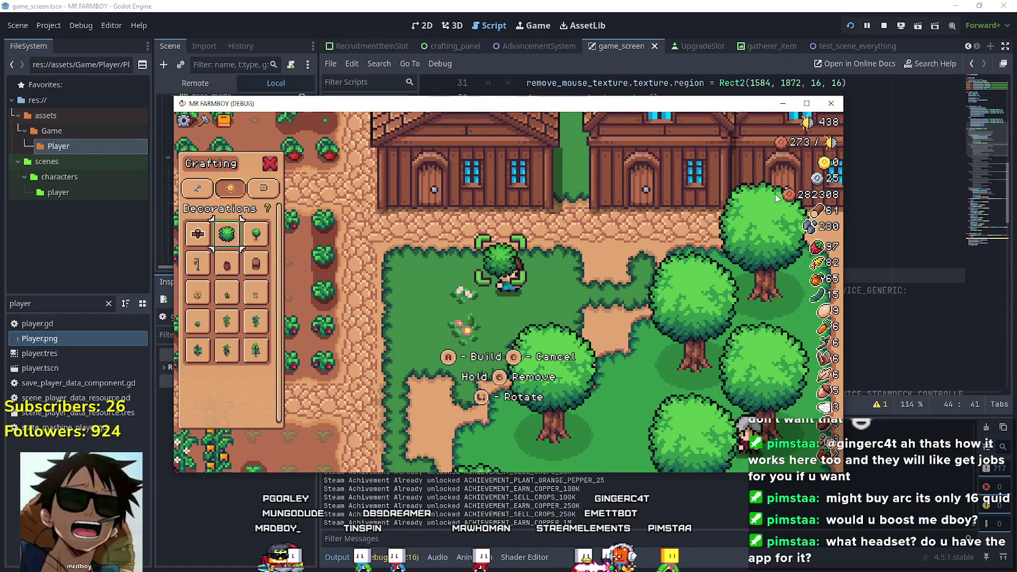
key(s)
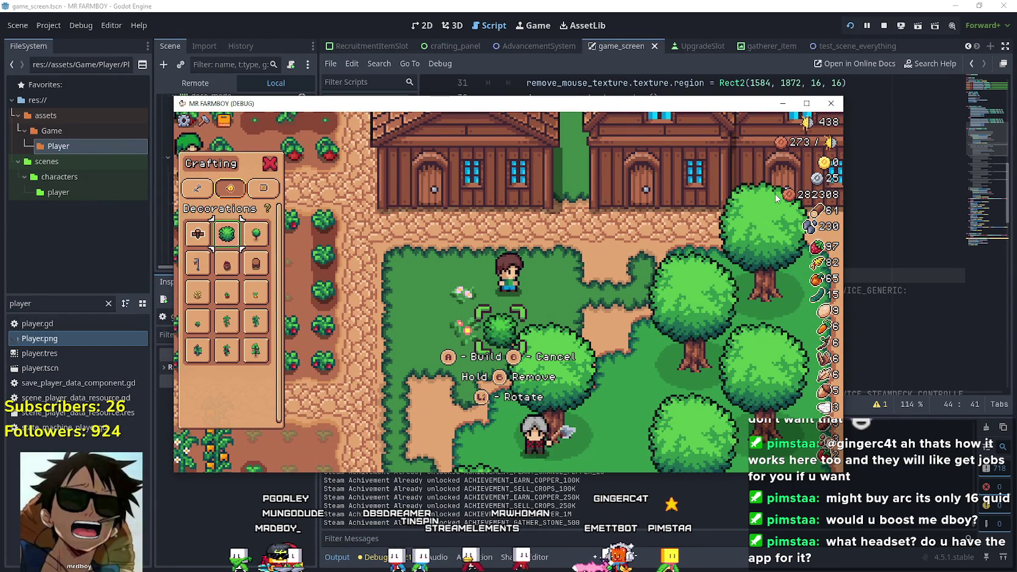
key(a)
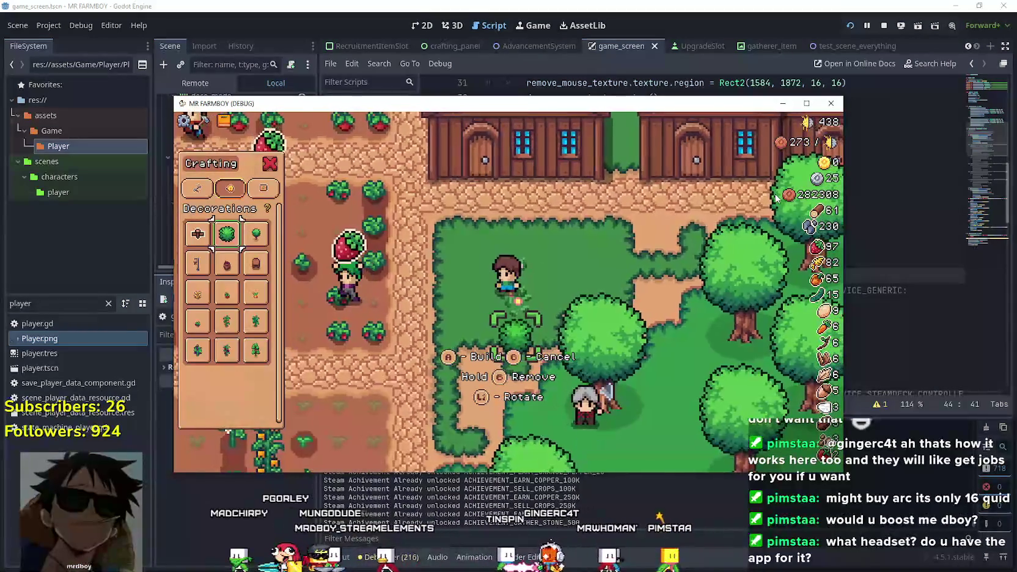
key(s)
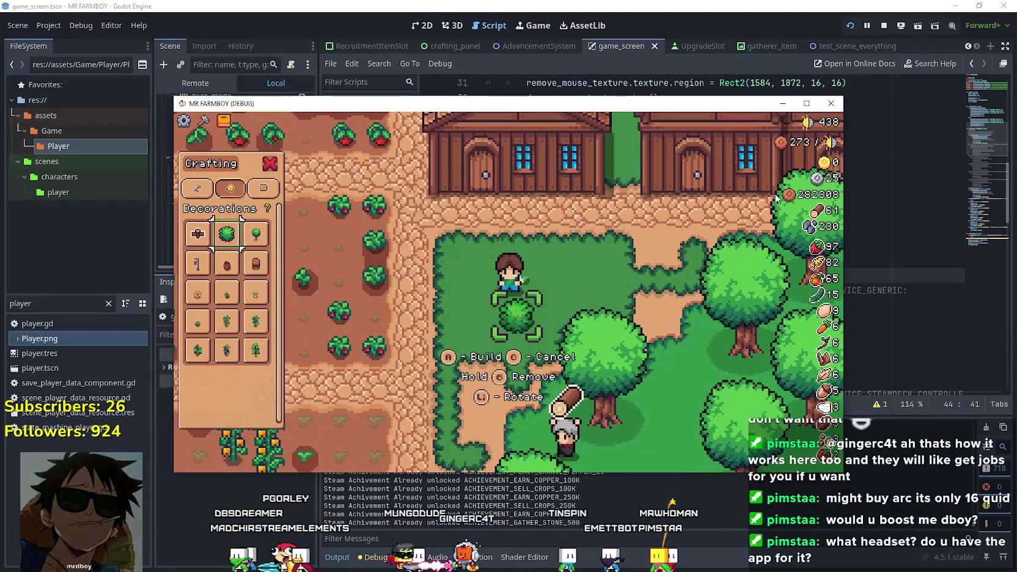
Stop the running game and bring up Project Settings' Input Map
key(alt+F4)
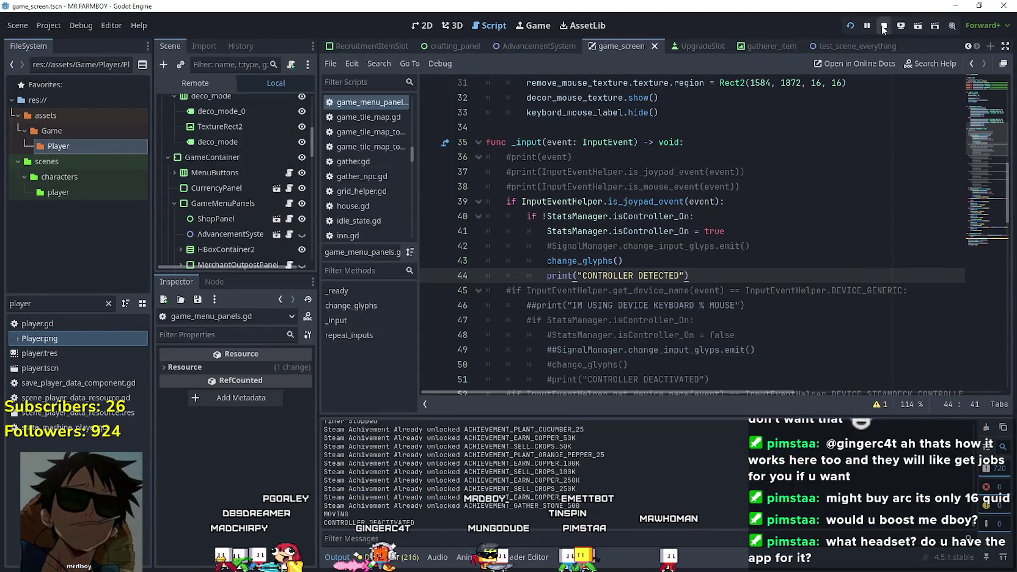
click(49, 25)
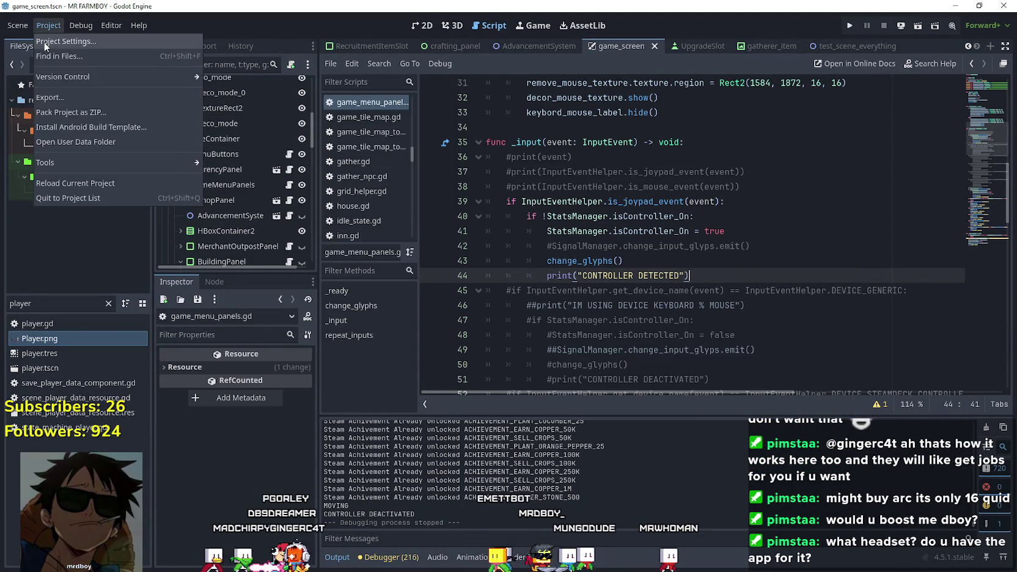
click(64, 41)
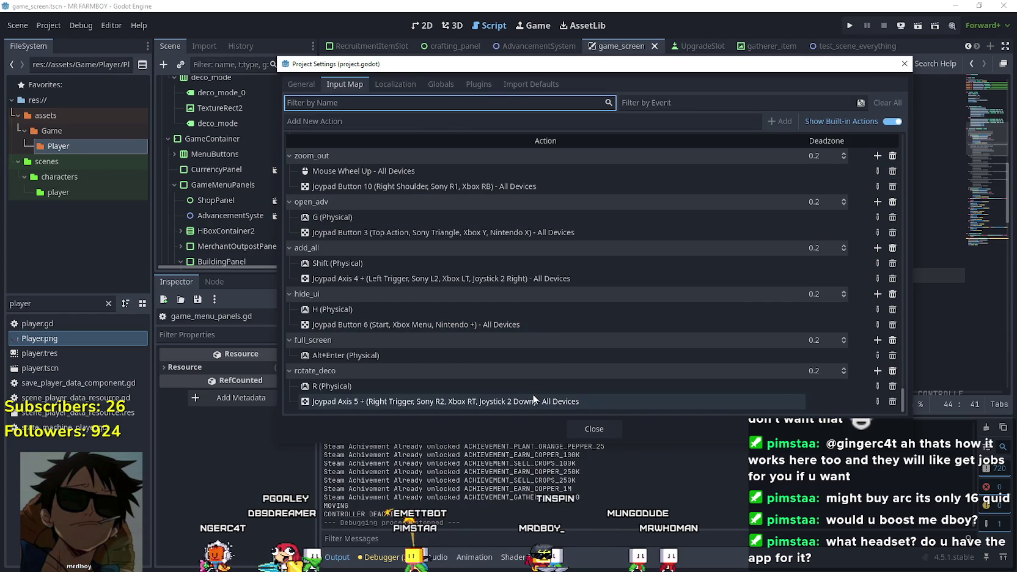
Rebind rotate_deco to Joypad Button 10, zoom_out to Joypad Axis 5 +, and zoom_in to Joypad Axis 4 +
double_click(534, 399)
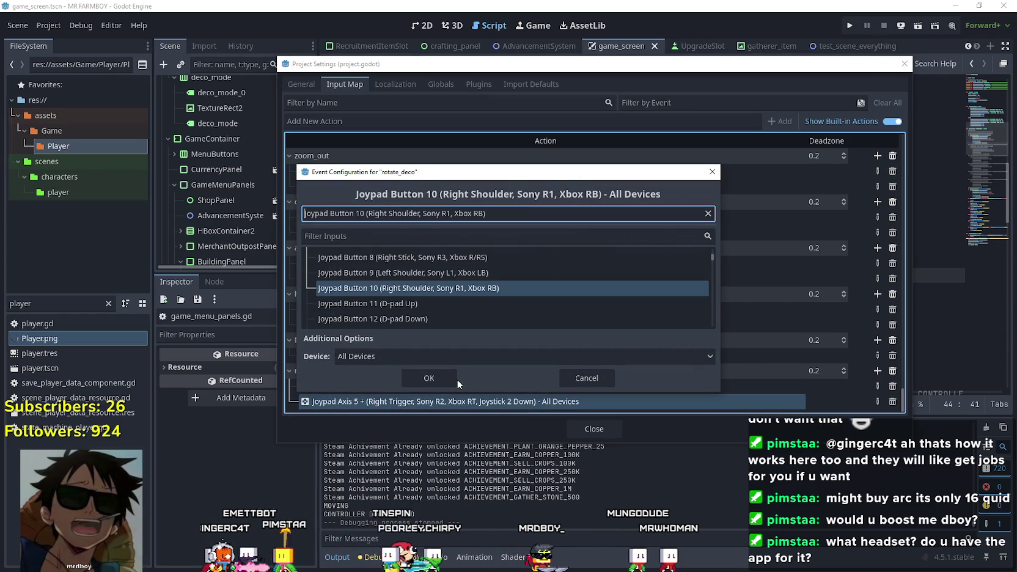
click(408, 378)
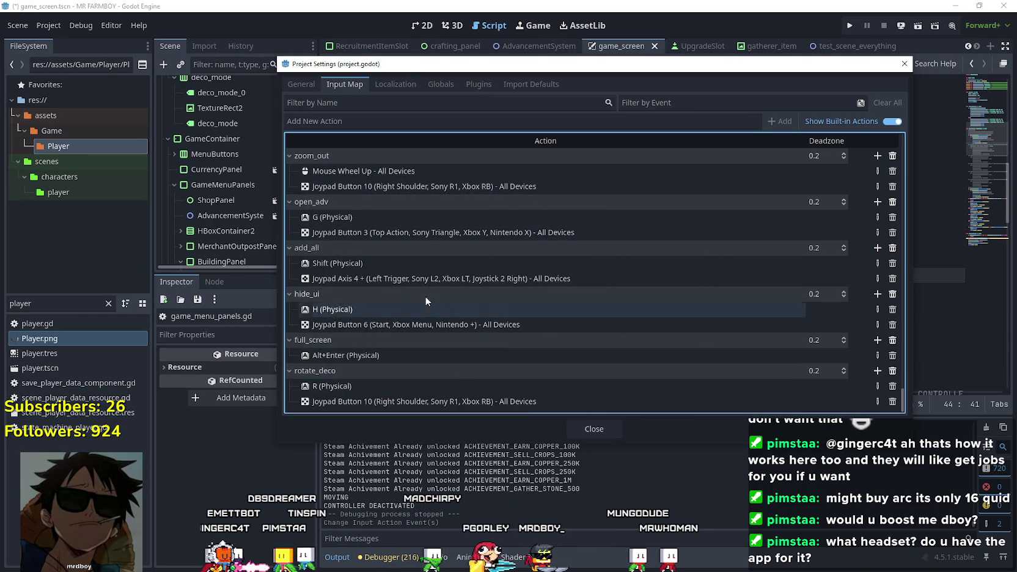
scroll(up, 3)
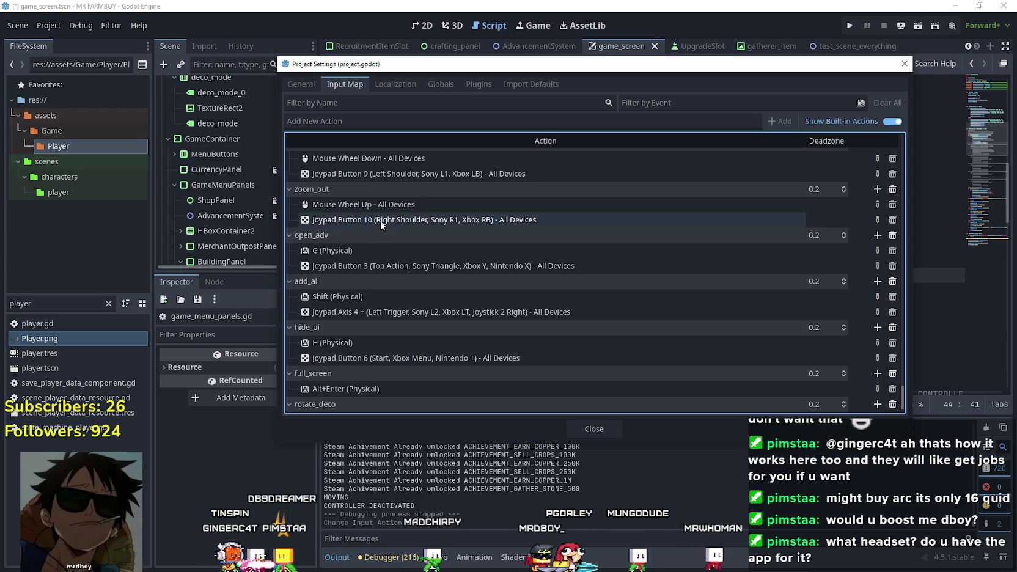
double_click(381, 221)
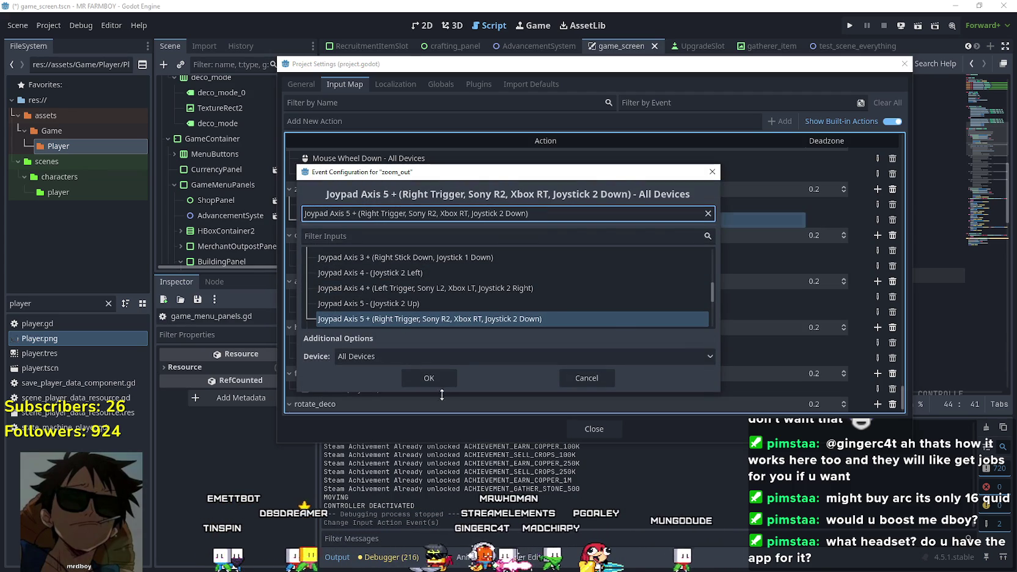
click(440, 376)
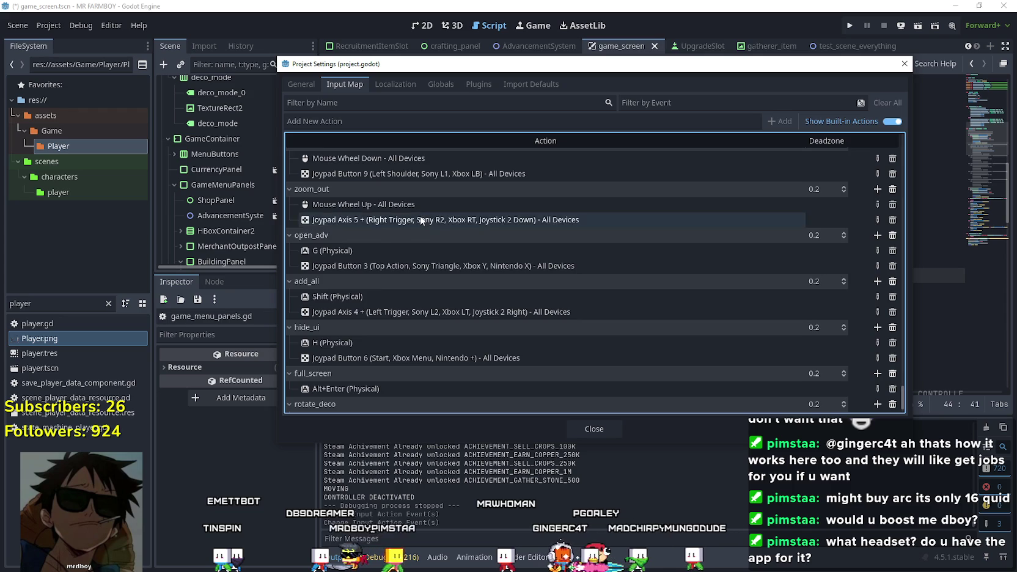
scroll(up, 3)
double_click(422, 206)
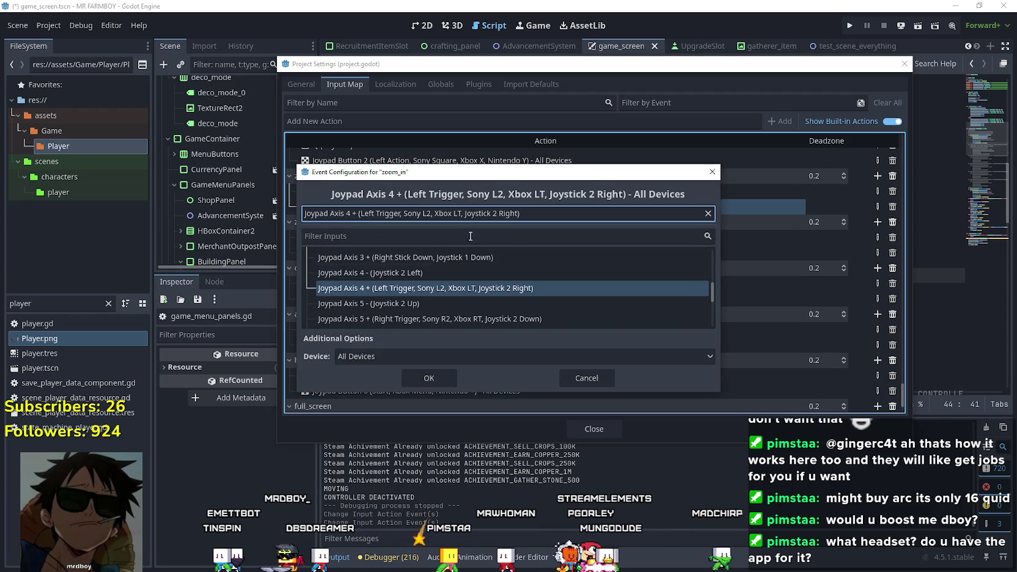
click(446, 377)
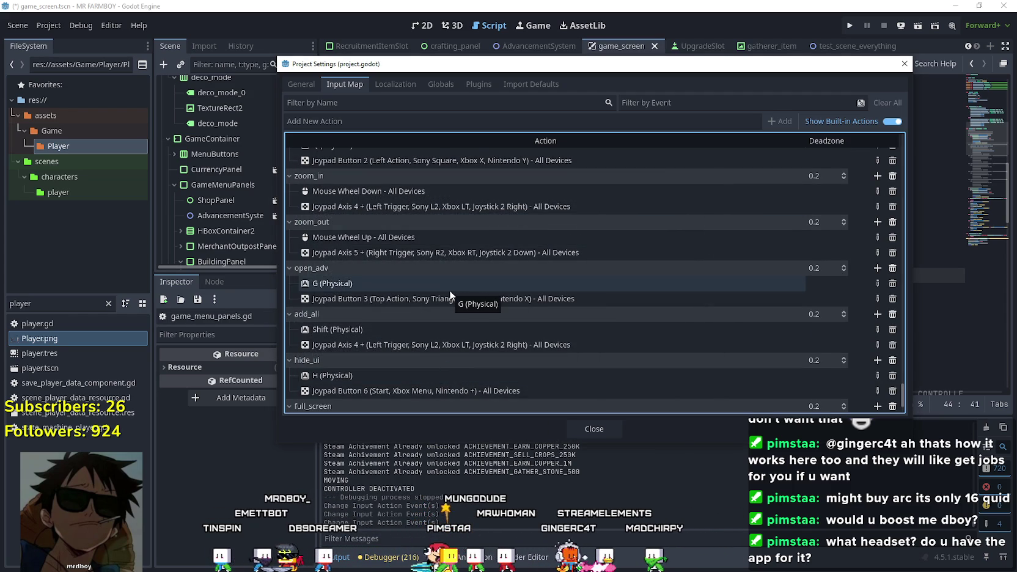
Rebind add_all to Joypad Button 9, then close the settings and relaunch the game
scroll(down, 3)
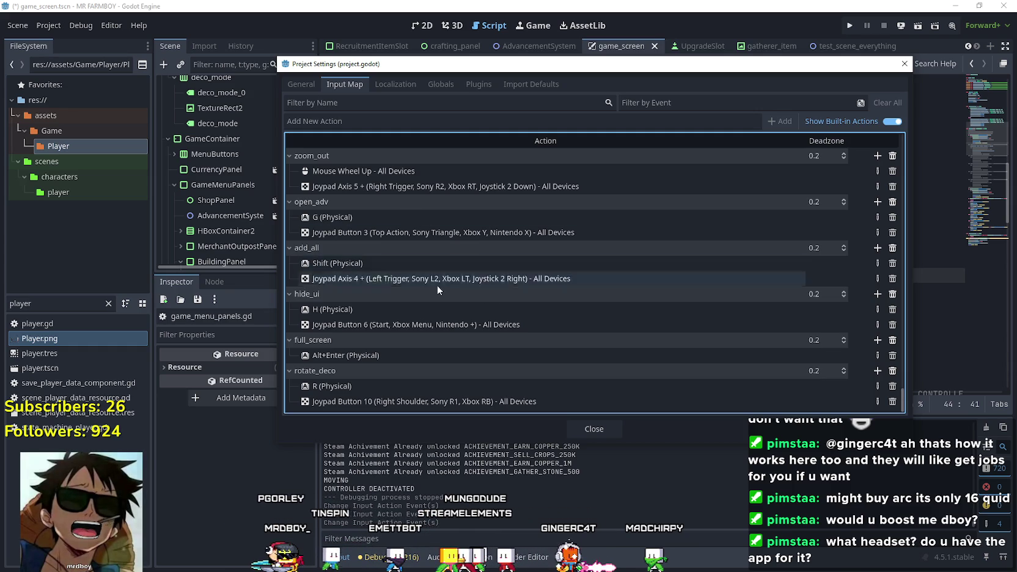
scroll(up, 3)
scroll(up, 3)
scroll(up, 3)
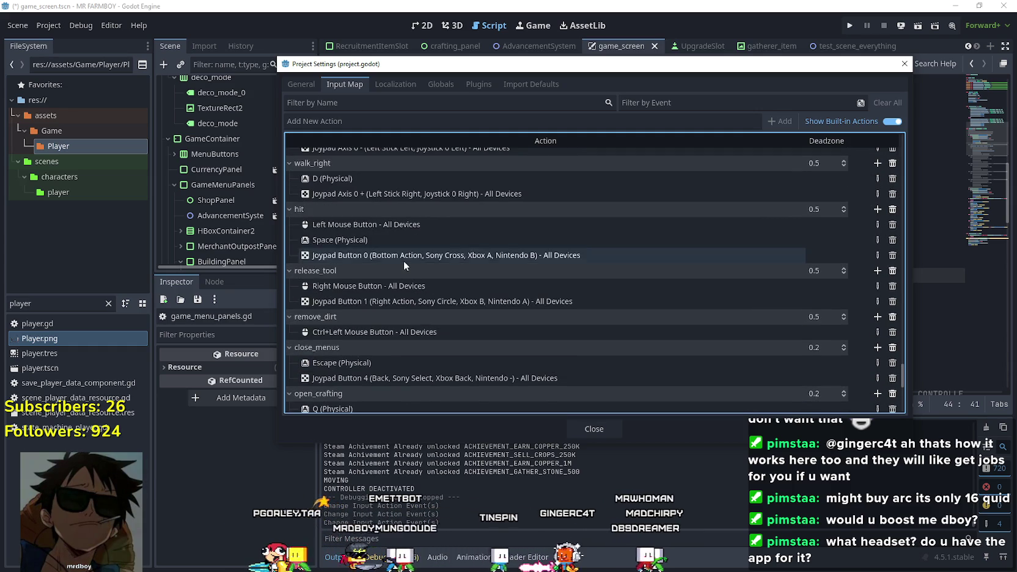
scroll(down, 3)
scroll(down, 3)
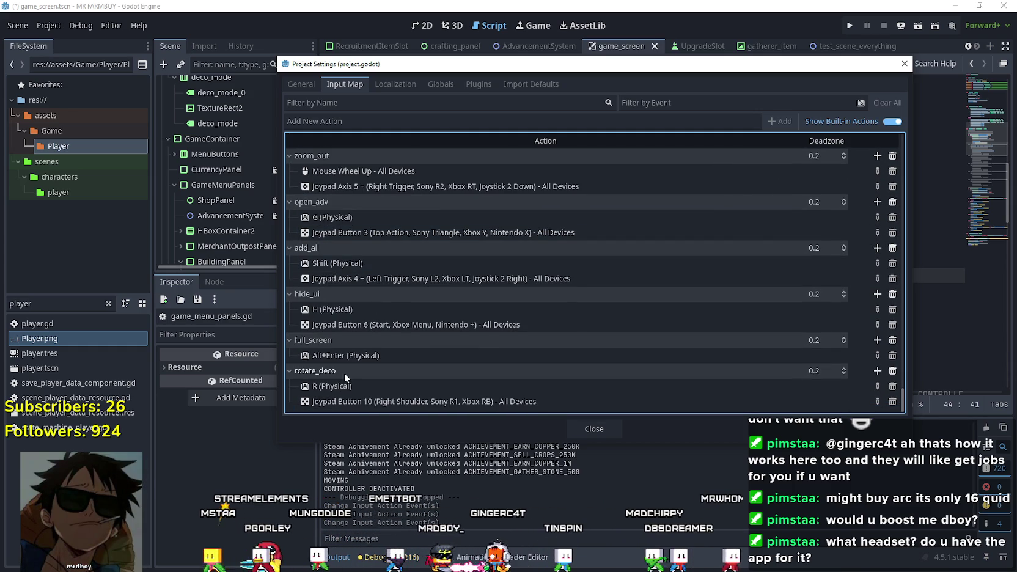
double_click(428, 279)
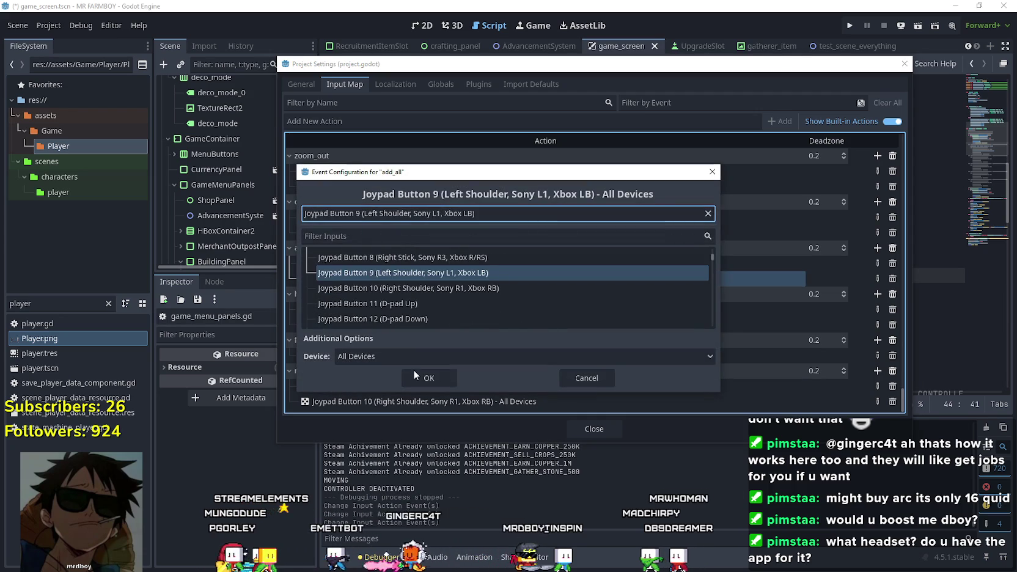
click(428, 376)
click(595, 428)
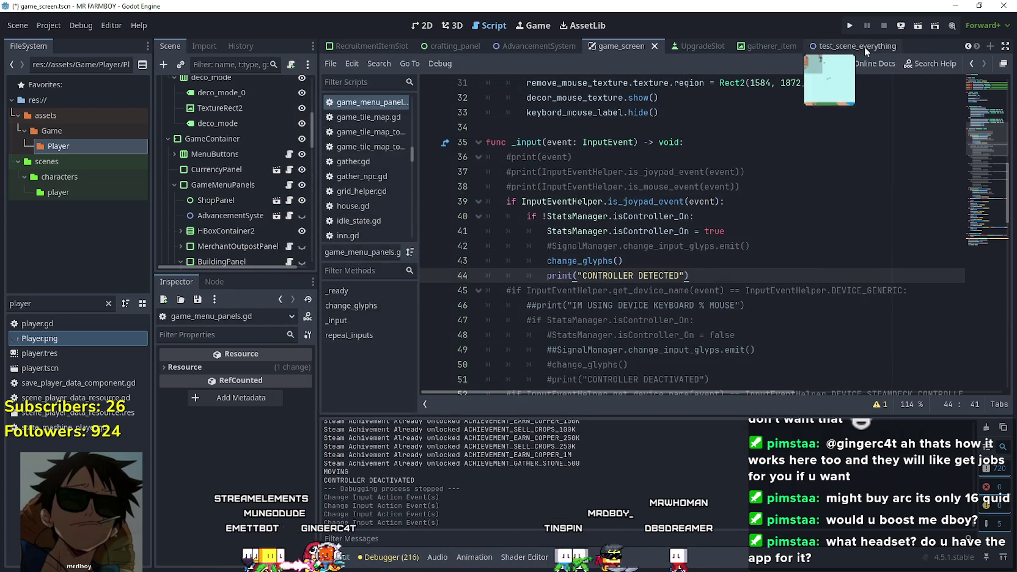
click(849, 26)
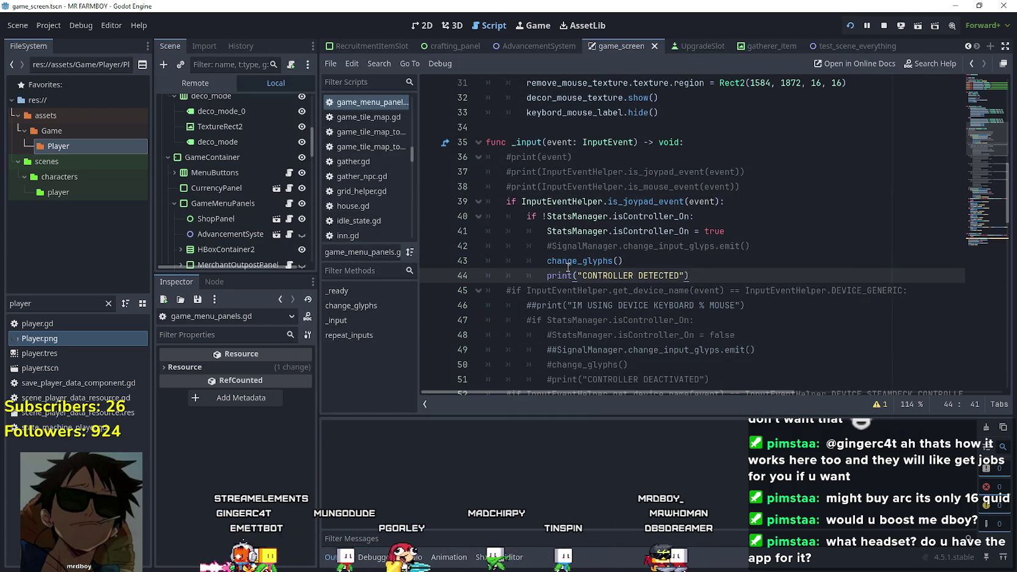
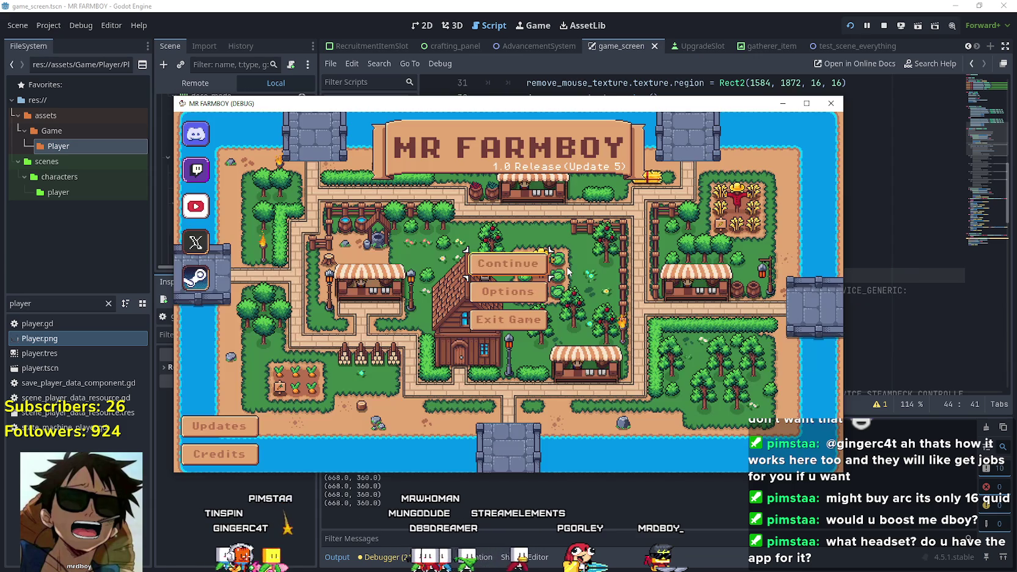
Maximize the MR FARMBOY window, press Continue, select Save 6 in the save list and load it
click(807, 104)
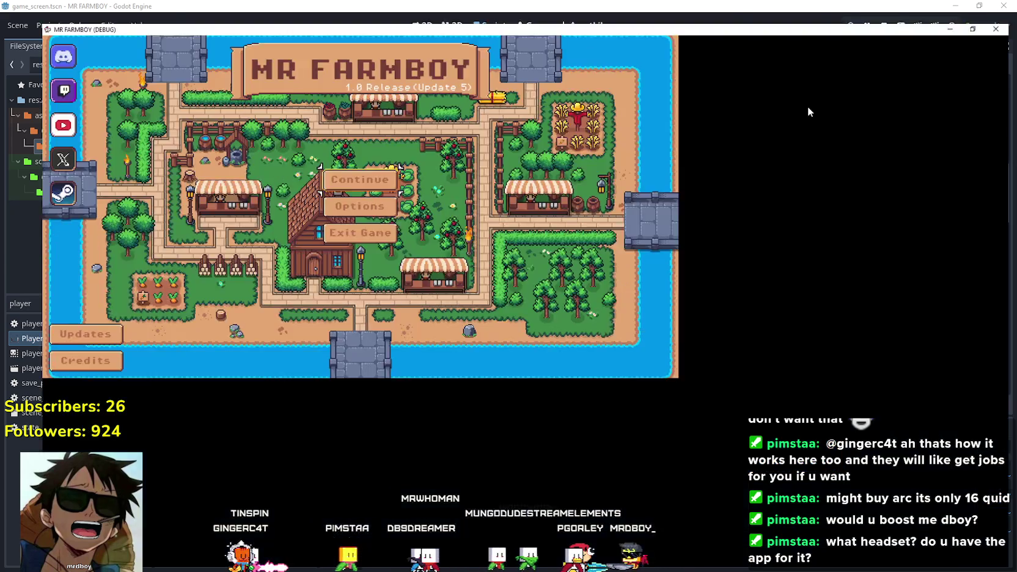
key(Up)
key(Return)
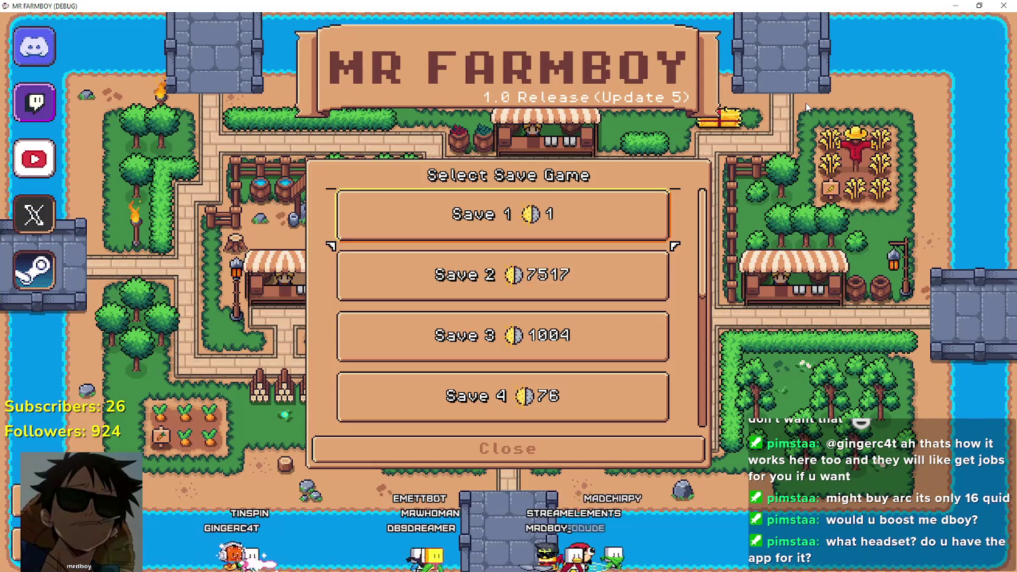
key(Down)
key(Down)
key(Down)
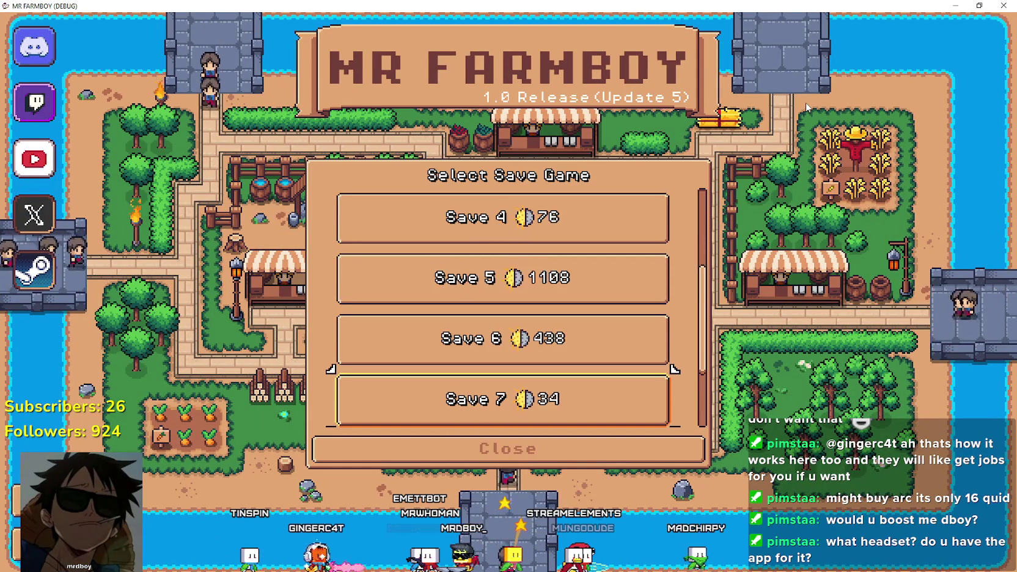
key(Up)
key(Up)
key(Down)
key(Down)
key(Up)
key(Up)
key(Return)
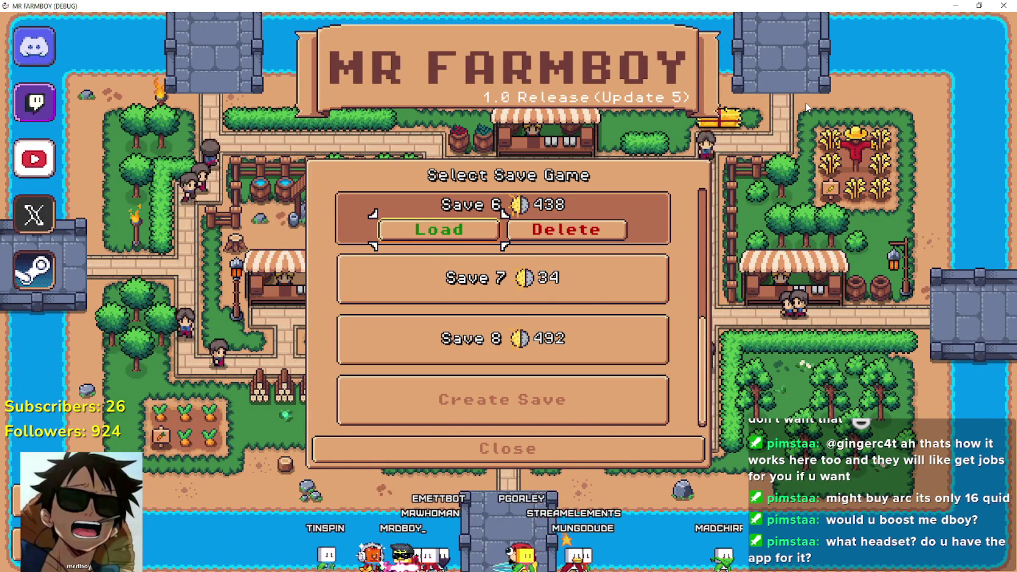
key(Return)
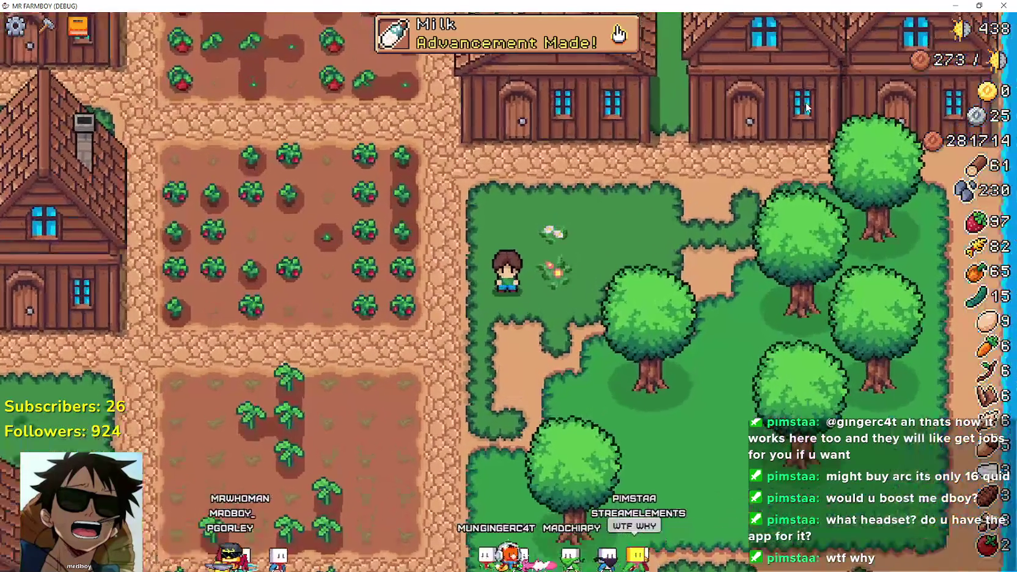
Walk the farmer around the crop field and along the path, briefly opening the warehouse inventory
key(w)
key(a)
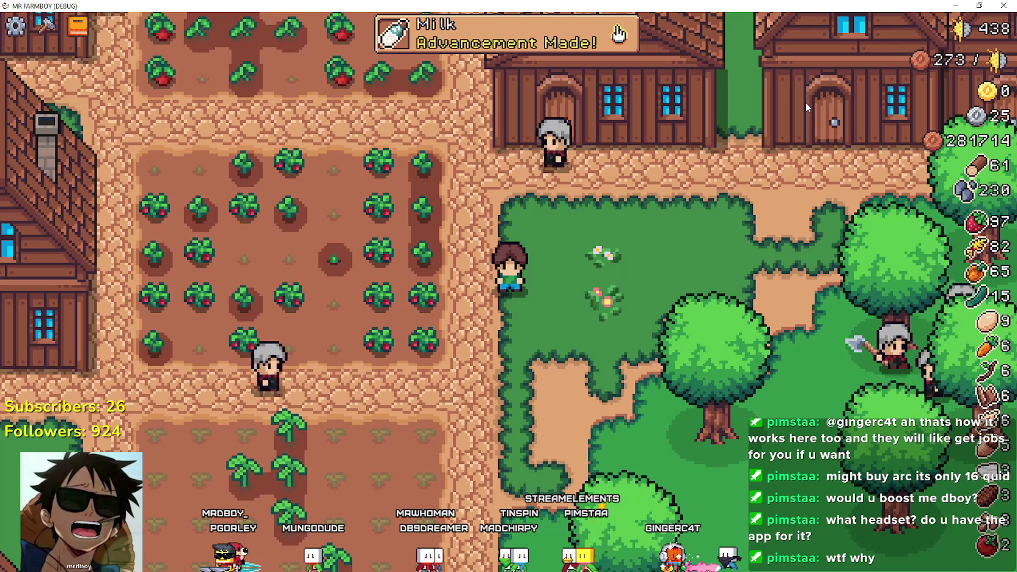
key(s)
key(a)
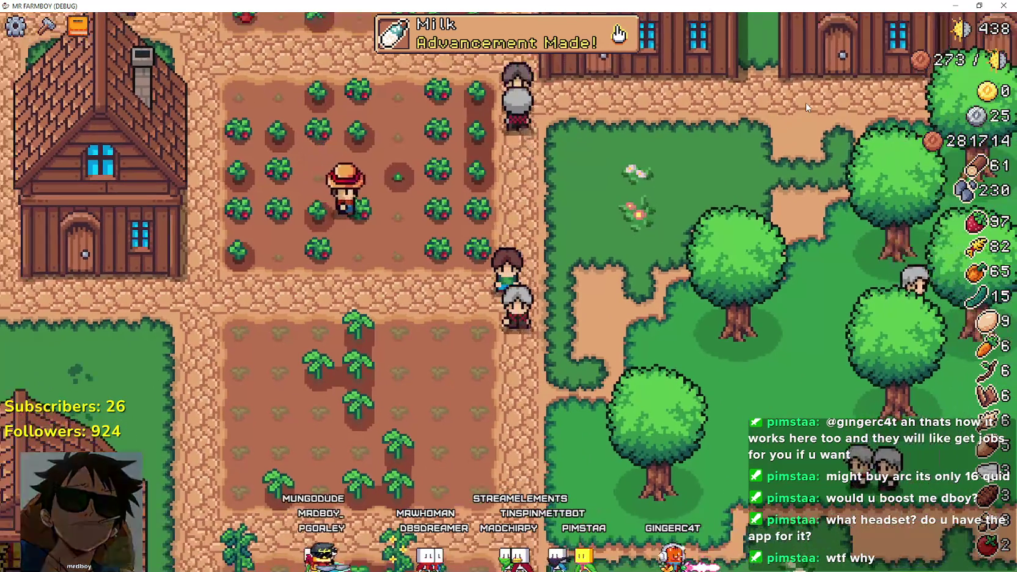
key(d)
scroll(down, 3)
key(s)
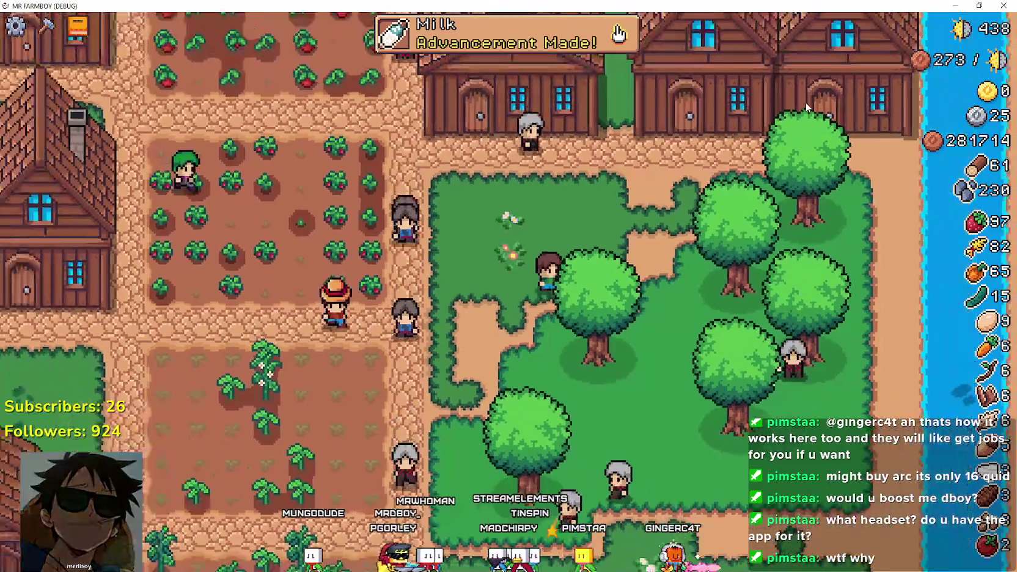
scroll(up, 3)
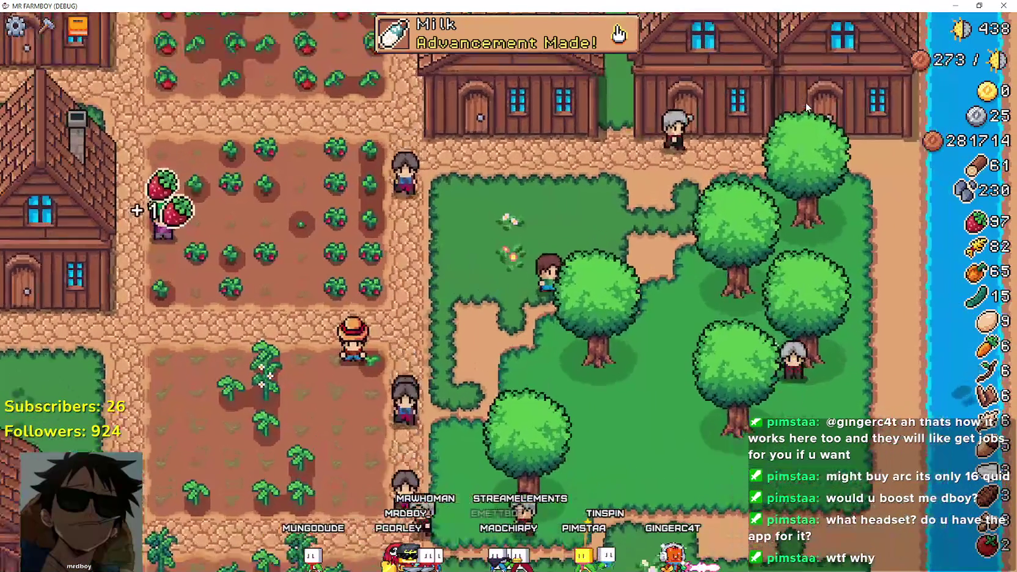
key(s)
key(w)
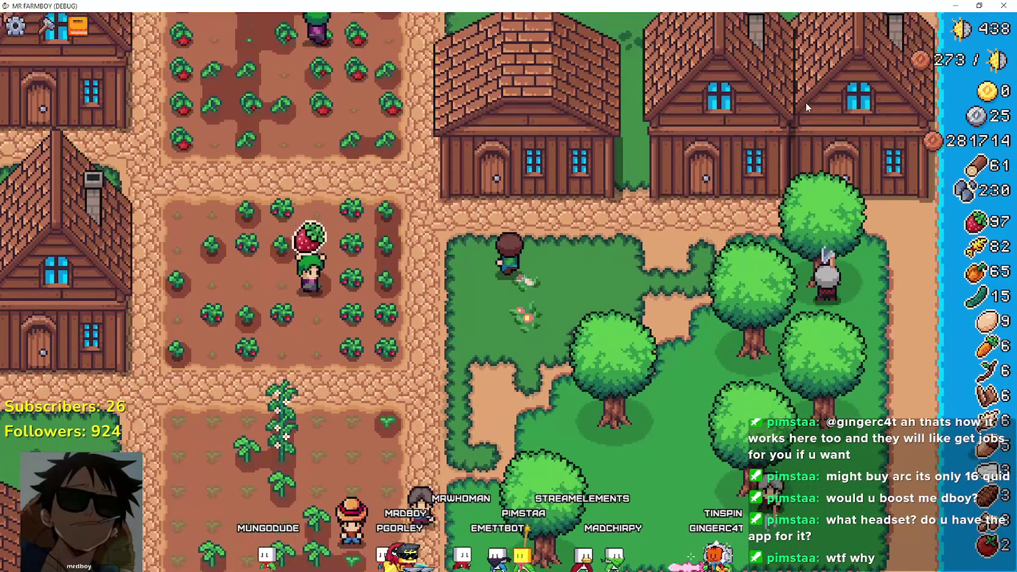
key(e)
key(s)
Pick Grass Hedge from the crafting menu, move its placement around, then cancel it
key(c)
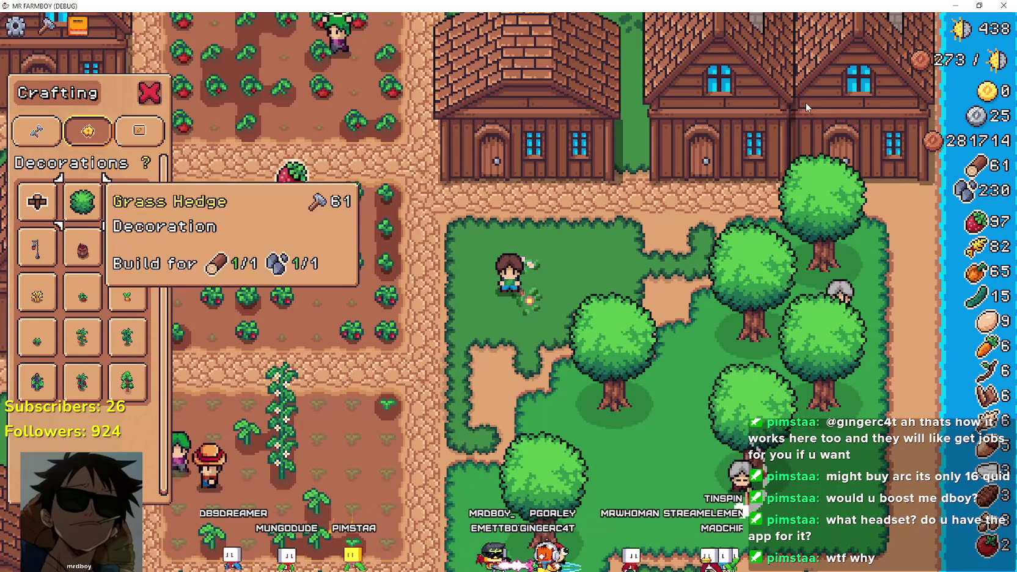
key(Return)
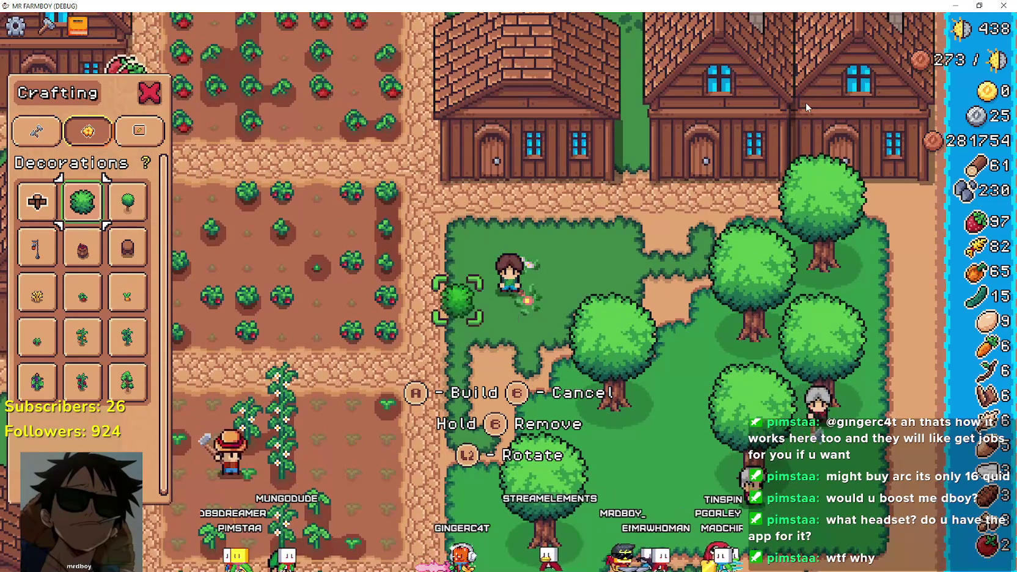
key(s)
key(w)
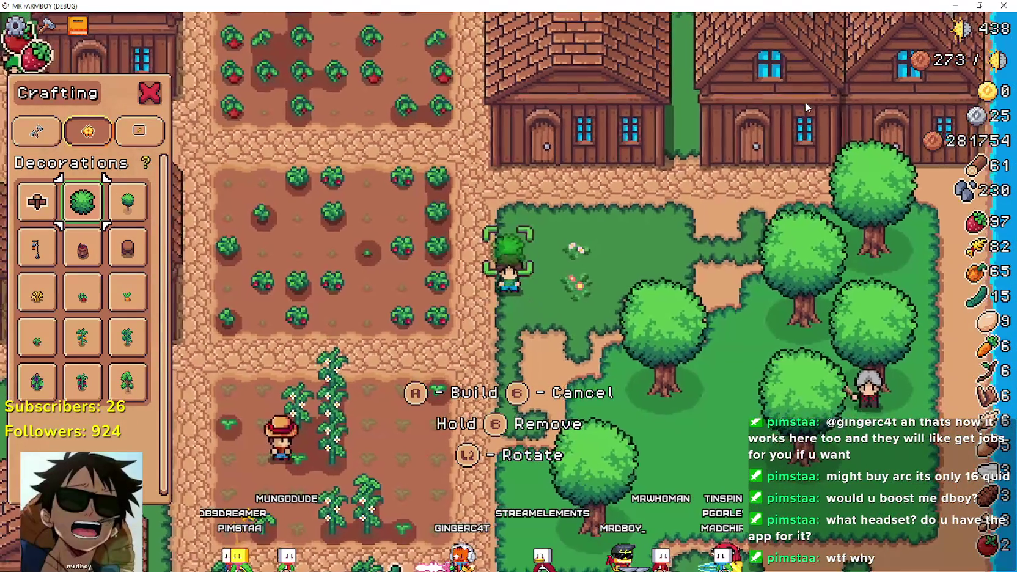
key(d)
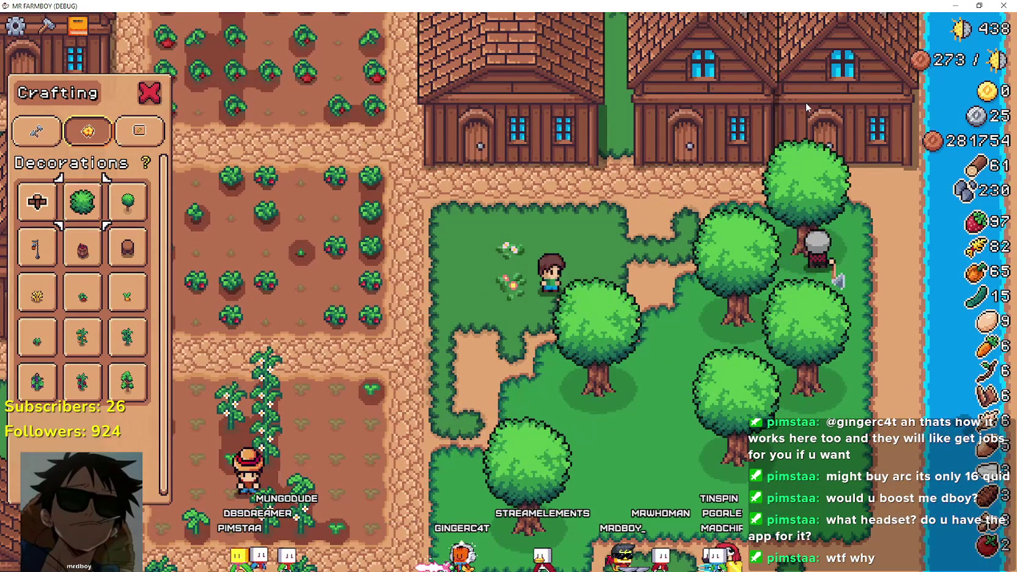
key(a)
key(w)
key(Escape)
Walk the farmer toward the market stalls and open the warehouse inventory
key(w)
key(a)
key(a)
key(s)
key(a)
key(e)
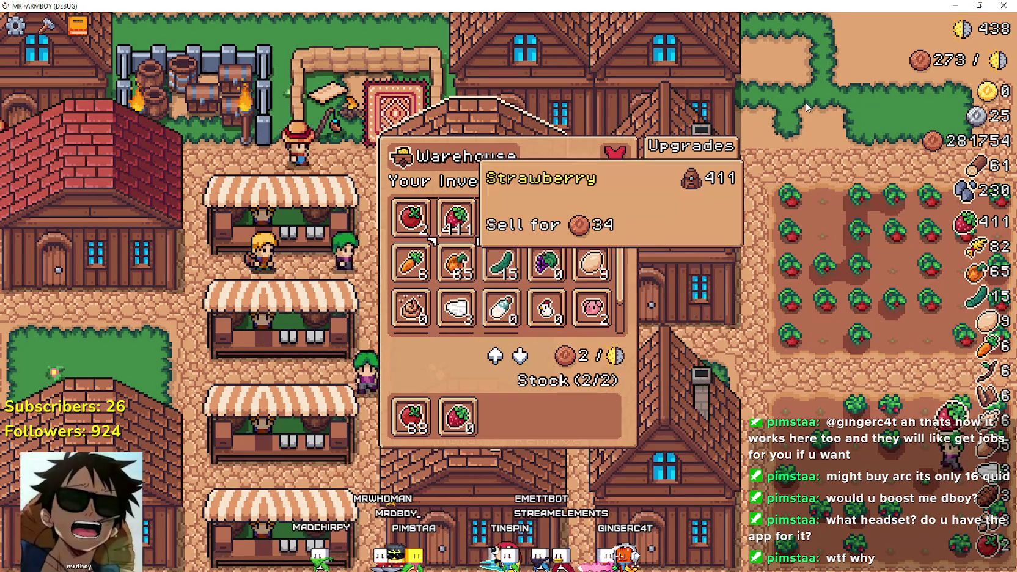
Check the warehouse's Strawberry stock, glance at the house hiring panel, and harvest a strawberry
key(Left)
key(Left)
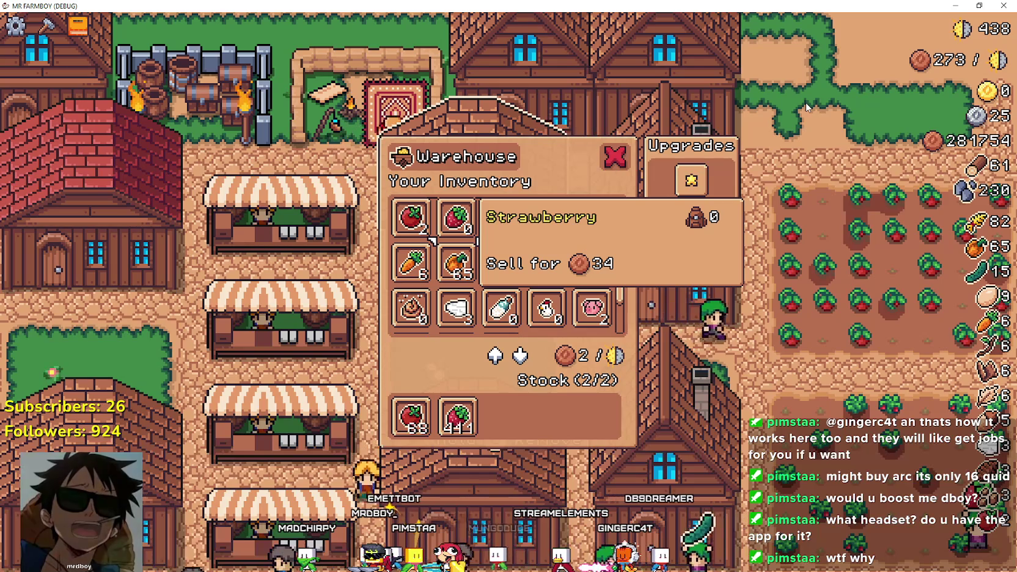
key(Escape)
key(s)
key(e)
key(Escape)
key(d)
key(e)
Reopen the house's hireable workers and browse Farmer, Carrier and Rancher
key(a)
key(e)
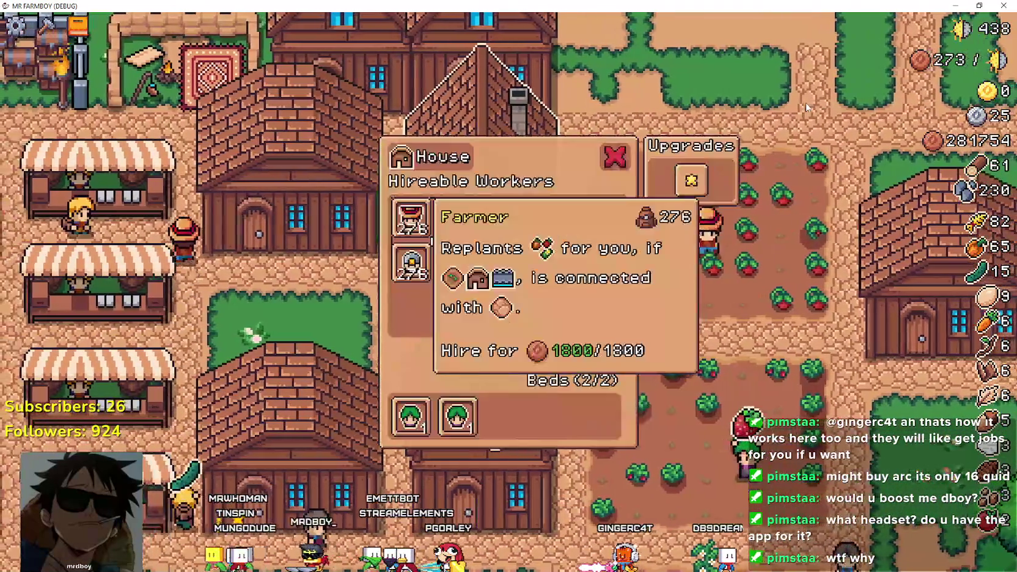
key(d)
key(d)
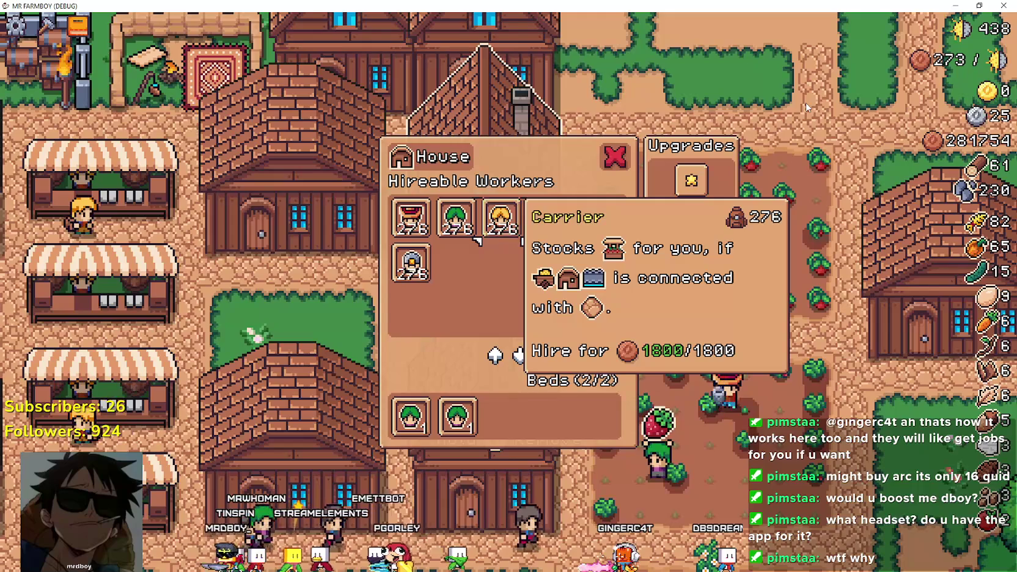
key(s)
key(d)
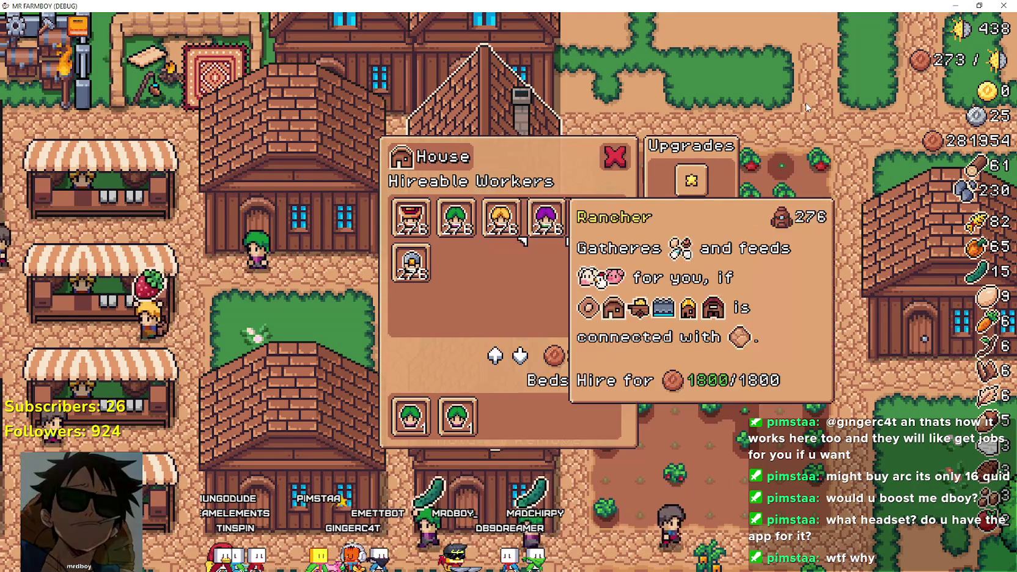
Walk past the tomato field, reopen and close the house hiring panel, then head to the grass
key(d)
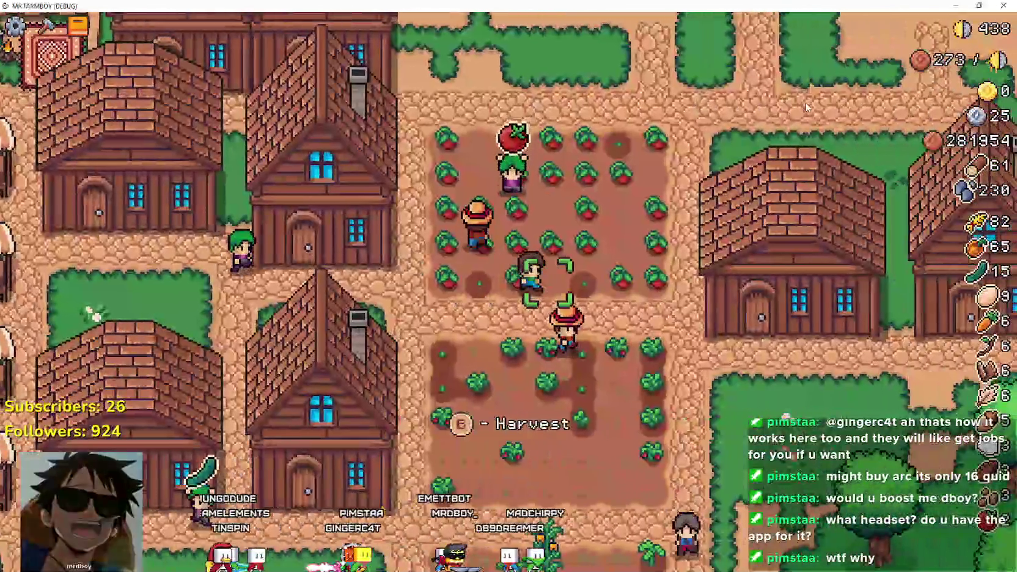
key(s)
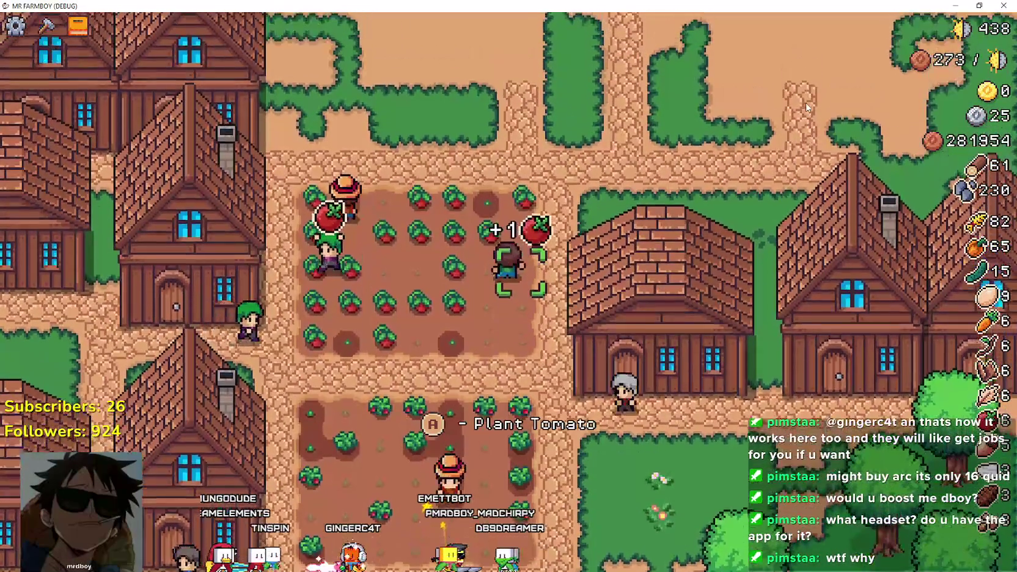
key(d)
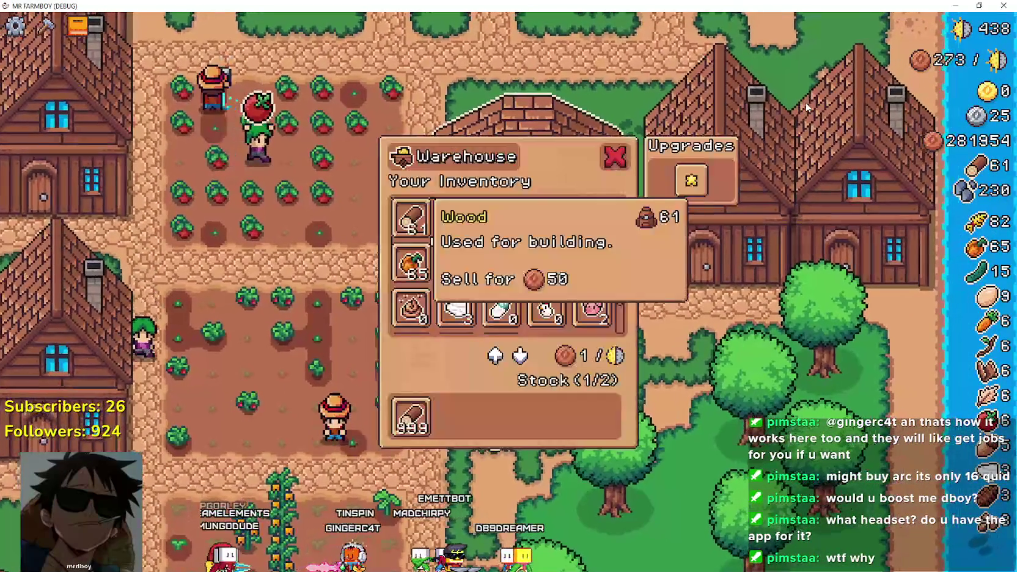
key(e)
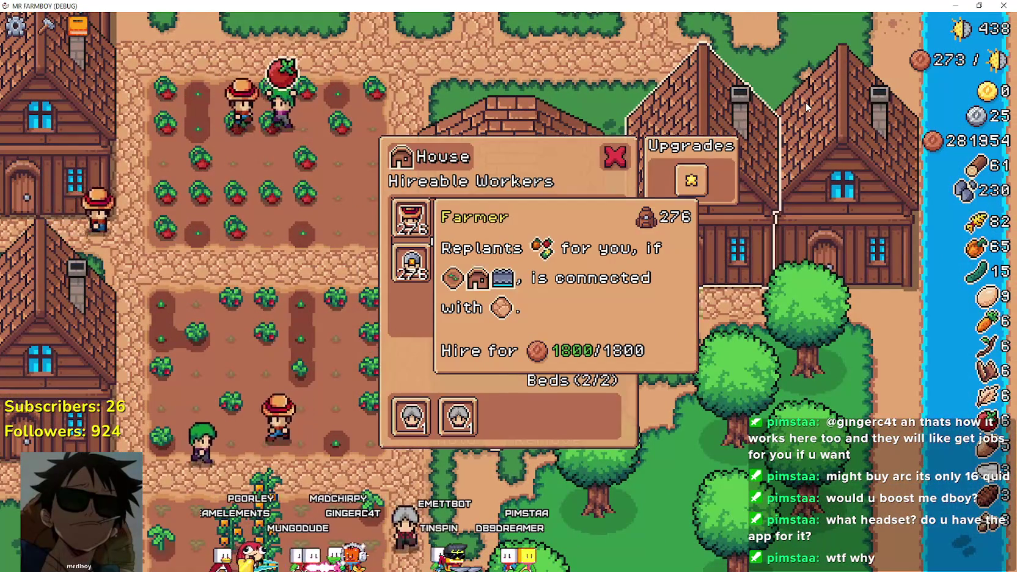
key(Escape)
key(s)
key(s)
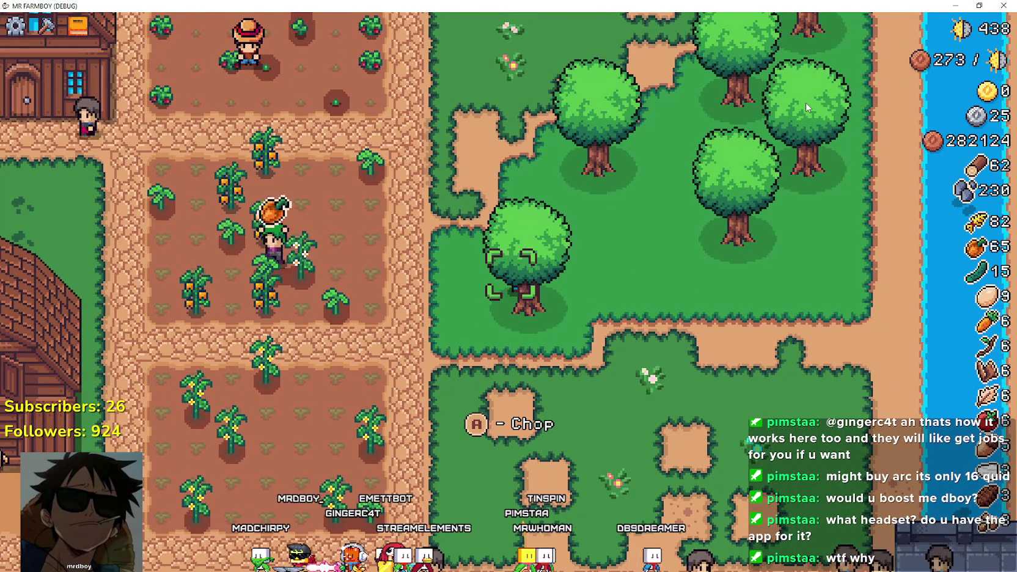
Walk the farmer out from the trees, down to the path and toward the barn
key(s)
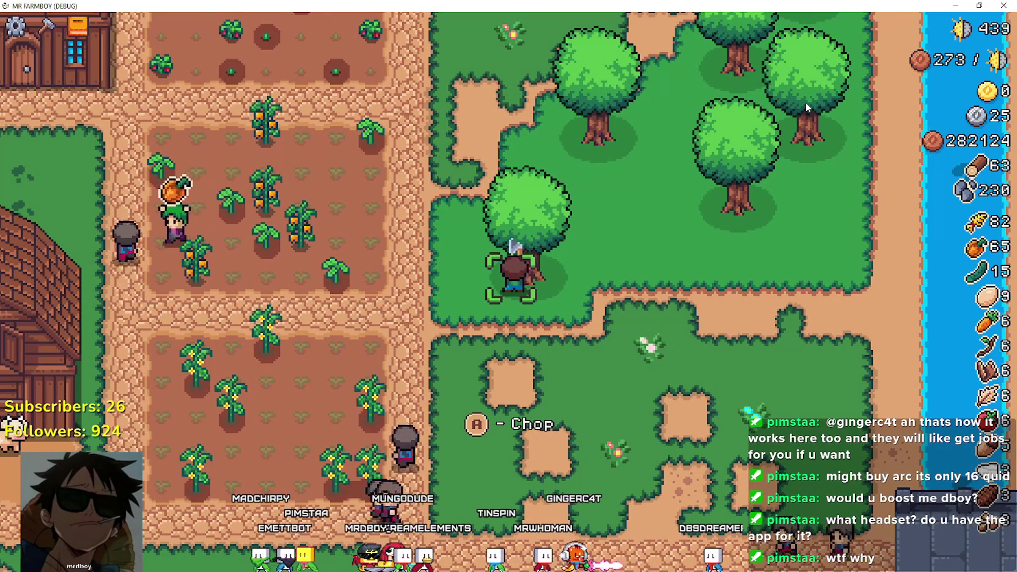
key(s)
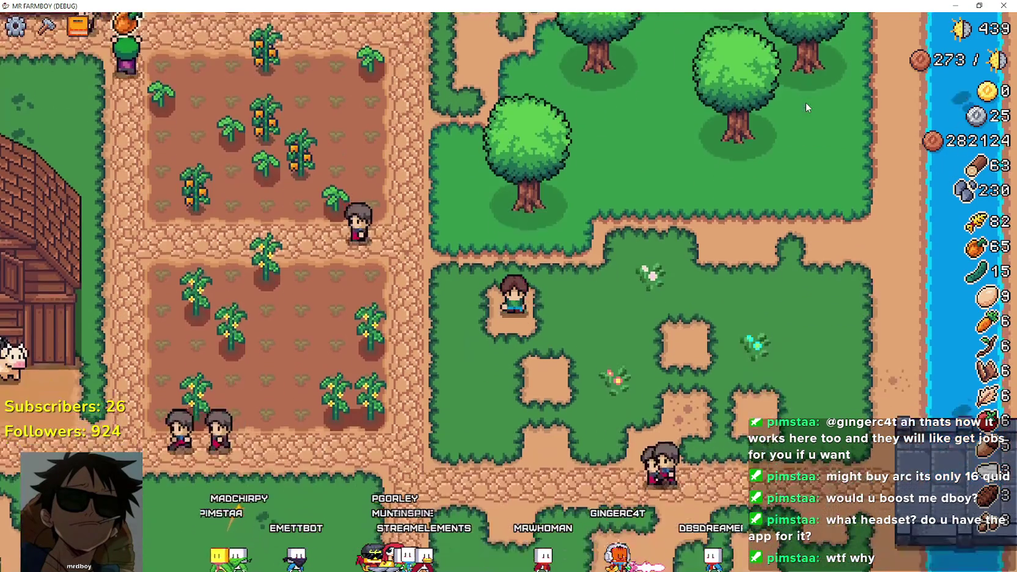
key(s)
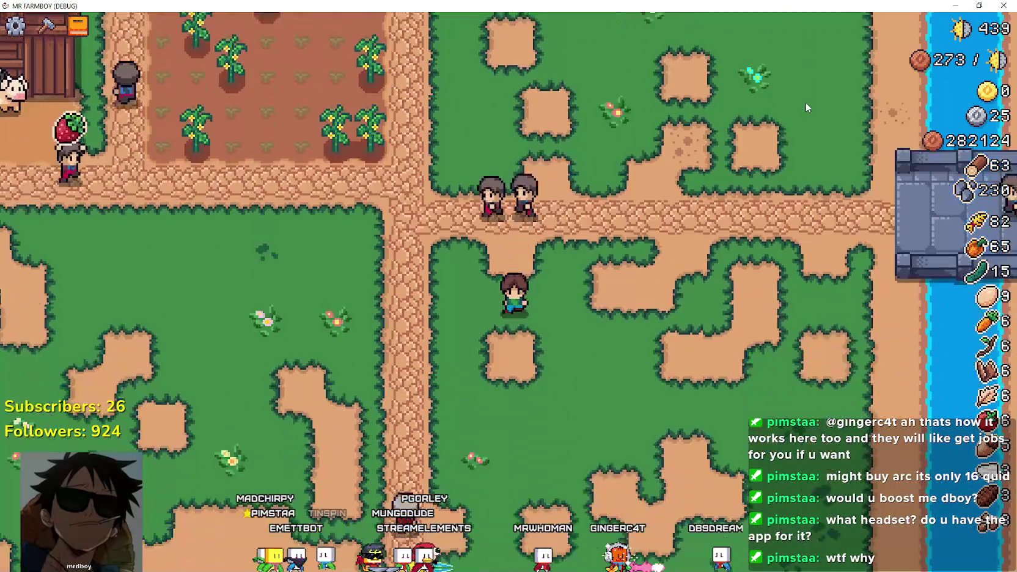
key(a)
key(w)
key(a)
key(d)
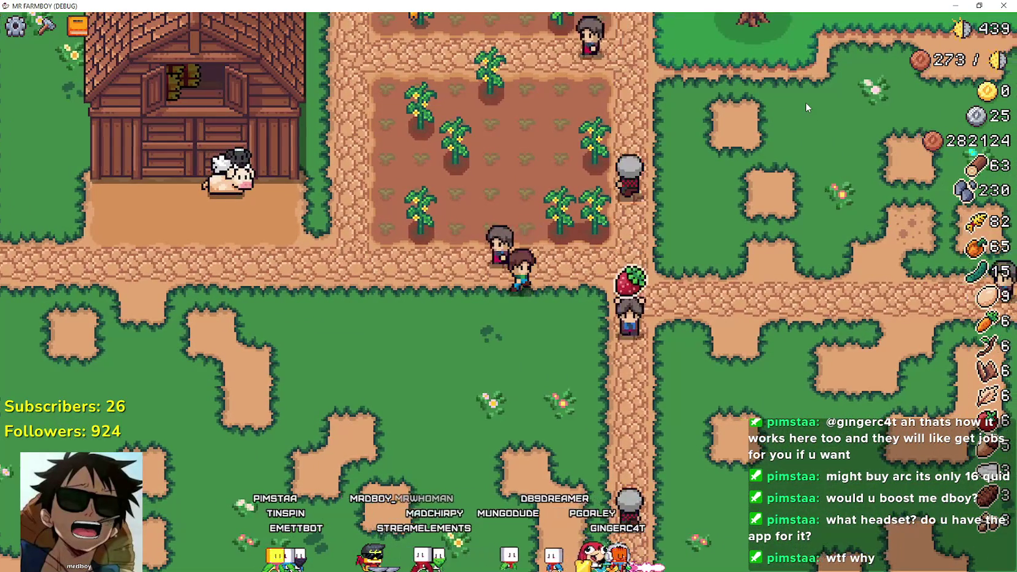
Close the Advancements panel and pick Green Tile from the Crafting menu's Land tab
key(Tab)
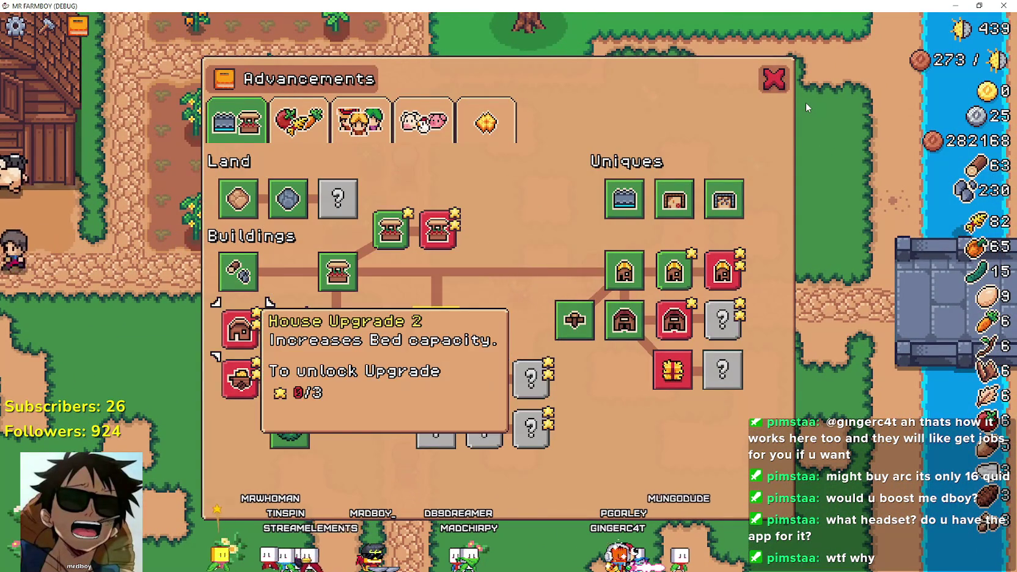
key(Escape)
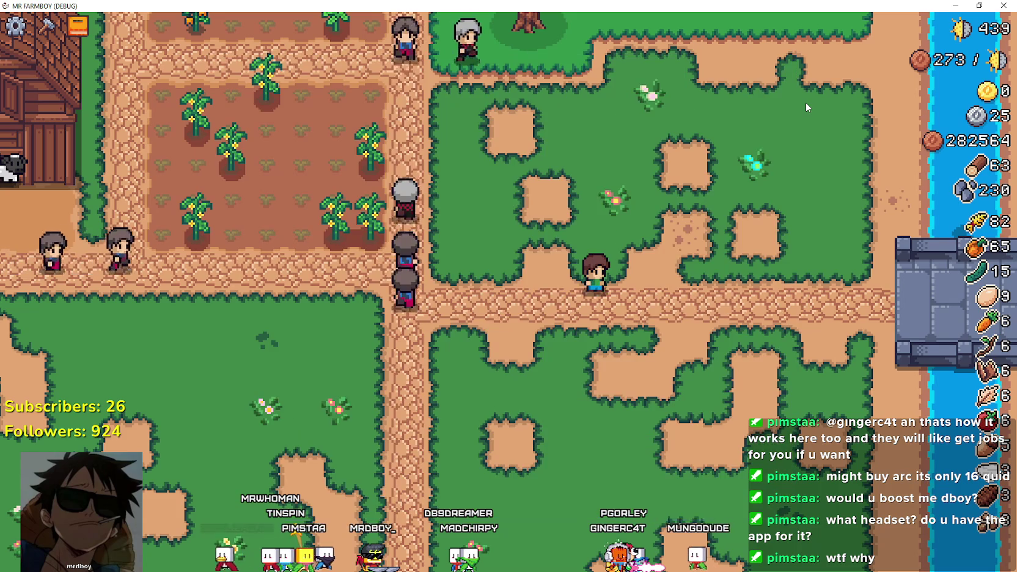
key(a)
key(c)
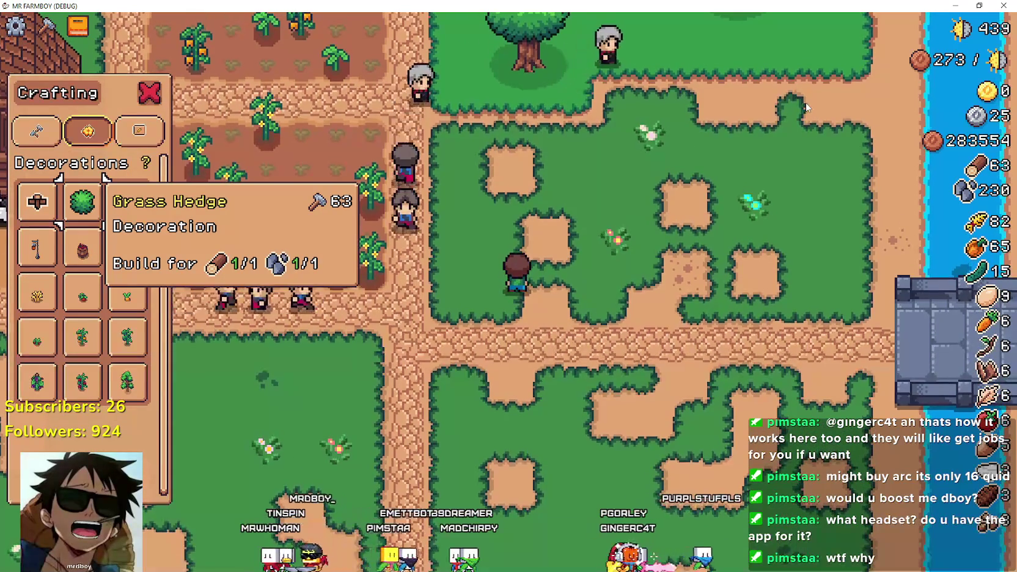
key(q)
key(s)
key(d)
key(space)
Walk around the grass laying tiles over the dirt patches, then return to the Godot editor
key(d)
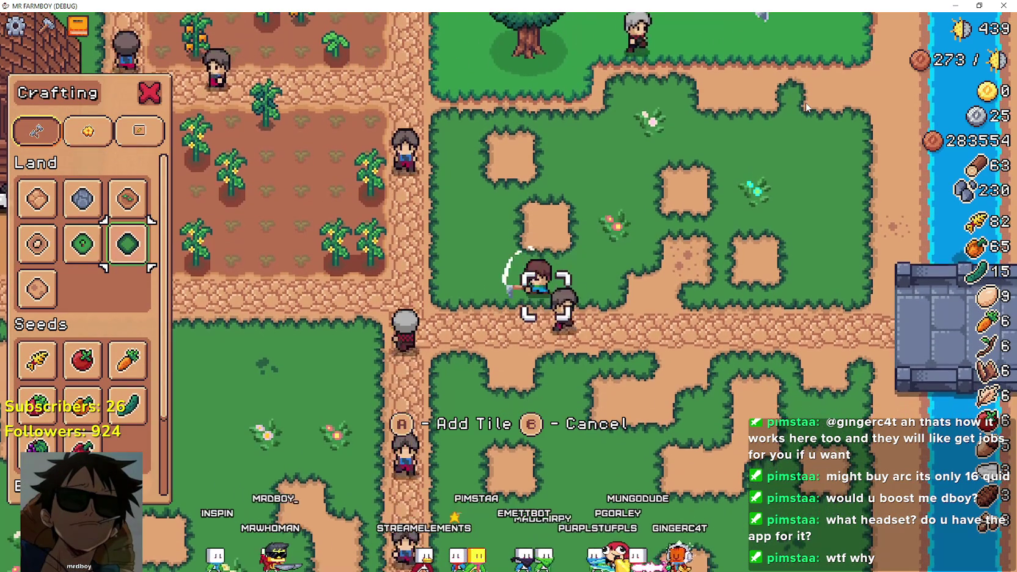
key(w)
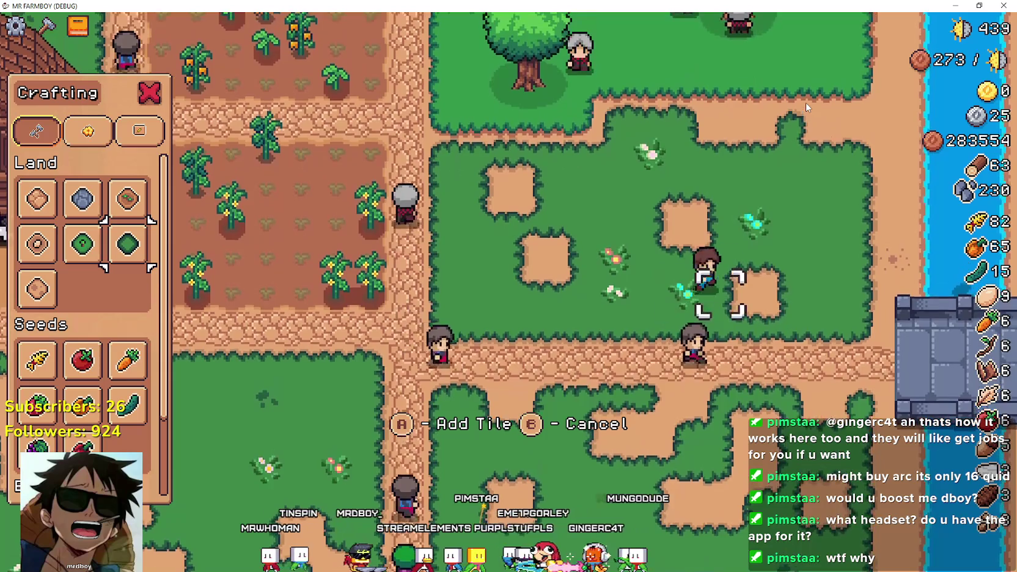
key(a)
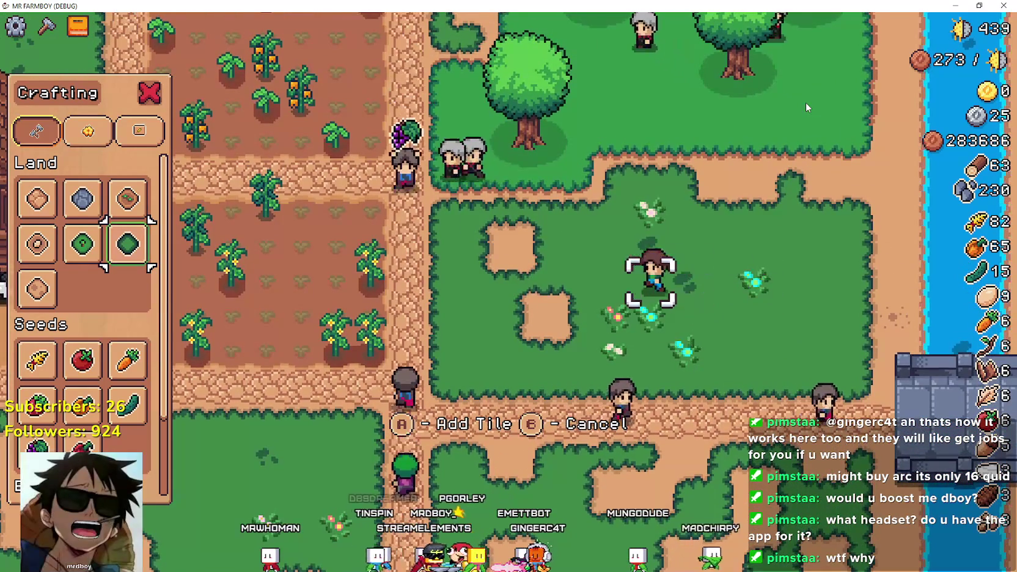
key(s)
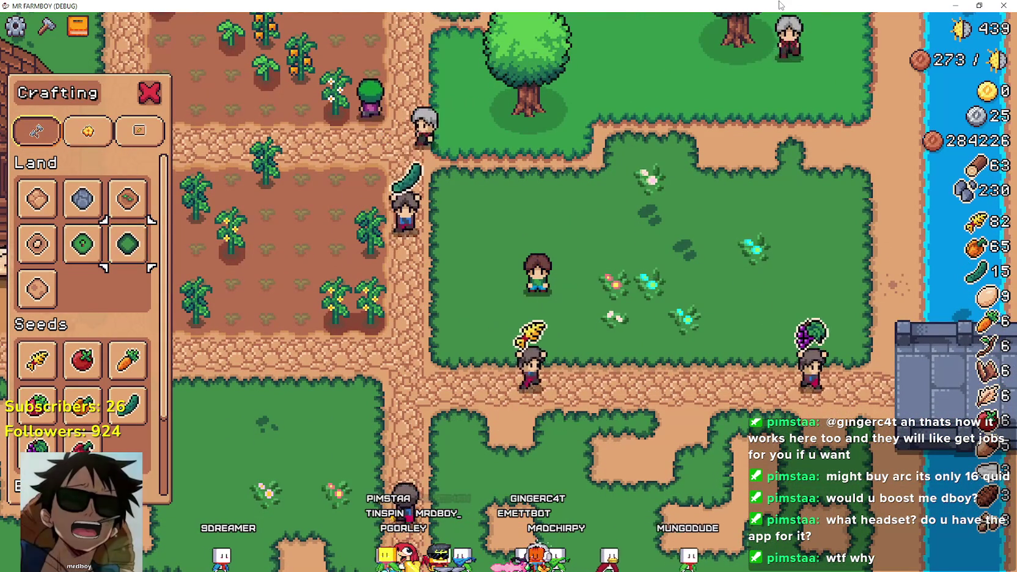
key(alt+Tab)
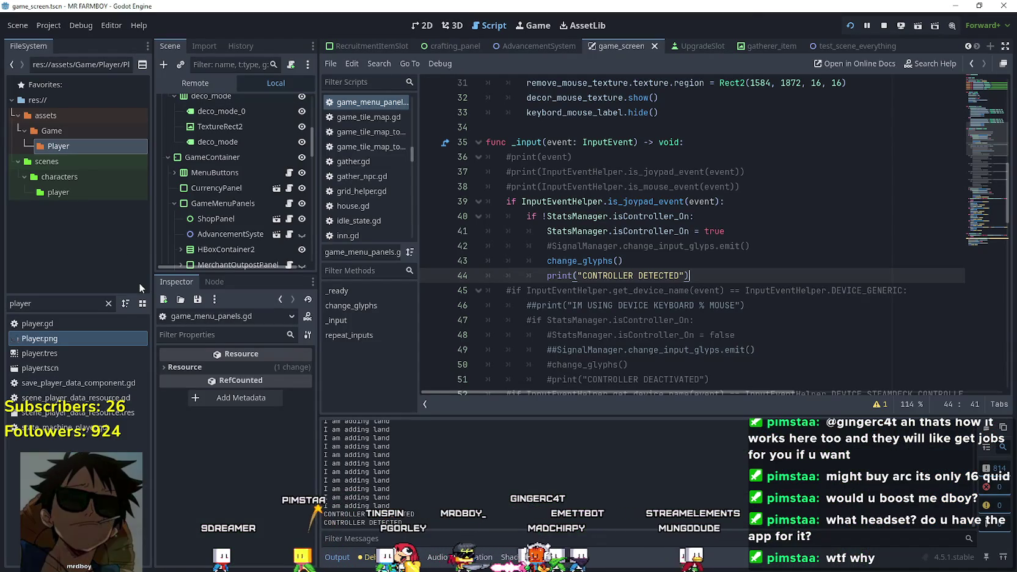
Inspect the remove_mouse TextureRects' textures, then select the deco_mode glyph nodes
scroll(down, 3)
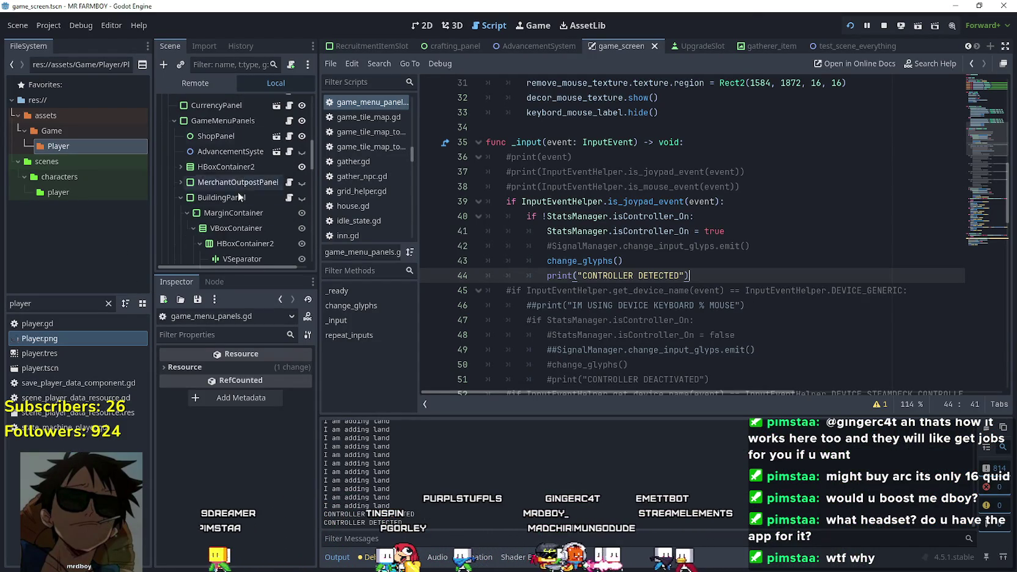
scroll(up, 3)
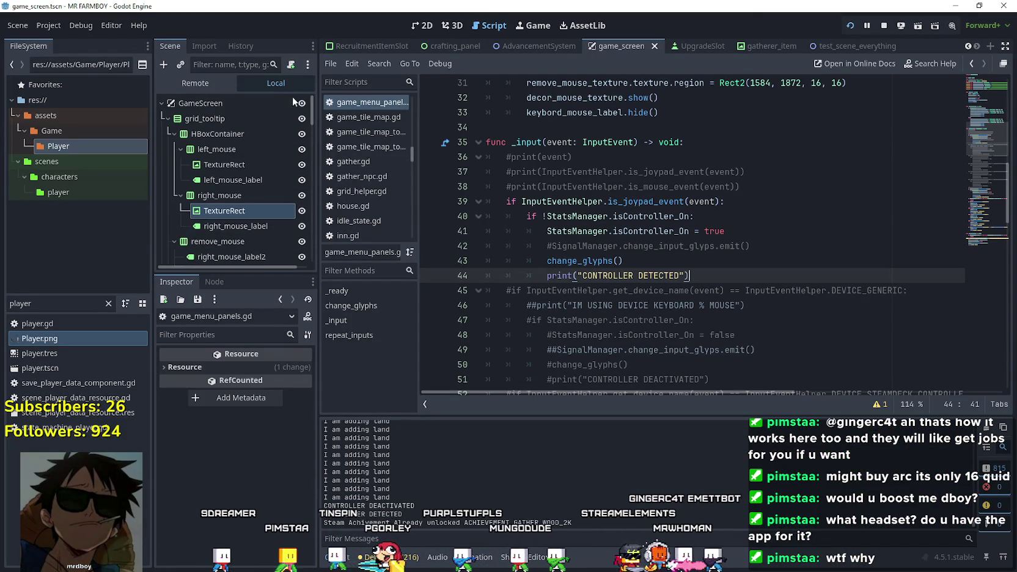
click(240, 212)
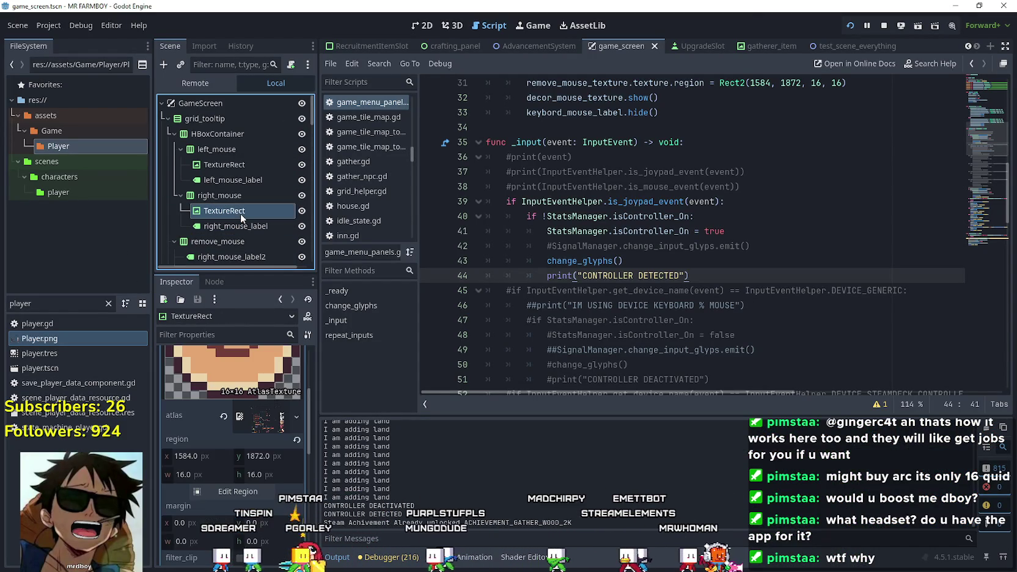
scroll(up, 3)
click(273, 383)
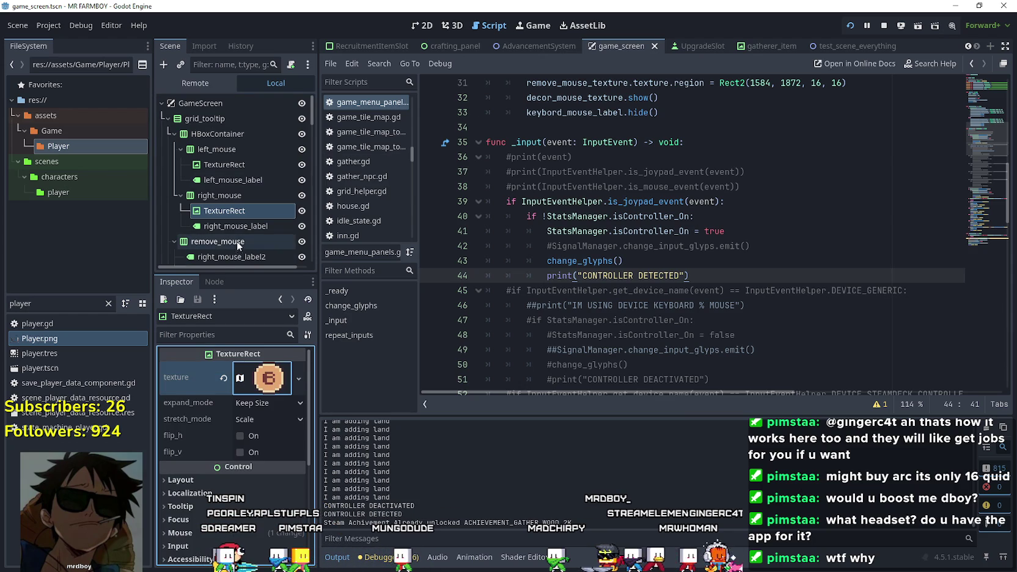
scroll(down, 3)
click(248, 205)
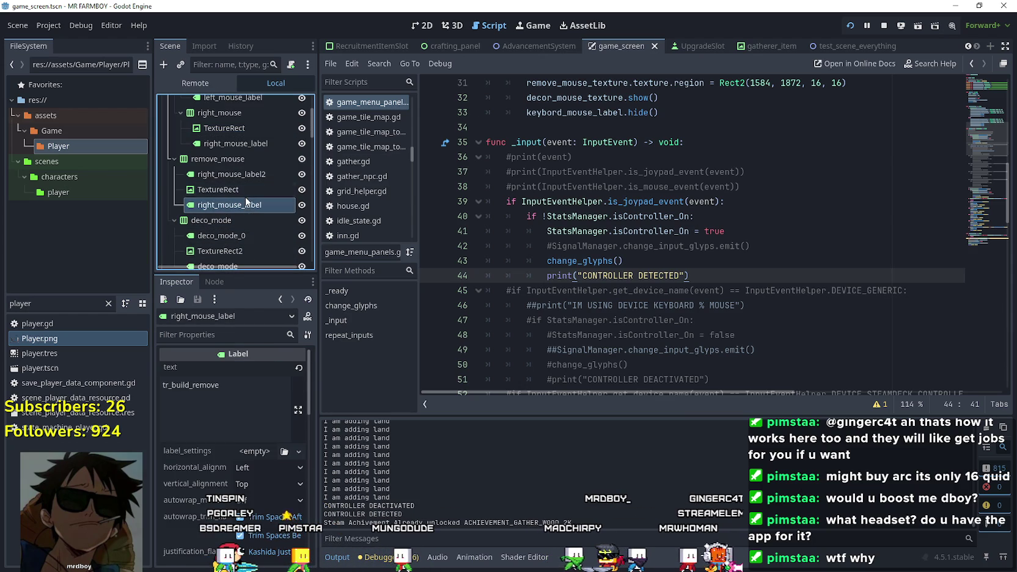
click(245, 195)
scroll(down, 3)
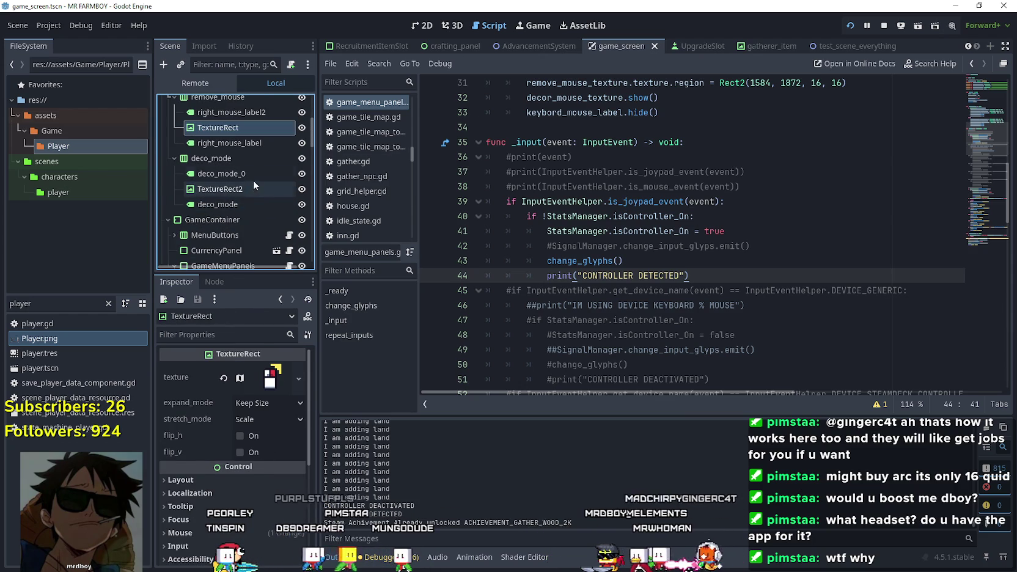
click(244, 178)
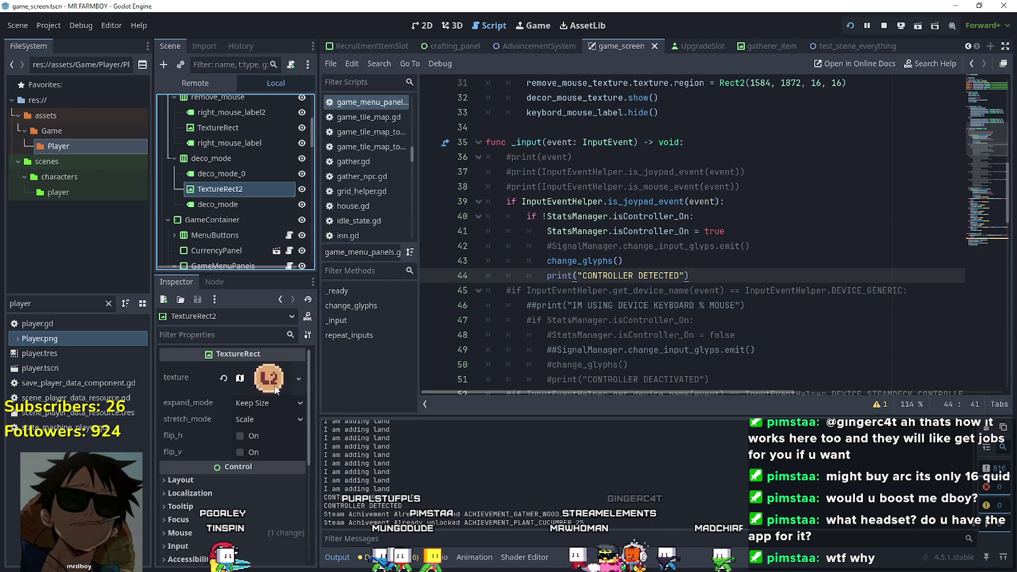
Move TextureRect2's atlas region from the L2 glyph onto R2 and save the scene
click(266, 384)
click(254, 489)
scroll(down, 3)
scroll(down, 3)
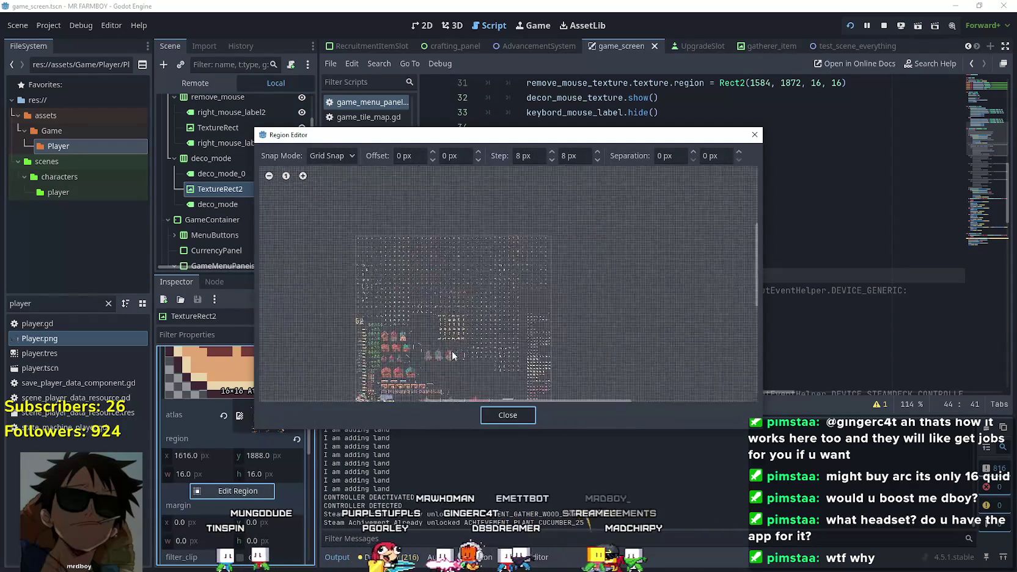
scroll(up, 3)
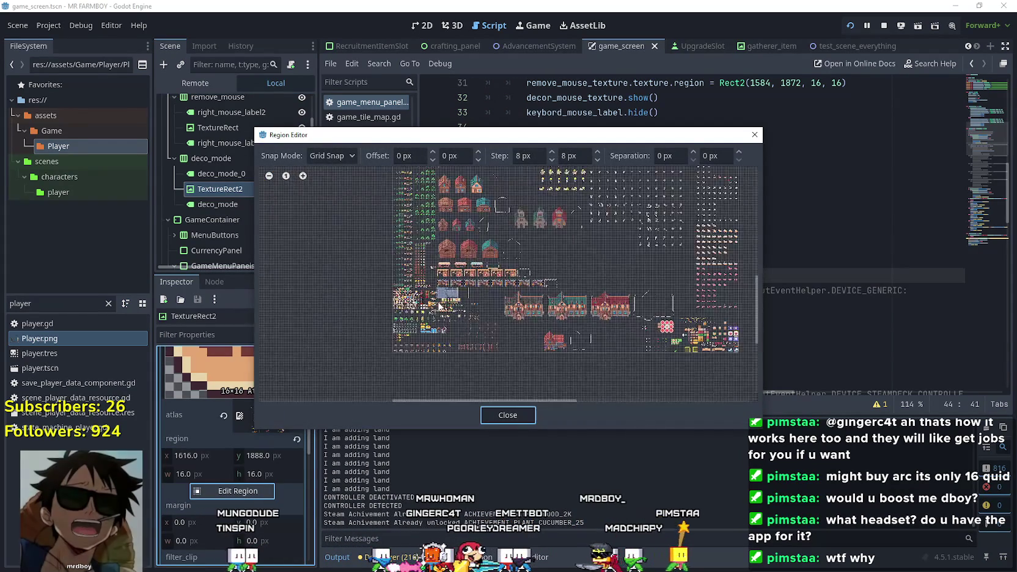
scroll(right, 3)
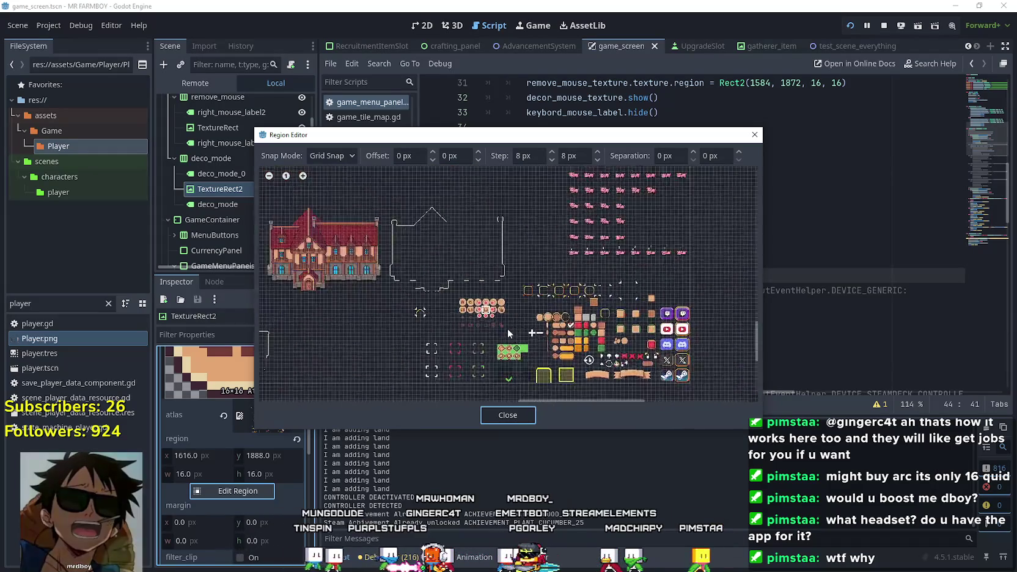
scroll(up, 3)
scroll(up, 3)
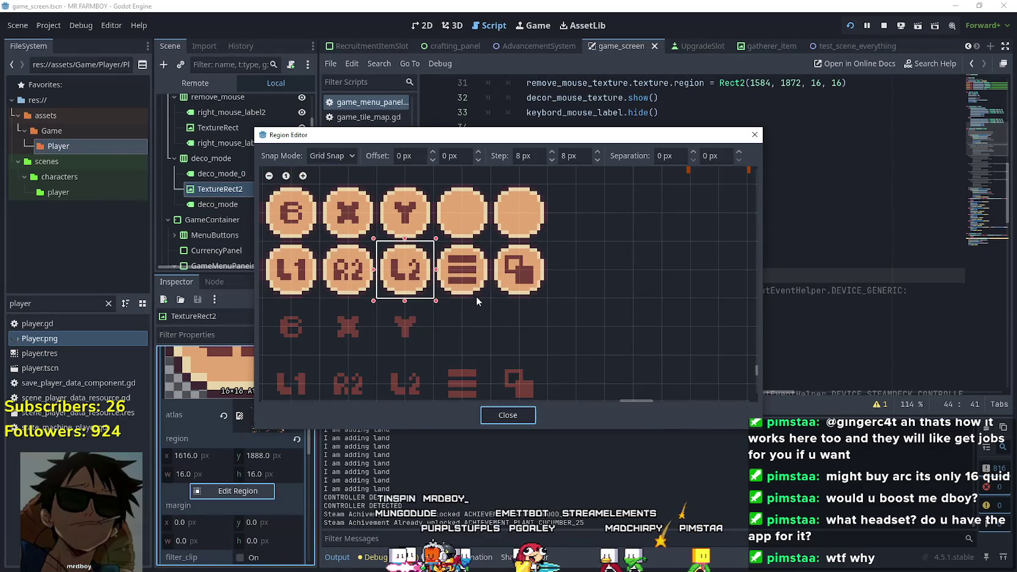
drag(458, 347, 522, 293)
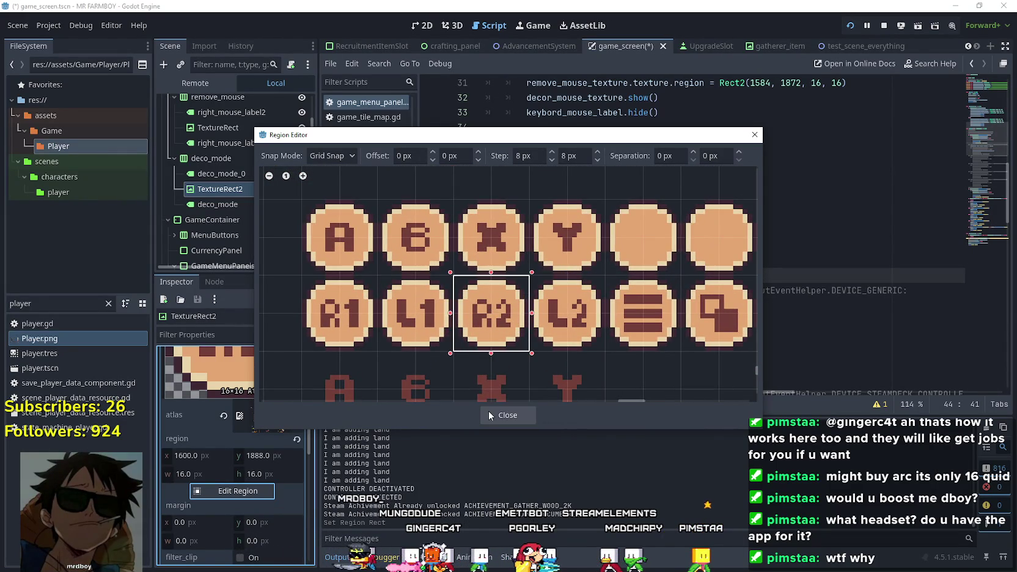
click(489, 415)
click(272, 392)
key(ctrl+s)
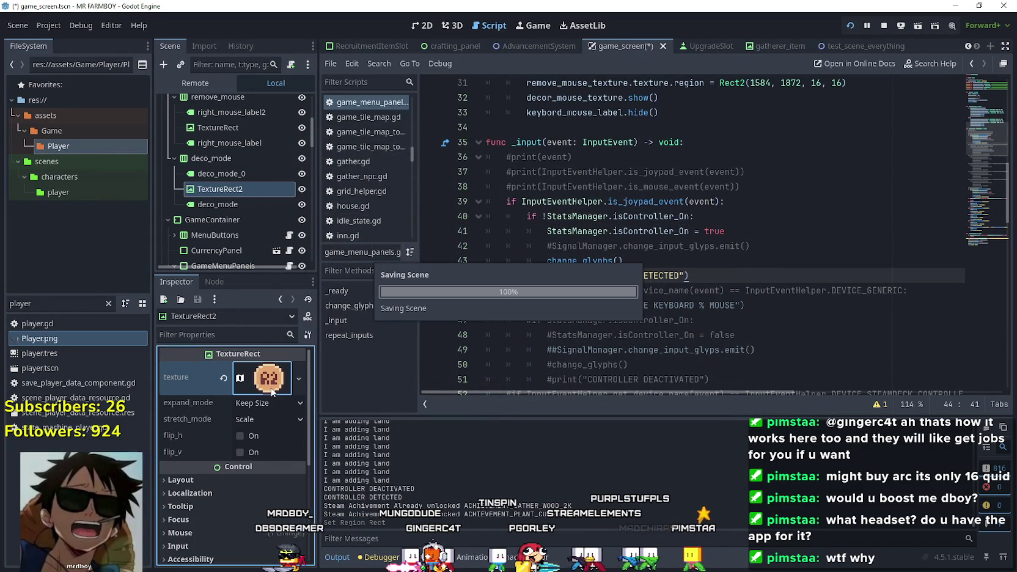
Expand MenuButtons and check CraftButton's Label text and the isController_On property
click(583, 231)
click(559, 189)
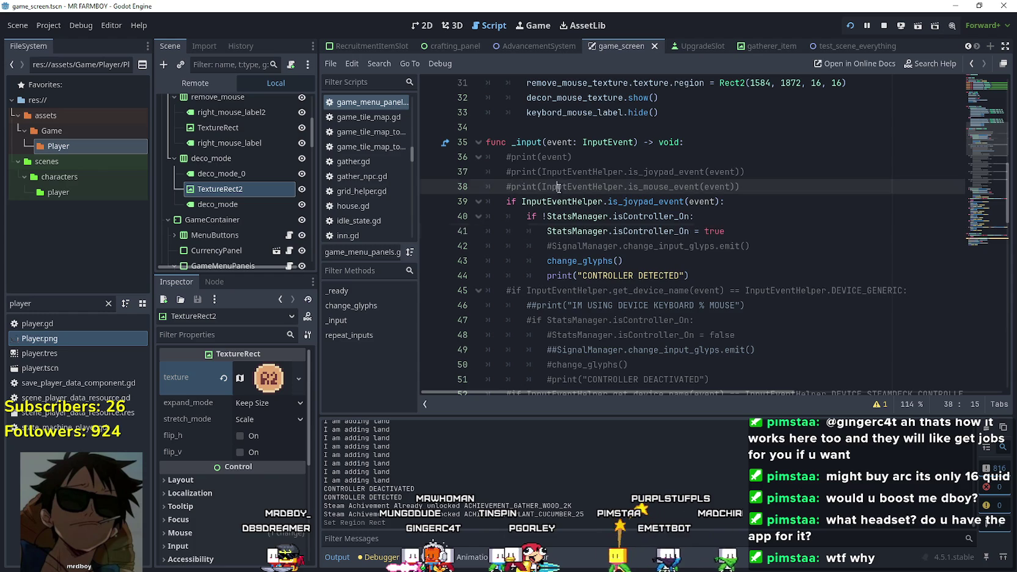
scroll(up, 3)
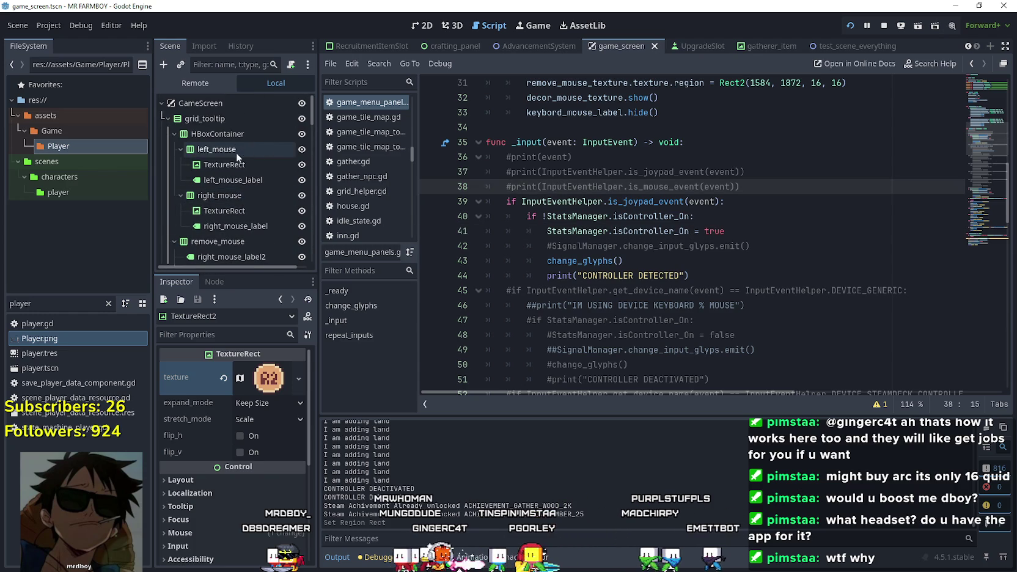
click(168, 119)
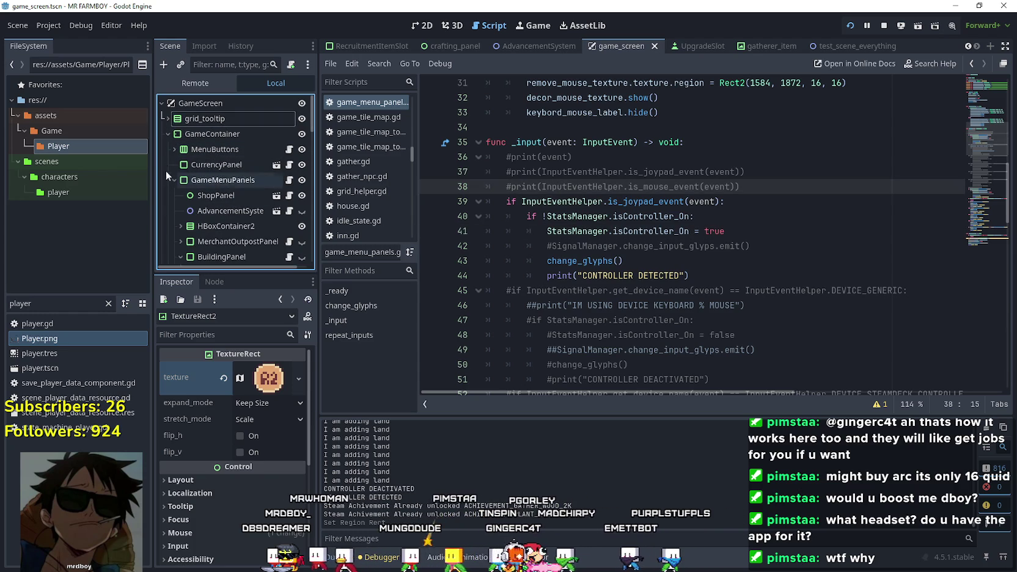
click(173, 150)
scroll(down, 3)
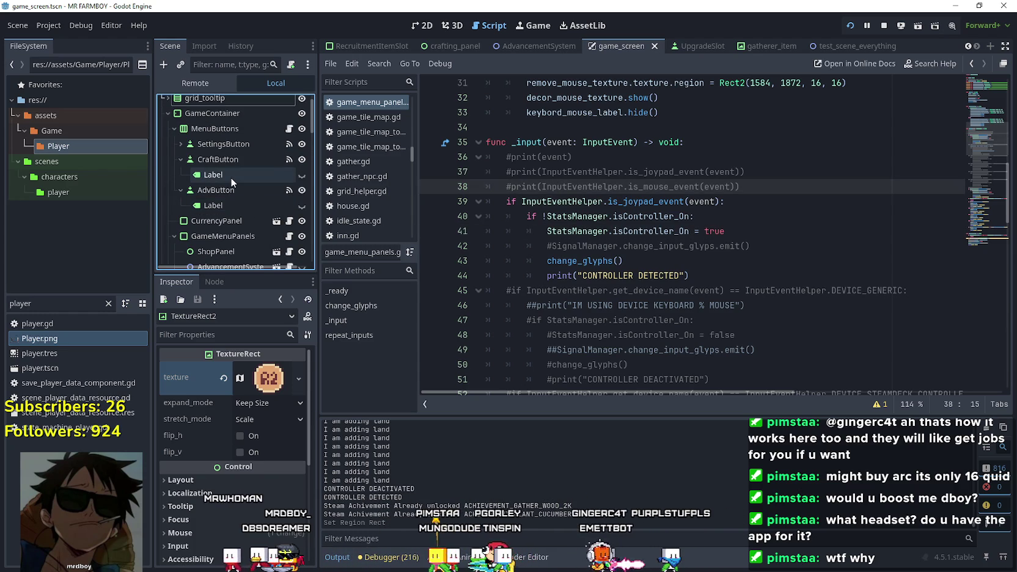
click(231, 176)
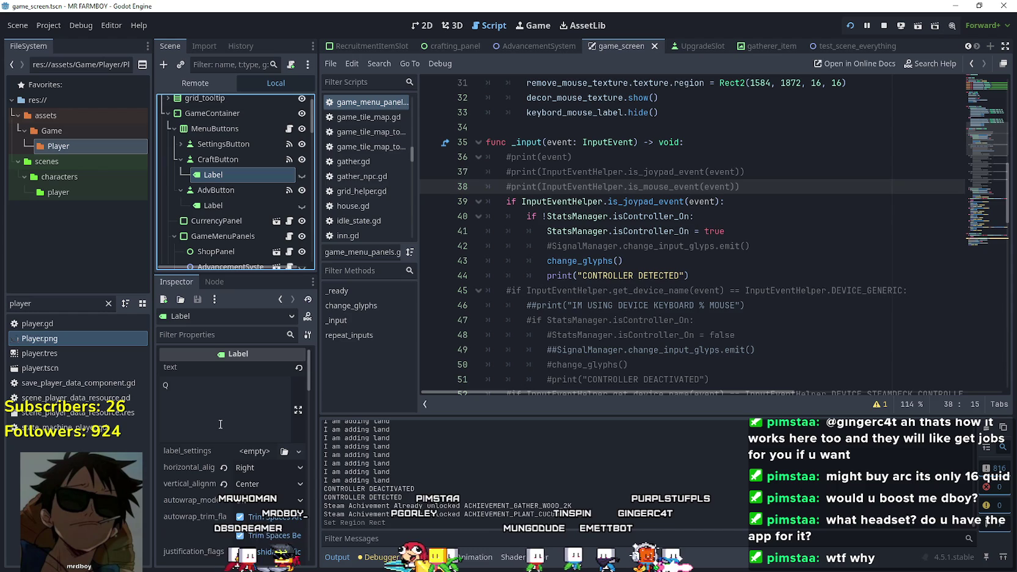
click(680, 216)
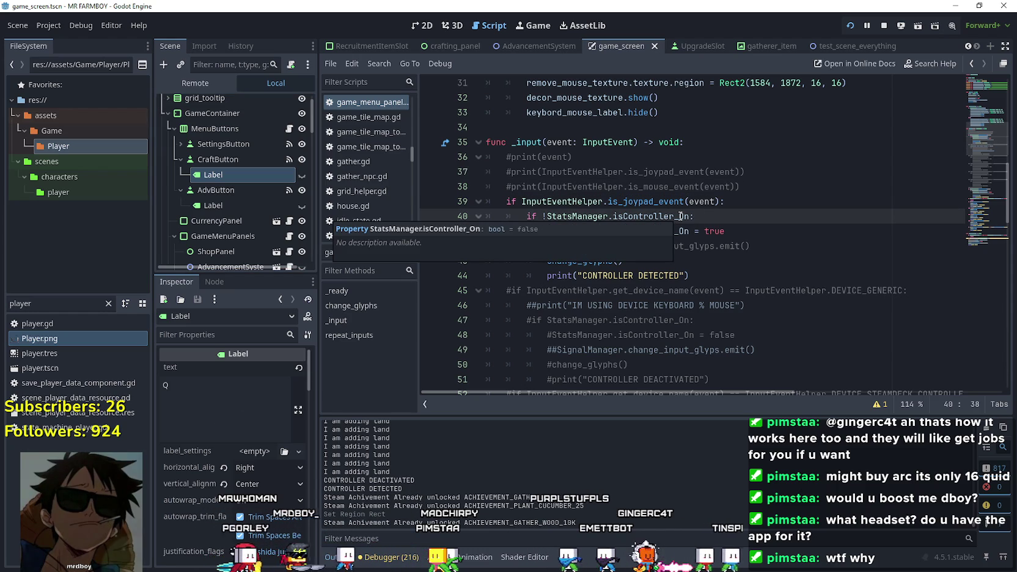
click(673, 172)
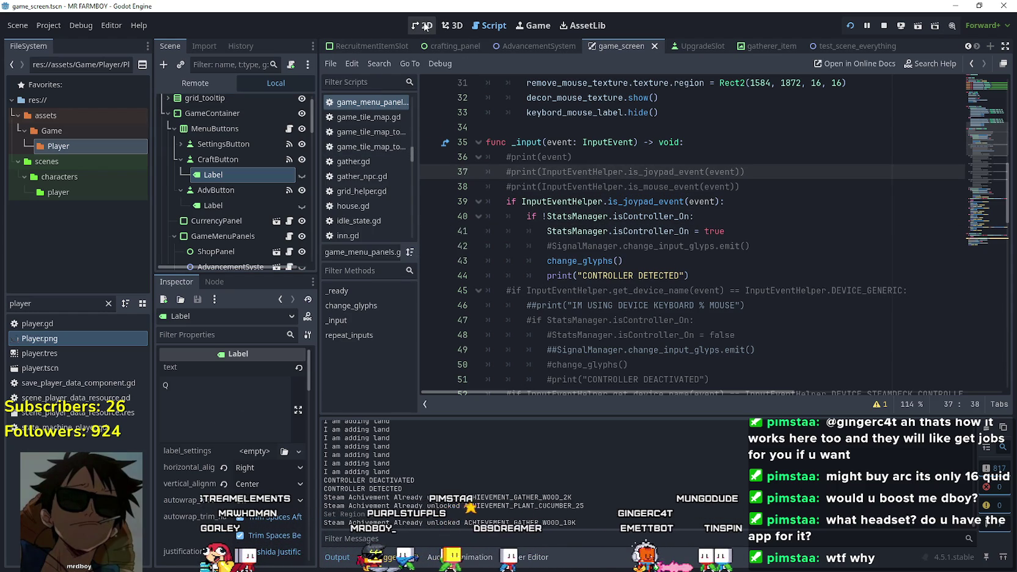
scroll(up, 3)
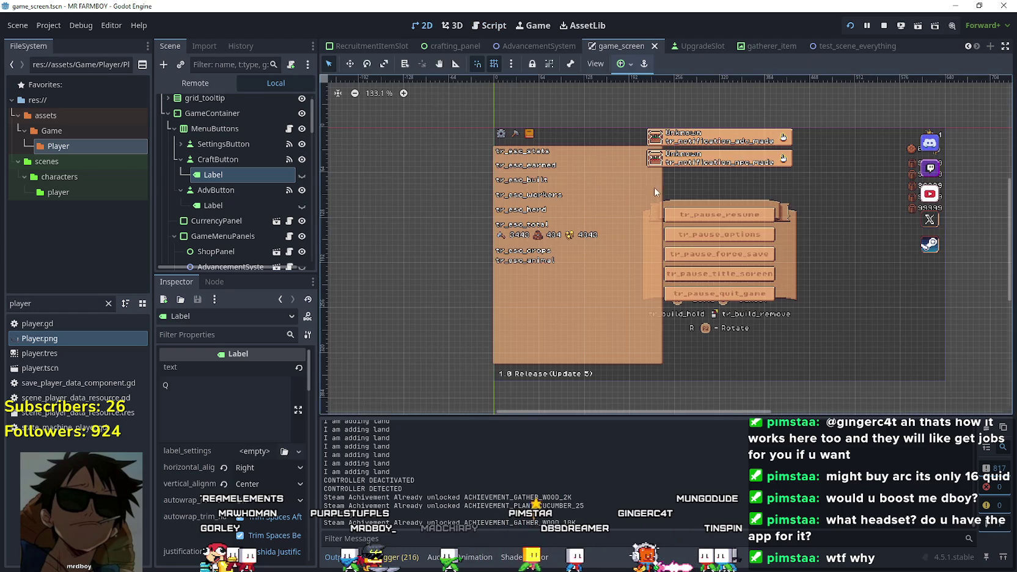
Toggle CraftButton's Label visibility, then copy the R2 glyph TextureRect2 from deco_mode
click(302, 175)
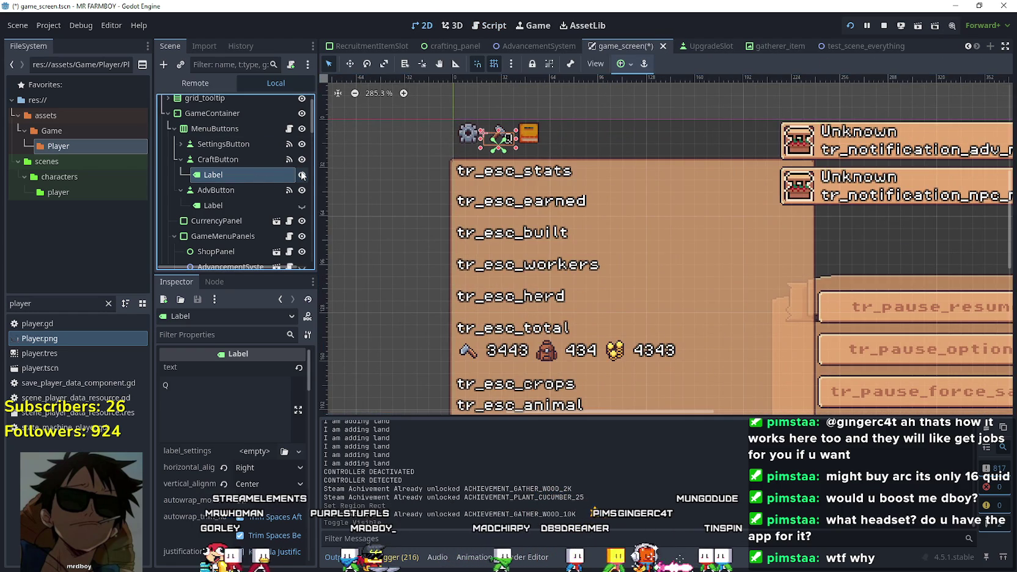
click(302, 175)
scroll(up, 3)
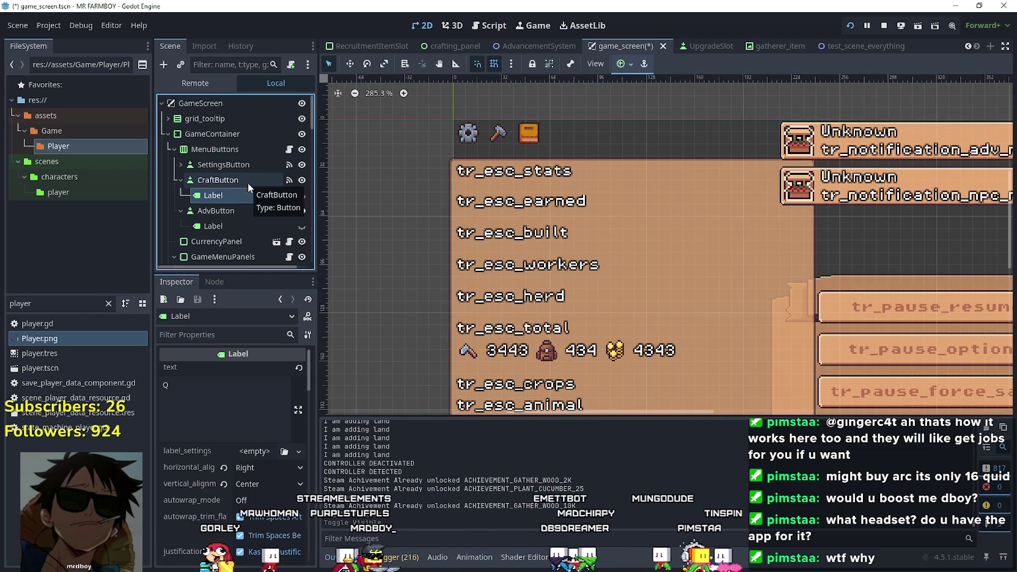
scroll(down, 3)
scroll(down, 3)
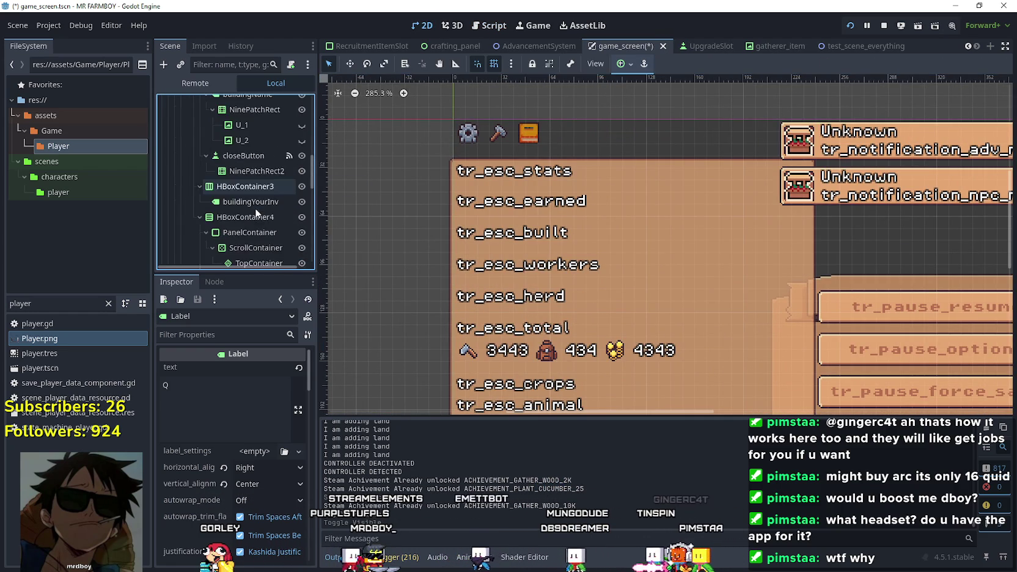
scroll(up, 3)
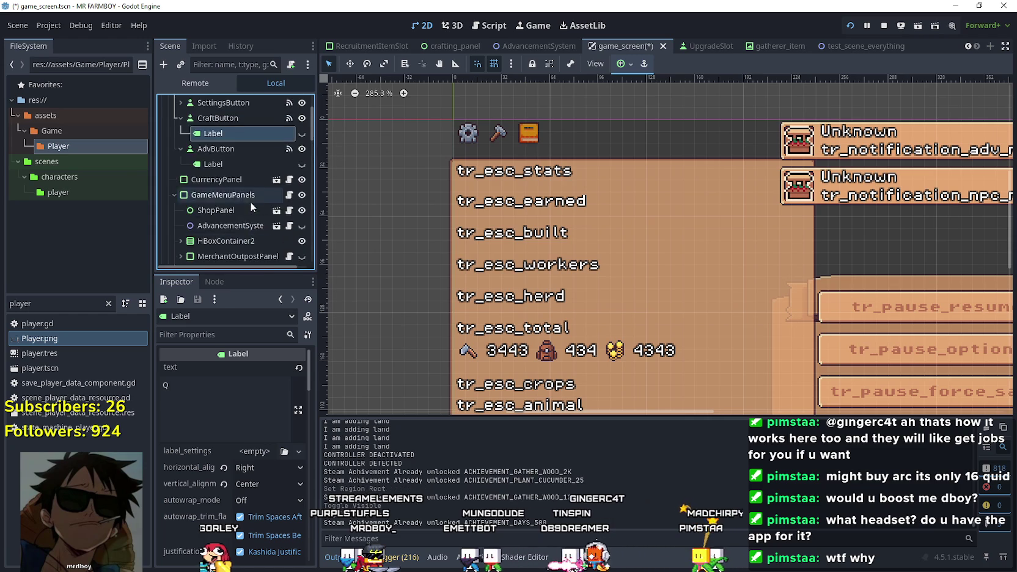
scroll(down, 3)
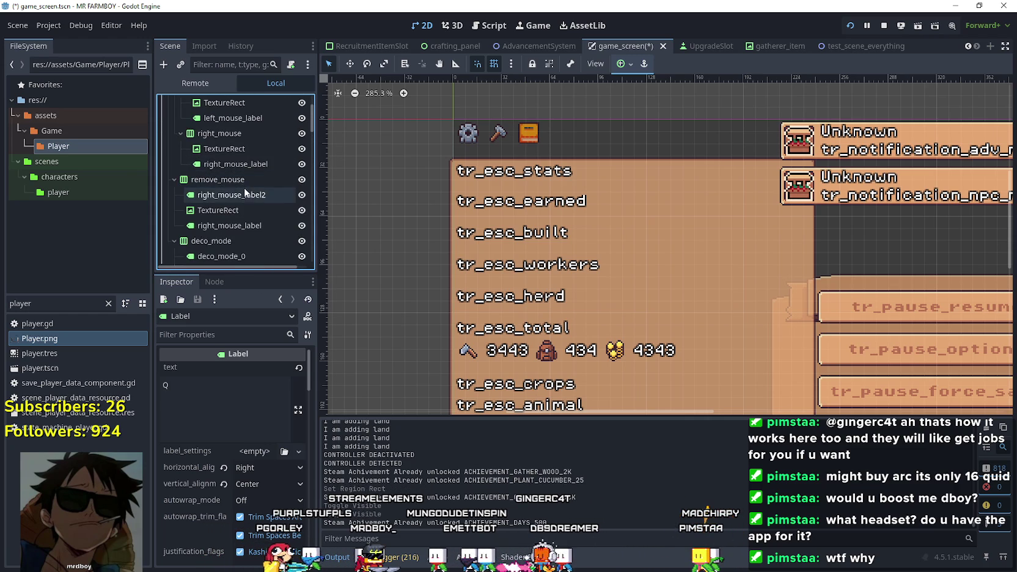
scroll(down, 3)
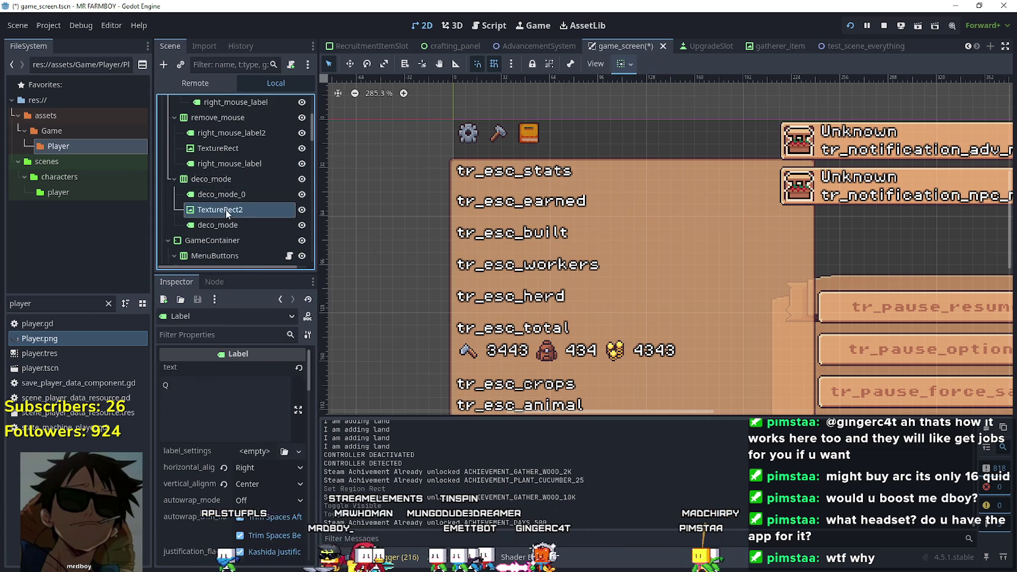
right_click(226, 209)
click(269, 284)
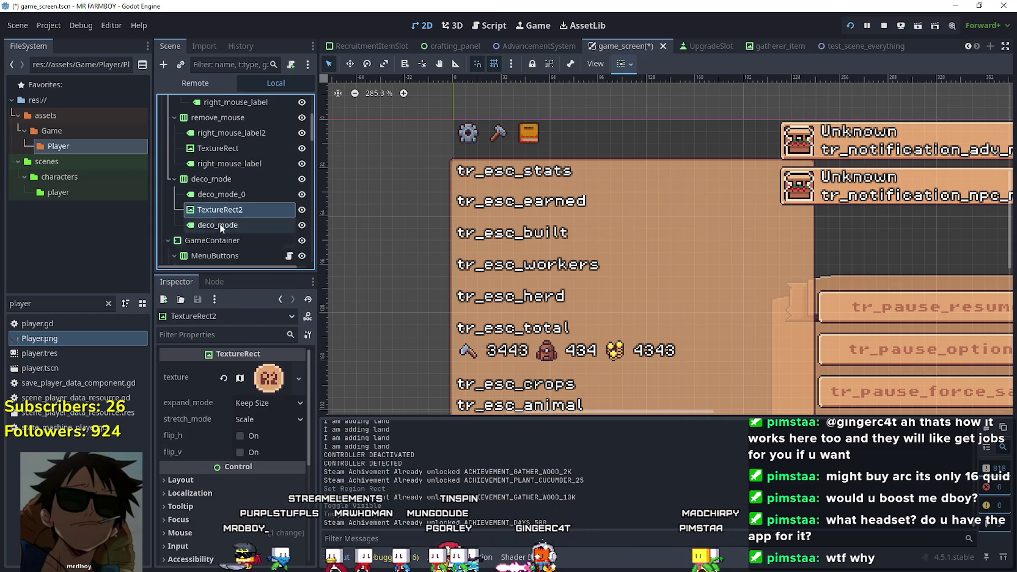
Paste the copied TextureRect2 as a child of SettingsButton
scroll(up, 3)
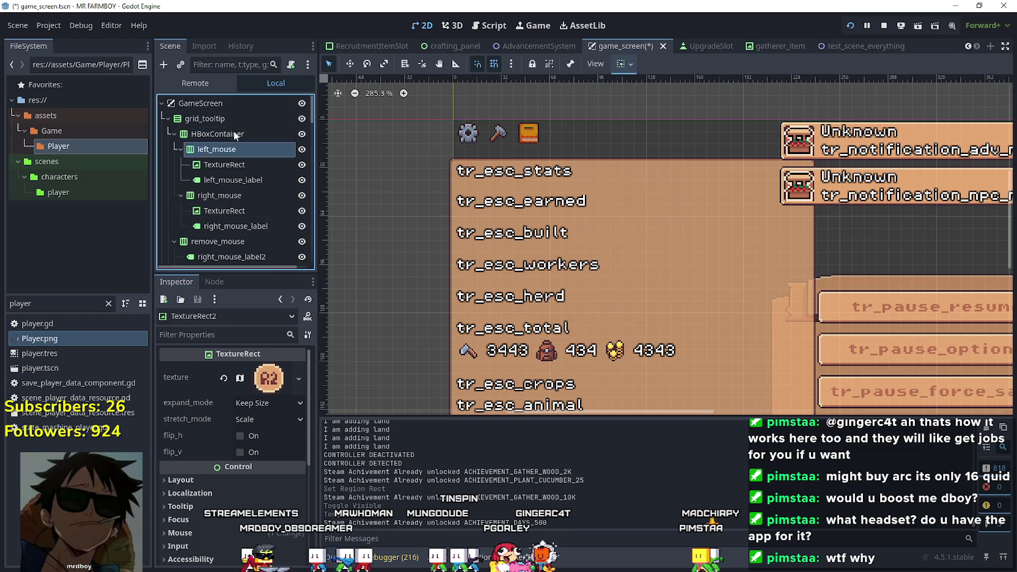
click(232, 165)
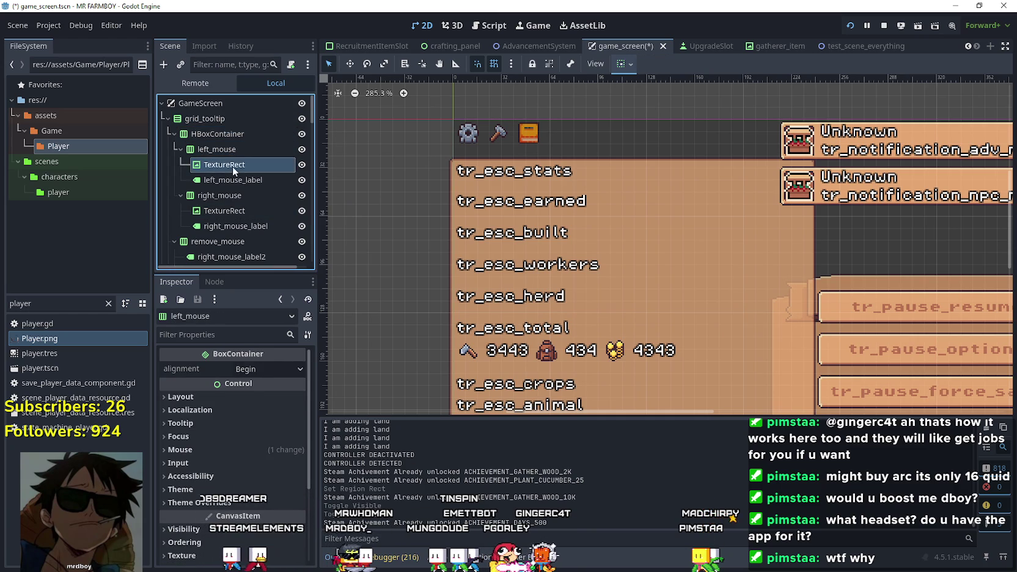
click(168, 120)
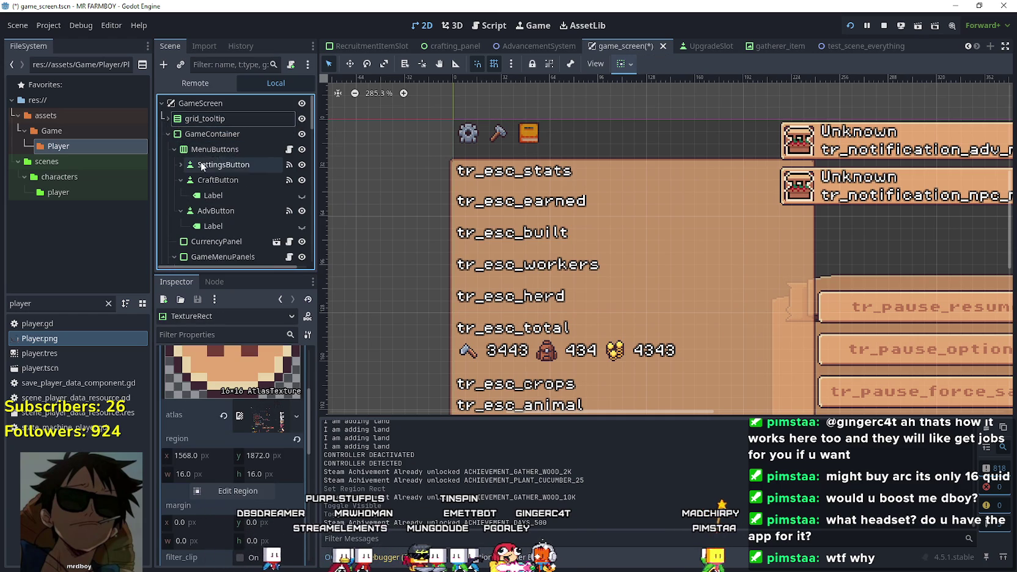
click(177, 165)
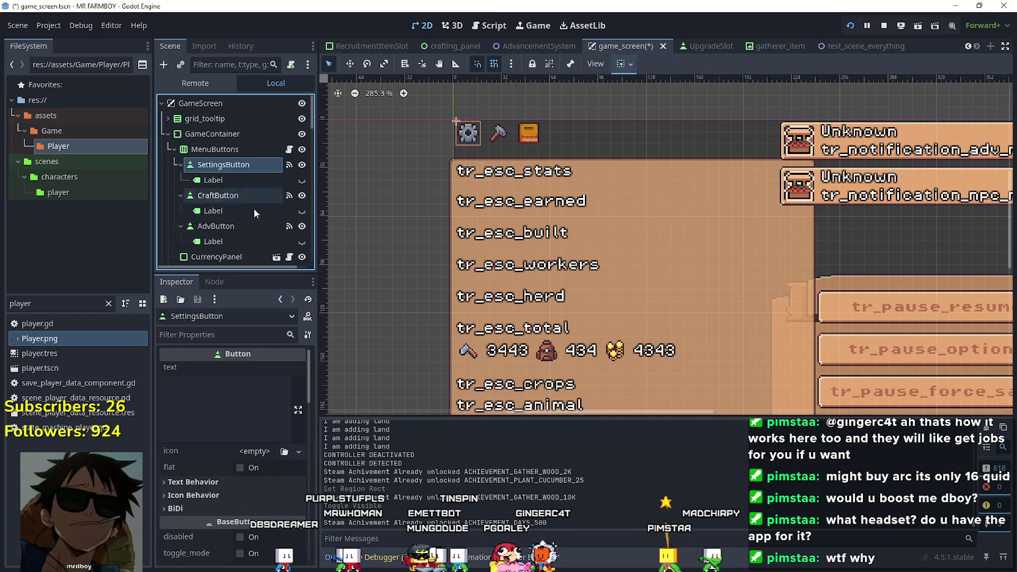
right_click(235, 165)
click(281, 264)
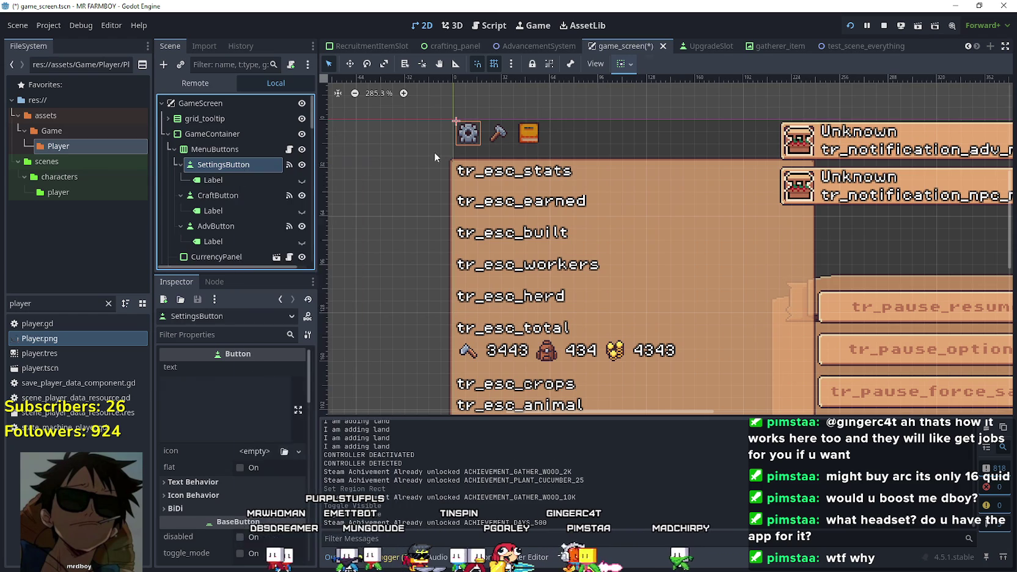
scroll(up, 3)
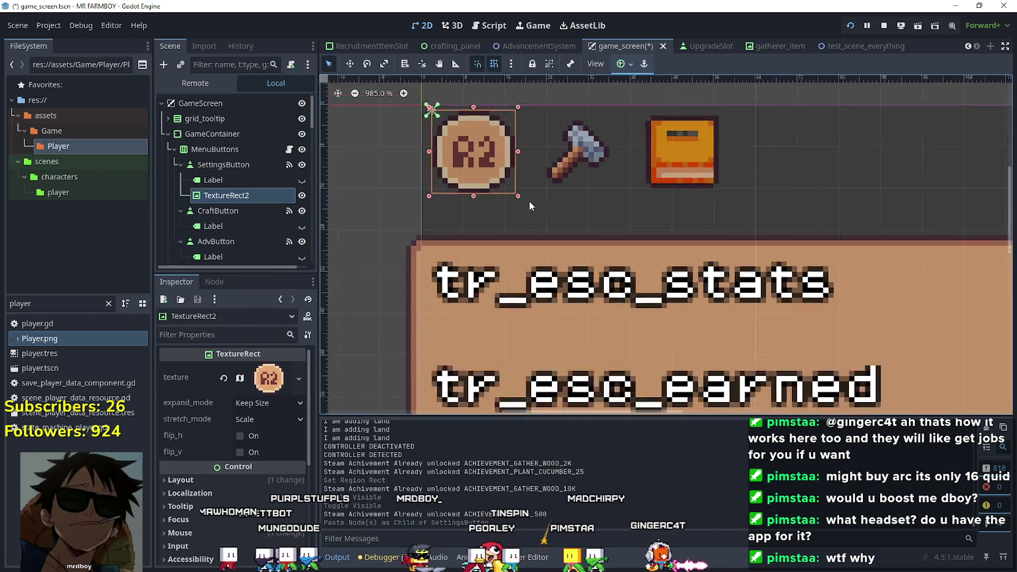
Undo an accidental SettingsMenu shift and drag the R2 glyph onto the gear icon
drag(467, 163, 479, 179)
key(ctrl+z)
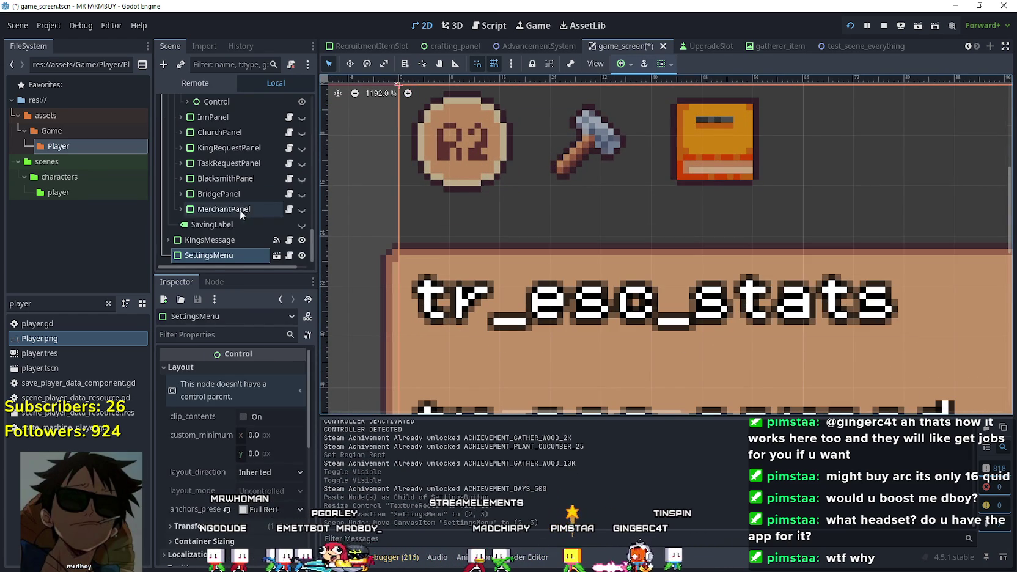
scroll(up, 3)
key(w)
drag(465, 144, 501, 183)
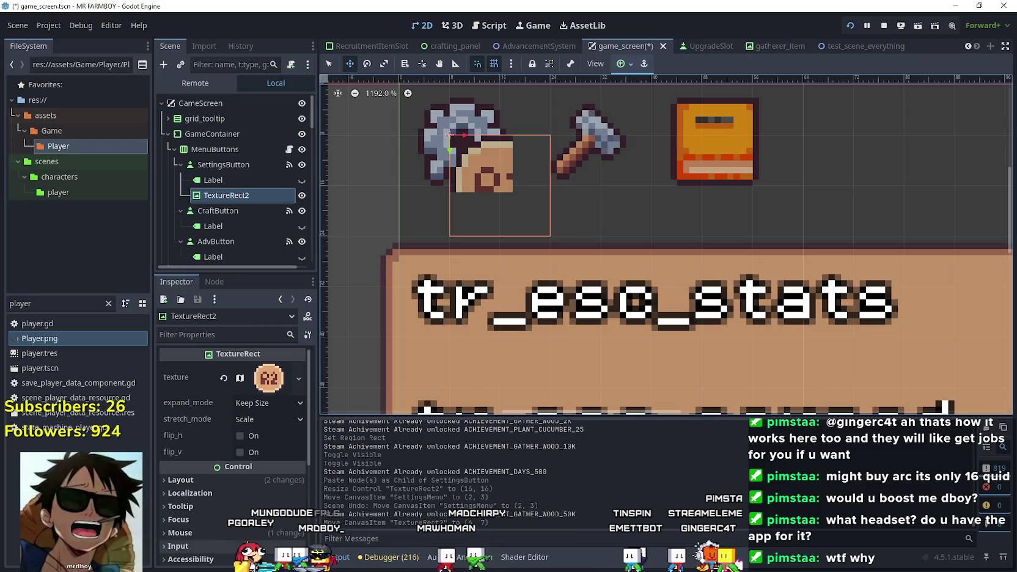
Turn off clip_contents on SettingsButton so its glyph can overflow the button
click(227, 166)
scroll(down, 3)
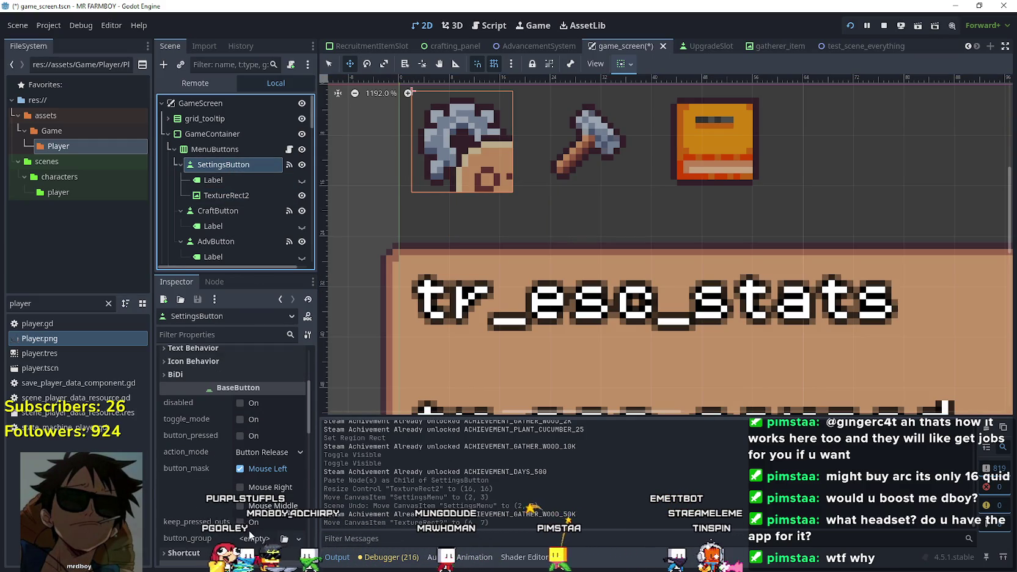
scroll(down, 3)
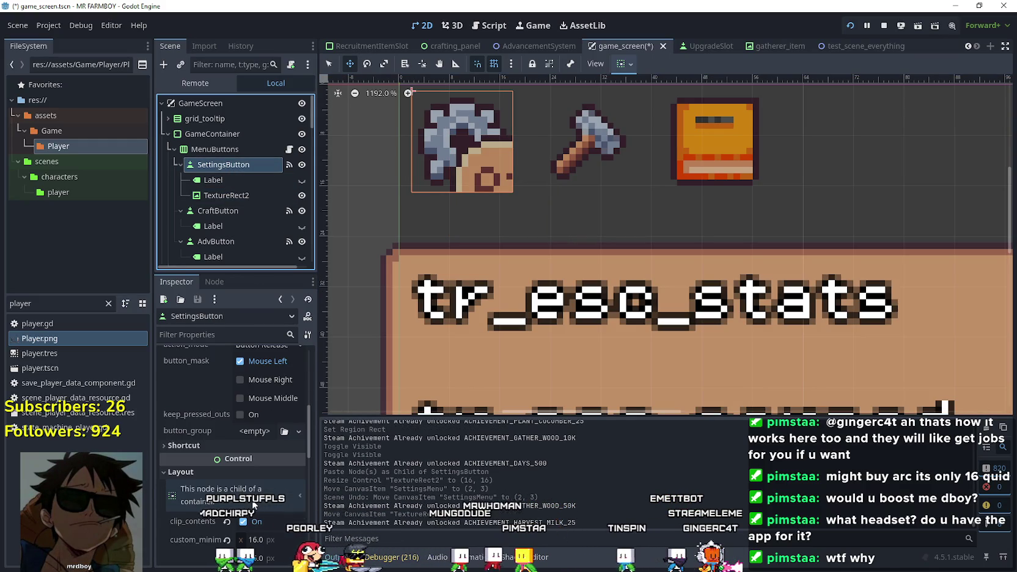
click(243, 468)
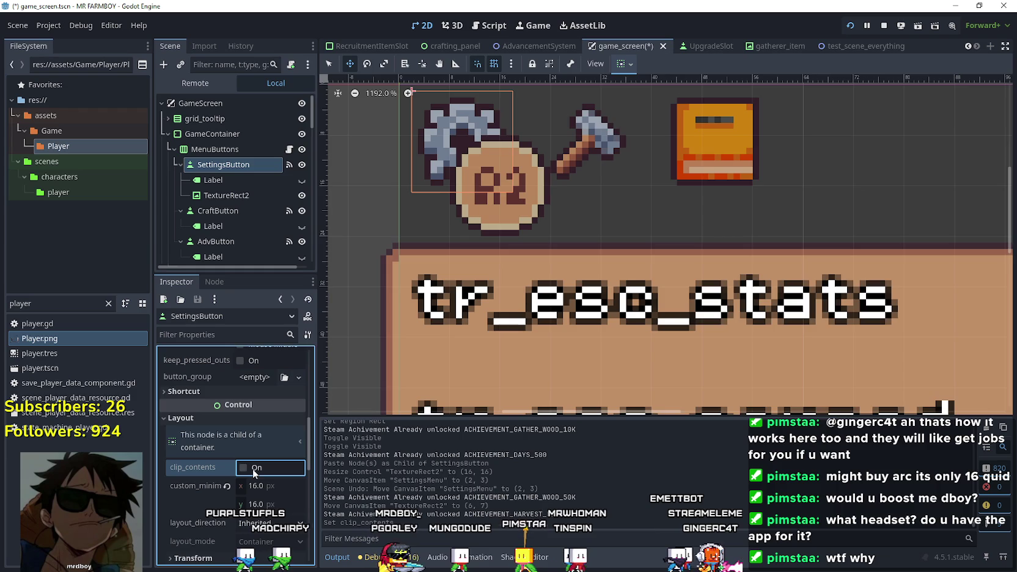
scroll(down, 3)
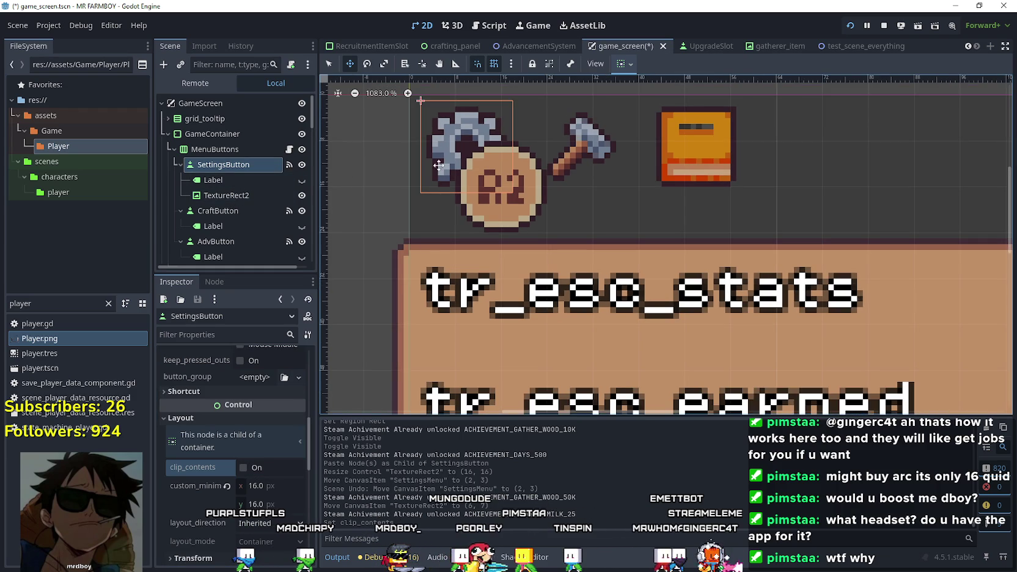
Enable y-sort on the R2 glyph, test its draw order, and move it over the gear's lower-right corner
drag(514, 185, 535, 192)
scroll(down, 3)
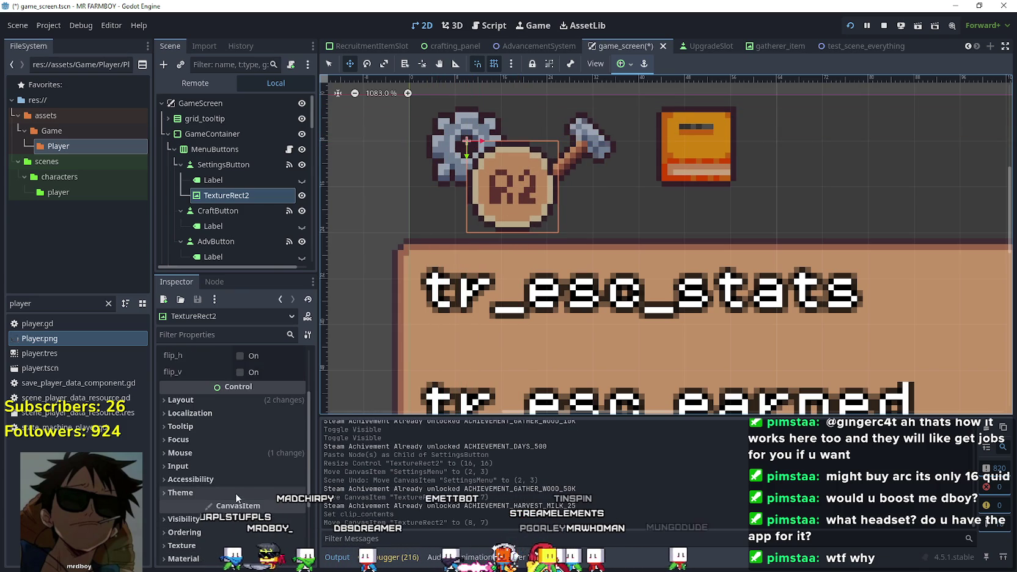
click(251, 531)
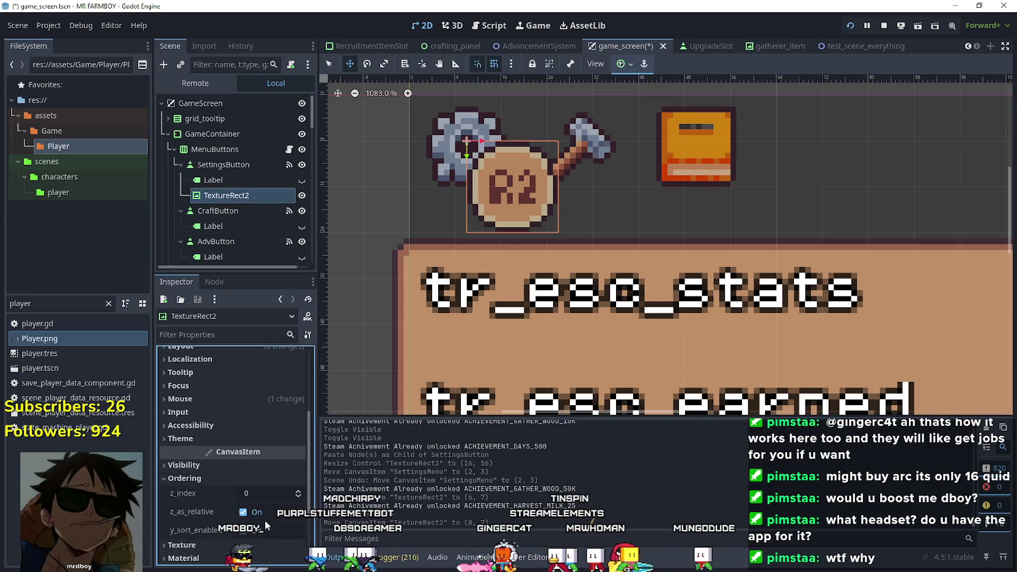
click(255, 530)
drag(513, 201, 535, 200)
click(298, 490)
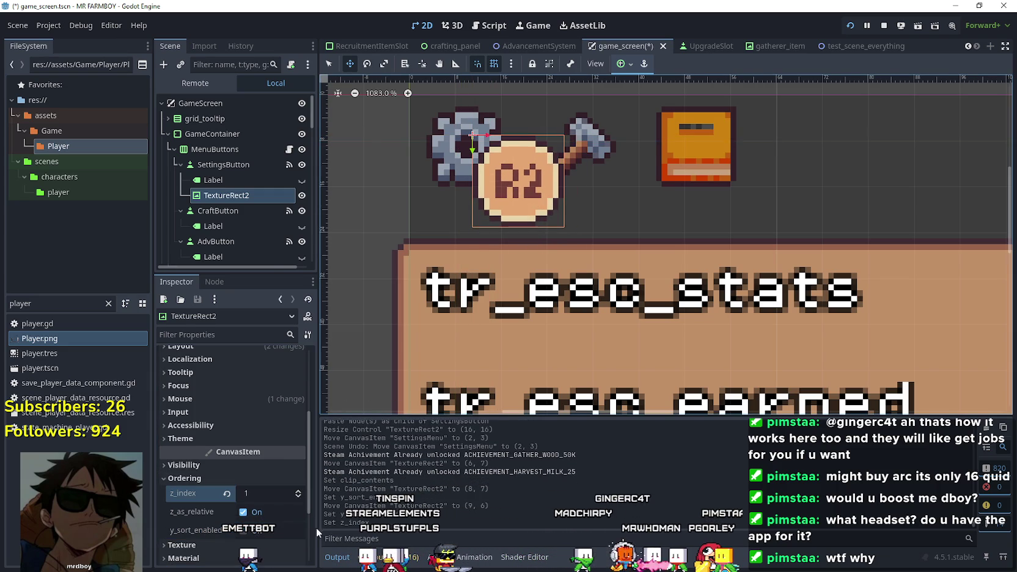
click(298, 496)
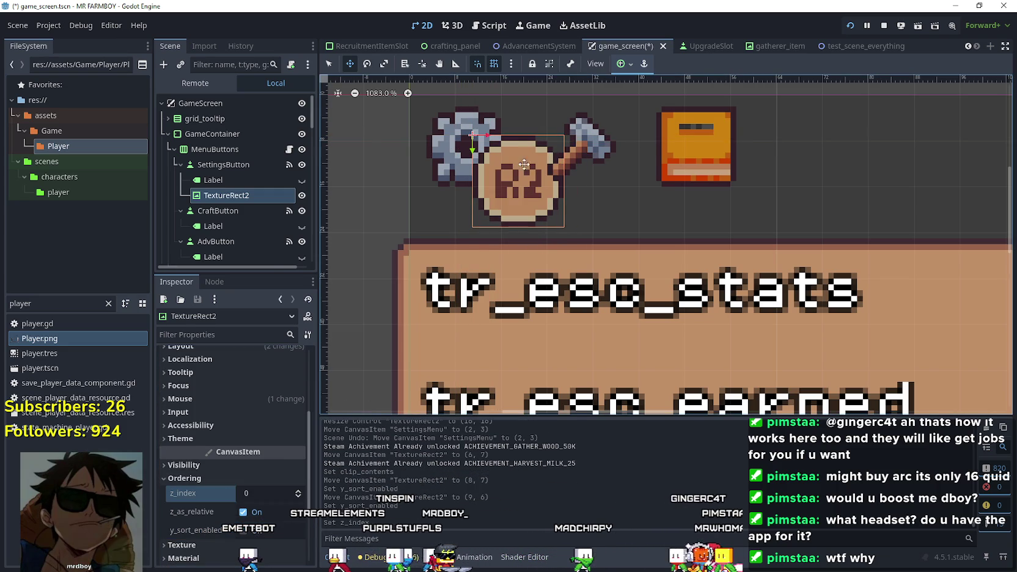
drag(501, 191, 501, 191)
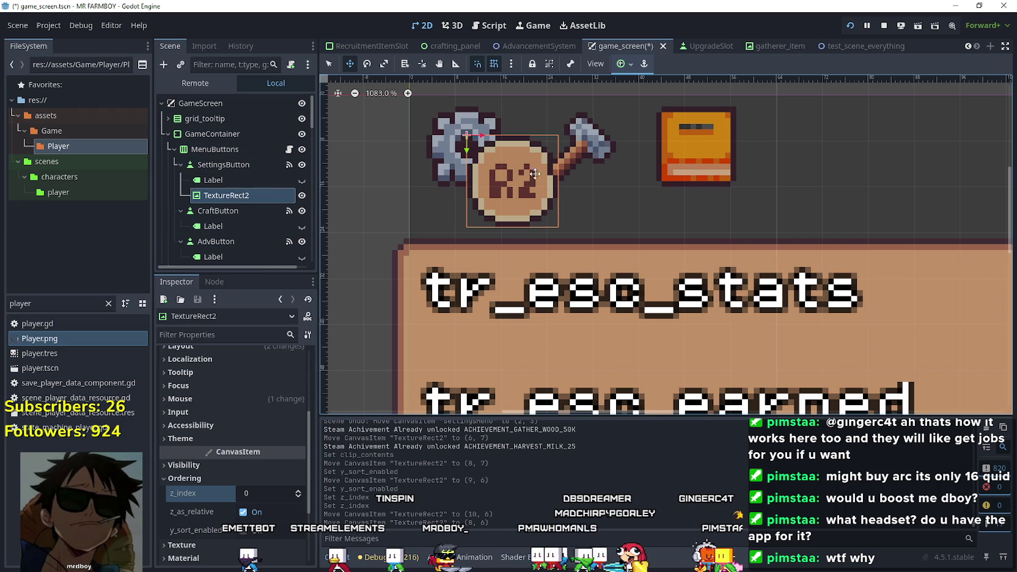
drag(523, 199, 511, 213)
scroll(down, 3)
scroll(up, 3)
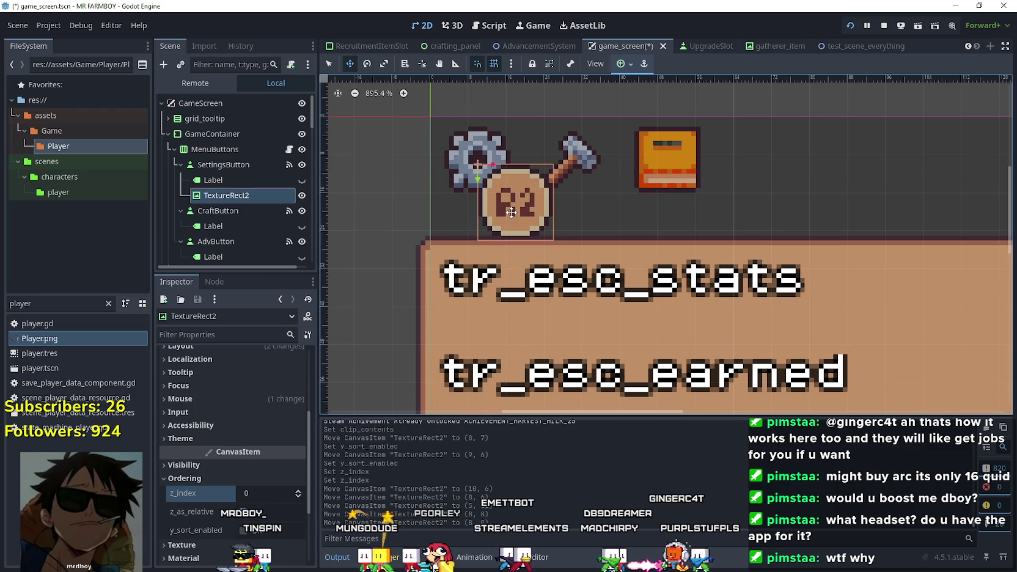
scroll(up, 3)
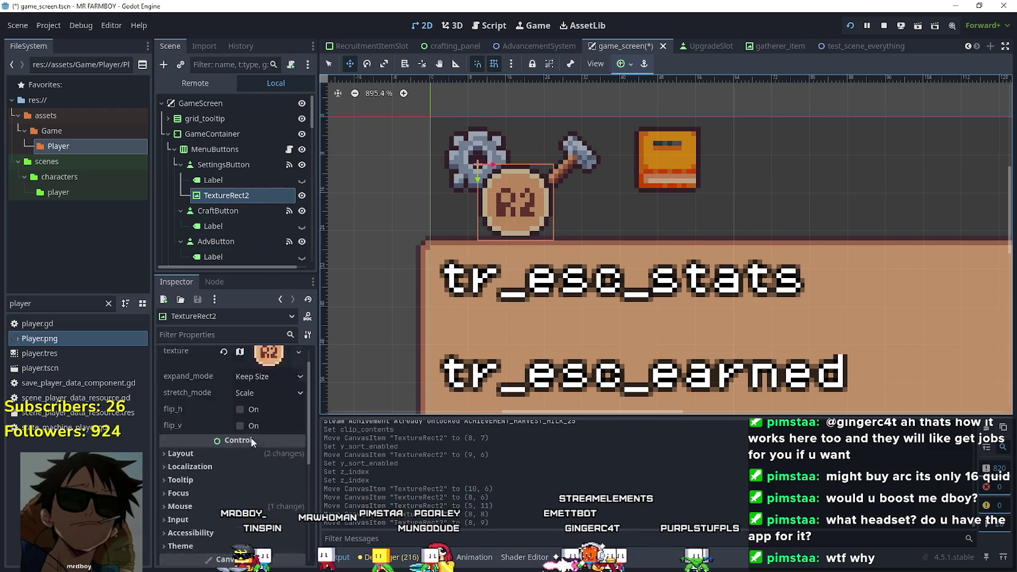
Make the settings glyph's texture resource unique
click(262, 379)
right_click(262, 379)
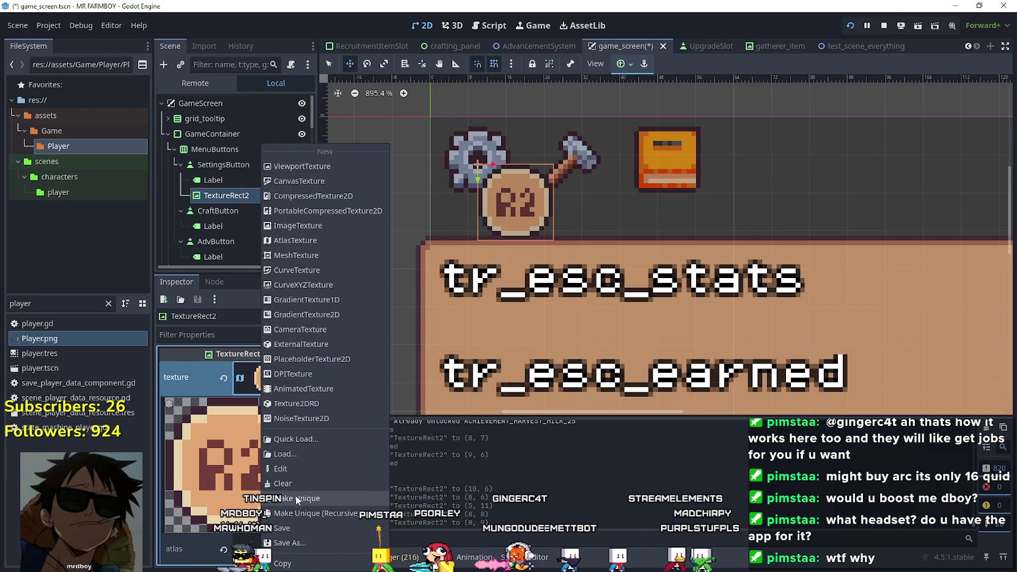
click(297, 499)
Set the glyph's region to the square icon sprite and test-run the game
click(233, 554)
scroll(down, 3)
scroll(down, 3)
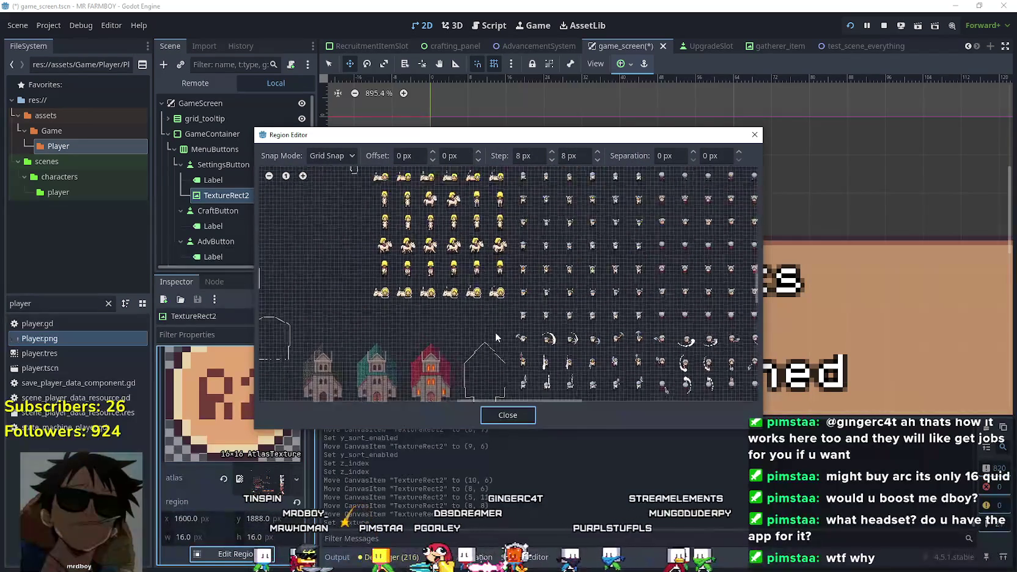
scroll(down, 3)
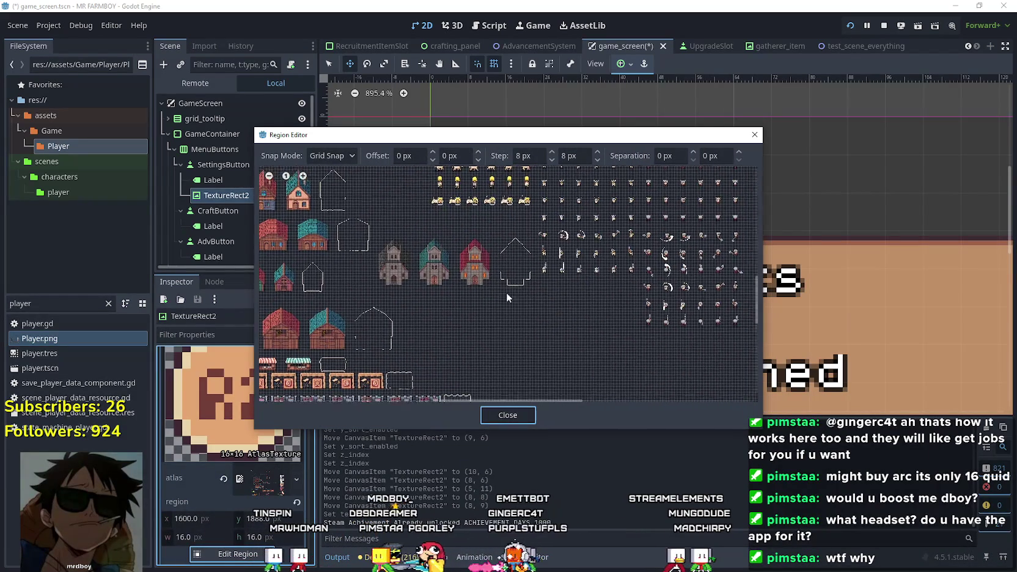
scroll(up, 3)
scroll(up, 3)
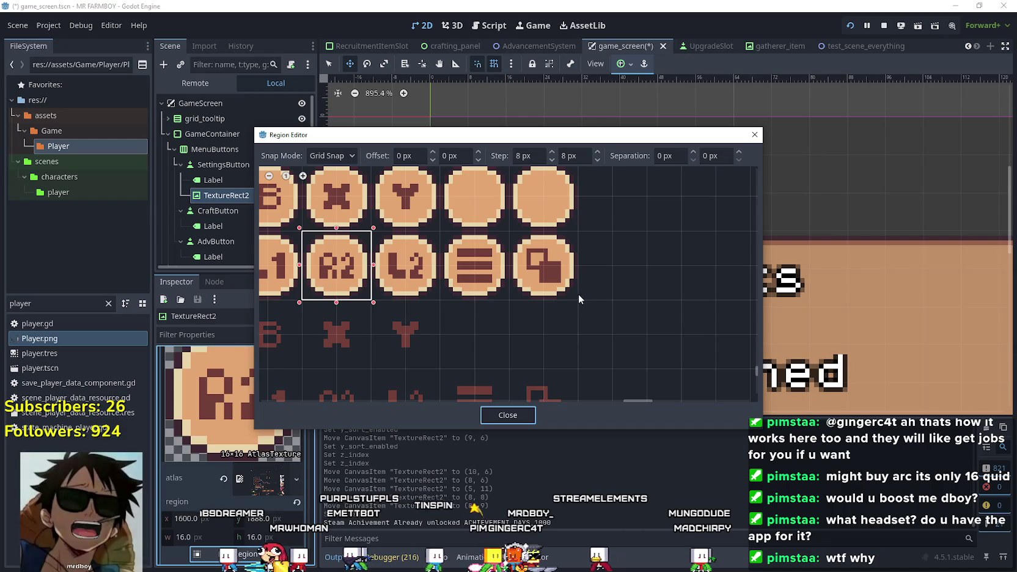
drag(580, 296, 509, 231)
click(507, 416)
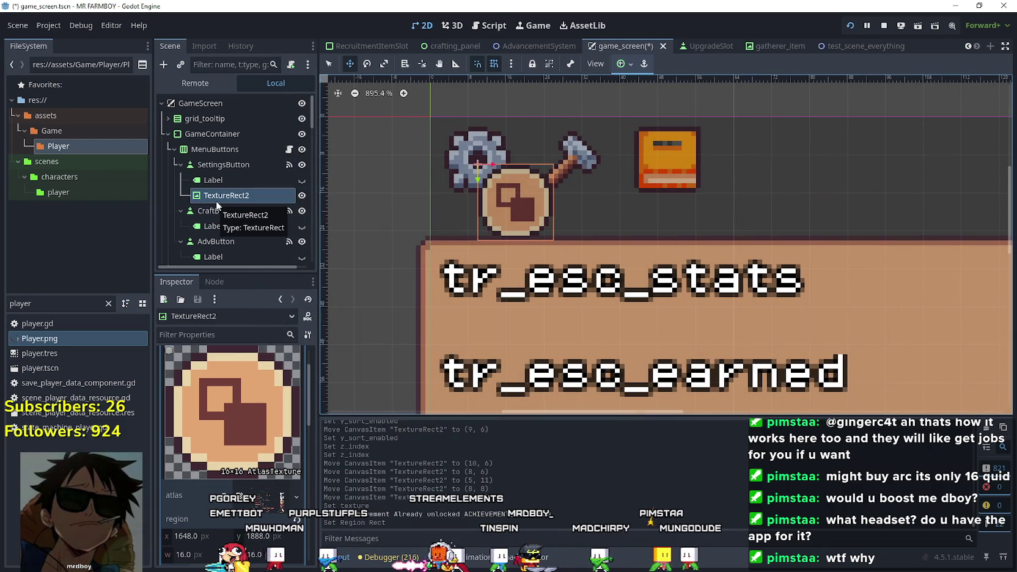
key(alt+Tab)
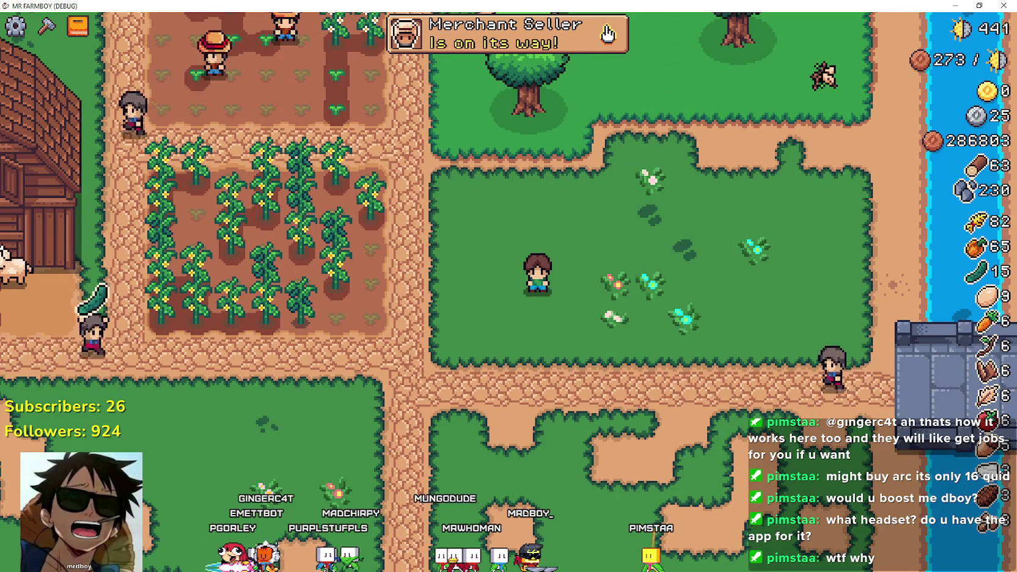
key(alt+Tab)
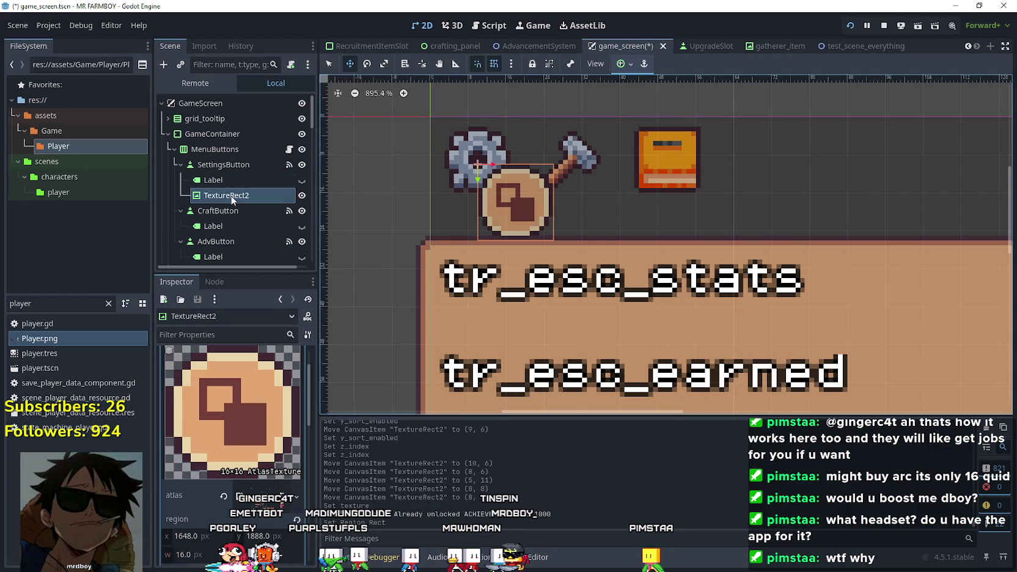
Duplicate TextureRect2 as TextureRect3 under CraftButton and place it beside the hammer icon
click(233, 198)
click(268, 388)
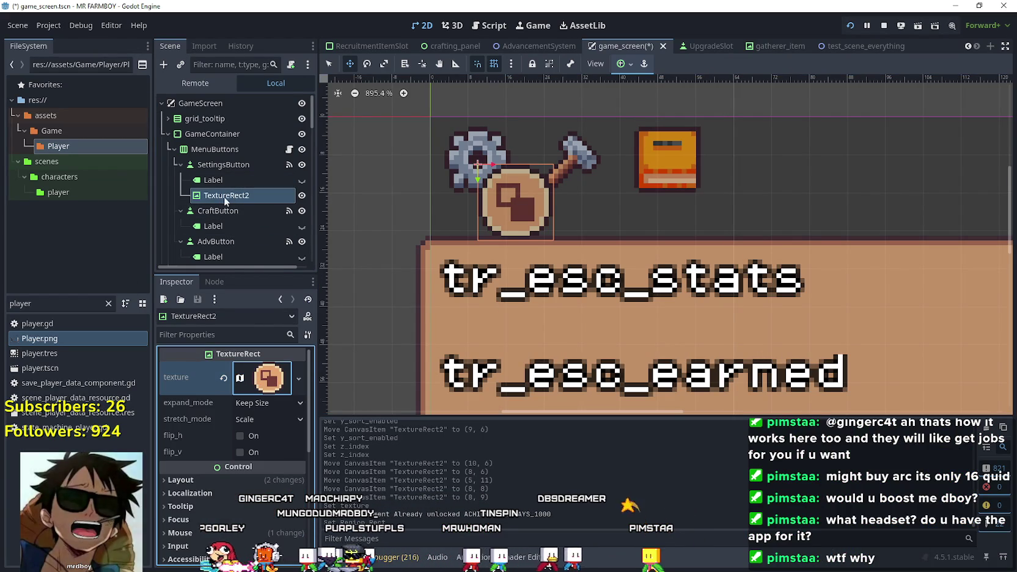
scroll(down, 3)
click(229, 157)
key(ctrl+d)
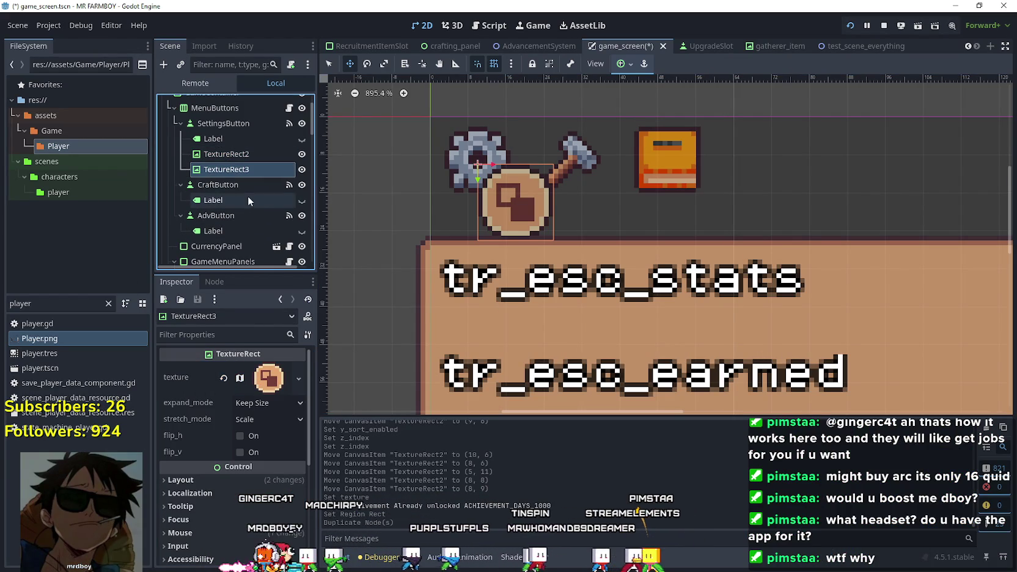
drag(231, 214, 248, 199)
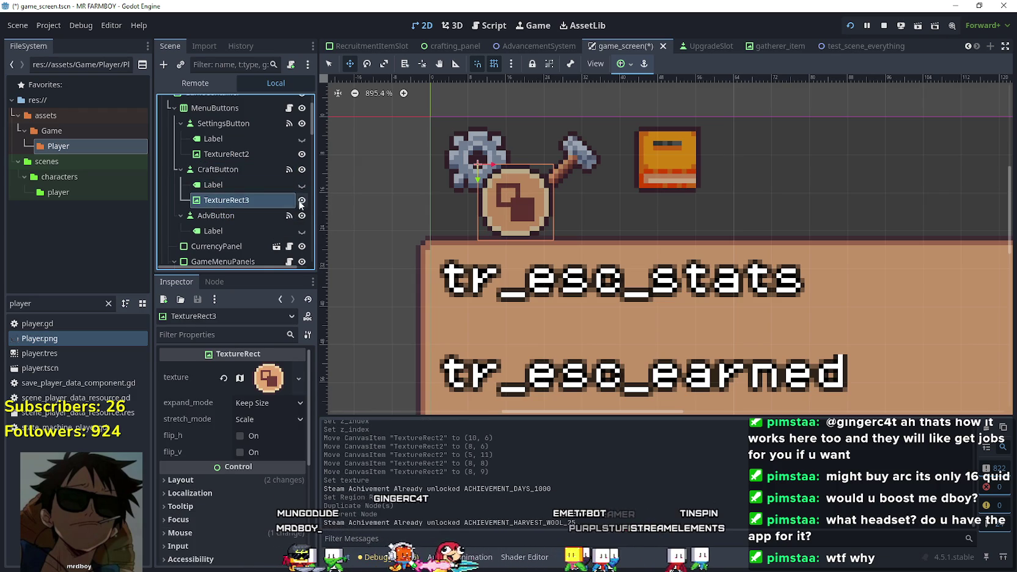
click(227, 175)
scroll(down, 3)
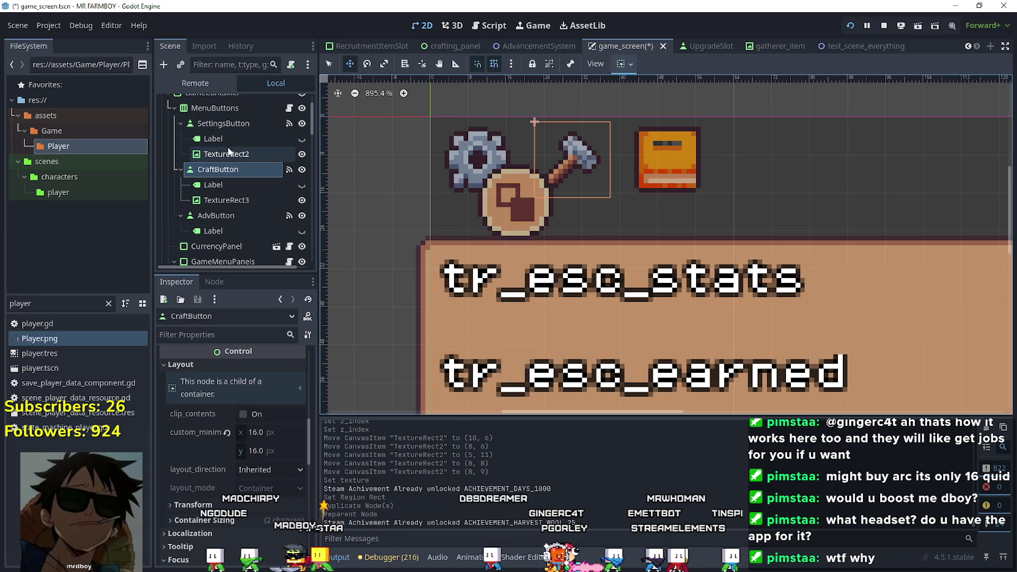
click(255, 200)
drag(505, 203, 593, 207)
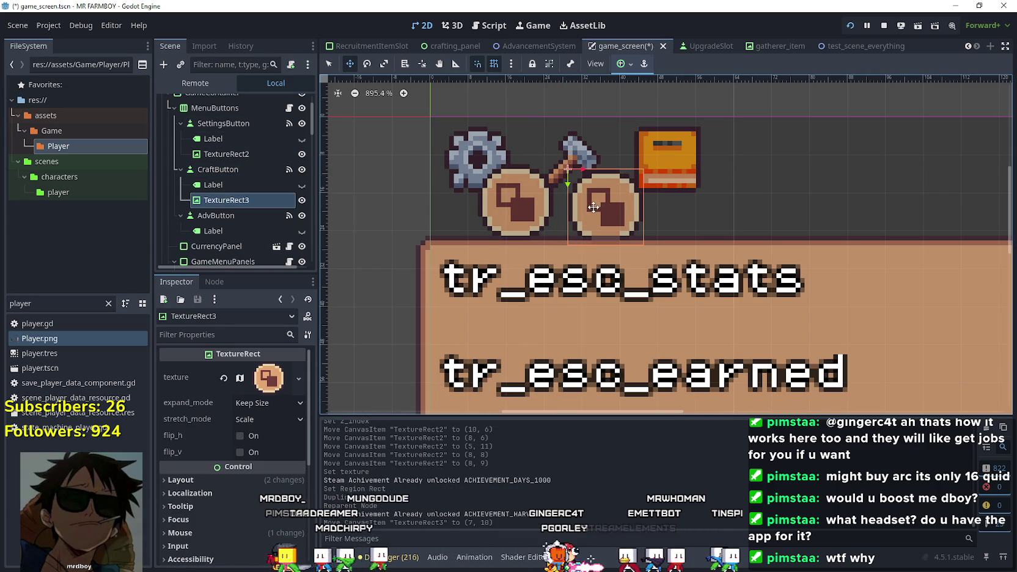
Give TextureRect3 a unique texture showing the X button sprite, then duplicate it as TextureRect4
right_click(274, 390)
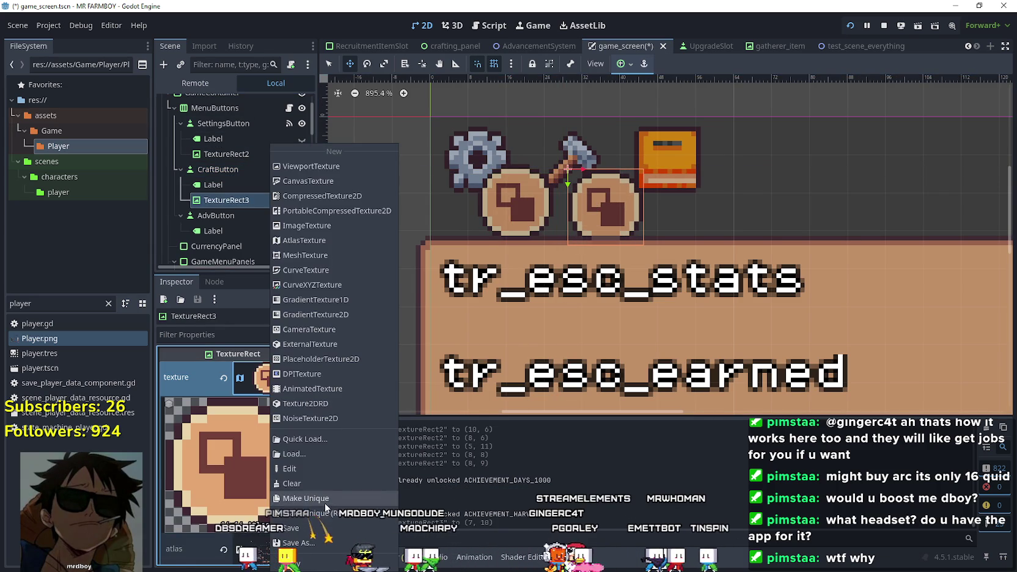
click(325, 503)
scroll(down, 3)
click(253, 501)
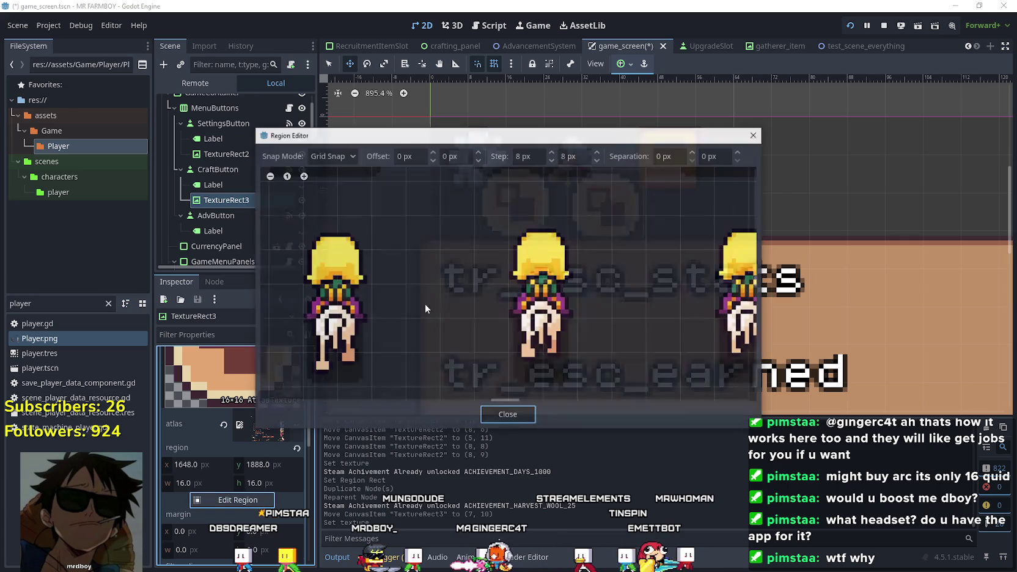
scroll(down, 3)
scroll(down, 3)
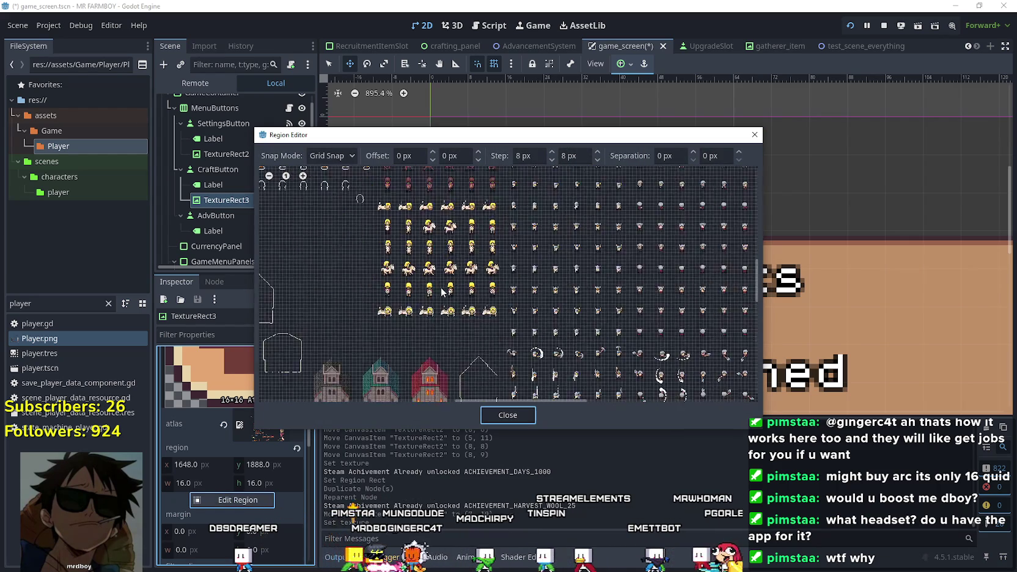
scroll(up, 3)
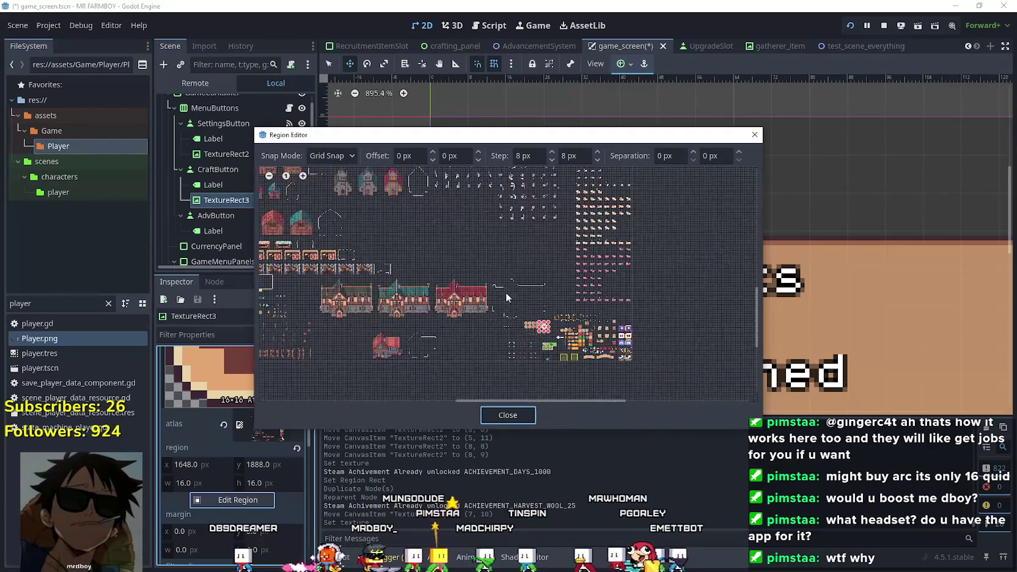
scroll(up, 3)
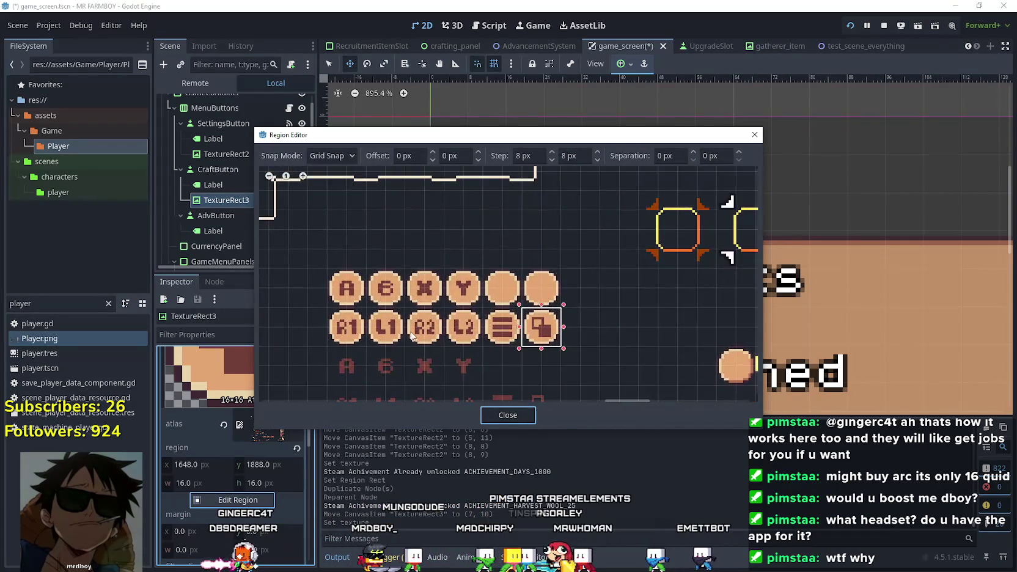
scroll(up, 3)
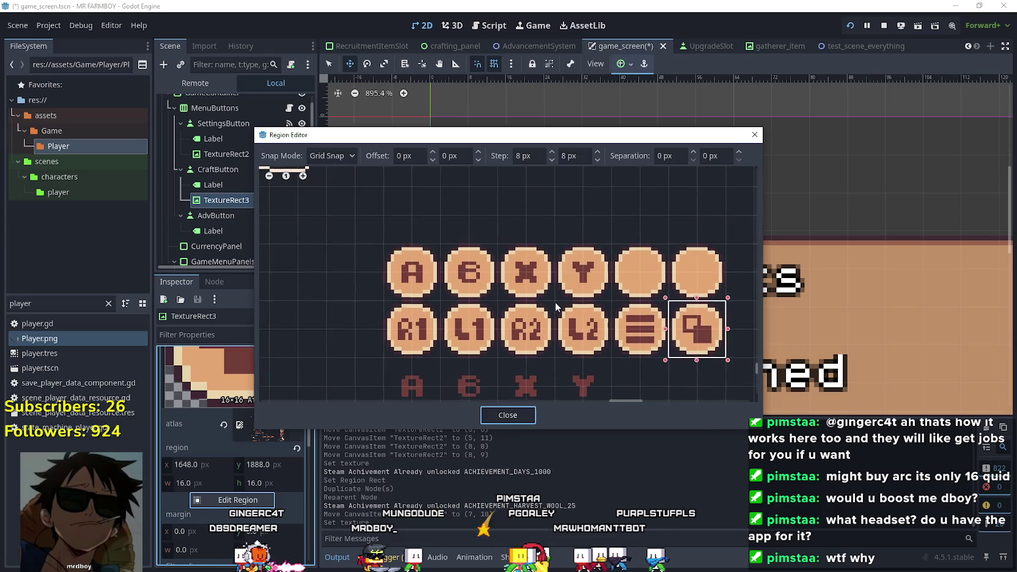
drag(556, 299, 505, 235)
drag(509, 140, 516, 179)
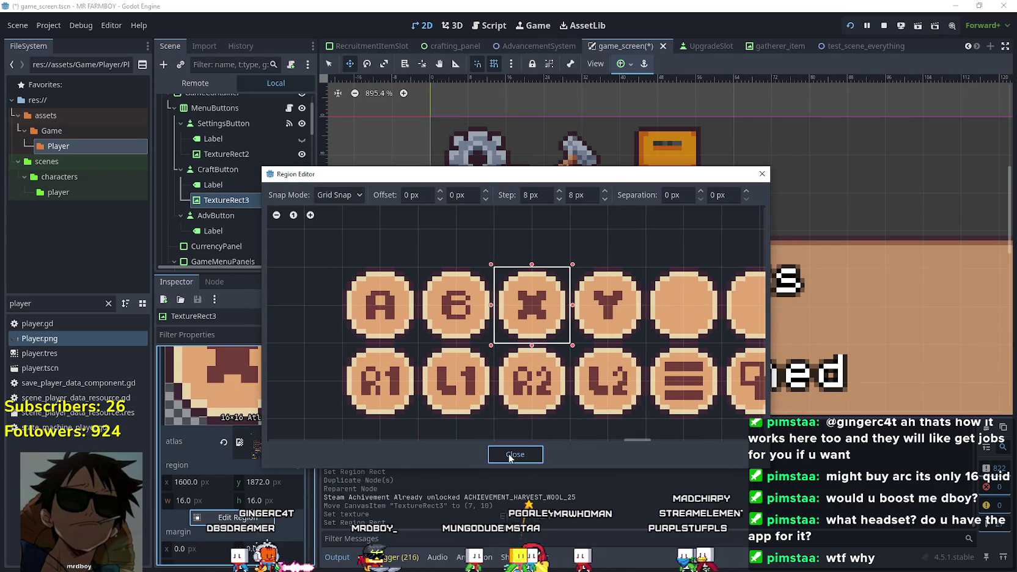
click(511, 455)
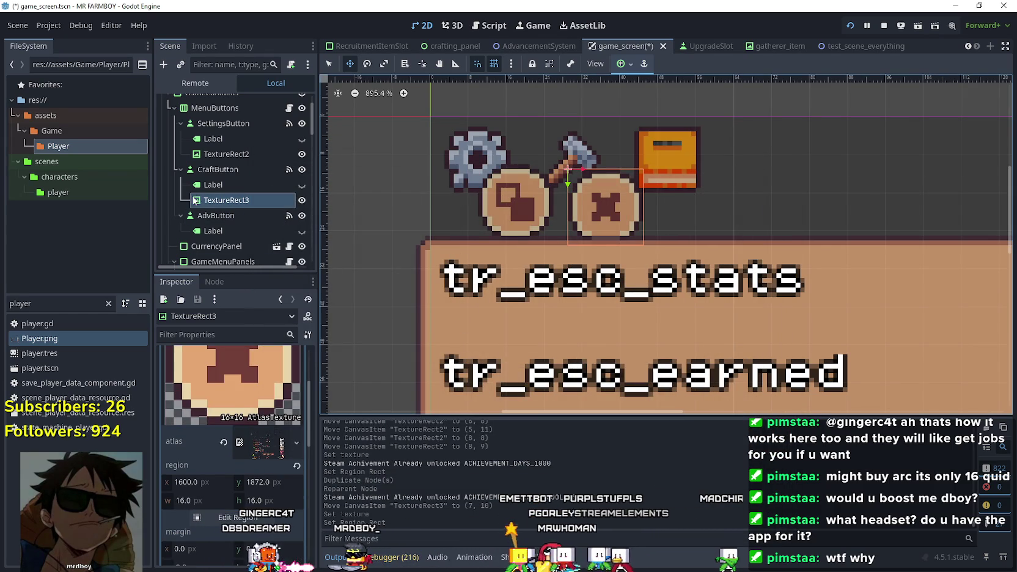
key(ctrl+d)
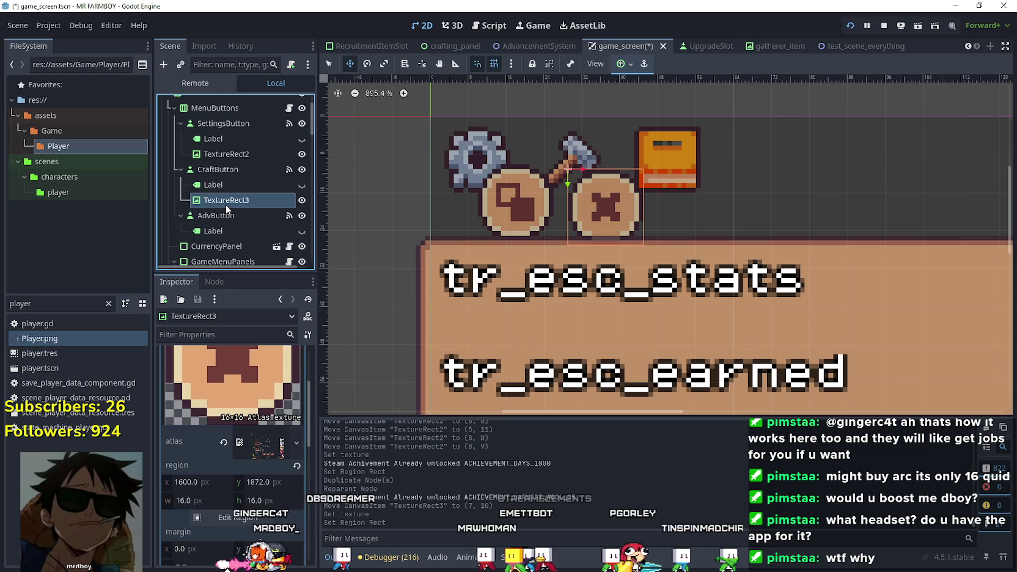
click(229, 215)
Move TextureRect4 under AdvButton beside the book icon and make its texture unique
drag(223, 240, 233, 226)
drag(618, 218, 722, 213)
click(280, 377)
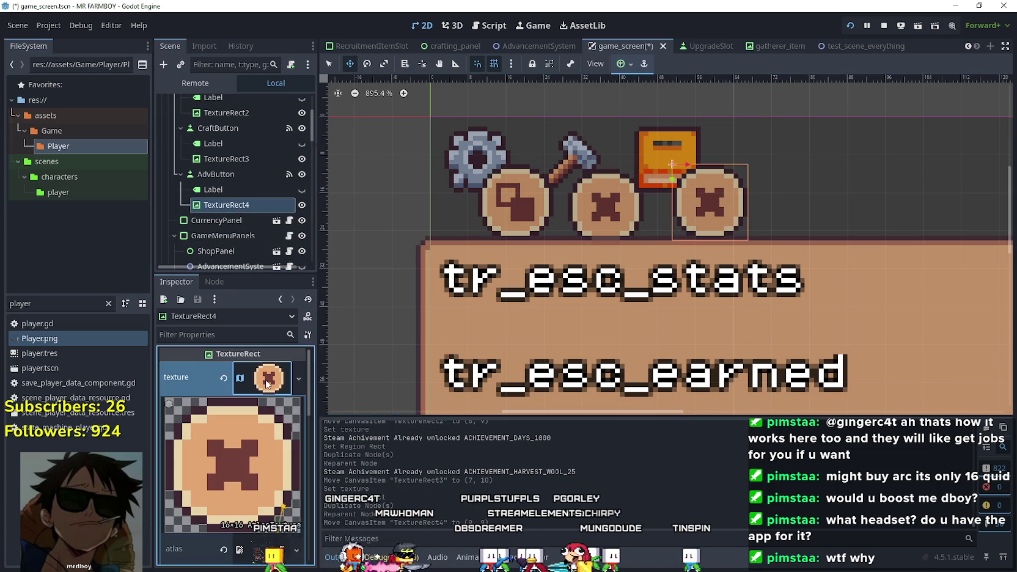
right_click(265, 379)
click(311, 499)
Set TextureRect4's region to the Y button sprite and nudge it into place
scroll(down, 3)
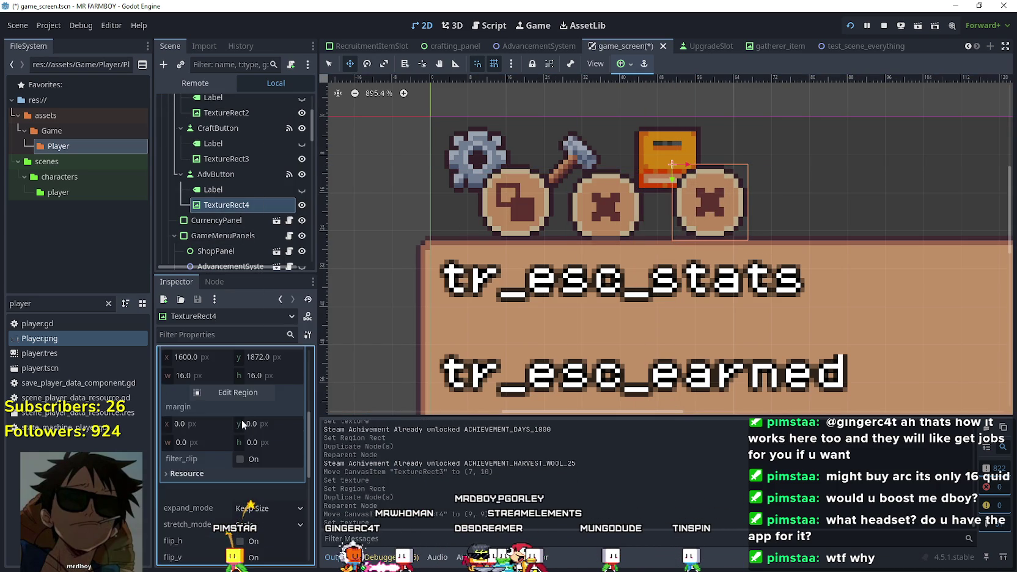
click(245, 392)
scroll(down, 3)
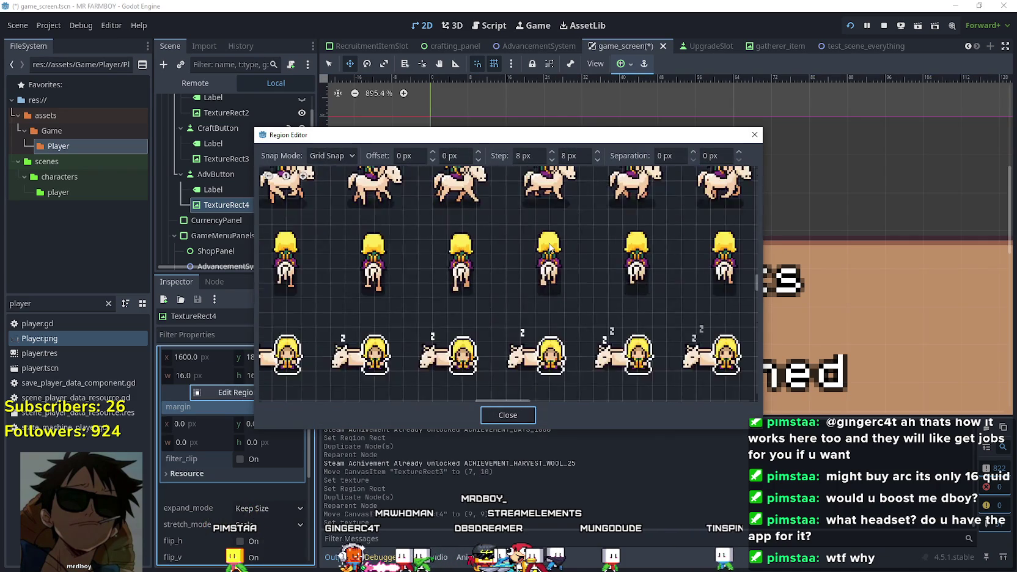
scroll(down, 3)
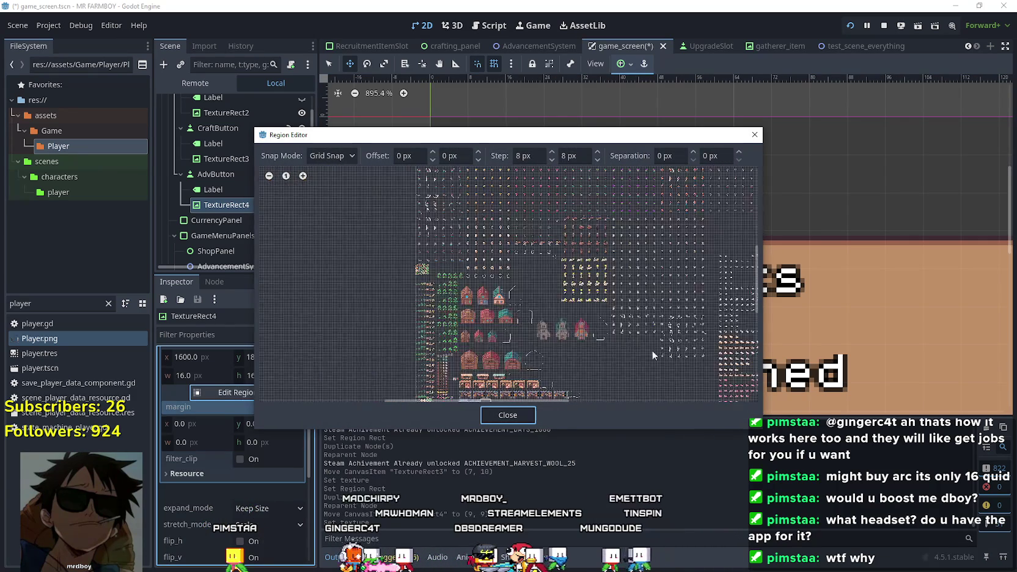
scroll(down, 3)
scroll(up, 3)
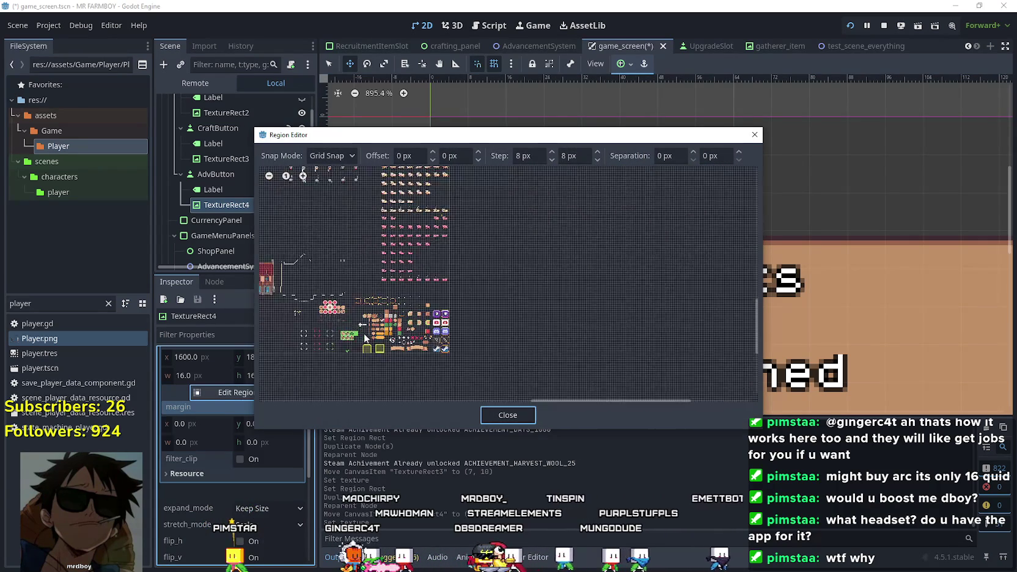
scroll(up, 3)
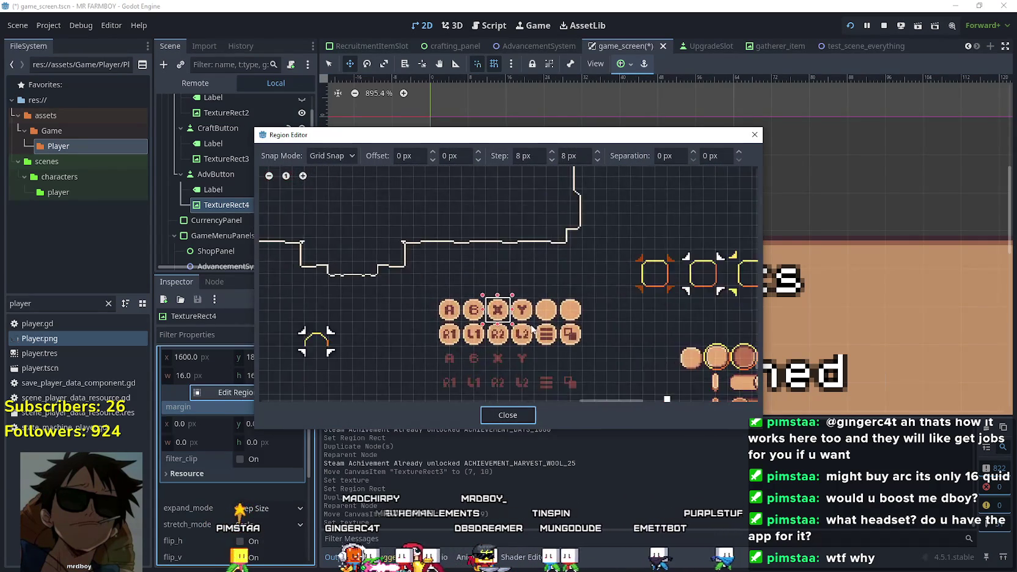
drag(472, 315, 504, 315)
click(517, 414)
scroll(up, 3)
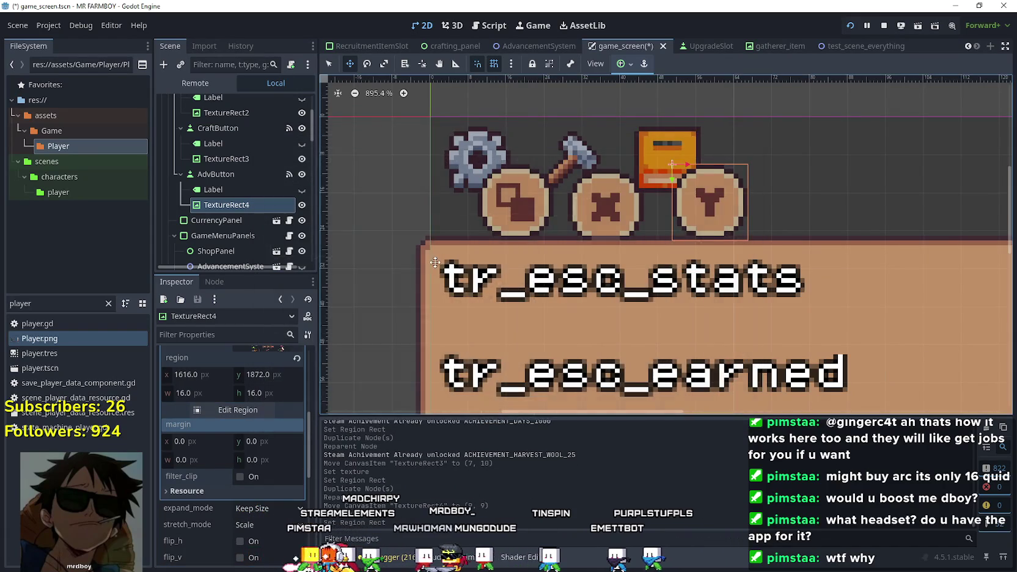
drag(687, 194, 702, 184)
Fine-tune the Y glyph's position with arrow-key nudges under the book icon
scroll(down, 3)
scroll(up, 3)
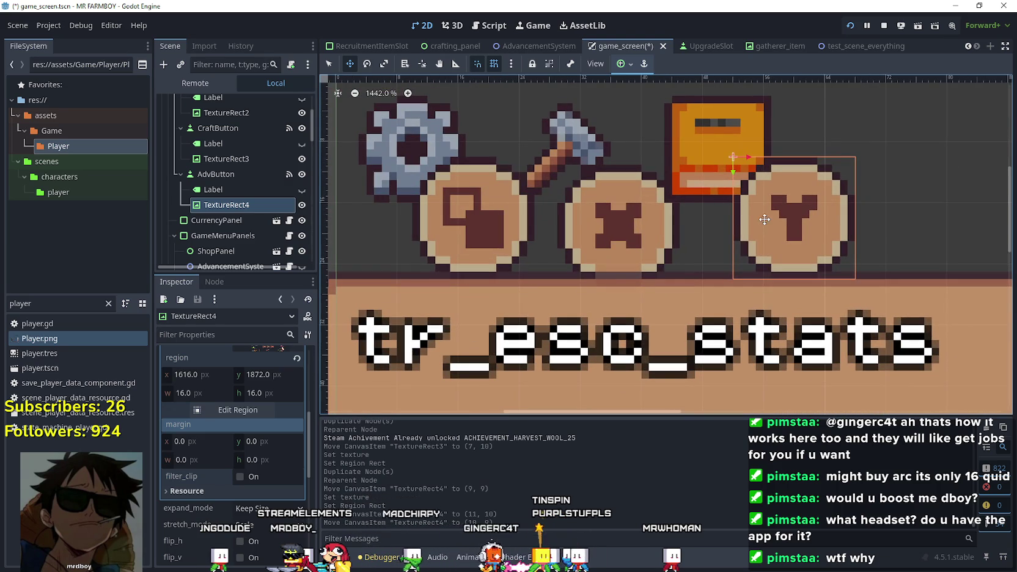
key(Right)
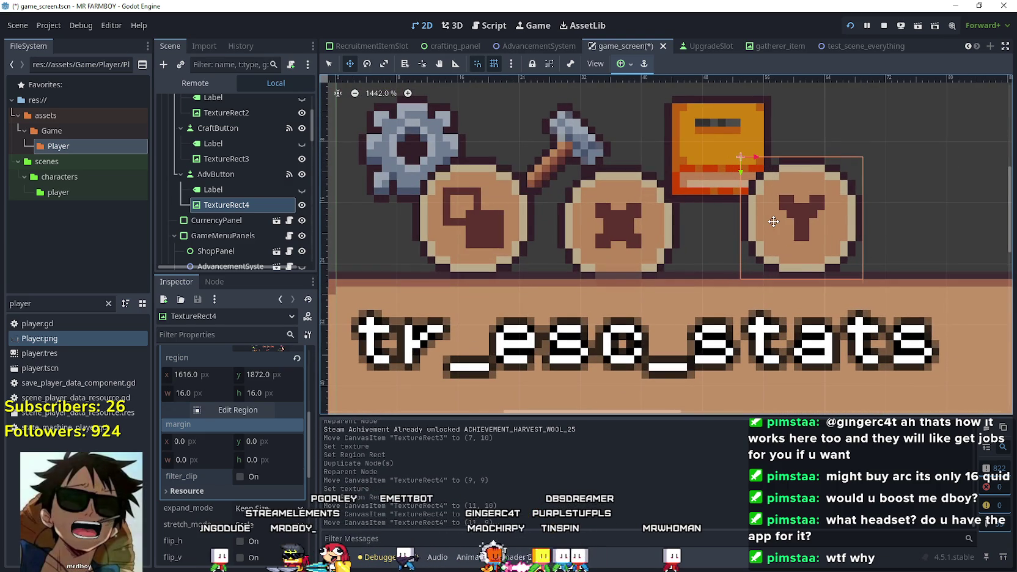
key(Down)
key(Down)
key(Down)
key(Right)
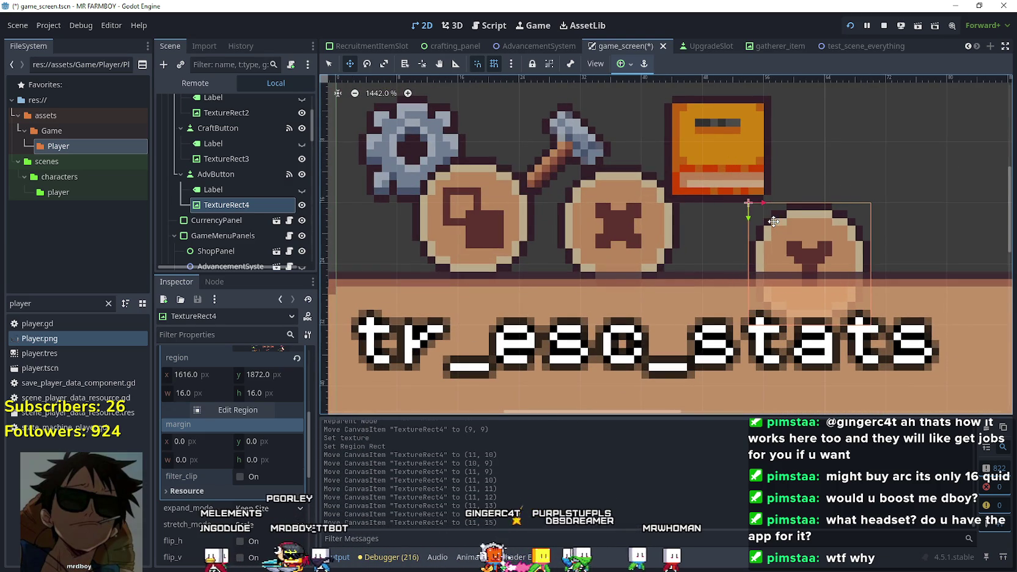
key(Right)
key(Right)
key(Right)
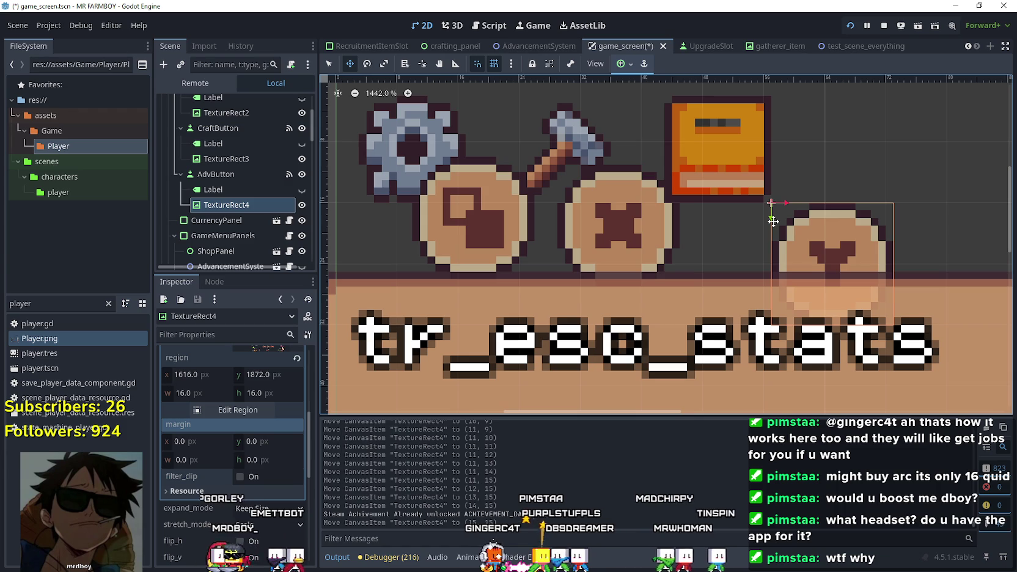
key(Left)
key(Left)
key(Right)
key(Left)
key(Left)
key(Left)
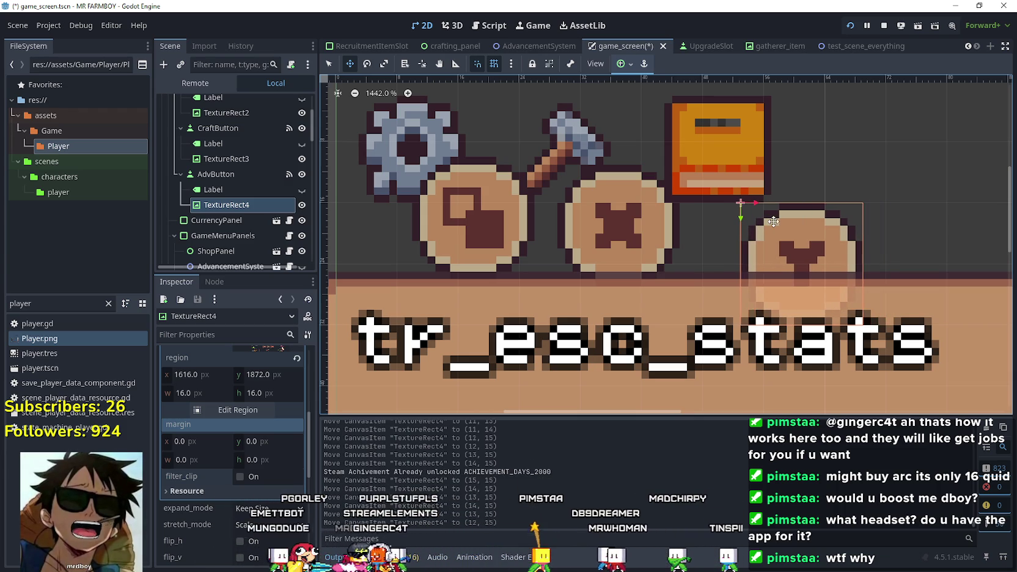
key(Up)
key(Up)
key(Up)
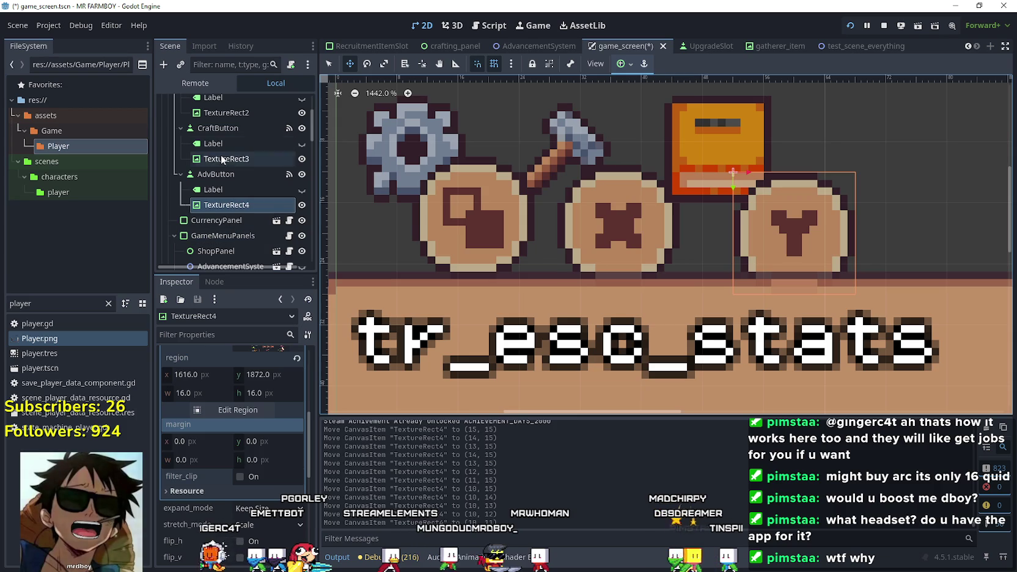
Move the X glyph down and nudge it up under the hammer icon
click(584, 214)
drag(581, 215, 602, 255)
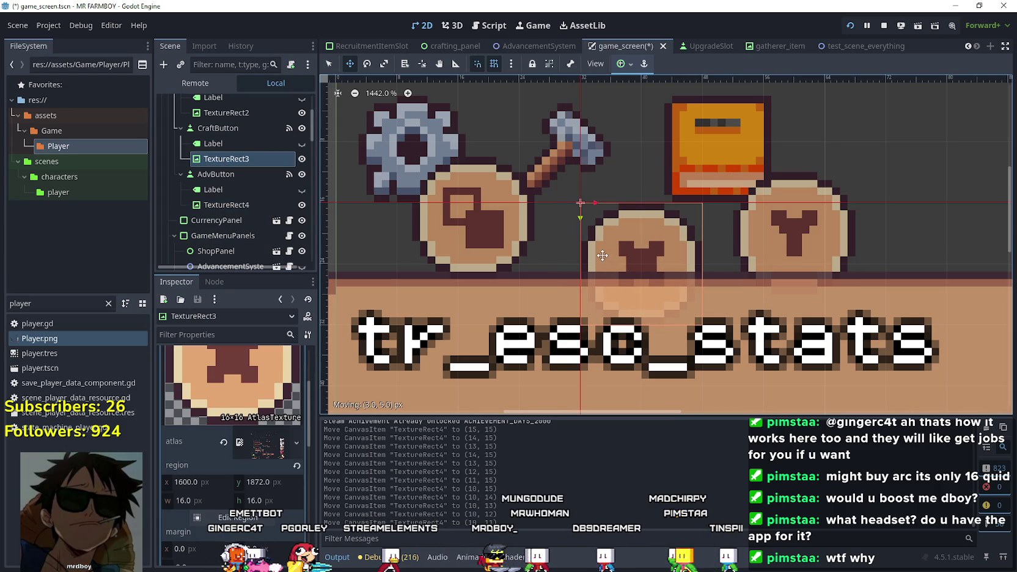
key(Left)
key(Left)
key(Left)
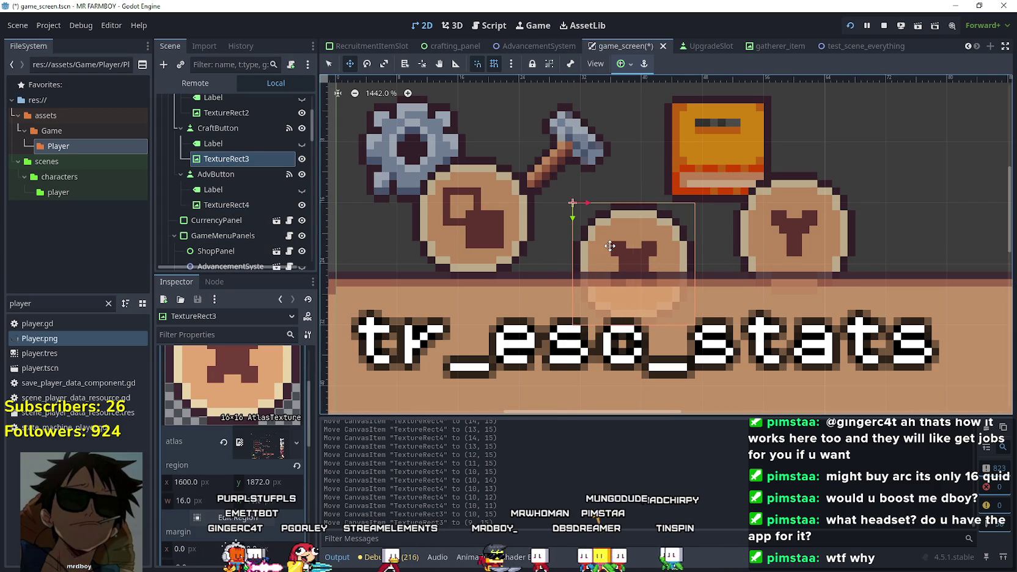
key(Up)
key(Up)
key(Up)
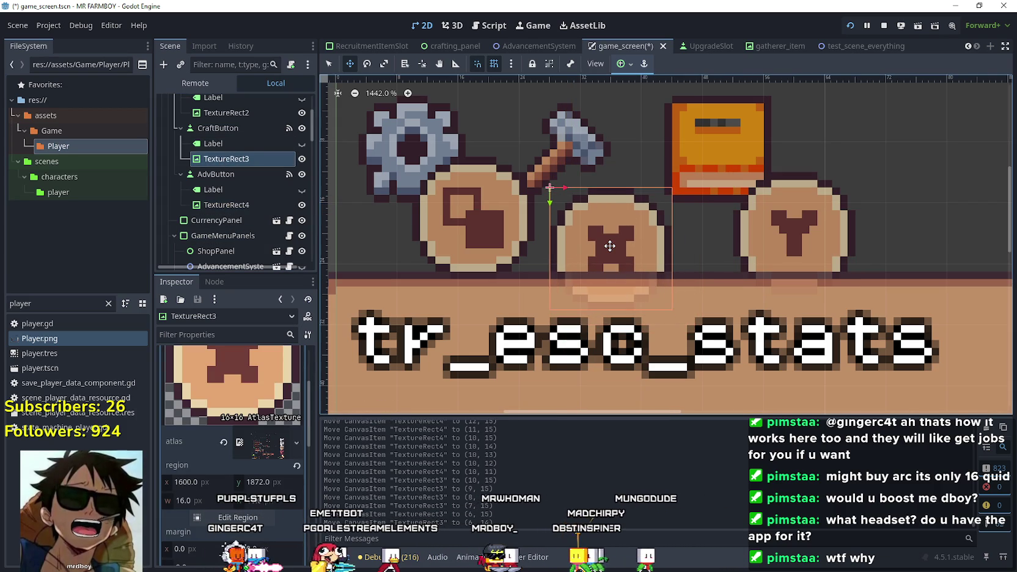
scroll(down, 3)
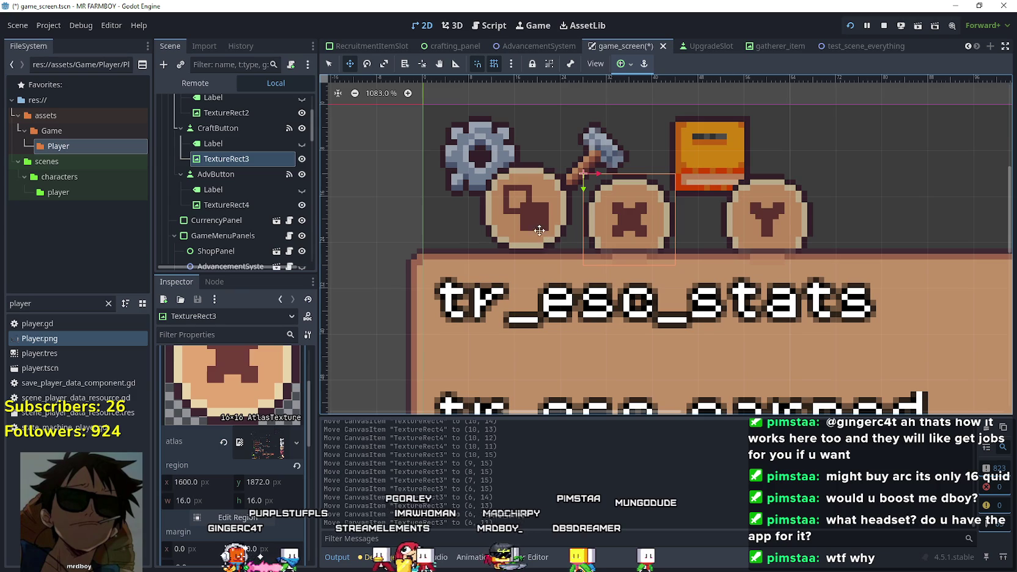
Nudge the square glyph under the gear into line with the other glyphs
click(240, 114)
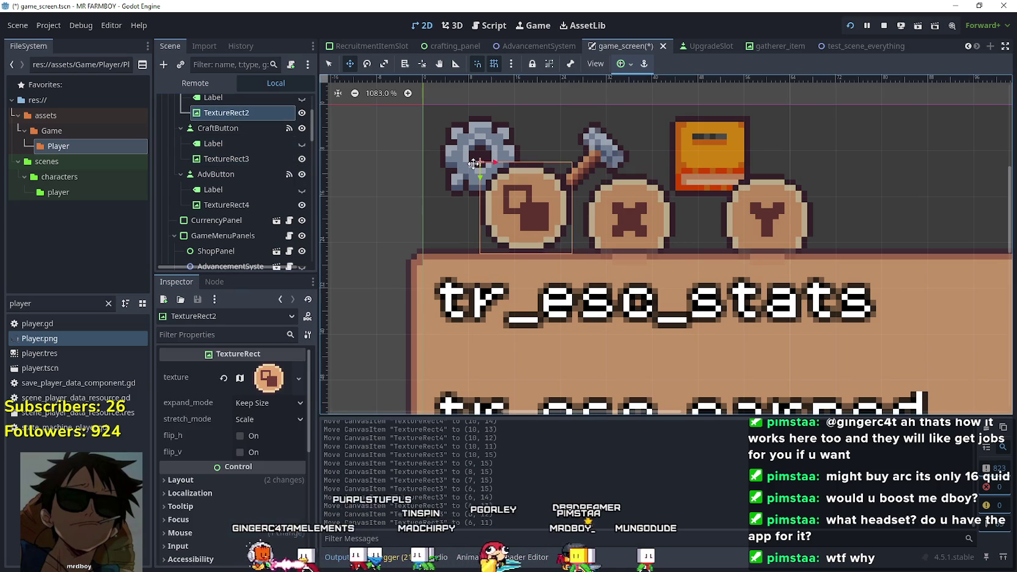
key(Down)
key(Down)
key(Down)
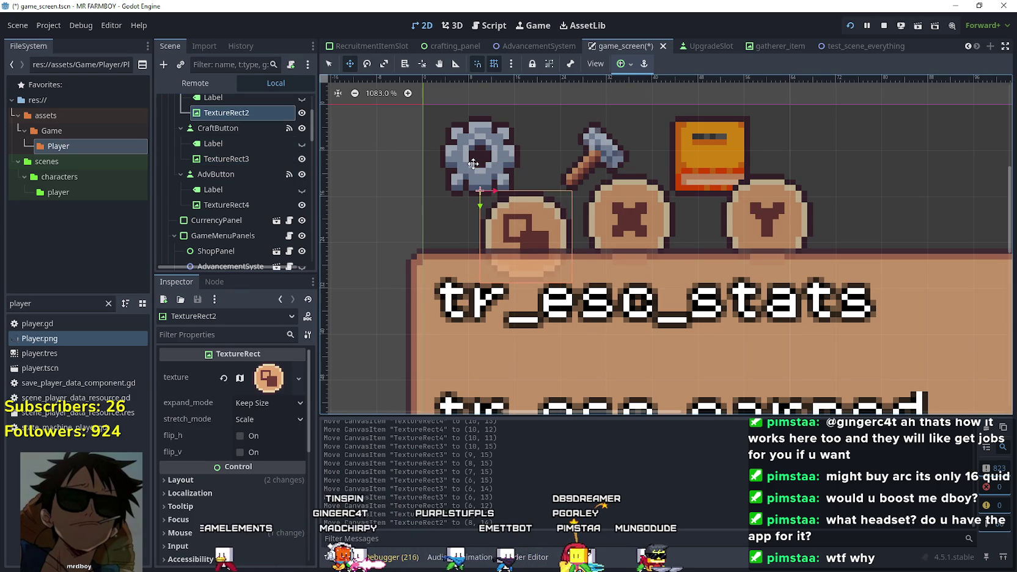
key(Right)
key(Right)
key(Right)
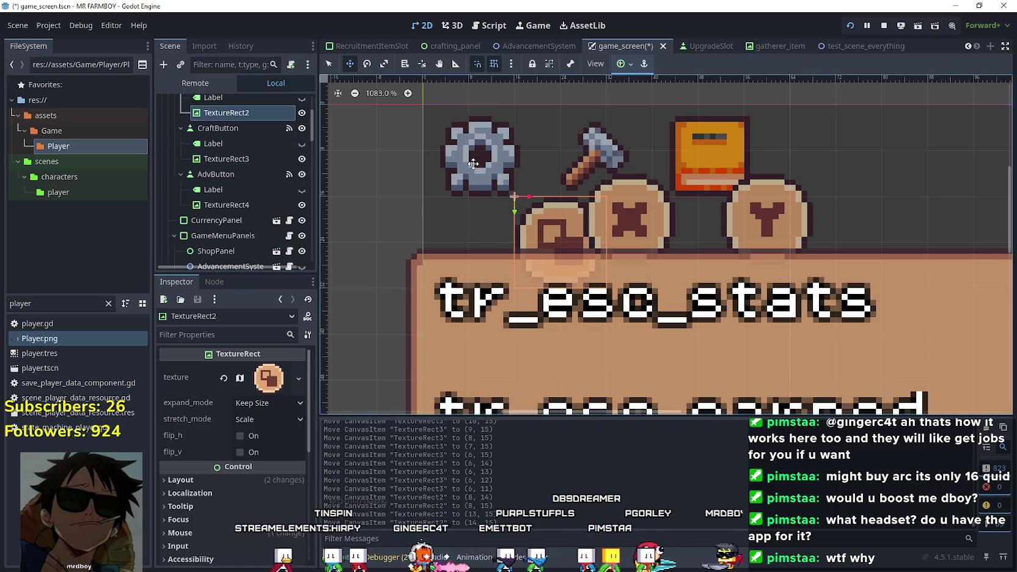
key(Left)
key(Left)
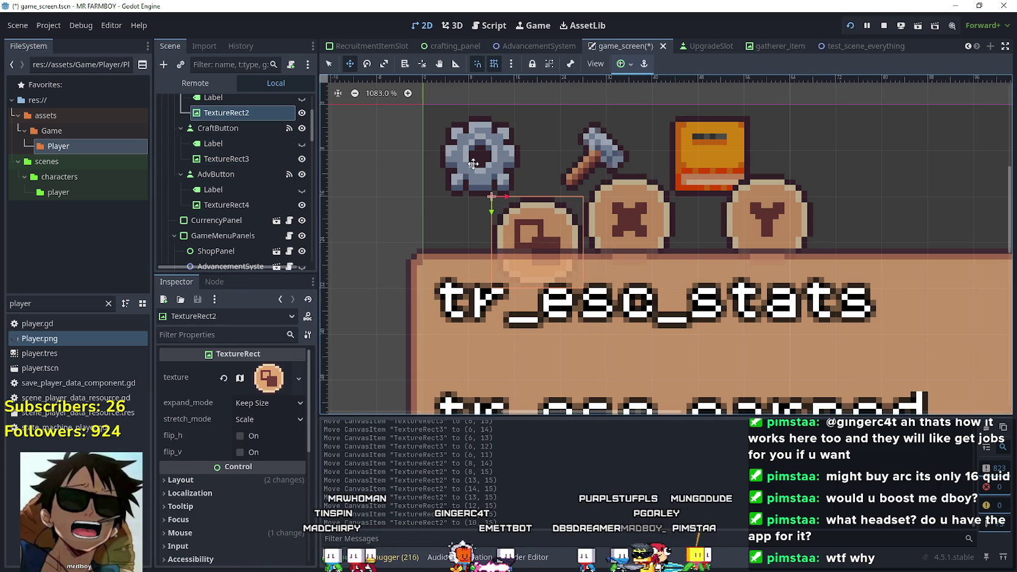
key(Up)
key(Up)
key(Up)
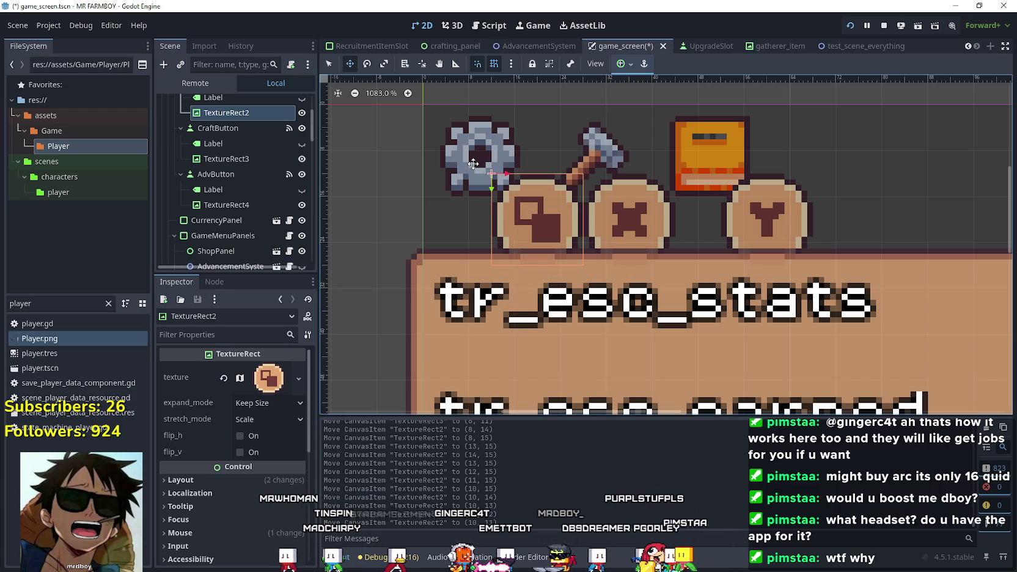
scroll(down, 3)
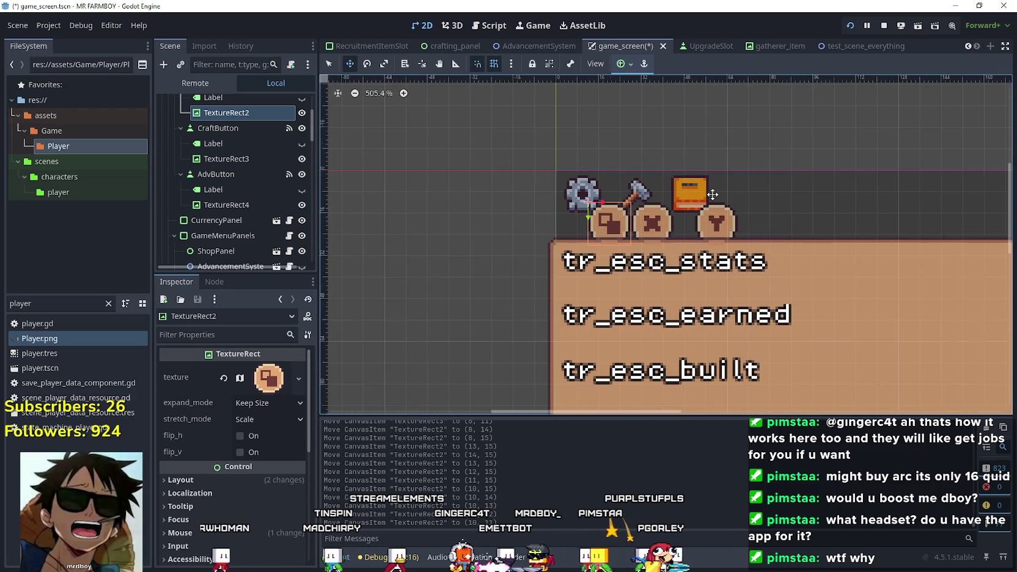
scroll(up, 3)
scroll(up, 3)
scroll(down, 3)
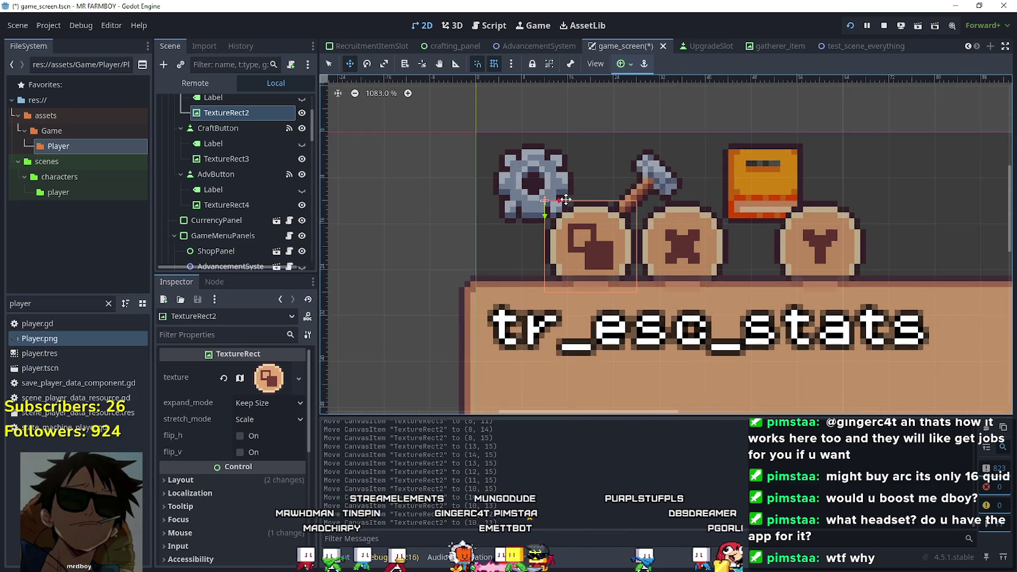
Compare the SettingsButton, CraftButton and AdvButton properties in the Inspector
scroll(up, 3)
scroll(up, 3)
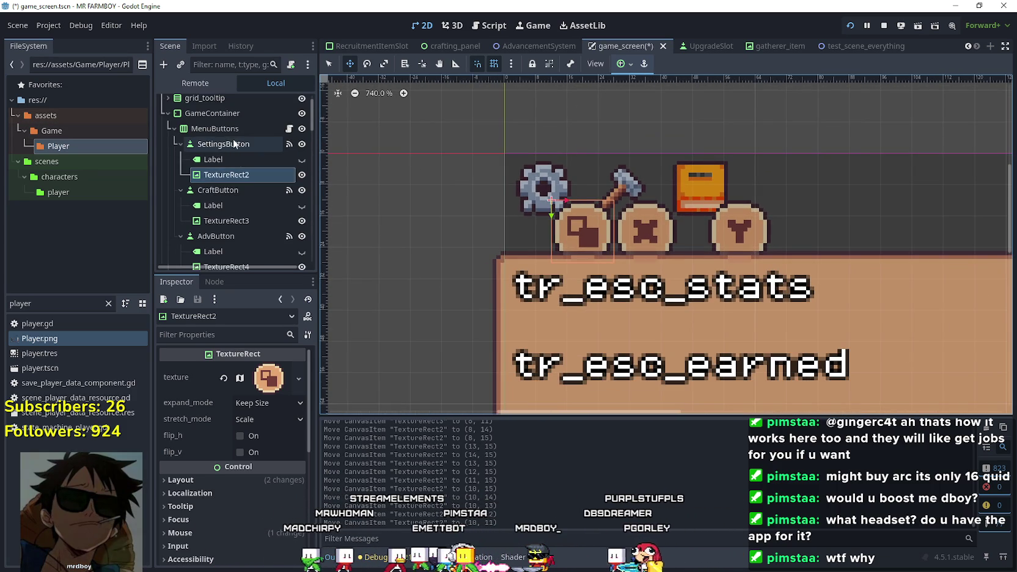
click(236, 146)
click(233, 193)
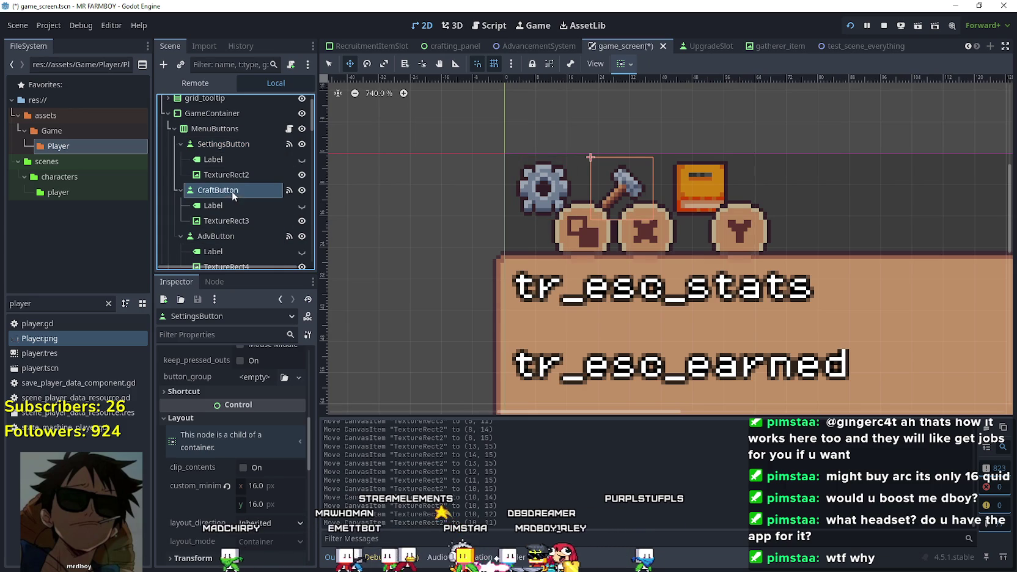
scroll(down, 3)
scroll(down, 3)
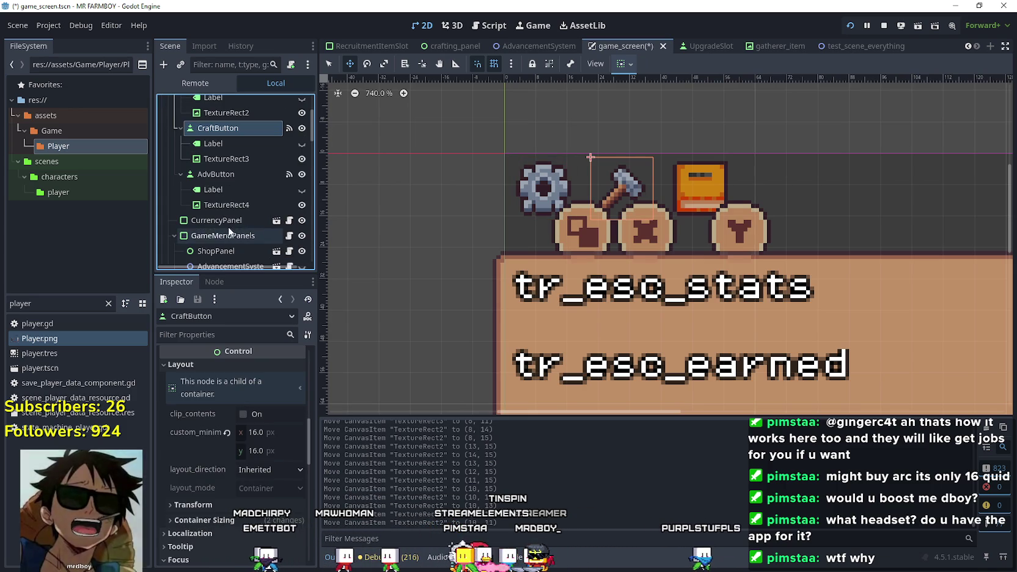
click(225, 177)
scroll(up, 3)
scroll(up, 3)
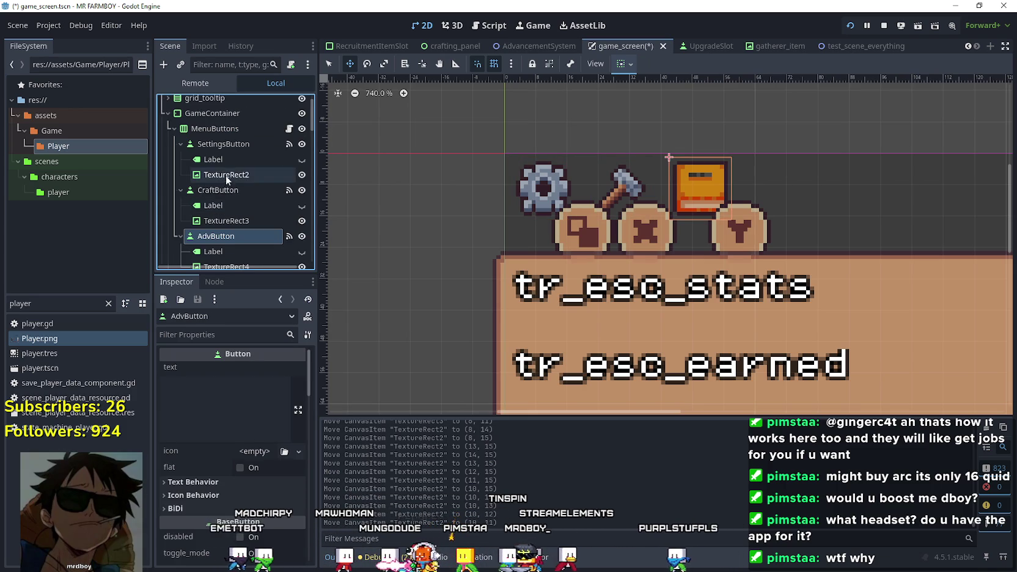
click(225, 189)
click(233, 233)
click(229, 191)
click(230, 149)
click(226, 193)
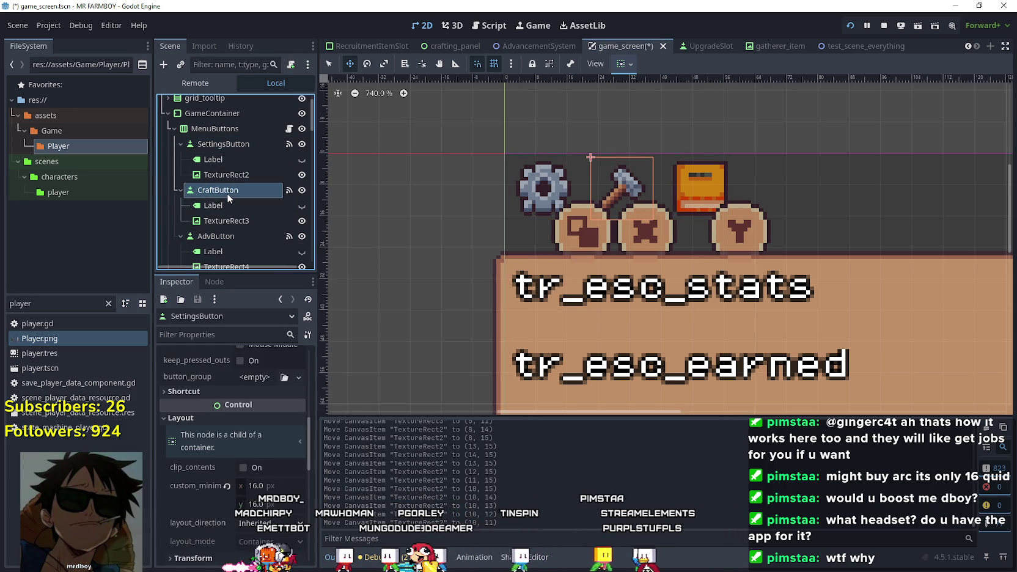
click(226, 148)
scroll(down, 3)
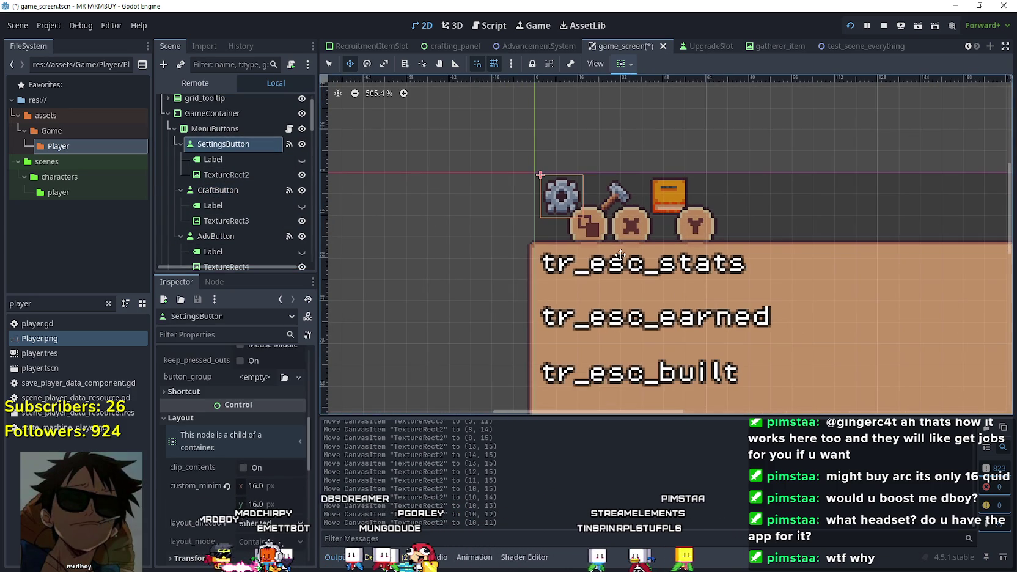
scroll(up, 3)
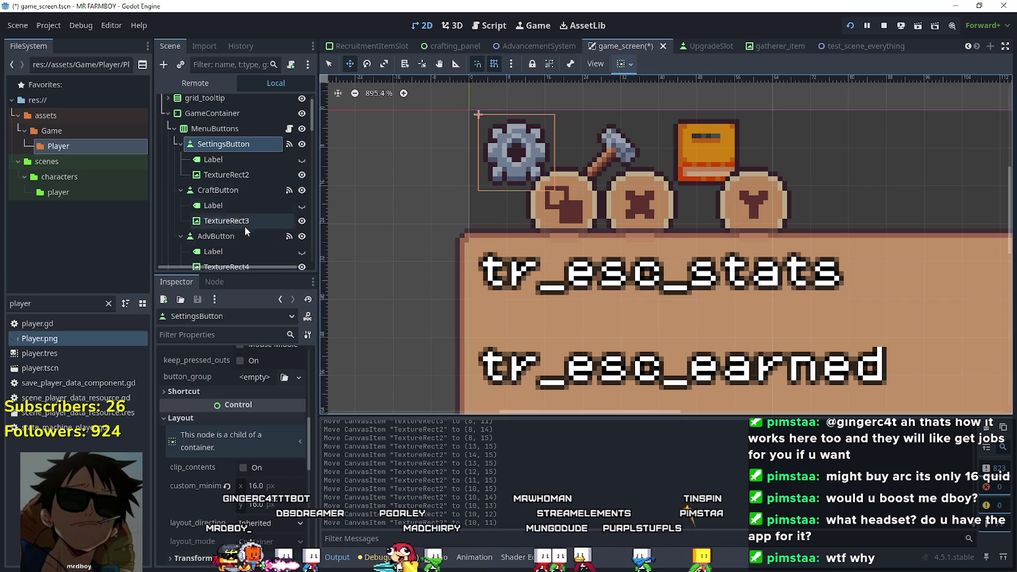
Expand AdvButton's Transform to view its 16×16 size and x position 40
scroll(down, 3)
scroll(up, 3)
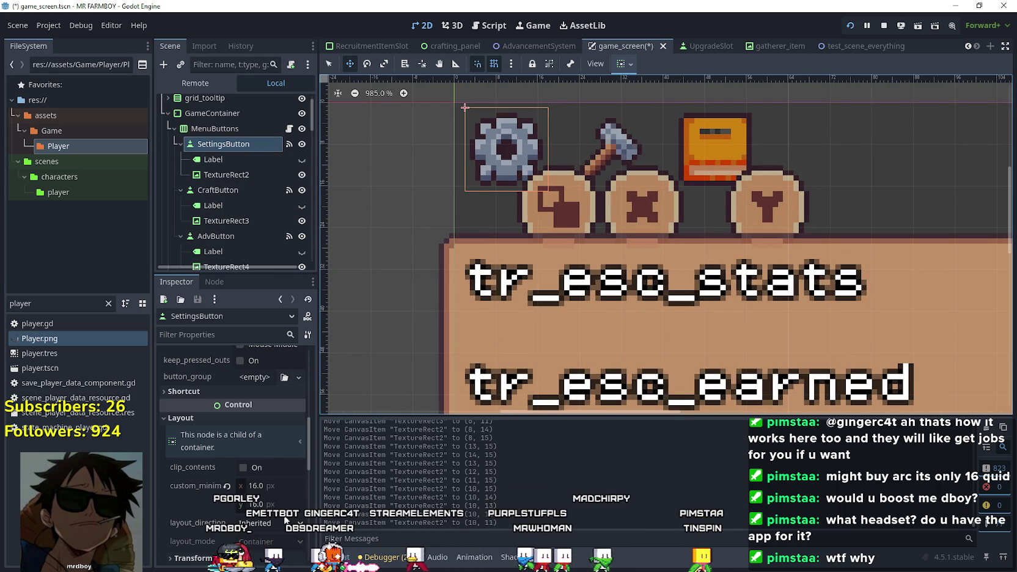
scroll(down, 3)
click(229, 170)
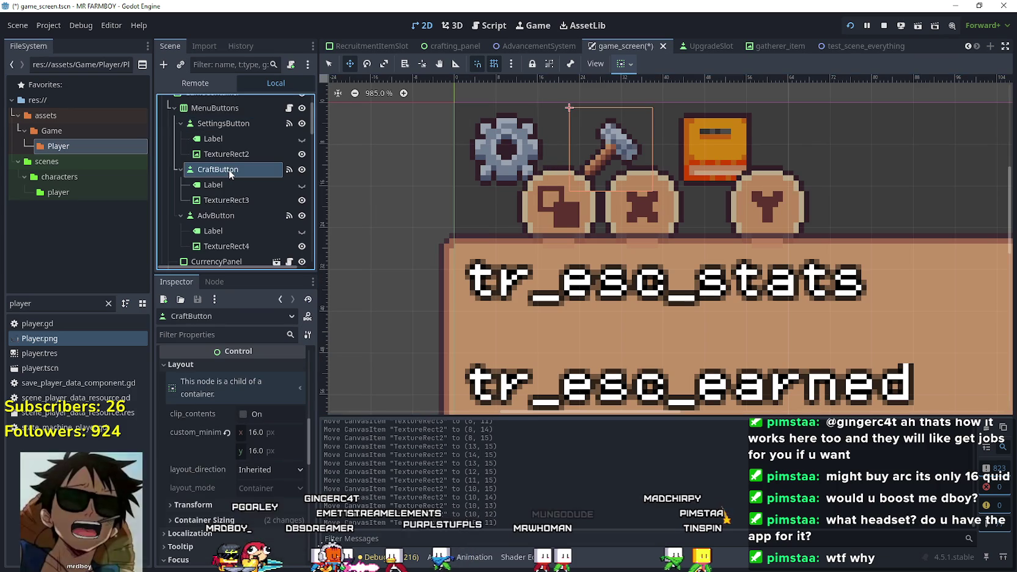
scroll(down, 3)
click(217, 174)
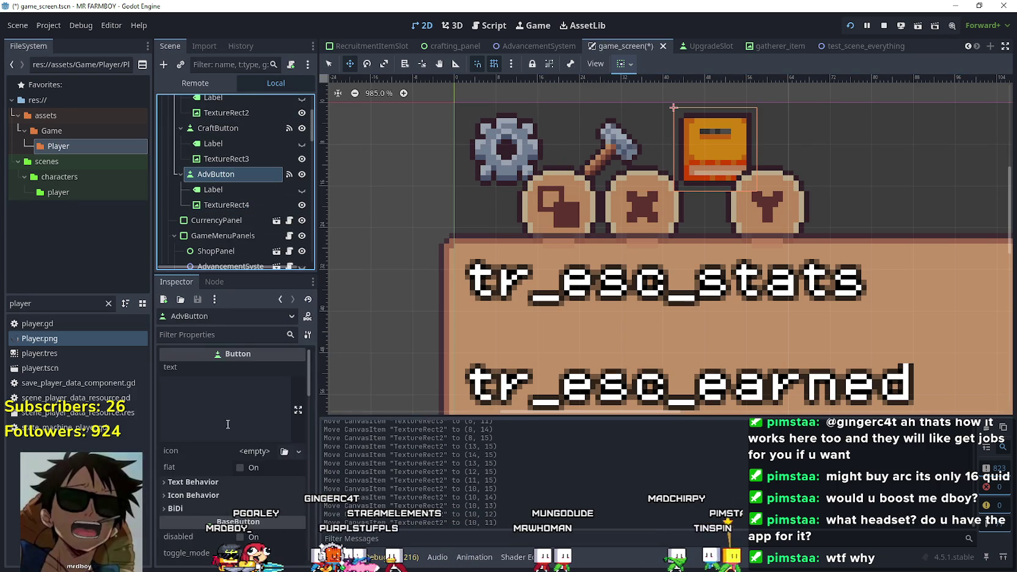
scroll(down, 3)
scroll(up, 3)
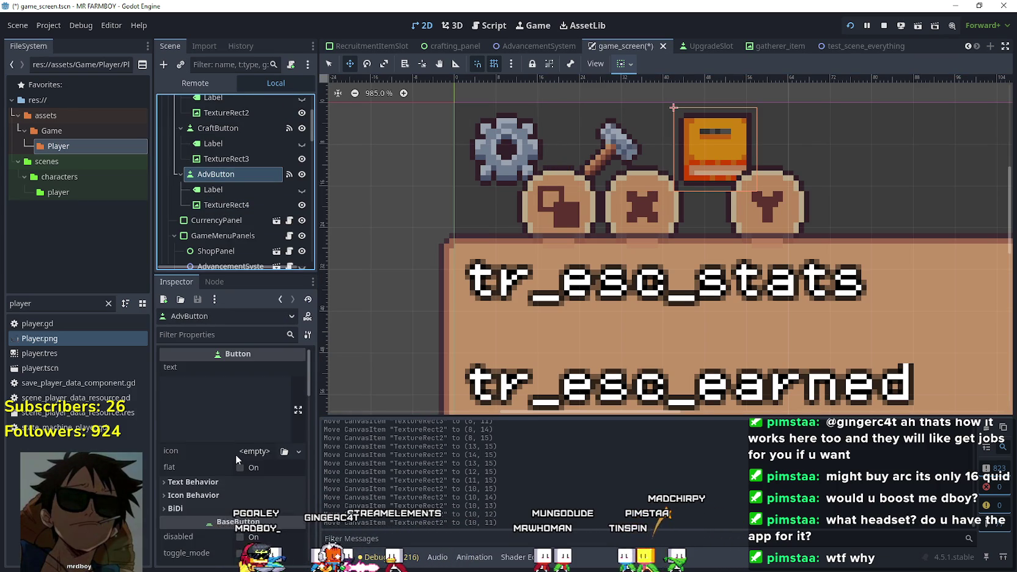
scroll(down, 3)
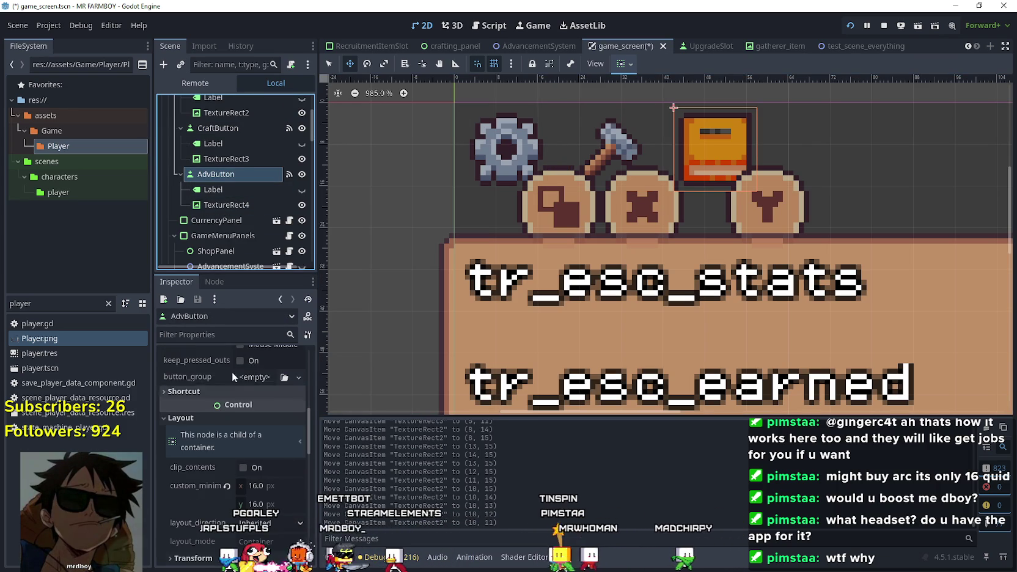
scroll(down, 3)
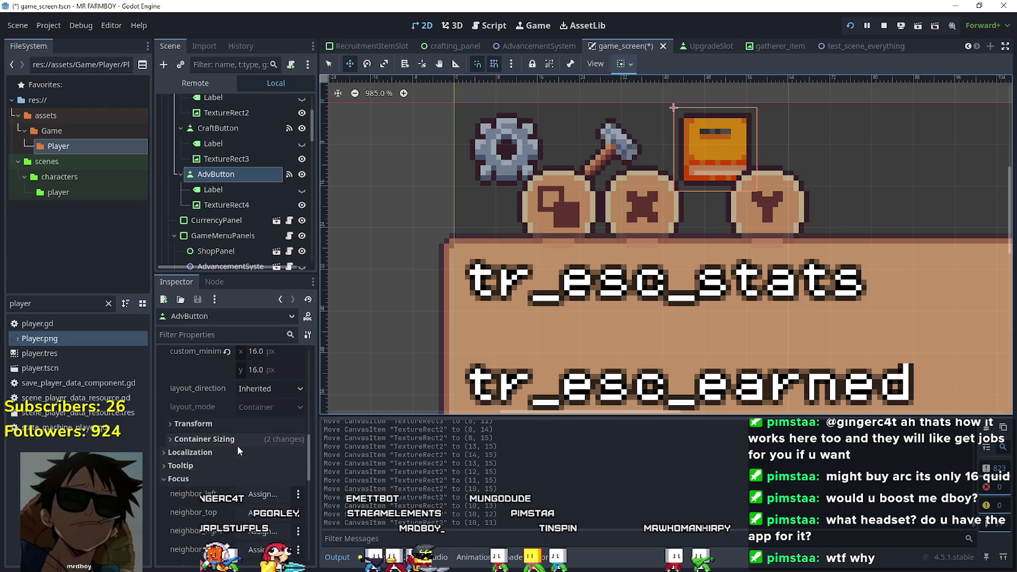
click(222, 424)
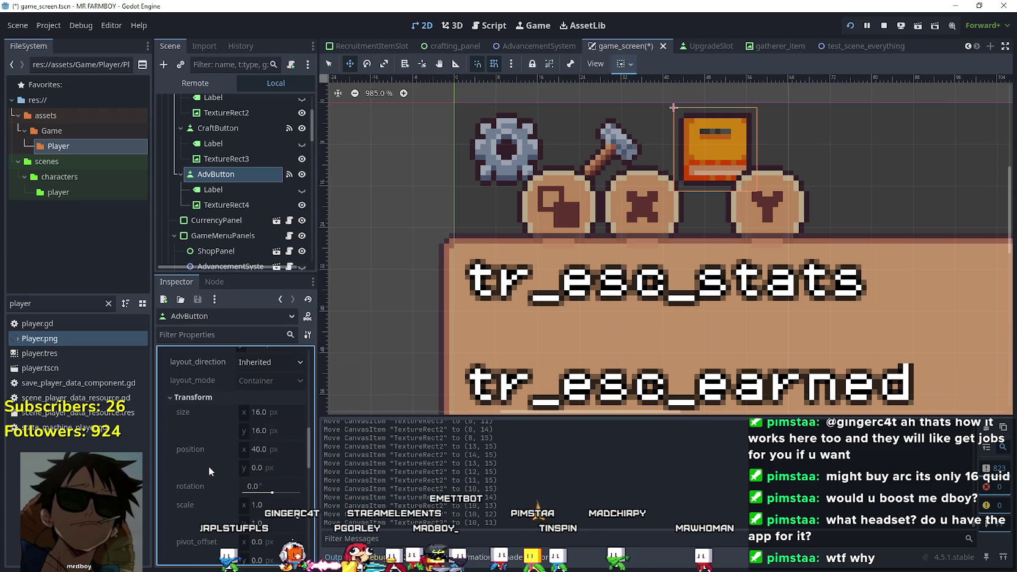
scroll(up, 3)
scroll(up, 3)
scroll(up, 3)
click(242, 197)
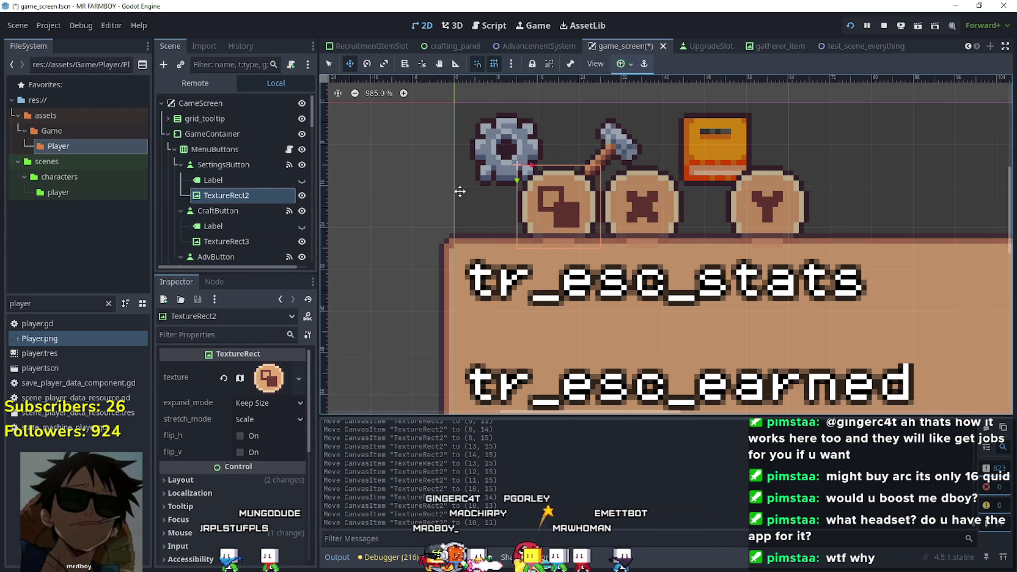
Move the square glyph about 5 px left and slightly up, toward the gear icon
scroll(up, 3)
drag(535, 209, 502, 208)
key(Right)
key(Right)
key(Left)
key(Left)
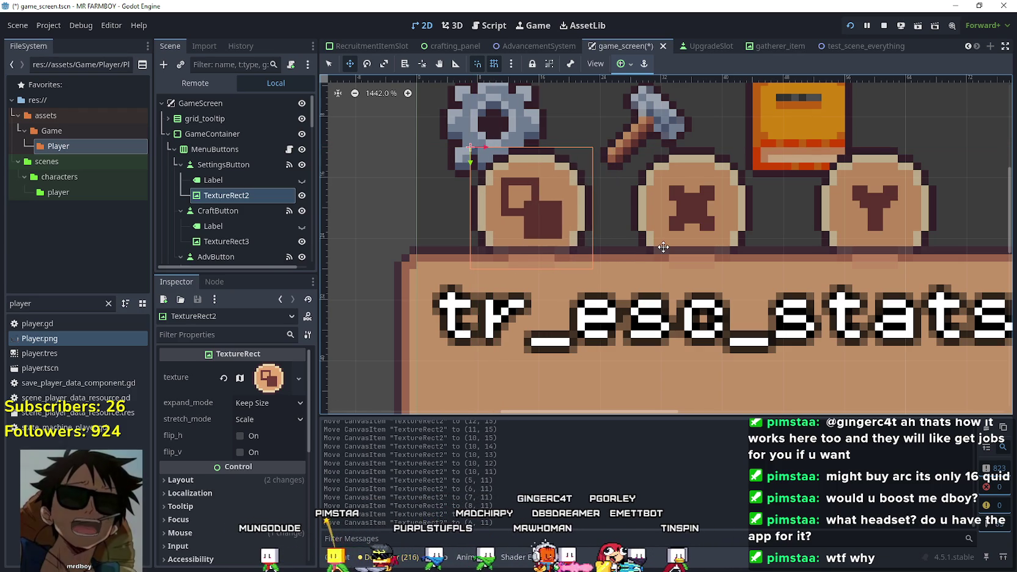
key(Left)
key(Left)
key(Left)
key(Up)
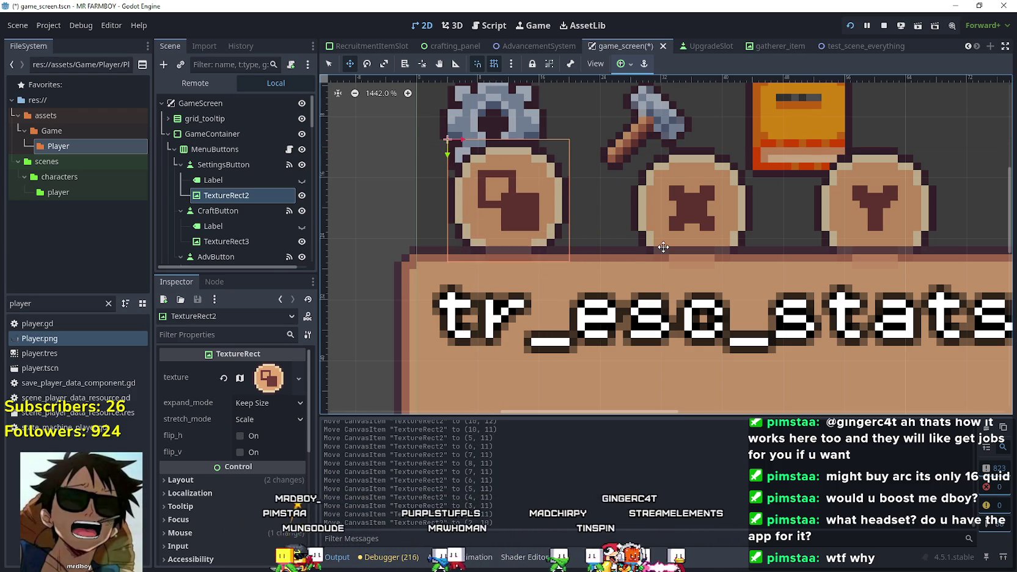
key(Up)
key(Up)
key(Up)
scroll(down, 3)
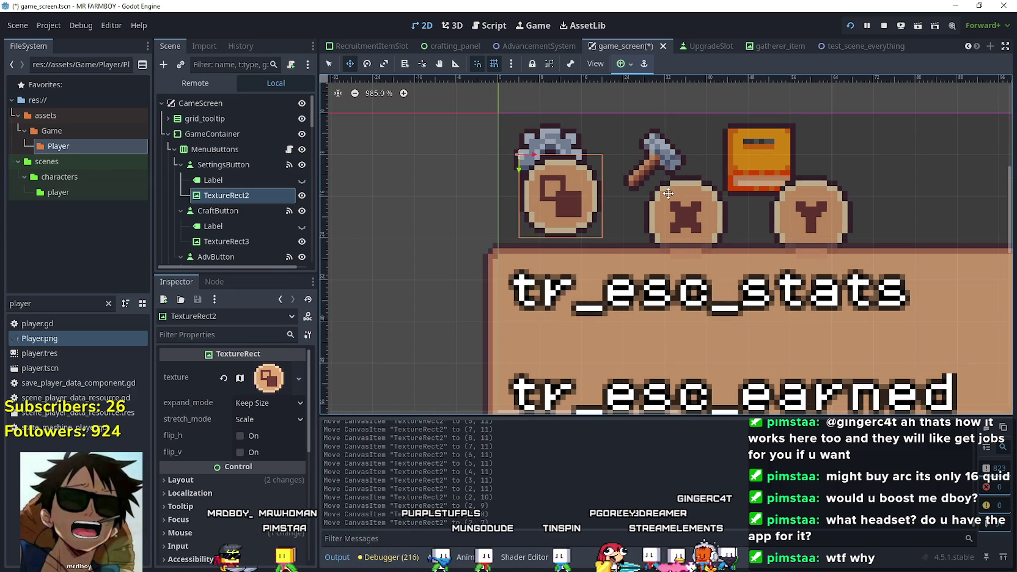
scroll(down, 3)
scroll(up, 3)
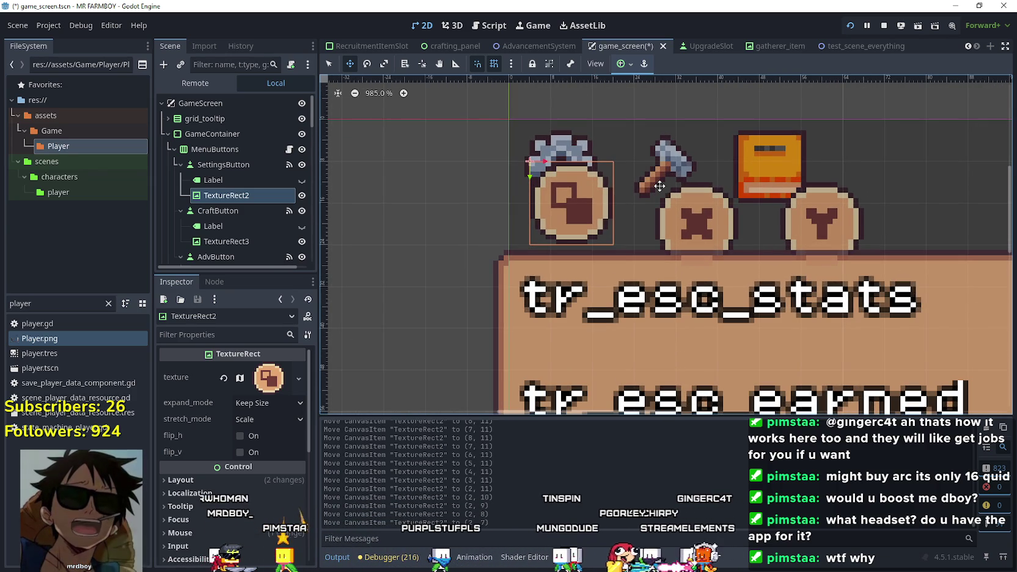
Fine-tune the square glyph to position (10, 11), level with the X and Y glyphs
key(Down)
key(Down)
key(Down)
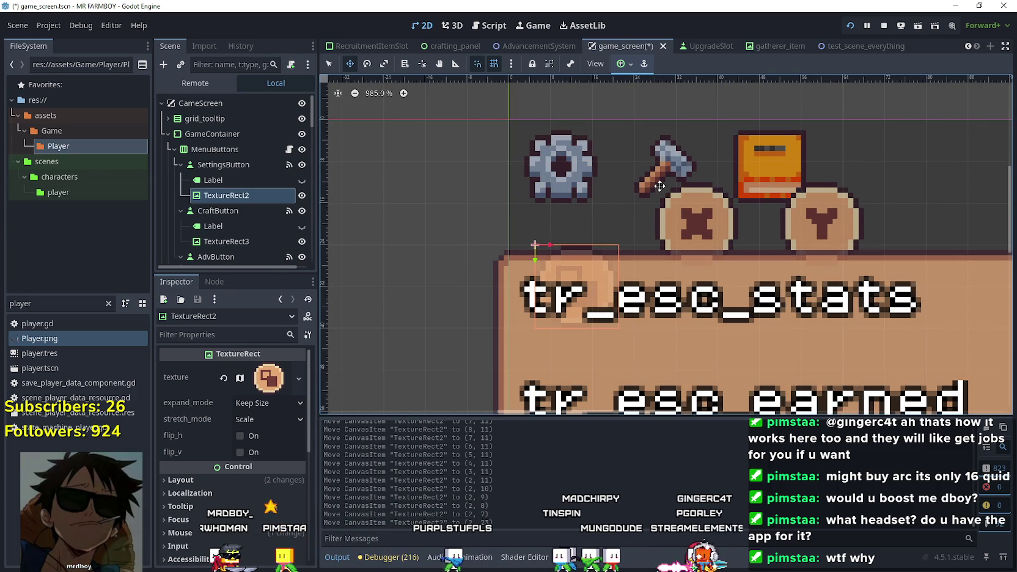
key(Right)
key(Right)
key(Right)
key(Up)
key(Up)
key(Up)
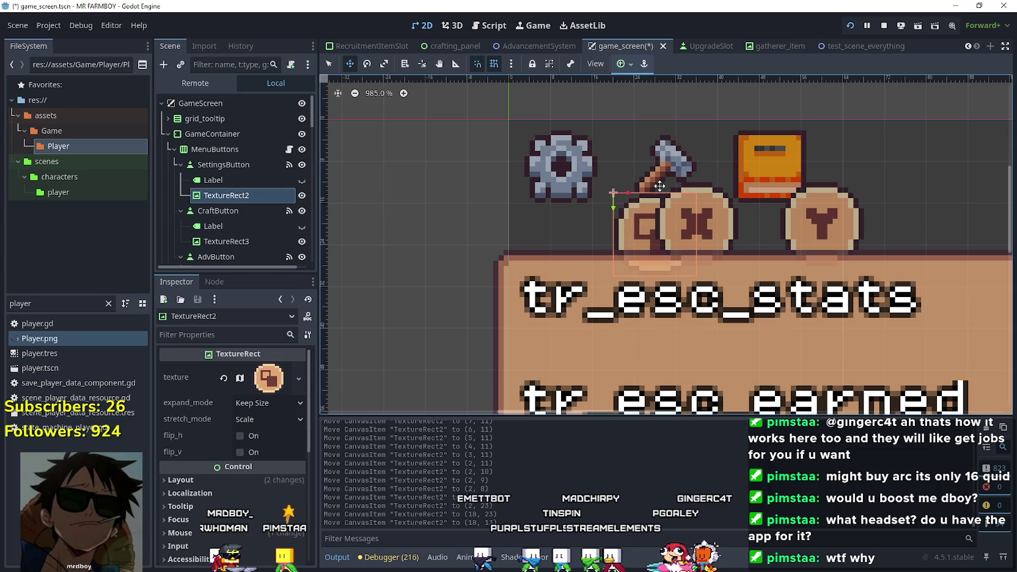
key(Down)
key(Down)
key(Down)
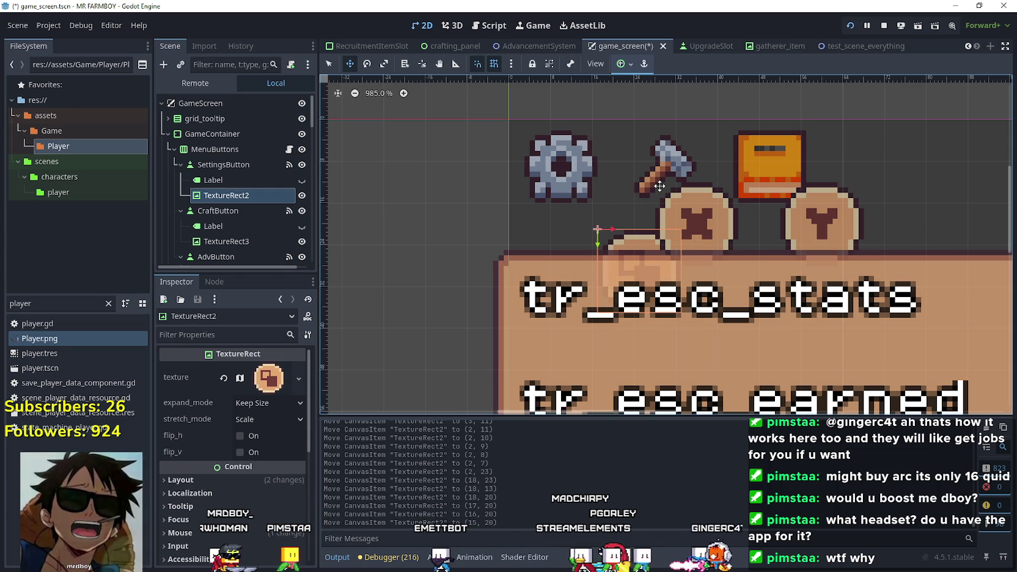
key(Up)
key(Up)
key(Up)
key(Left)
key(Up)
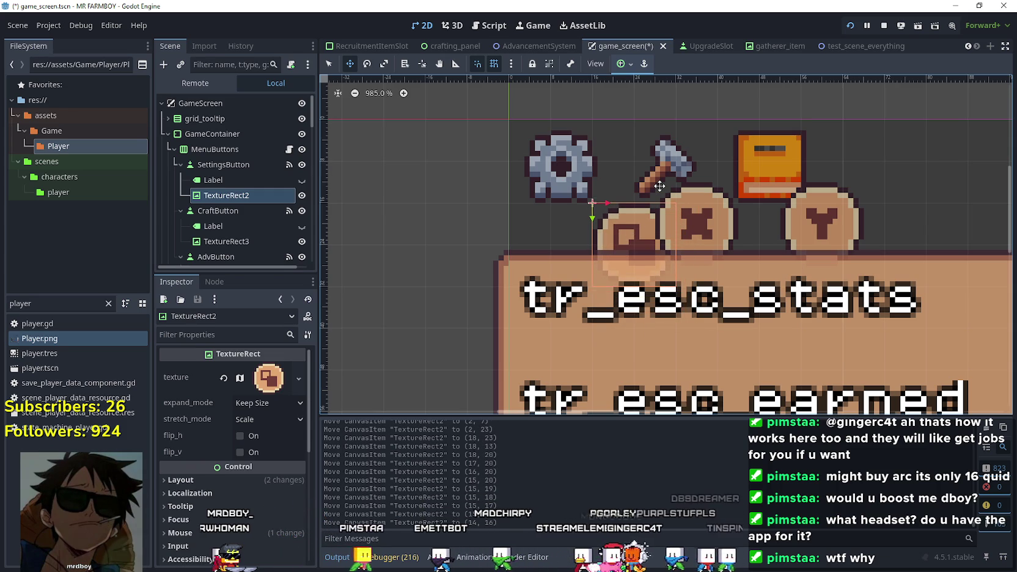
key(Left)
key(Left)
key(Up)
key(Up)
key(Up)
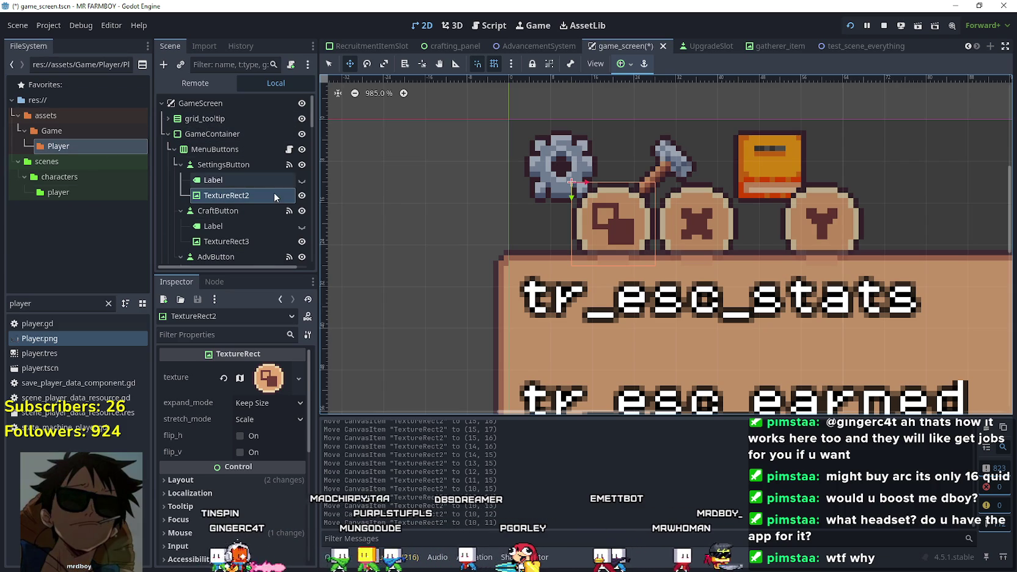
scroll(down, 3)
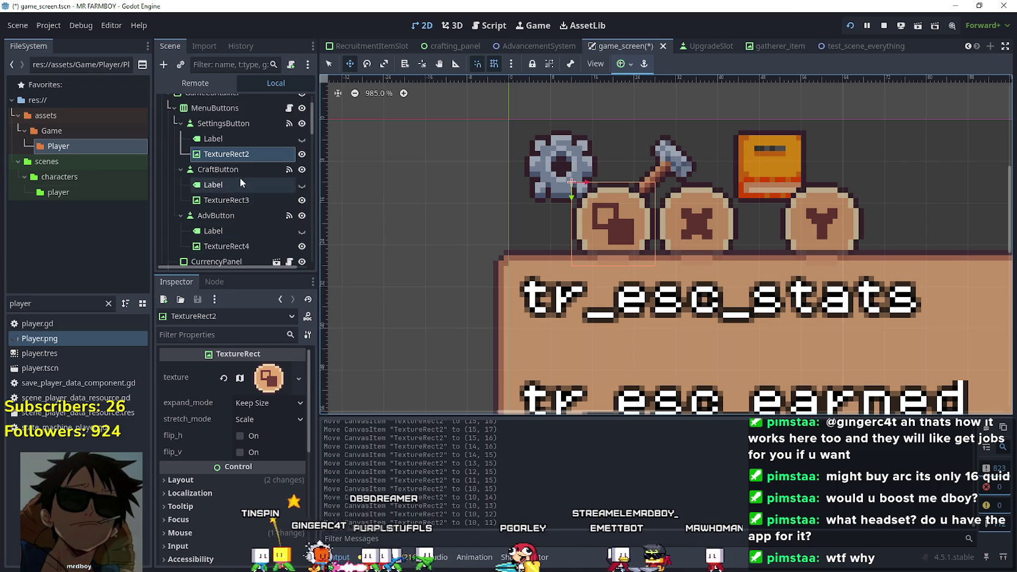
click(218, 170)
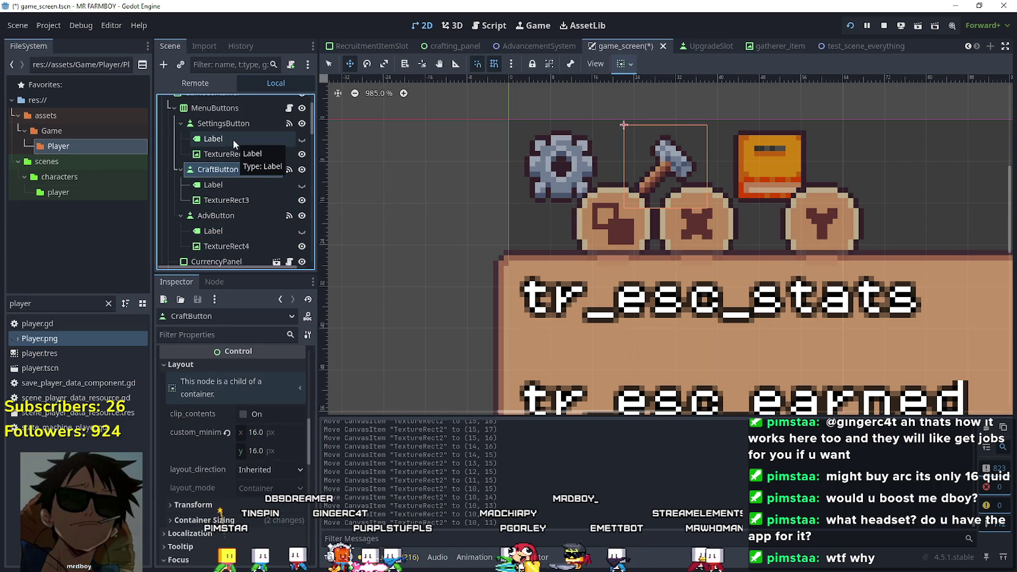
click(223, 126)
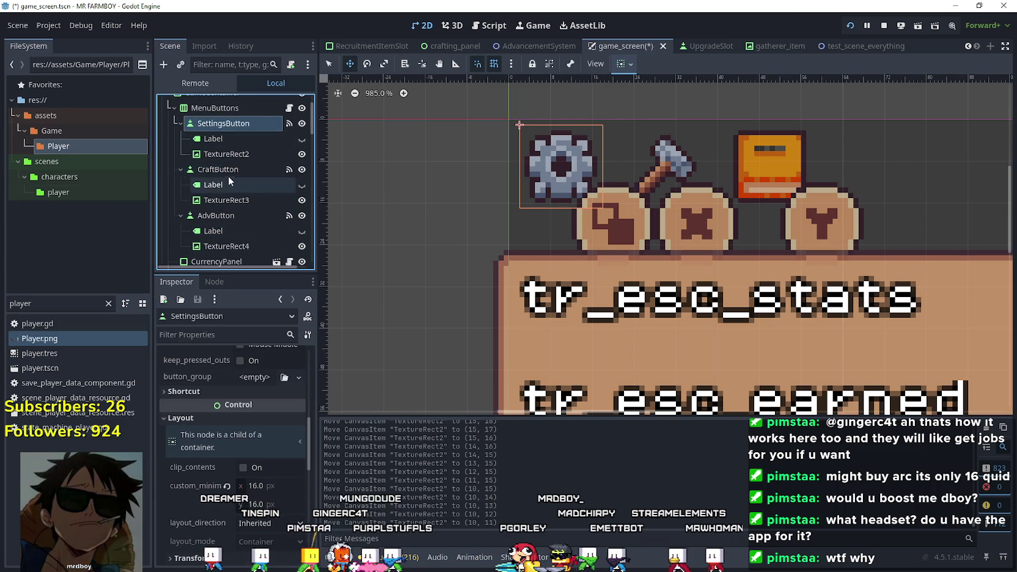
click(218, 170)
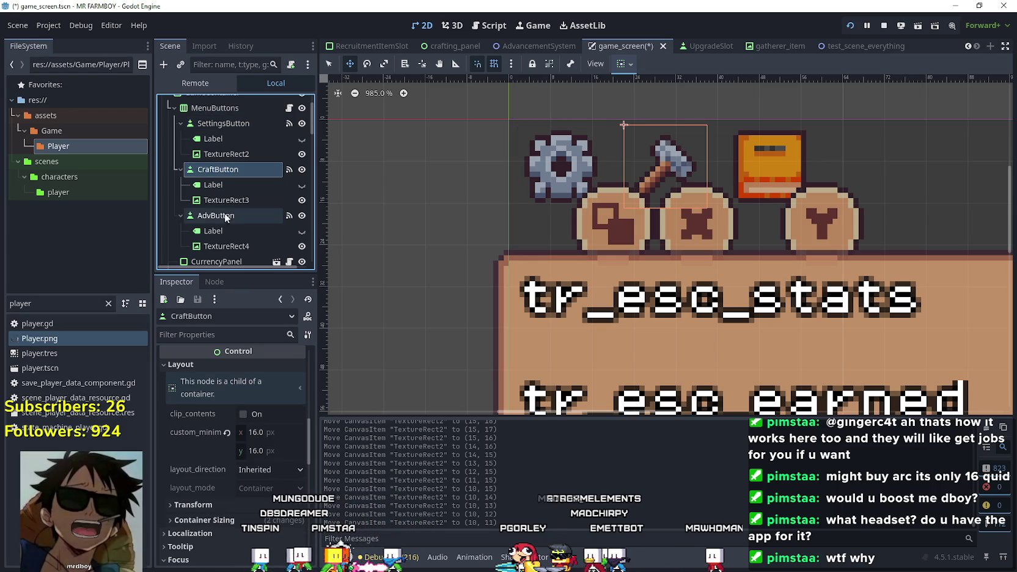
click(229, 507)
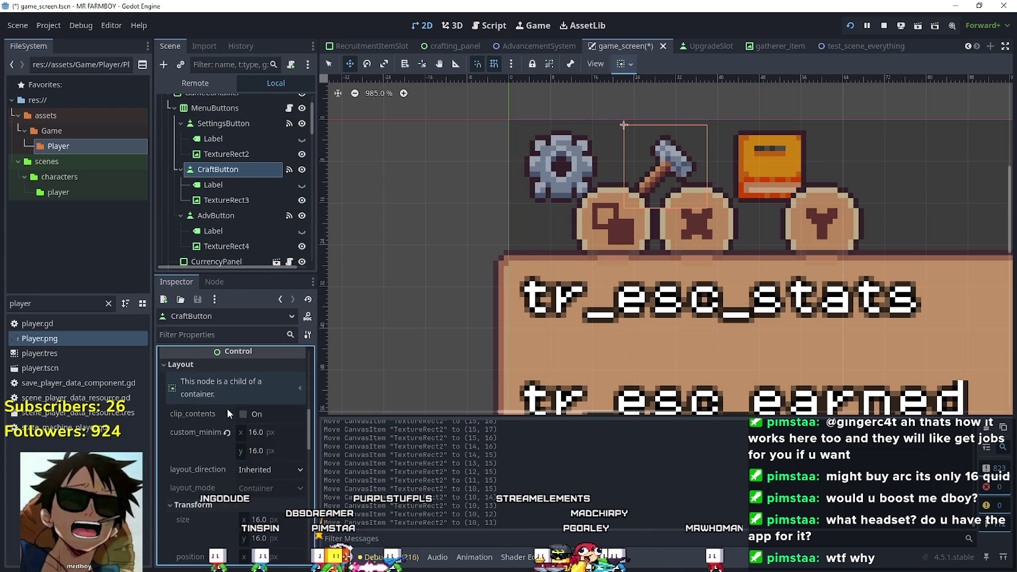
click(224, 124)
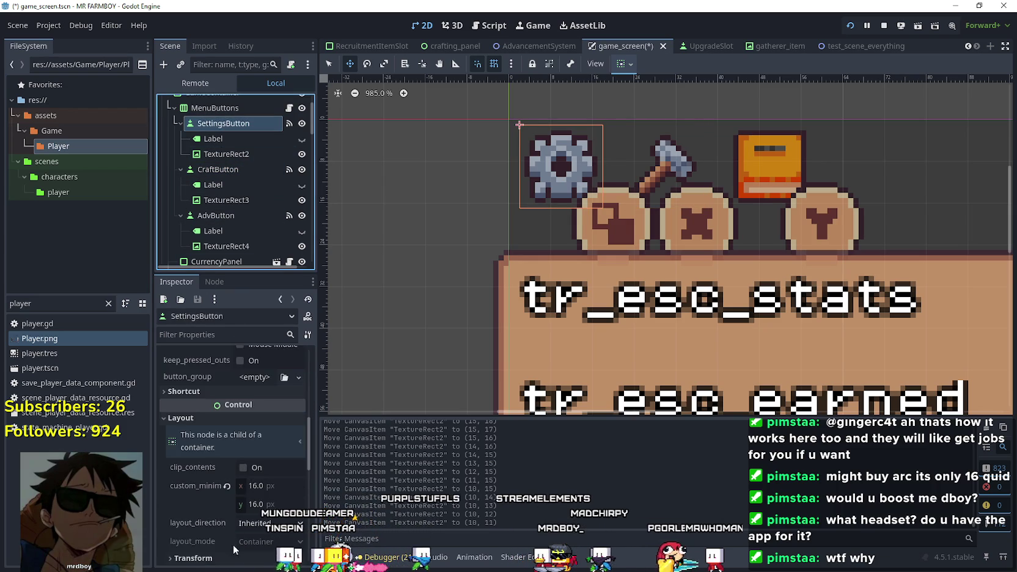
scroll(down, 3)
click(228, 424)
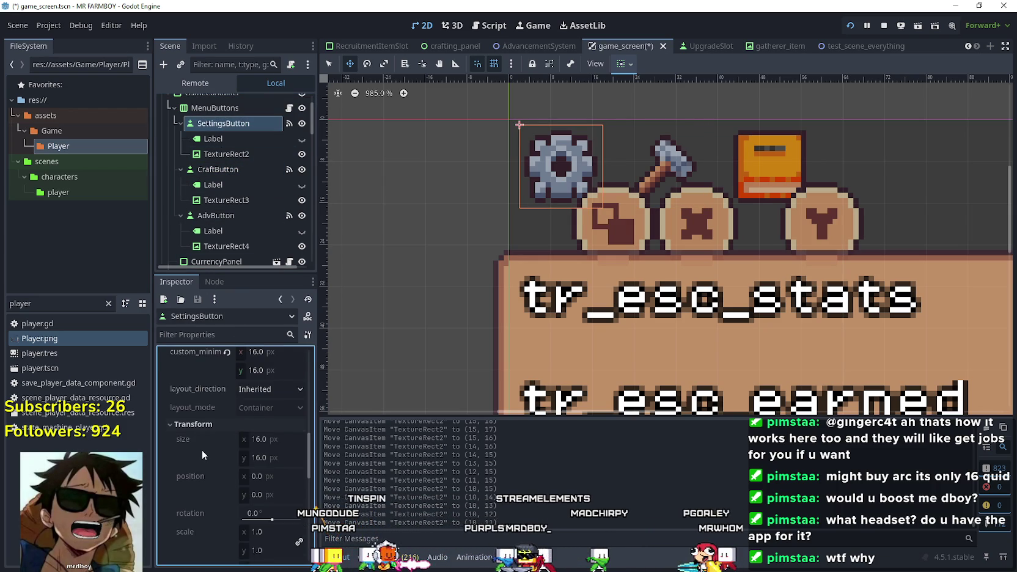
scroll(up, 3)
scroll(up, 3)
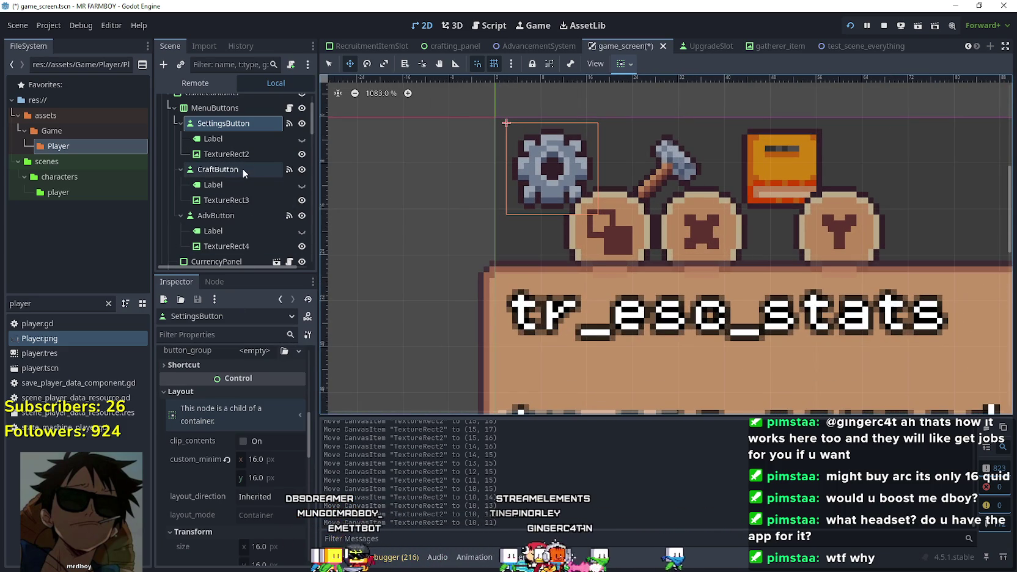
click(242, 169)
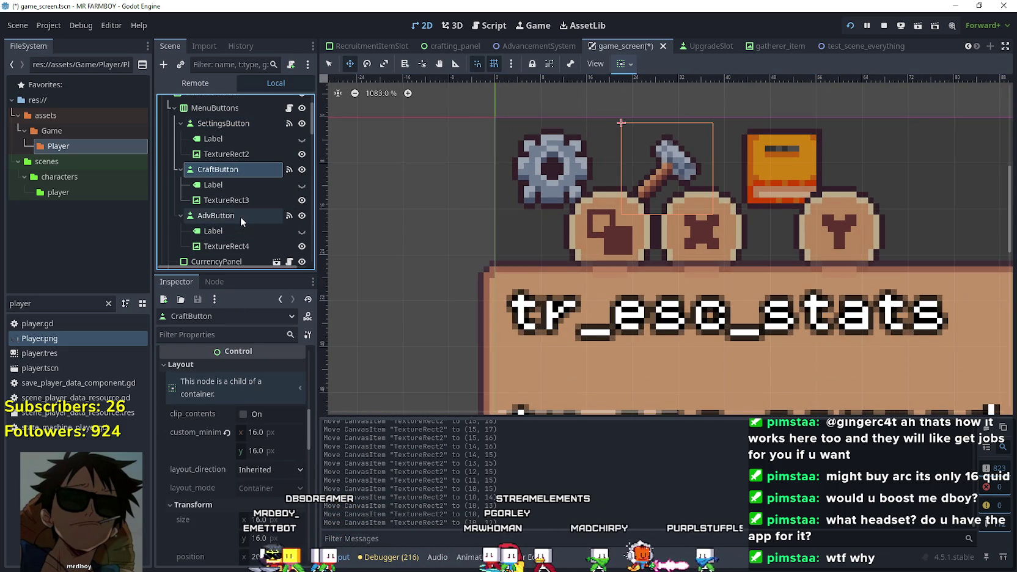
click(240, 216)
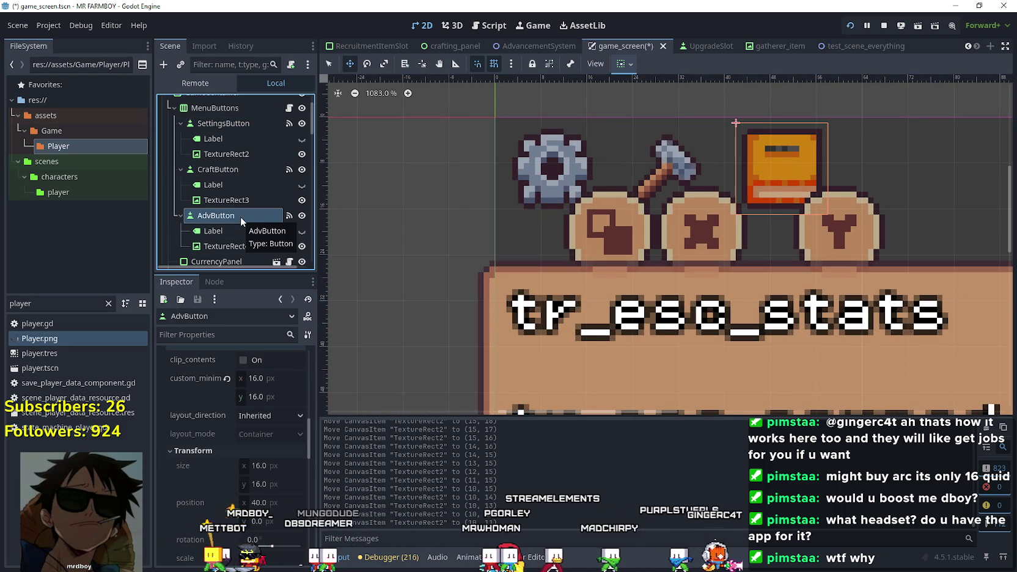
scroll(down, 3)
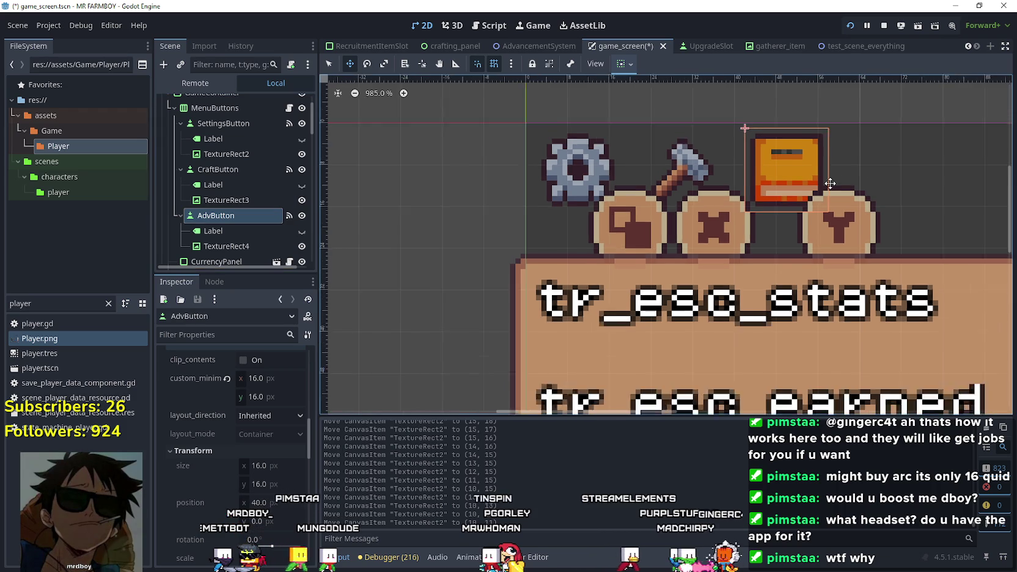
scroll(down, 3)
click(250, 224)
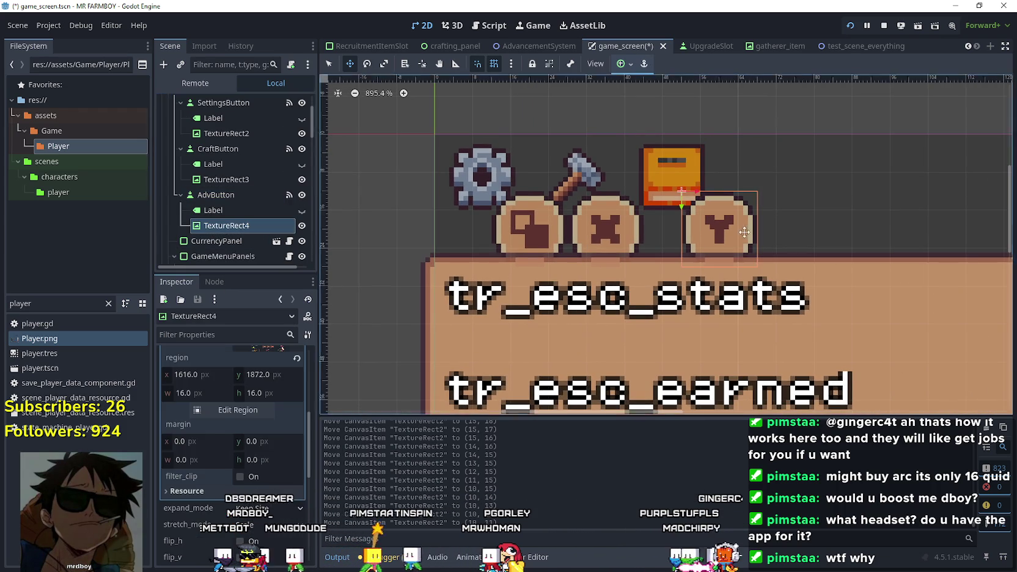
Move the Y glyph TextureRect4 directly beneath the orange book button, in line with the other glyphs
scroll(up, 3)
drag(697, 216, 656, 209)
scroll(down, 3)
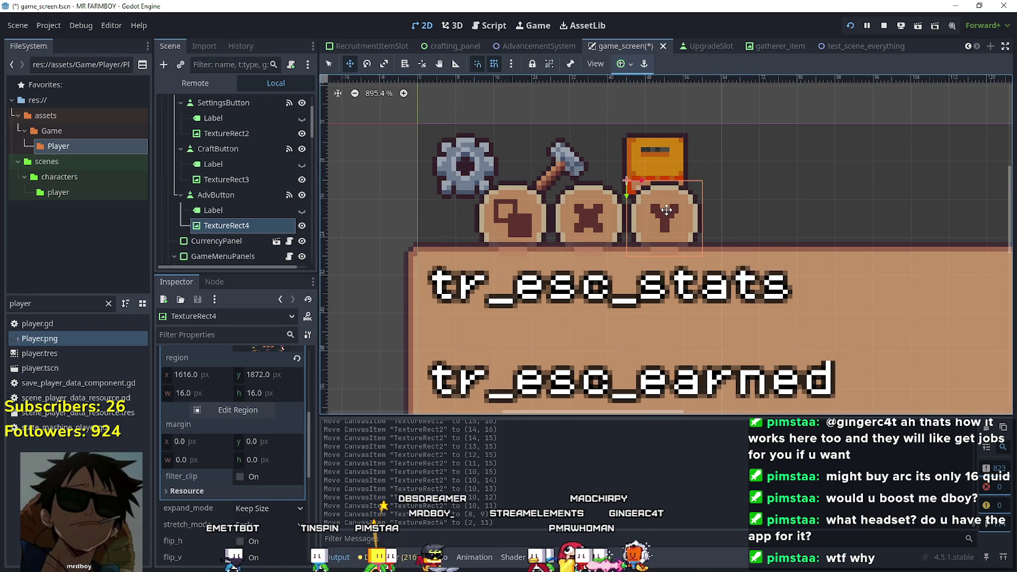
scroll(up, 3)
scroll(down, 3)
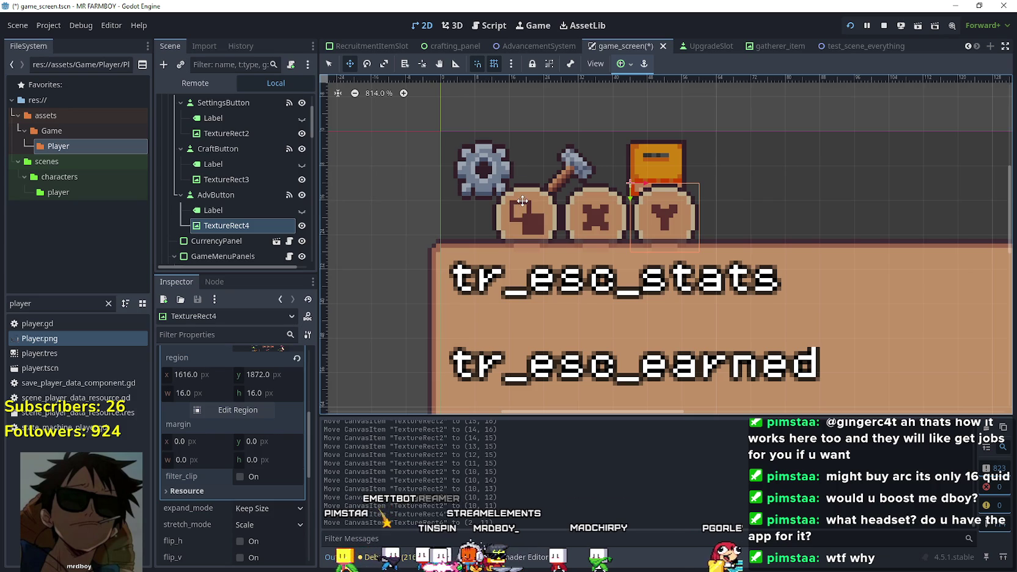
scroll(up, 3)
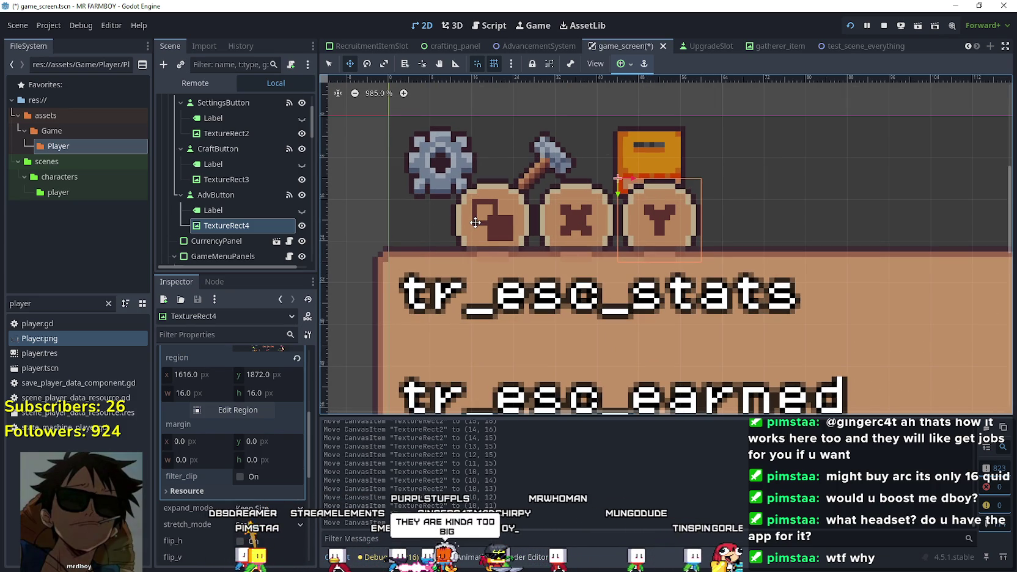
scroll(up, 3)
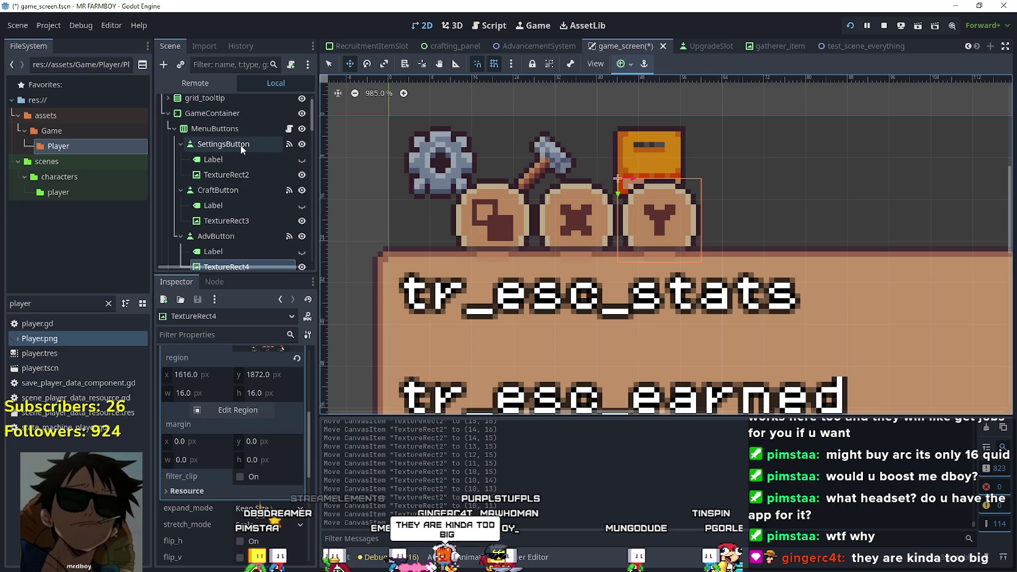
Position the square glyph TextureRect2 just under the settings gear icon
click(223, 144)
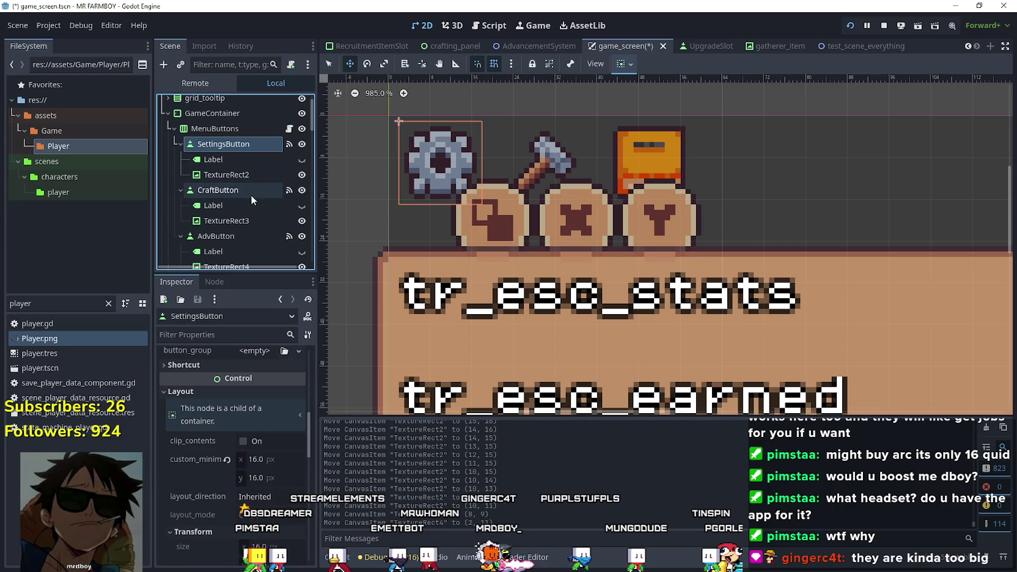
click(251, 193)
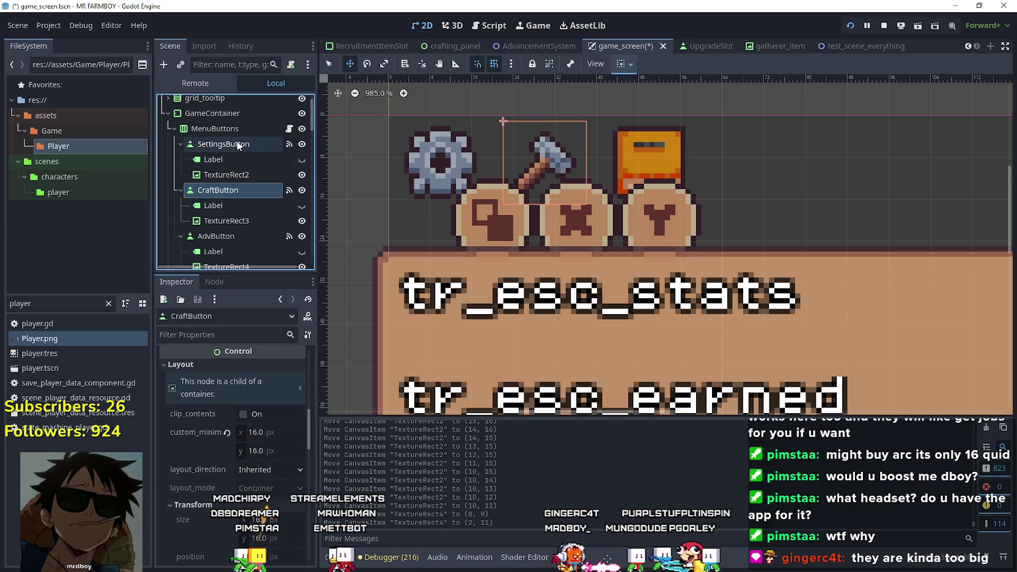
click(238, 145)
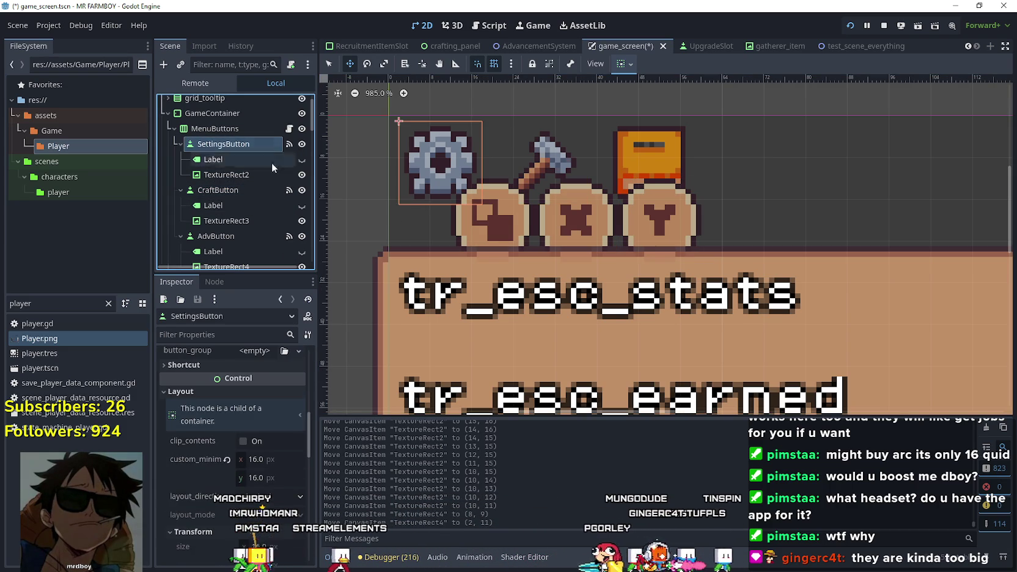
scroll(up, 3)
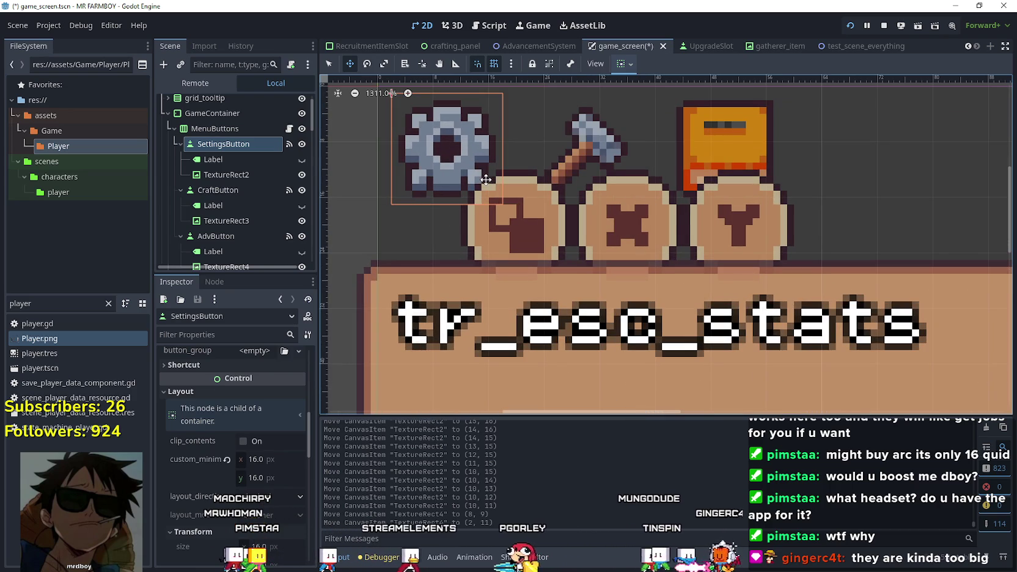
scroll(down, 3)
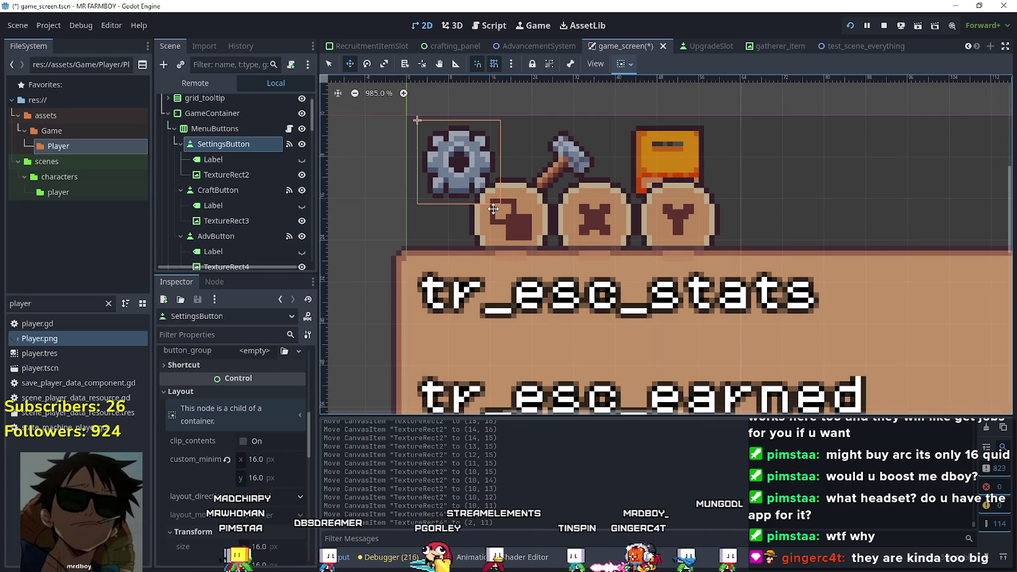
click(227, 175)
scroll(up, 3)
drag(496, 222, 485, 205)
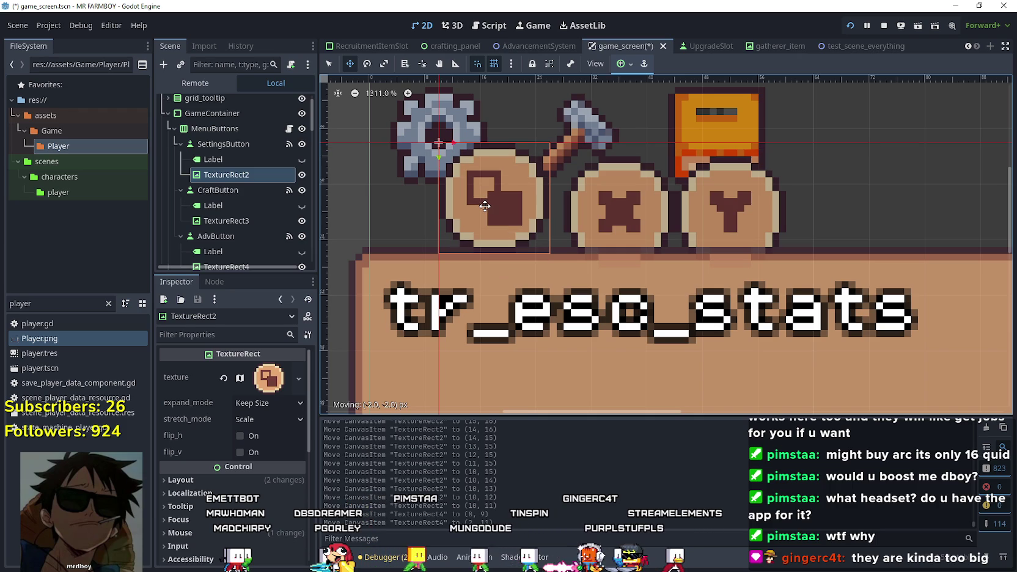
scroll(down, 3)
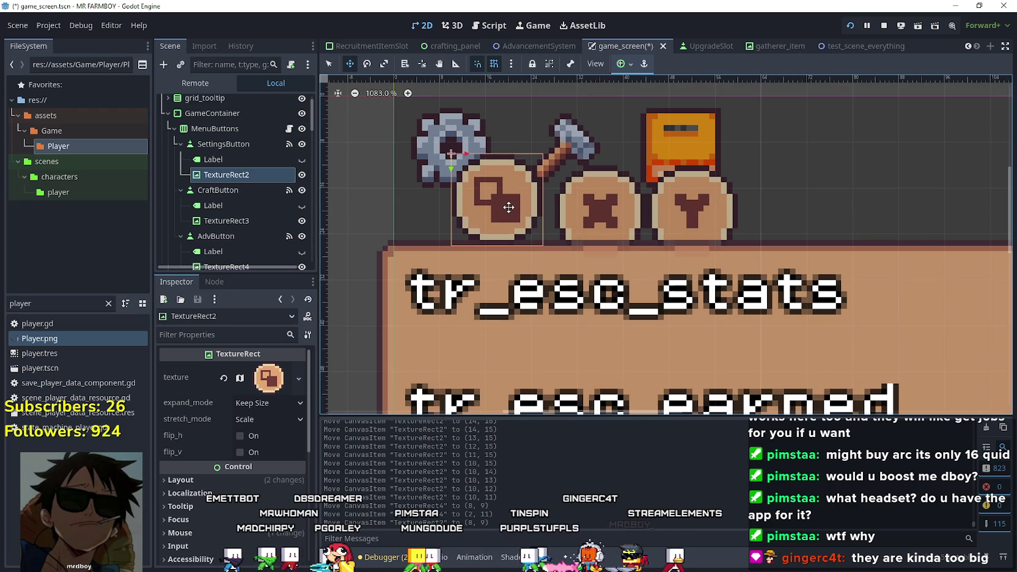
drag(482, 197, 484, 203)
scroll(down, 3)
scroll(down, 3)
scroll(up, 3)
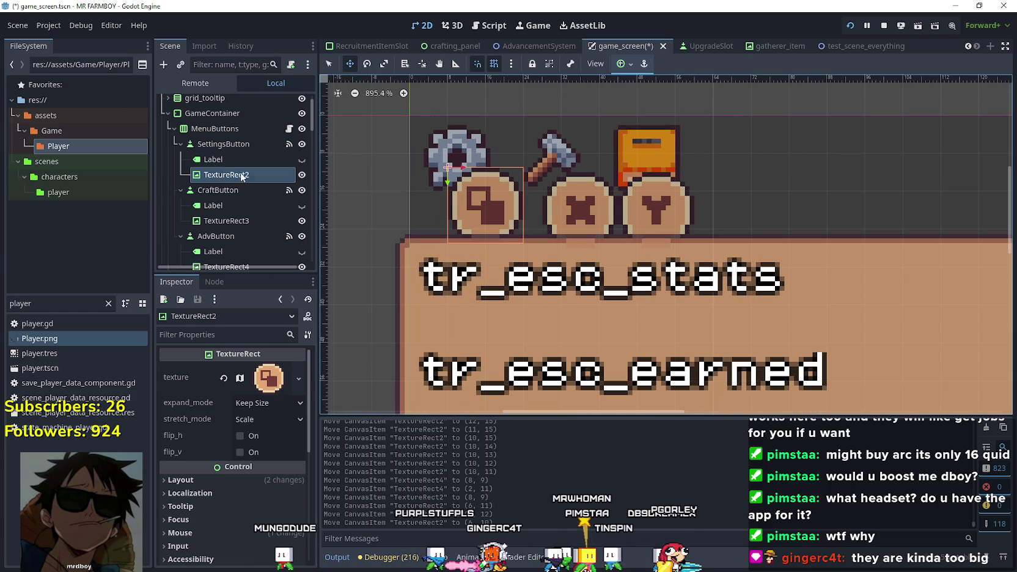
Shift the X glyph slightly left under the hammer and the Y glyph slightly right under the book
click(230, 220)
drag(563, 206, 559, 205)
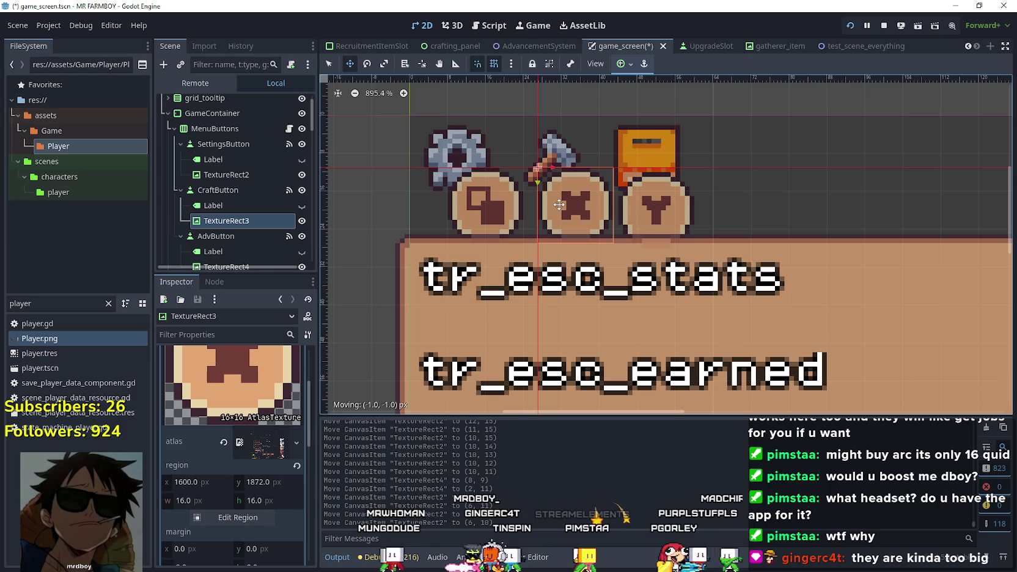
scroll(down, 3)
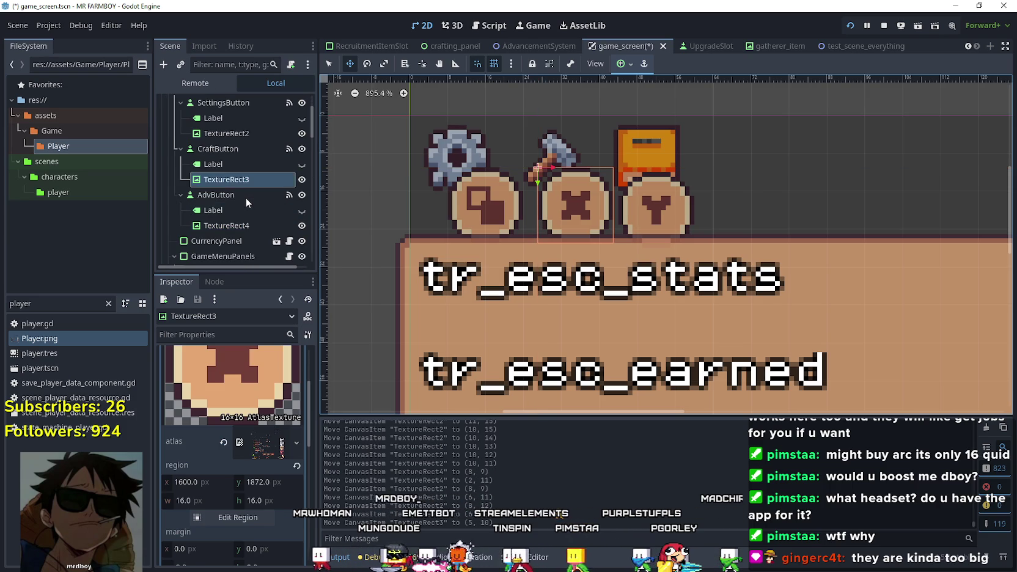
click(231, 225)
drag(651, 202, 663, 203)
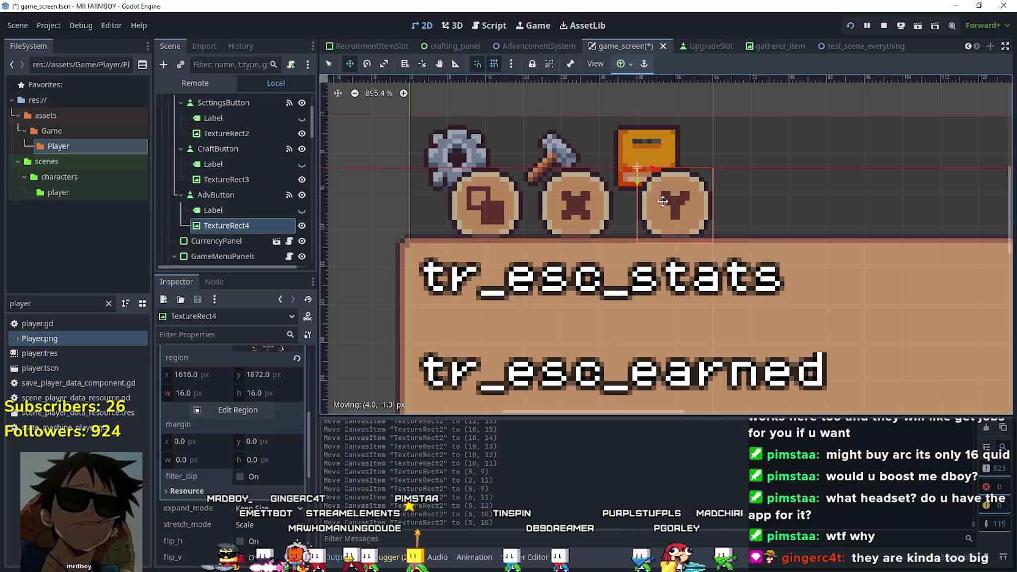
scroll(down, 3)
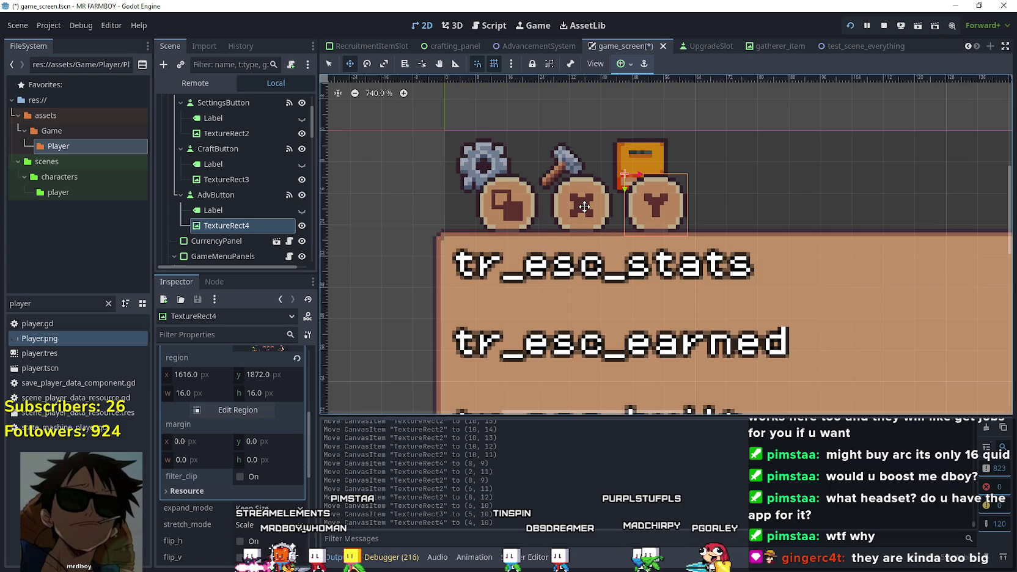
scroll(up, 3)
scroll(down, 3)
scroll(up, 3)
scroll(down, 3)
scroll(down, 3)
scroll(up, 3)
Save the game_screen scene, quit the running game and launch it again
key(ctrl+s)
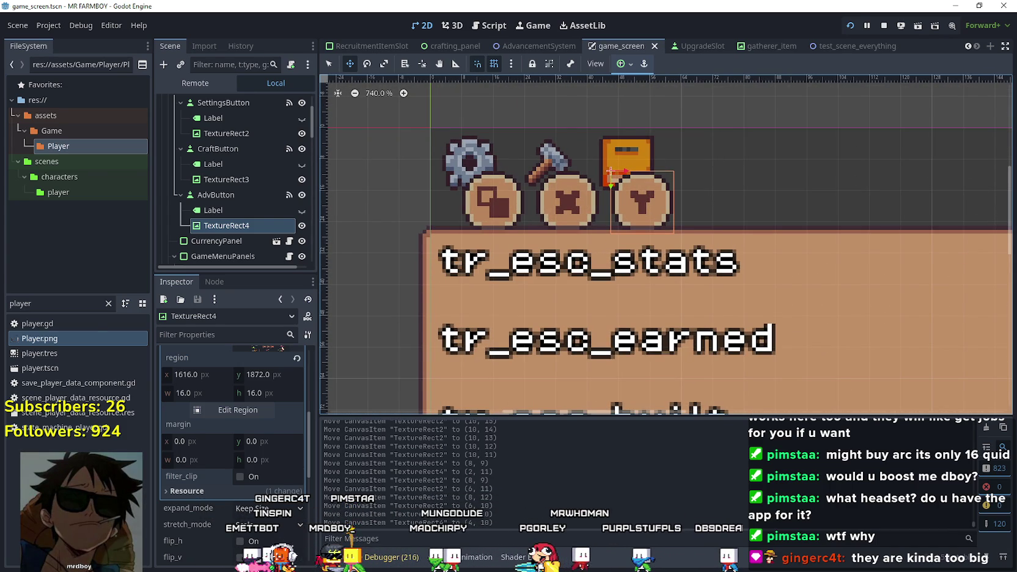
key(Escape)
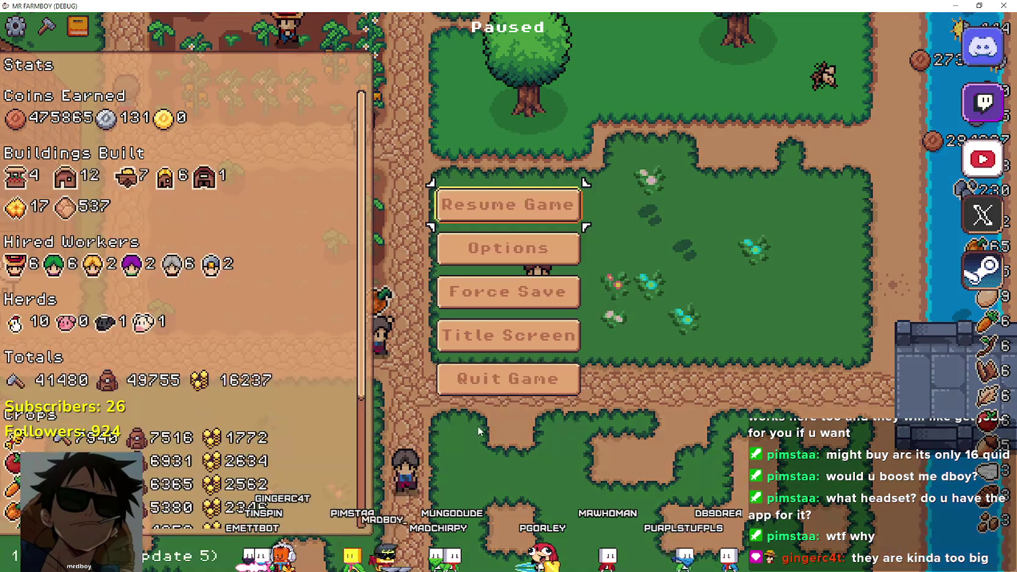
click(512, 391)
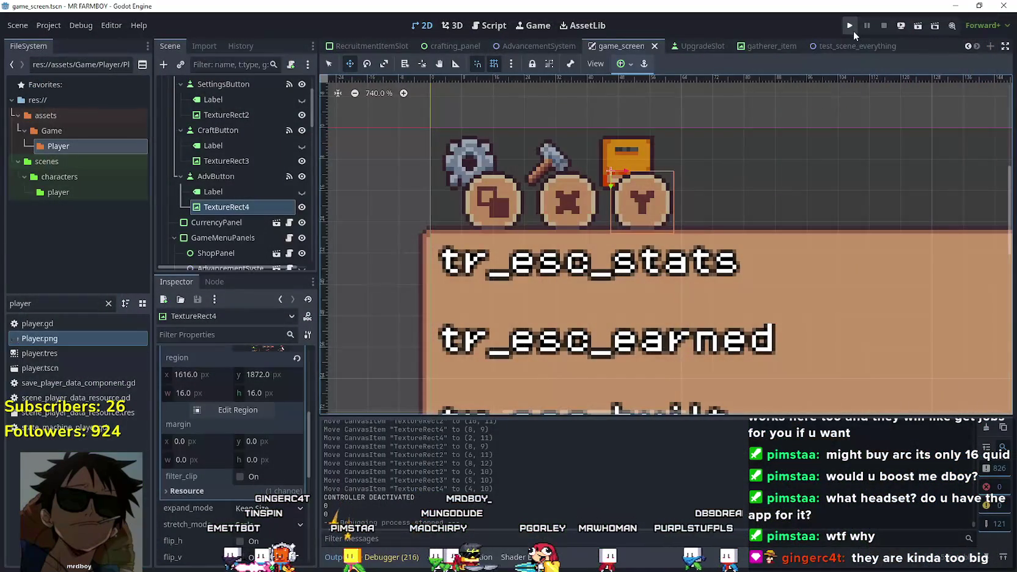
click(850, 29)
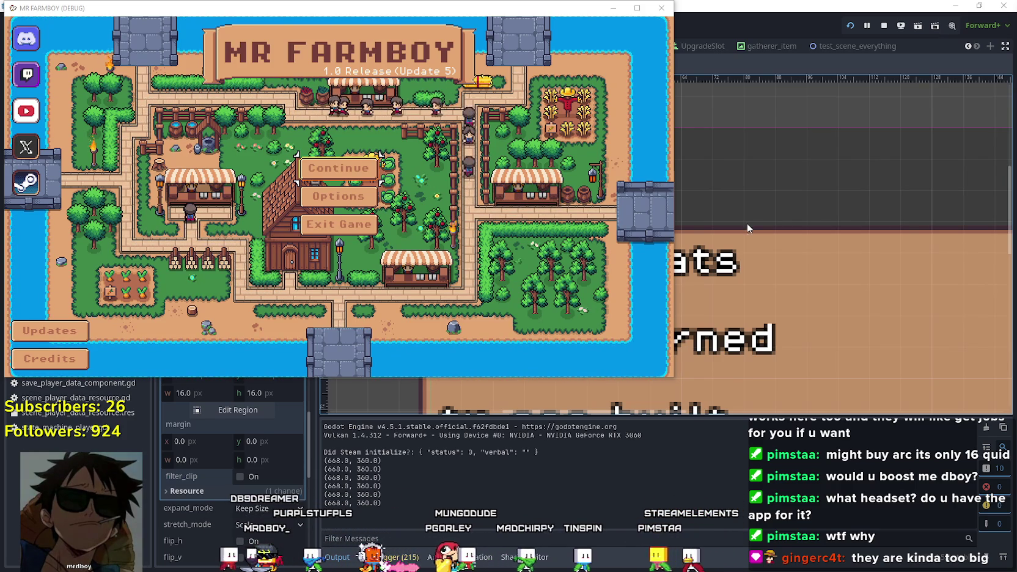
Continue an existing game by loading Save 6
click(338, 168)
scroll(down, 3)
scroll(down, 3)
click(322, 183)
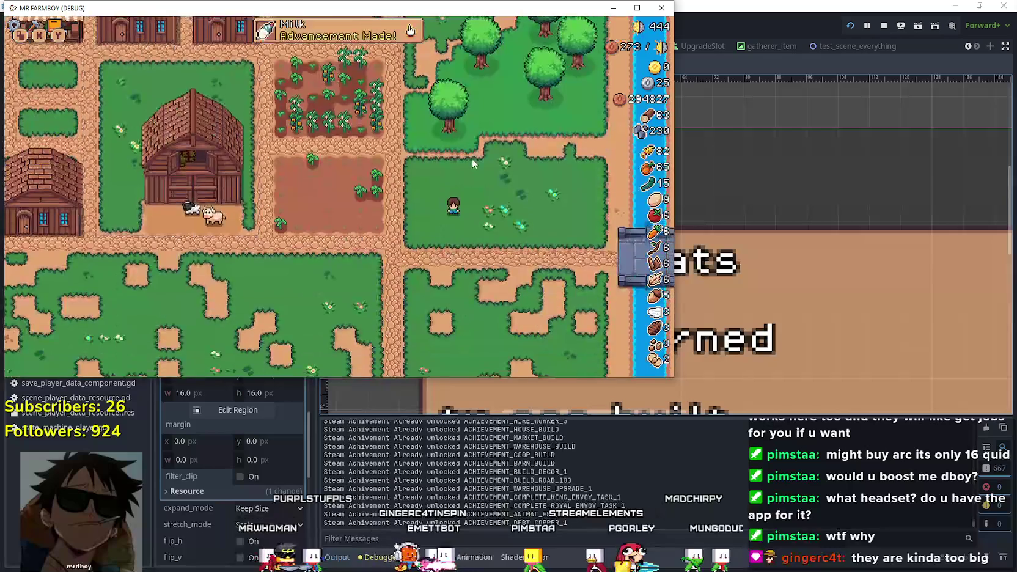
Walk the farmer a little, maximize the game window, and open then close the warehouse inventory
key(a)
key(s)
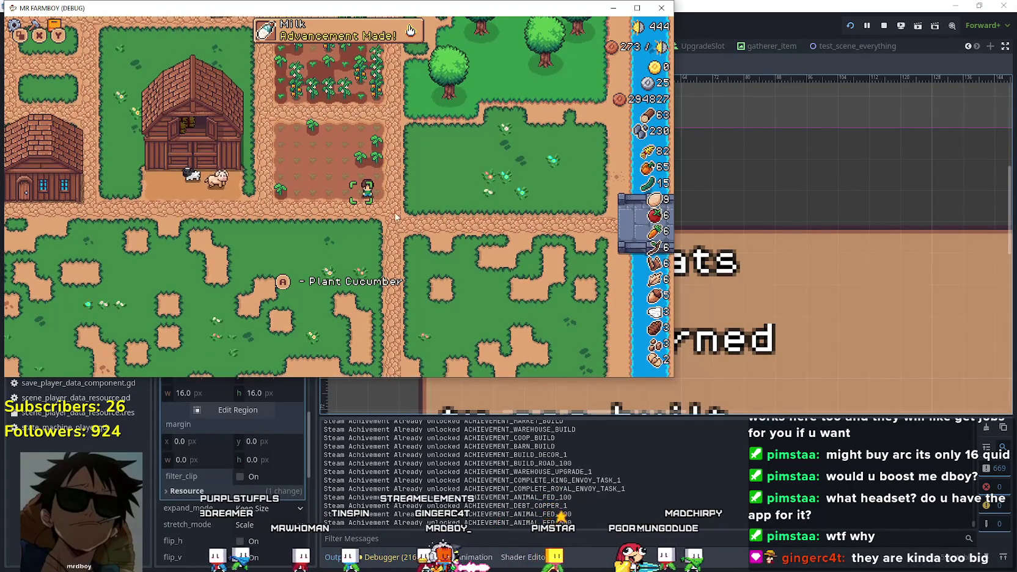
key(w)
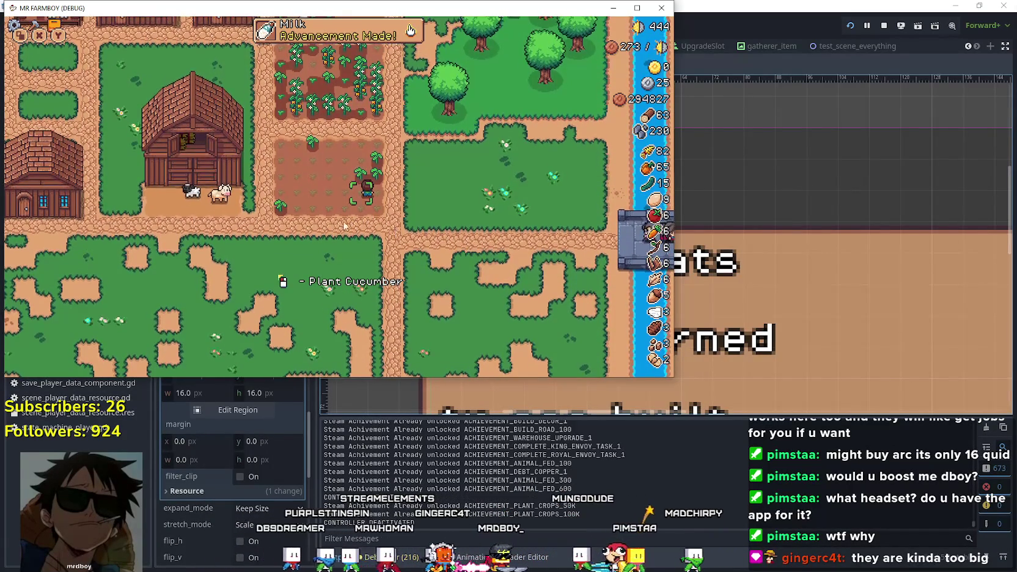
key(F8)
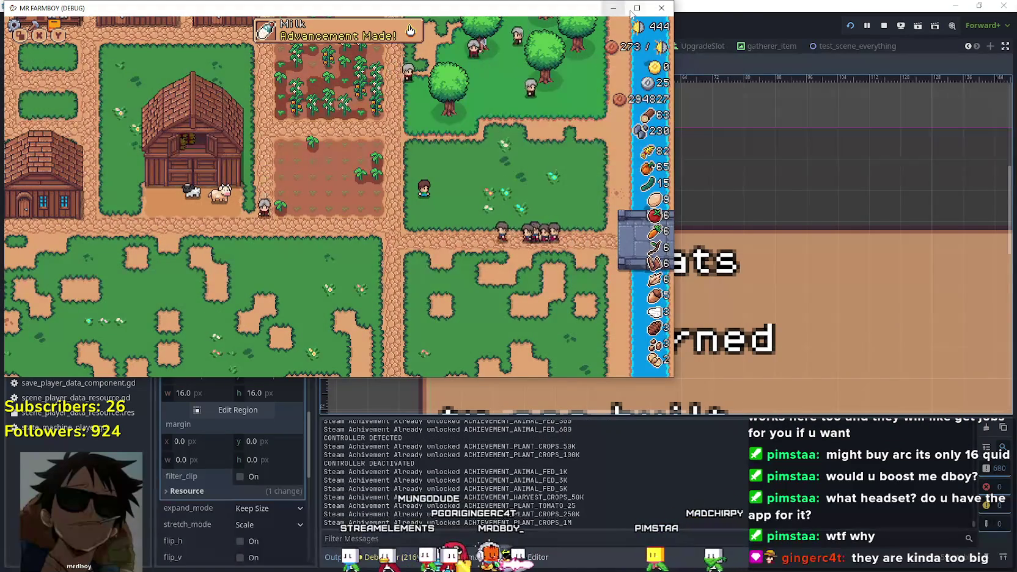
click(637, 7)
scroll(up, 3)
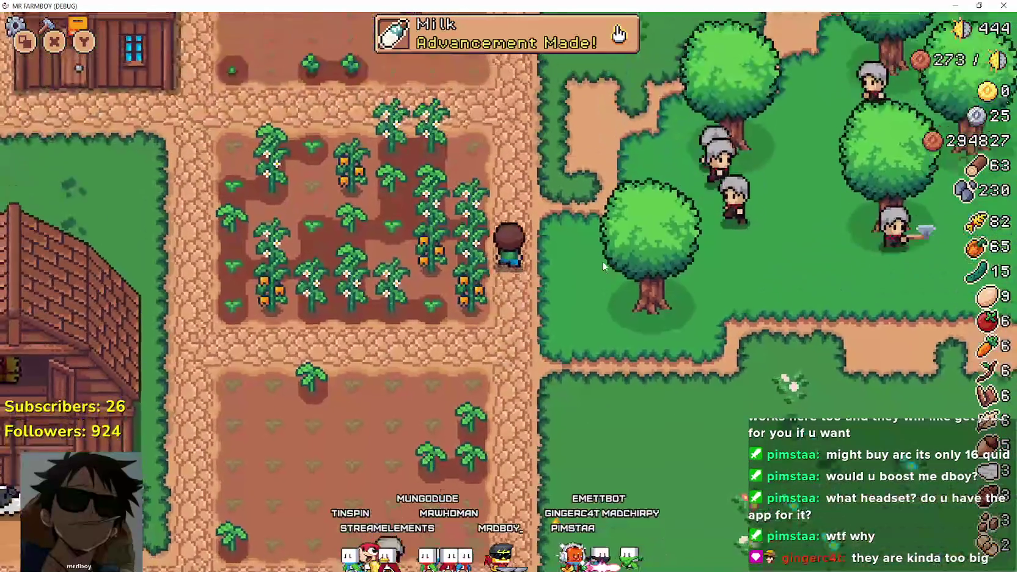
scroll(down, 3)
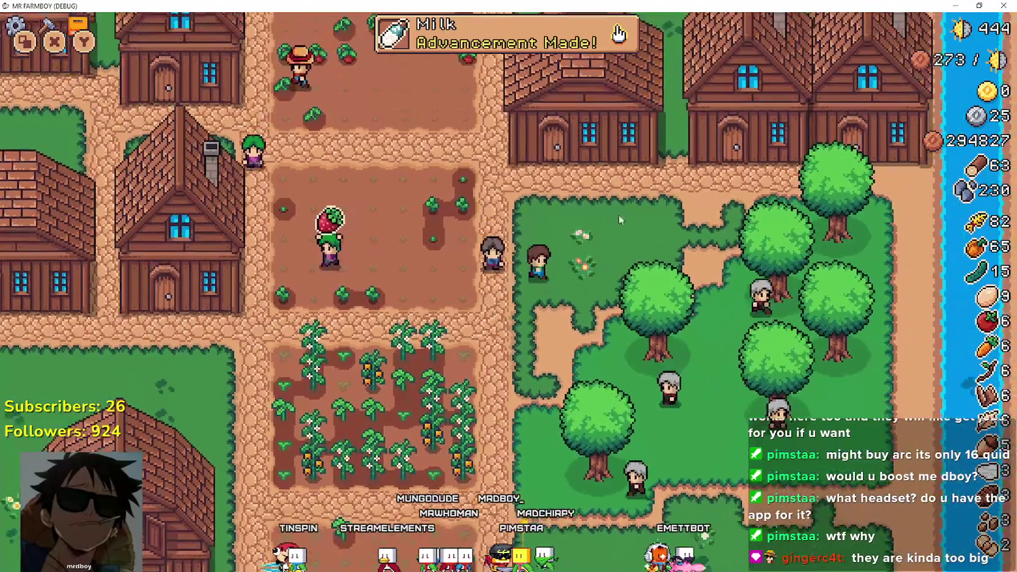
click(616, 183)
click(613, 155)
scroll(down, 3)
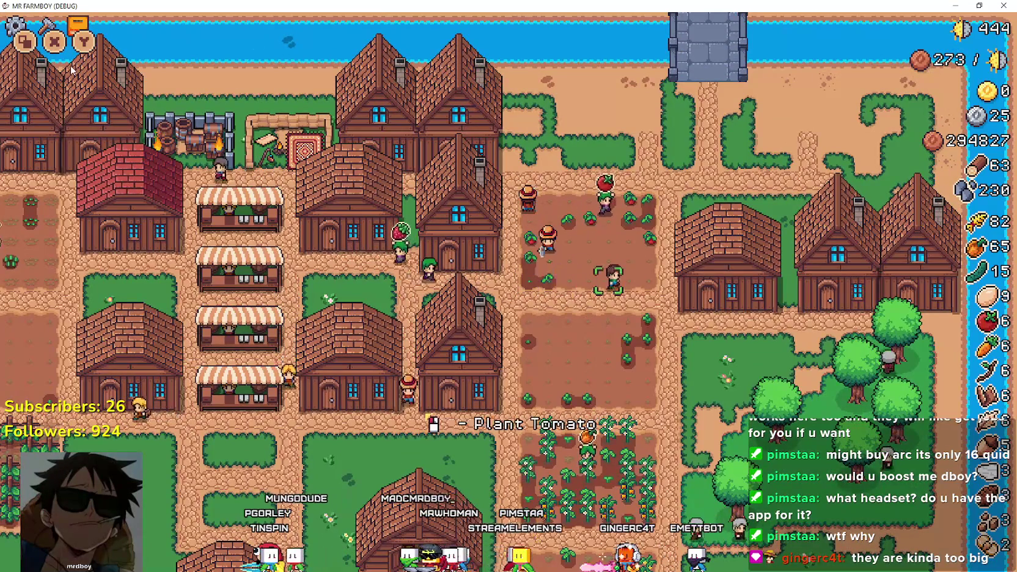
Walk the farmer south through the village into the cucumber plot
key(s)
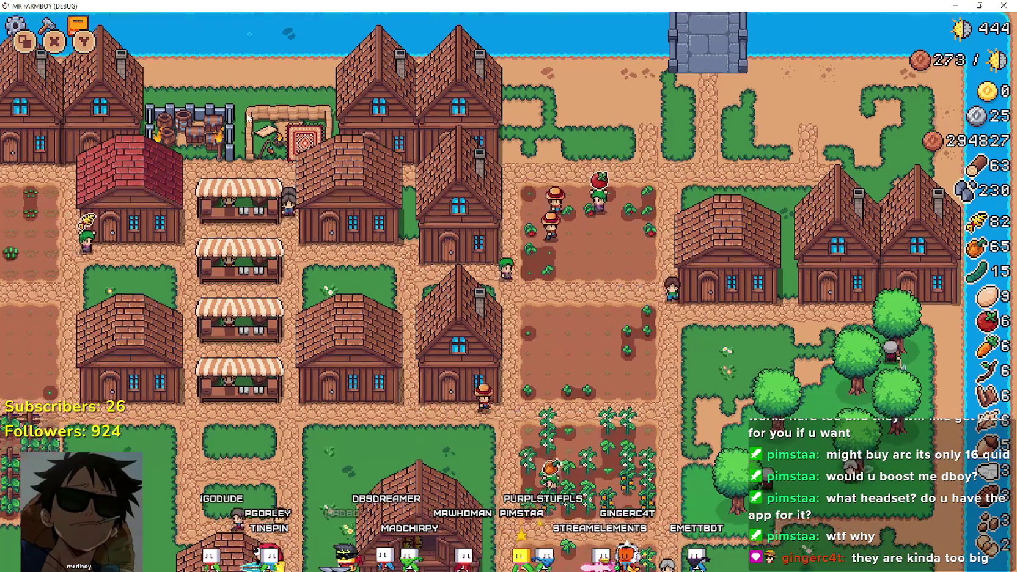
key(s)
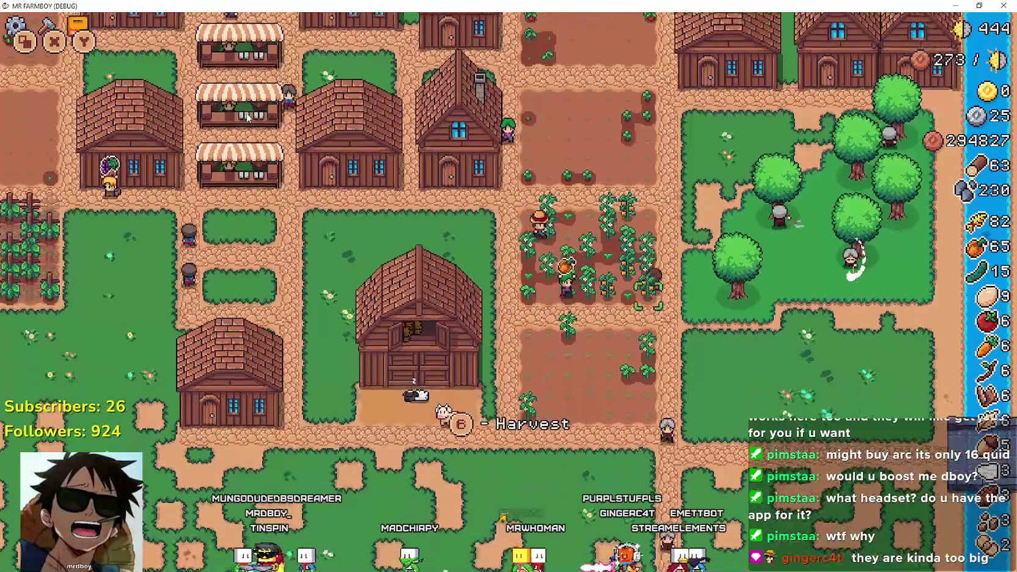
key(s)
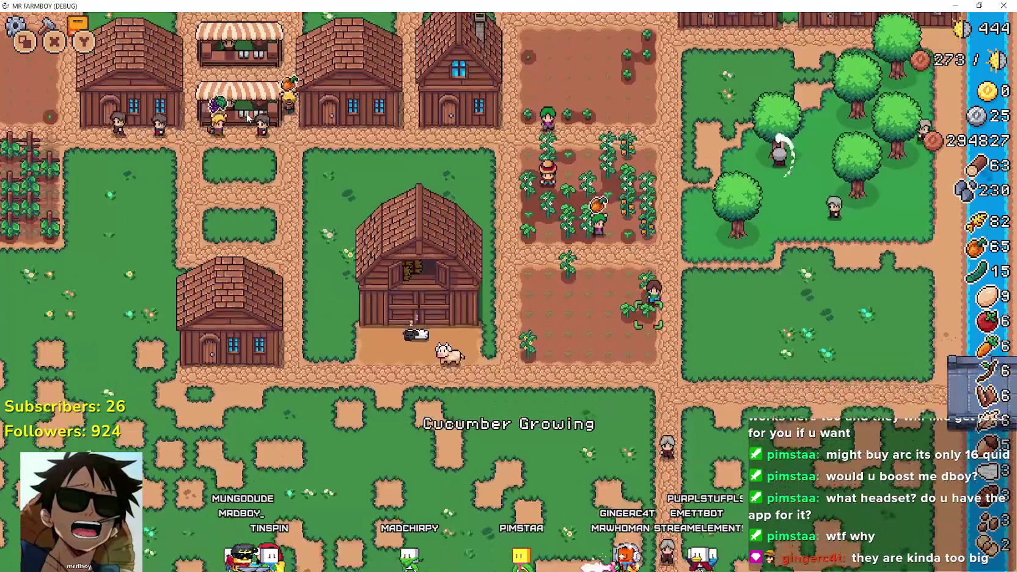
key(a)
scroll(up, 3)
key(s)
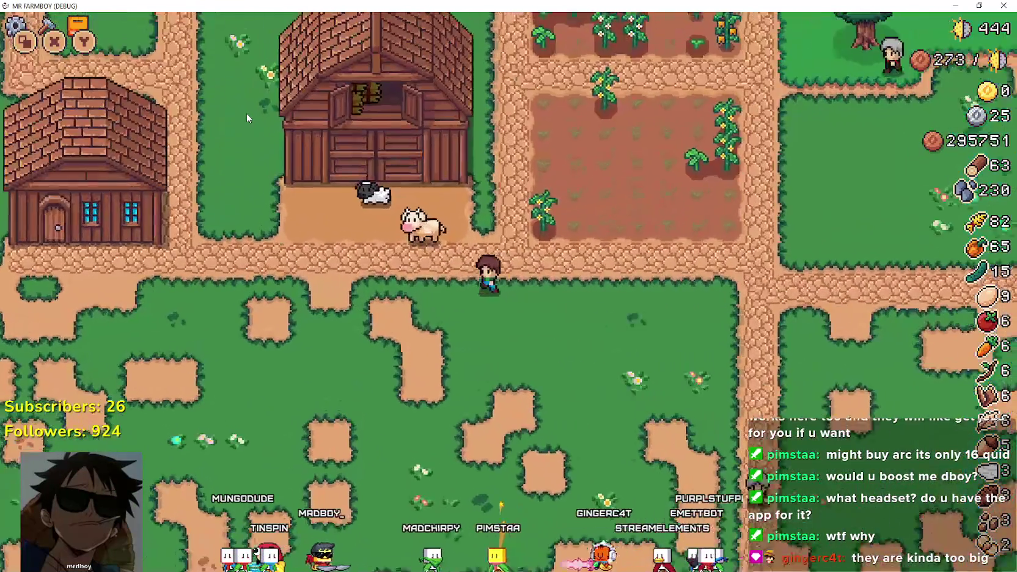
key(d)
key(a)
key(w)
Plant and water a row of cucumbers, then plant and water an orange pepper
key(e)
key(d)
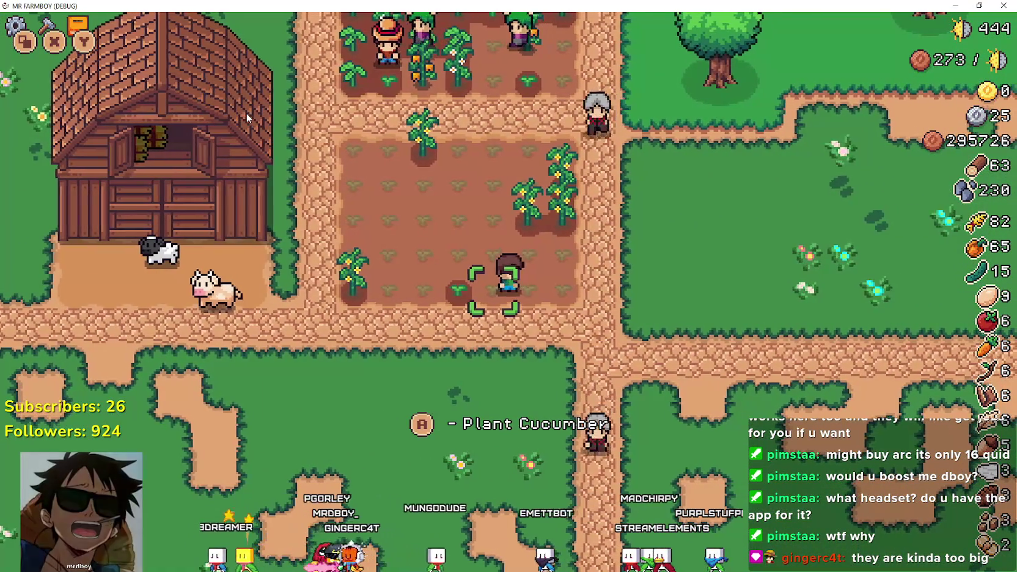
key(e)
key(e)
key(d)
key(e)
key(d)
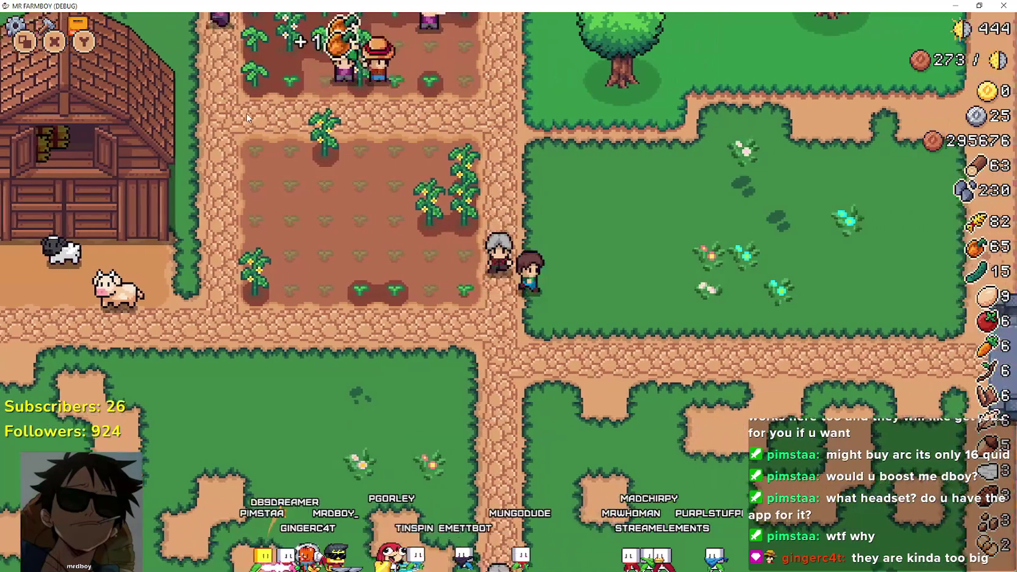
key(a)
key(e)
key(e)
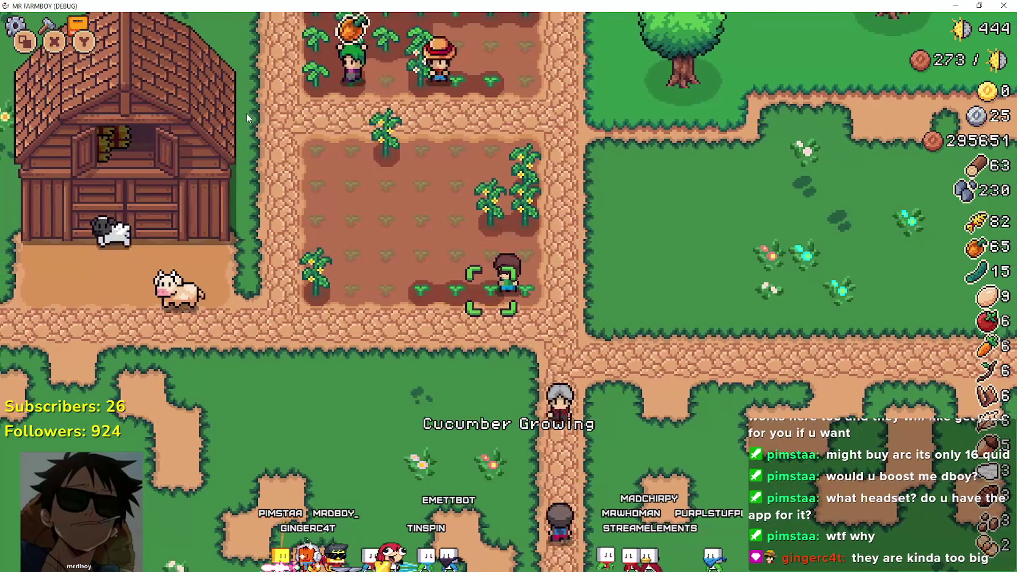
key(d)
key(e)
key(w)
key(e)
key(a)
key(a)
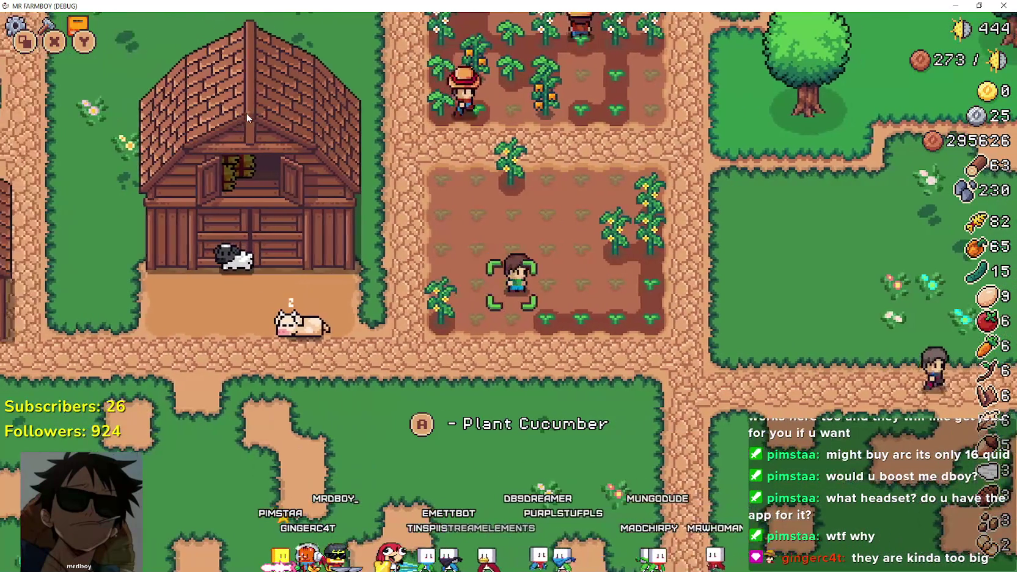
key(e)
key(e)
key(e)
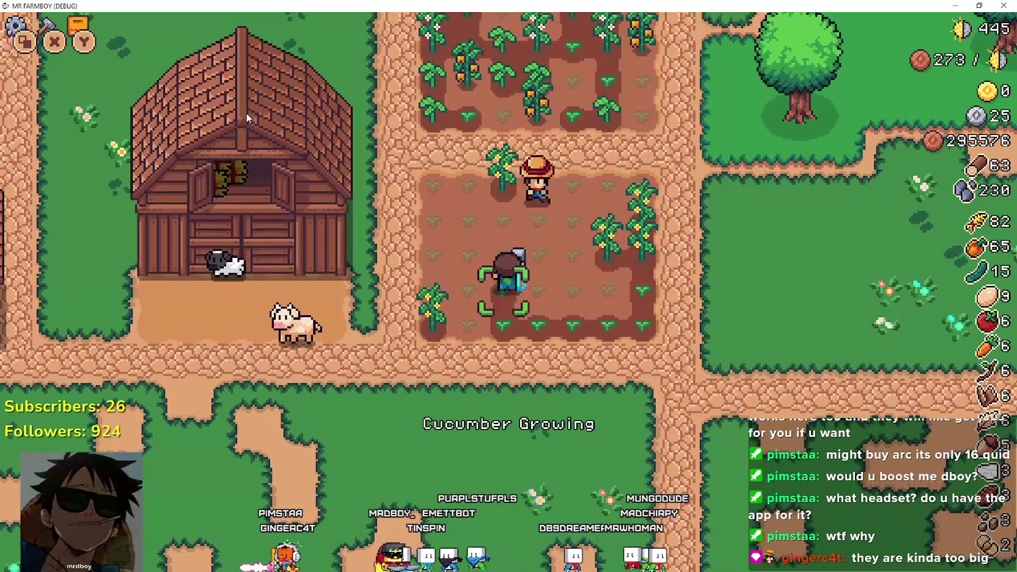
key(d)
key(e)
key(e)
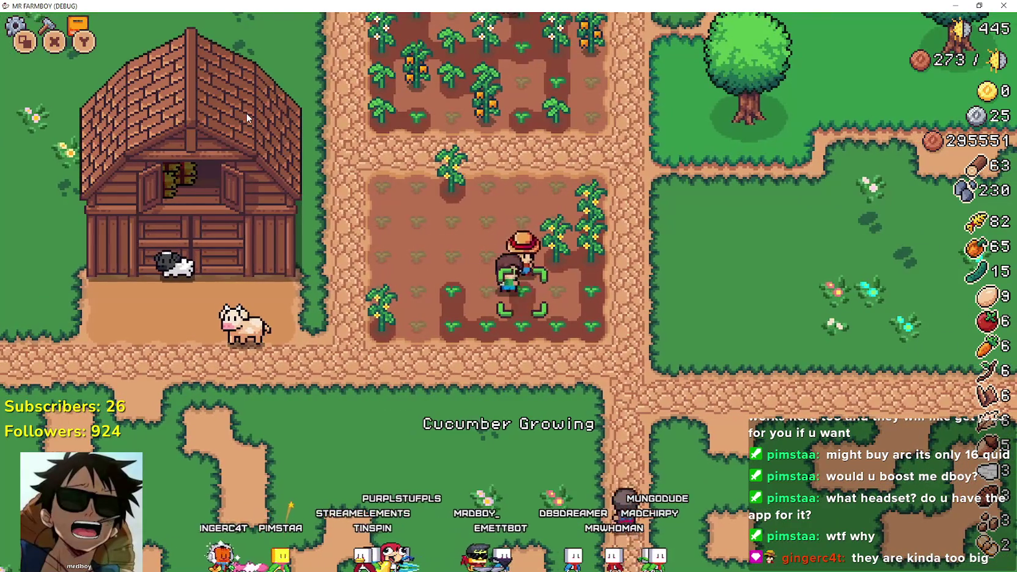
key(a)
key(e)
key(e)
key(a)
key(e)
key(e)
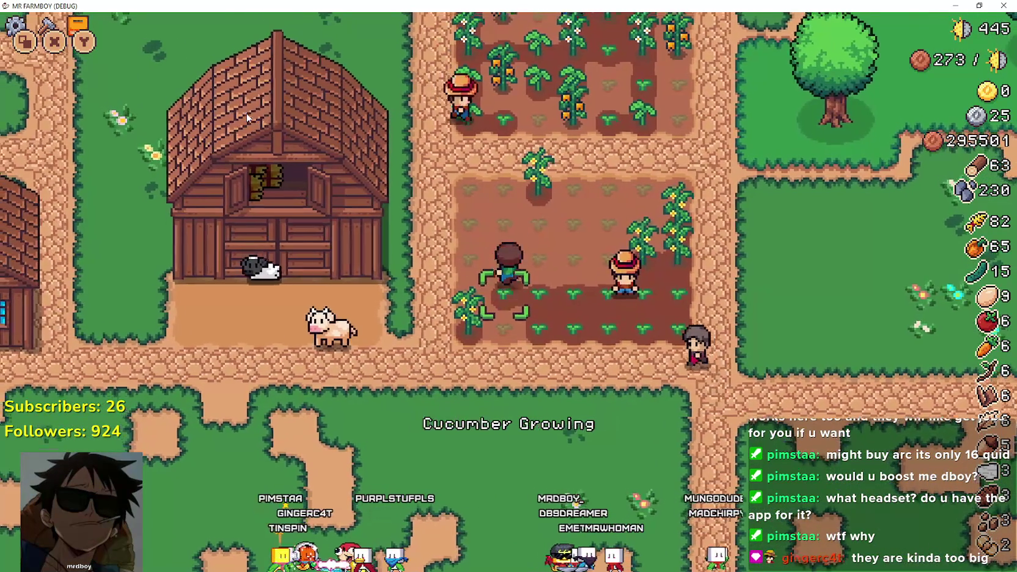
key(w)
key(w)
key(w)
key(d)
key(d)
key(d)
key(e)
key(e)
key(w)
key(w)
key(w)
key(d)
key(d)
Walk north, toggle the Crafting panel, and open the Advancements panel
key(w)
key(w)
key(w)
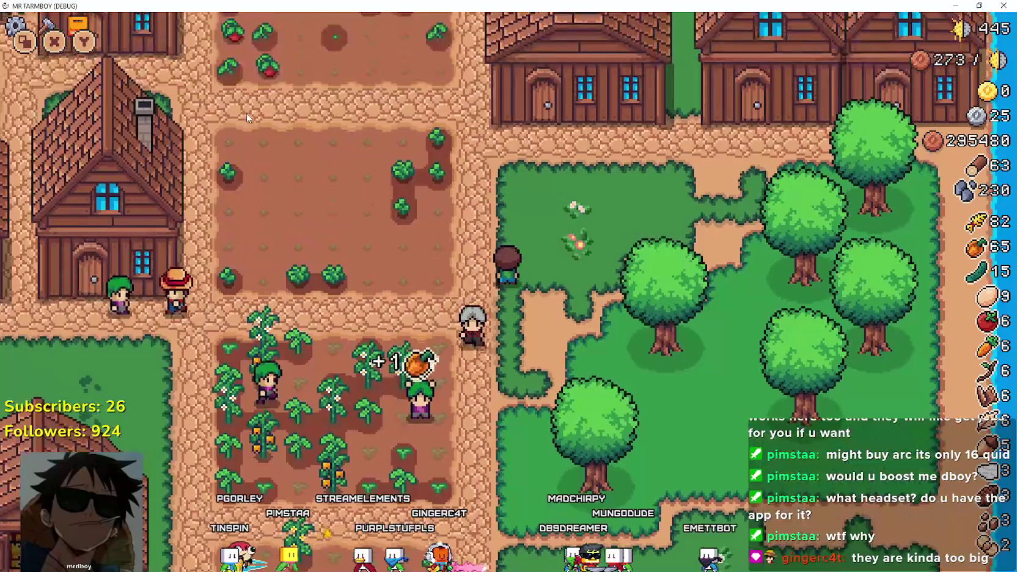
key(c)
key(c)
key(w)
key(w)
key(a)
key(a)
key(l)
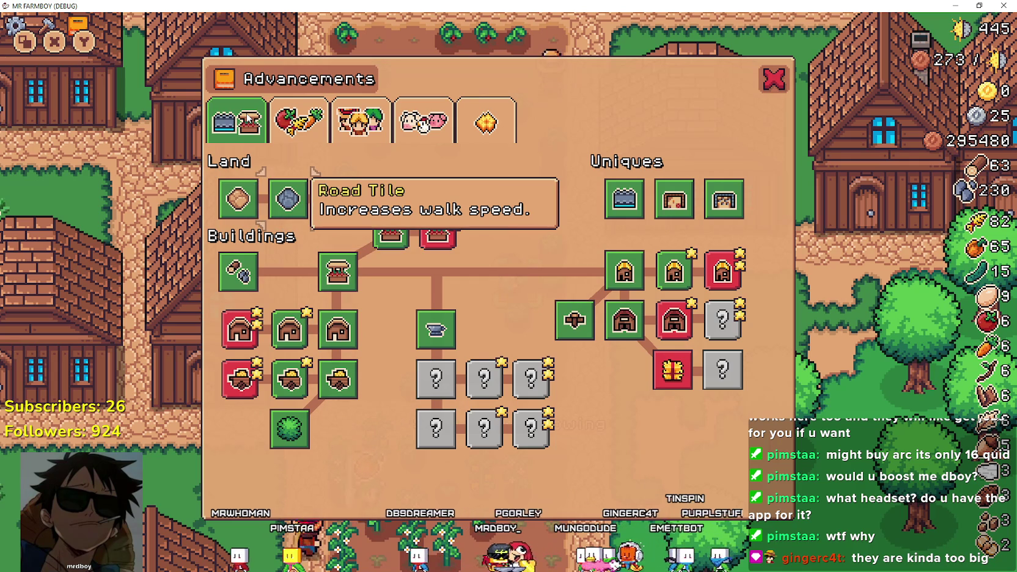
key(Up)
key(Right)
key(Down)
key(Down)
key(Right)
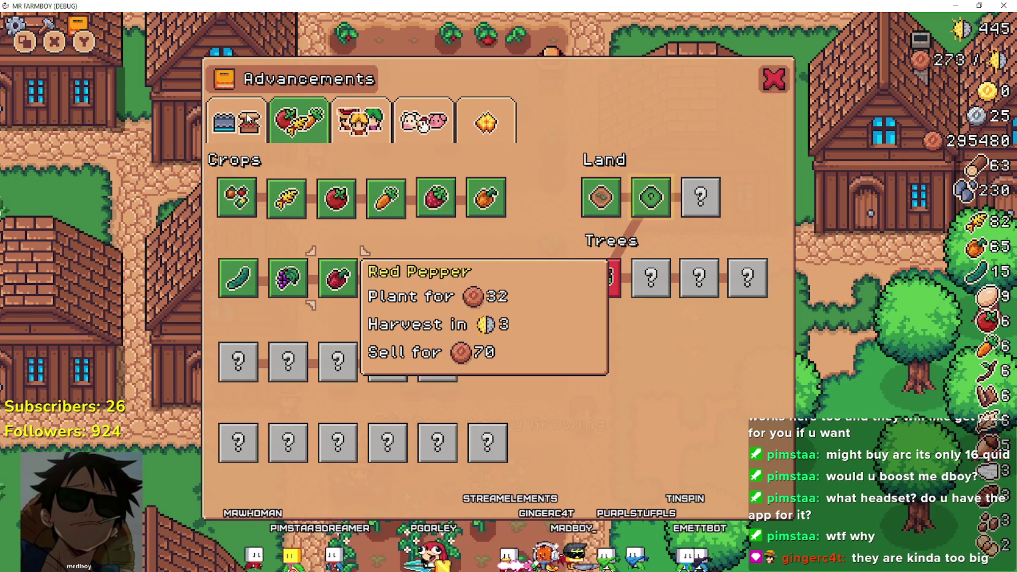
key(Right)
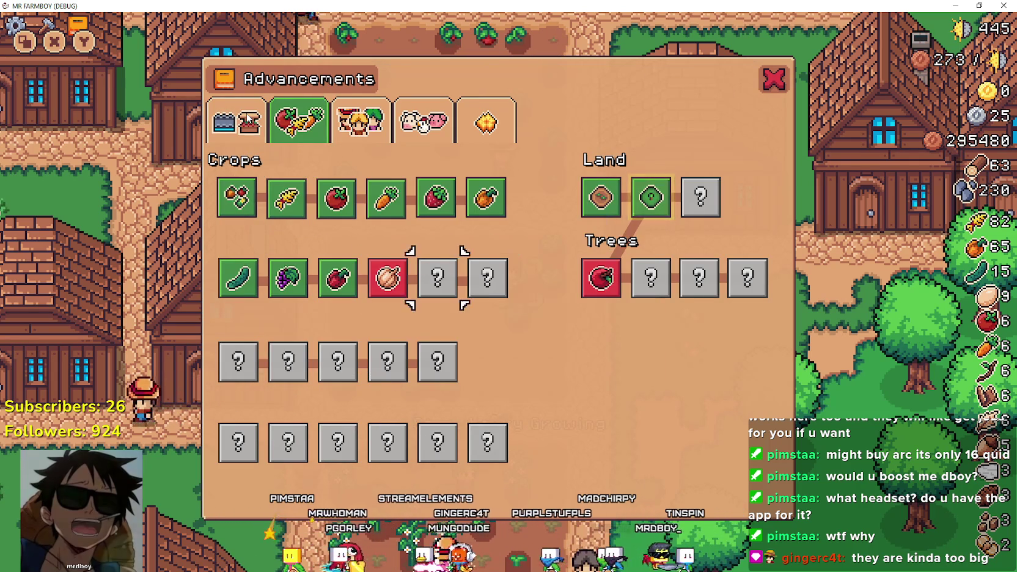
key(Left)
key(Left)
key(Left)
key(Right)
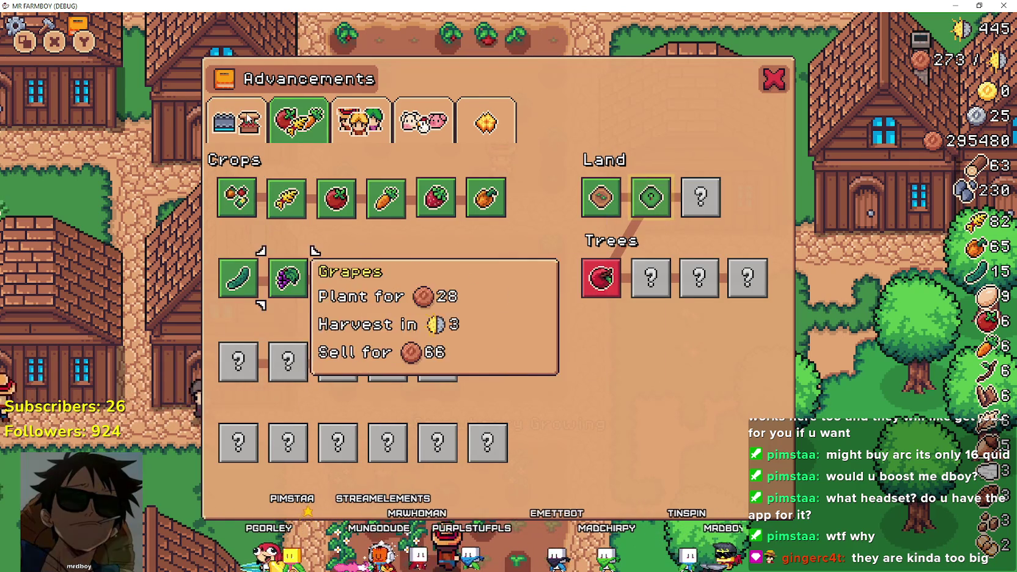
key(Right)
key(Right)
key(Right)
key(Up)
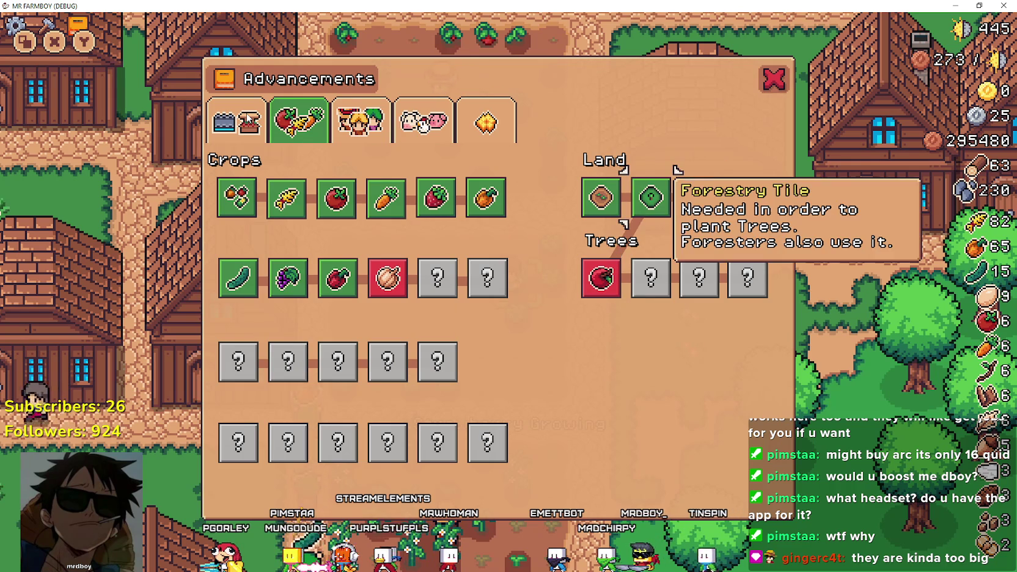
key(Left)
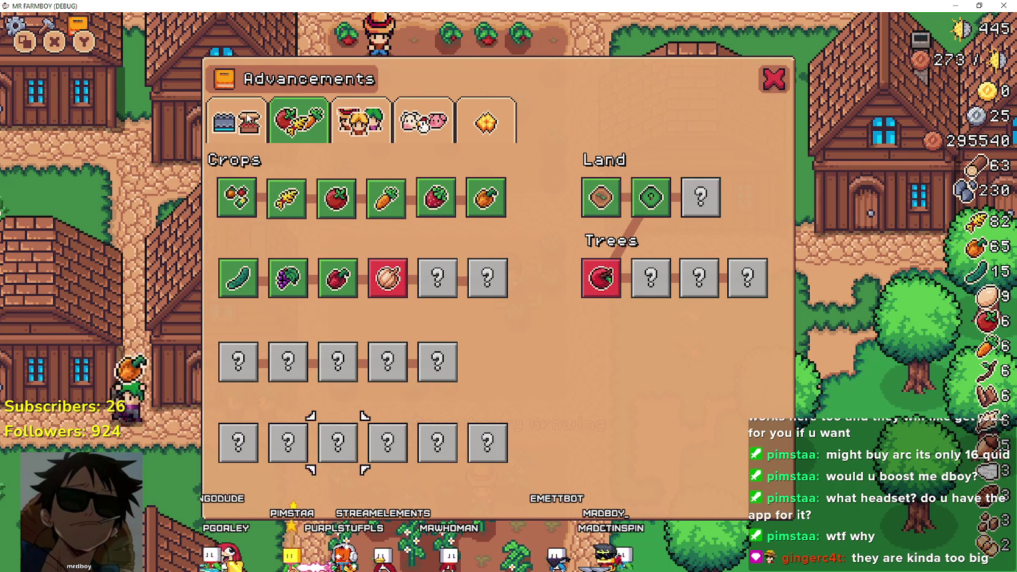
key(Up)
key(Up)
key(Up)
key(Right)
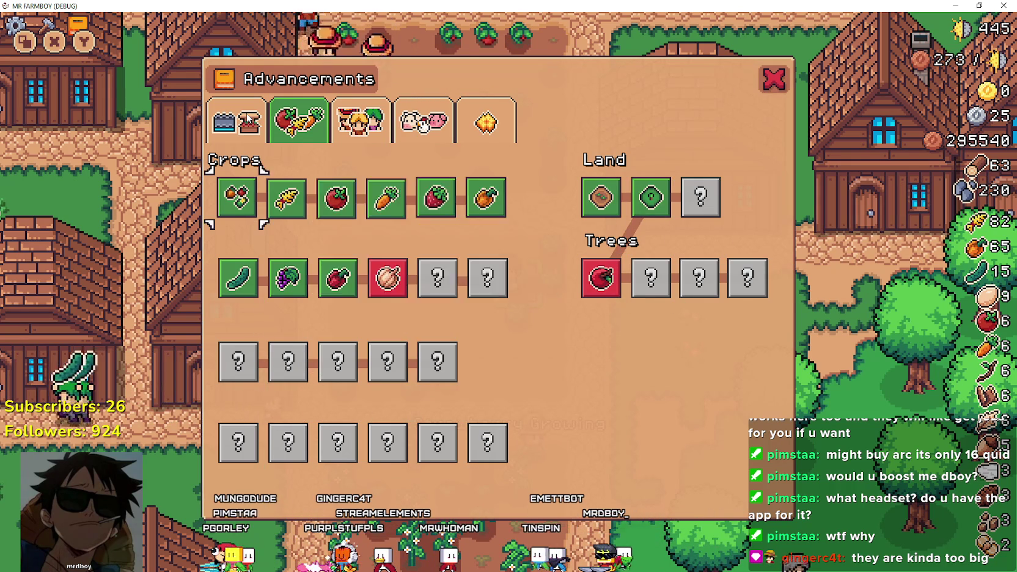
key(Down)
key(e)
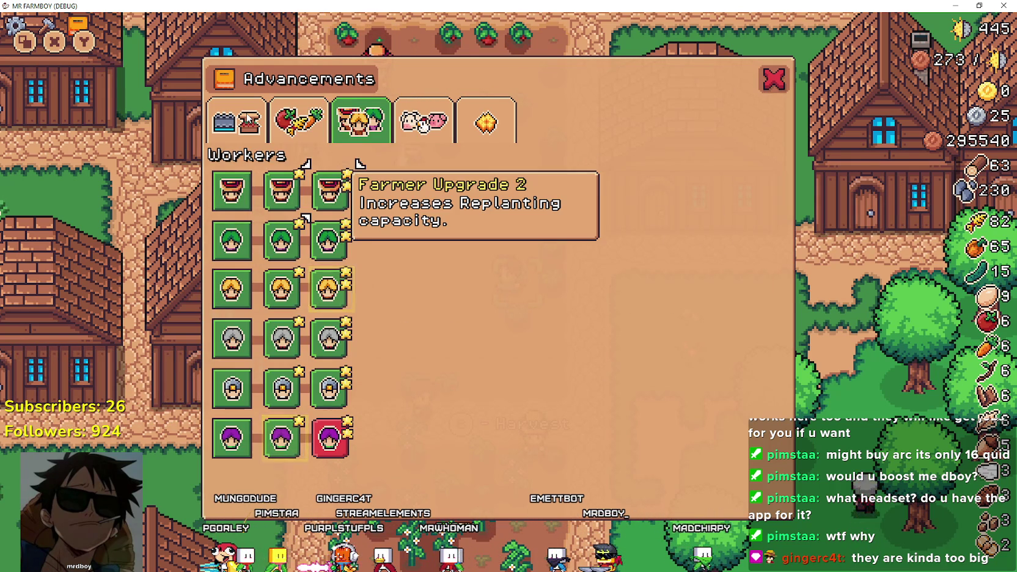
key(Down)
key(Down)
key(Down)
key(Up)
key(Left)
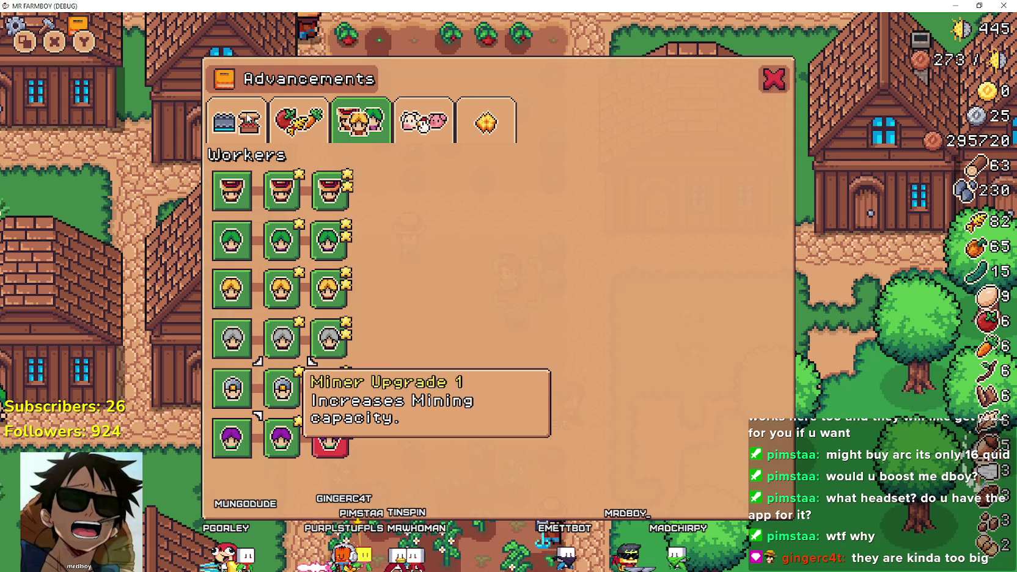
key(Up)
key(Up)
key(Up)
key(Left)
key(Down)
key(Up)
key(Up)
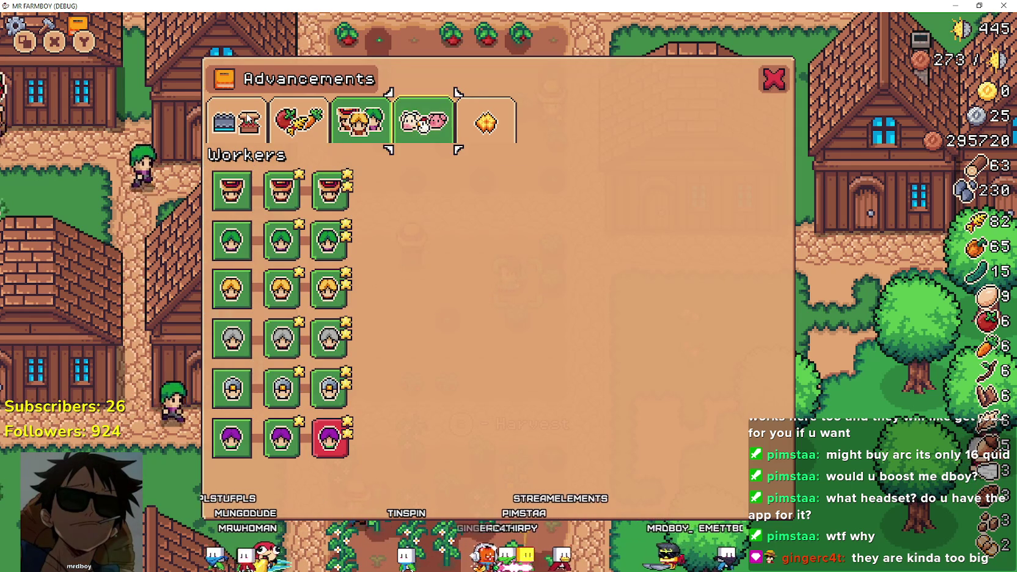
key(Down)
key(Right)
key(Down)
key(Left)
key(Down)
key(Down)
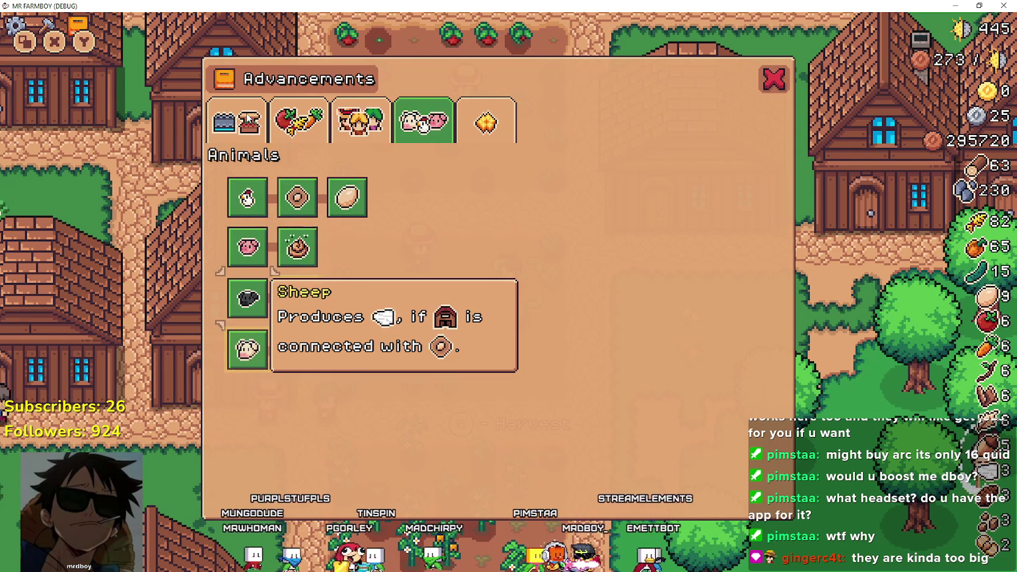
key(Right)
key(Up)
key(Up)
key(Left)
key(Down)
key(Down)
key(Down)
key(Right)
key(Up)
key(Up)
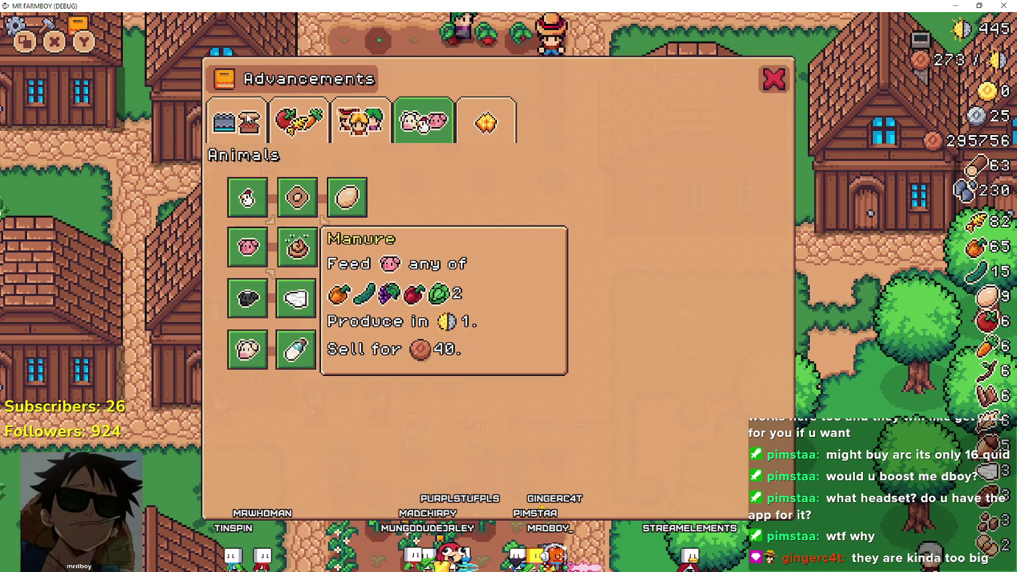
key(Up)
key(Right)
key(Left)
key(Down)
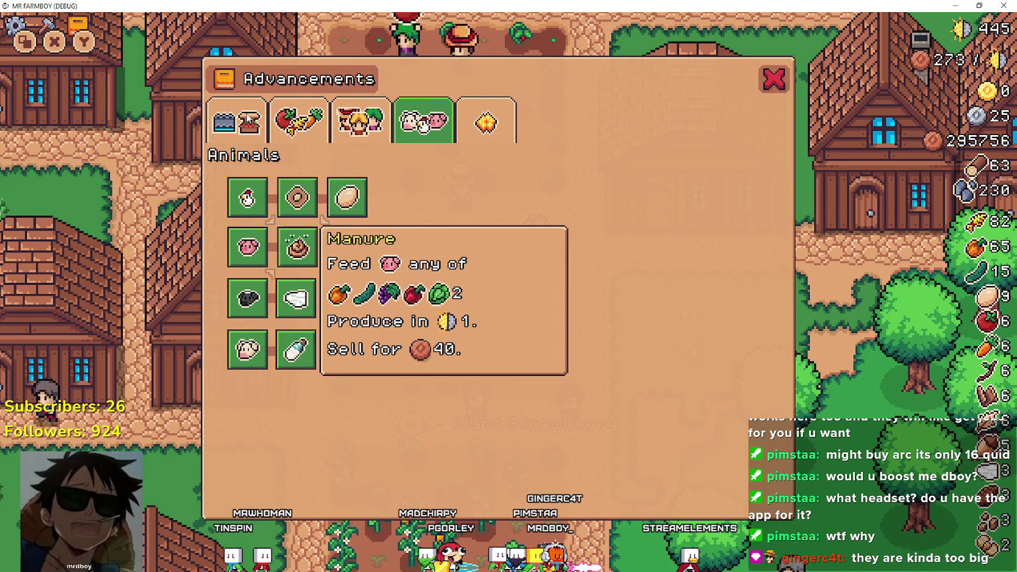
key(Left)
key(Down)
key(Right)
key(Left)
key(Down)
key(Right)
key(Up)
key(Up)
key(Up)
key(Up)
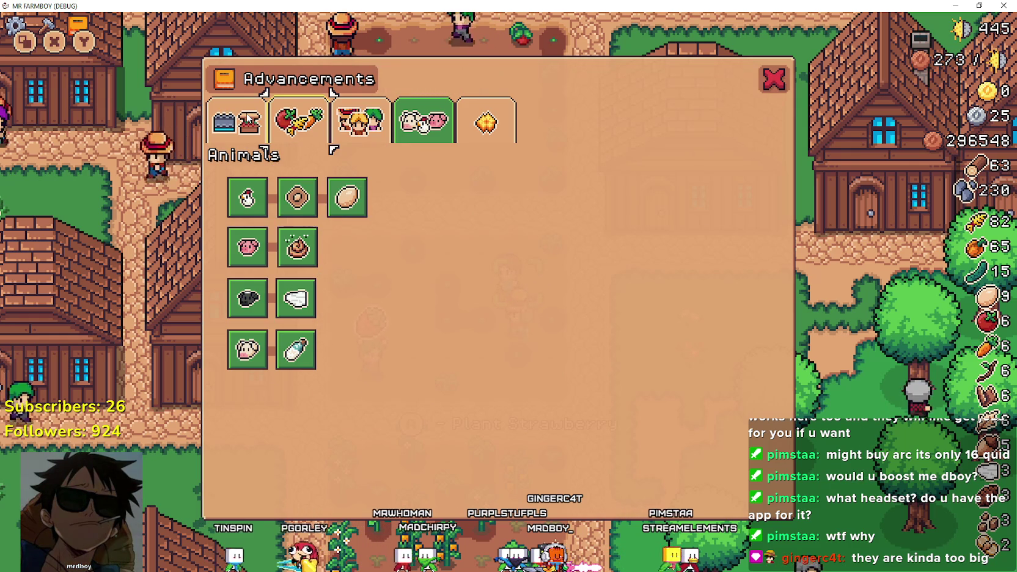
key(Down)
key(Down)
key(Right)
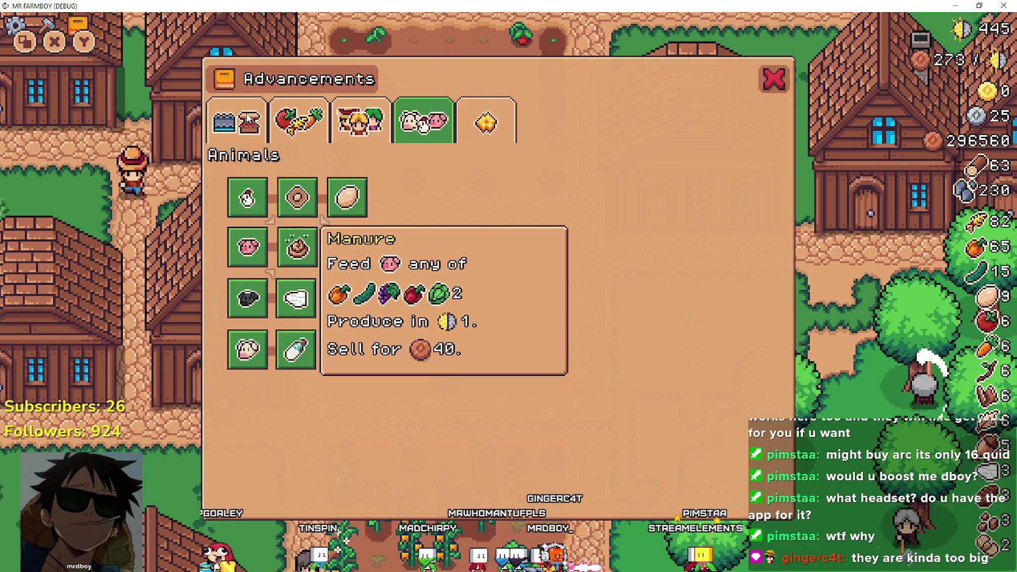
key(Down)
key(Left)
key(Down)
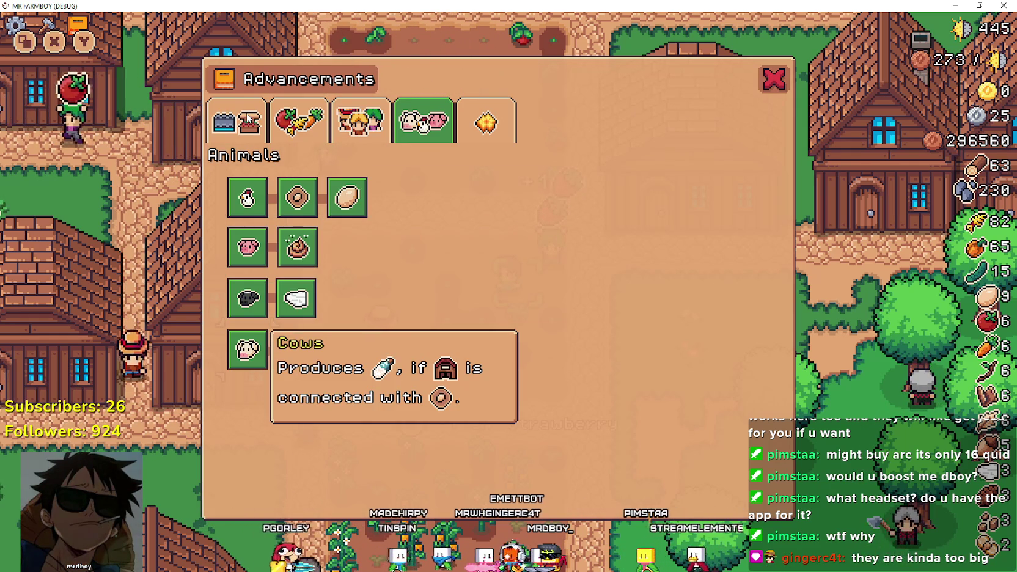
key(Up)
key(Right)
key(Up)
key(Left)
key(Left)
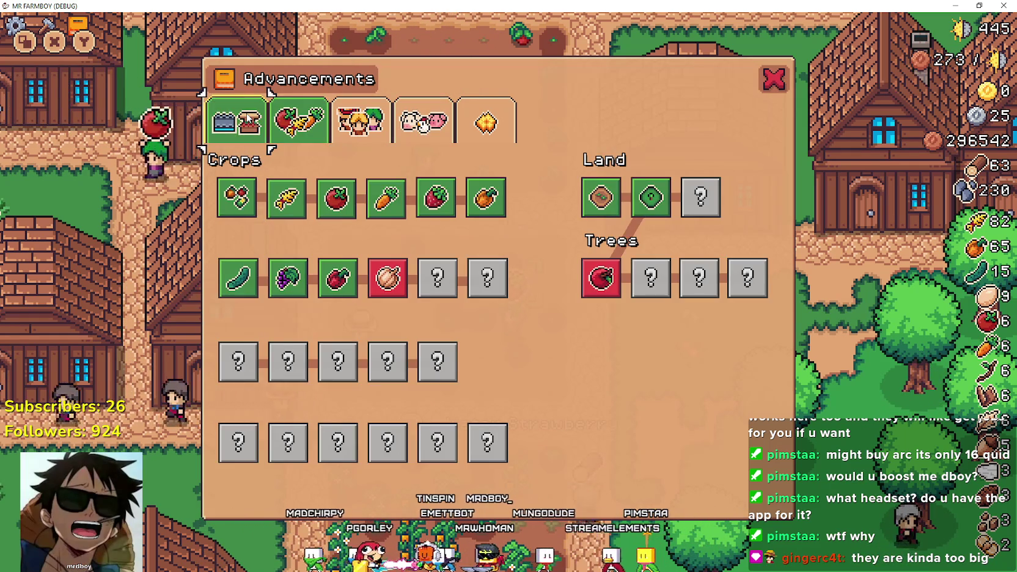
key(Left)
key(Down)
Close Advancements, toggle the Crafting and pause menus, and harvest a ripe strawberry
key(Escape)
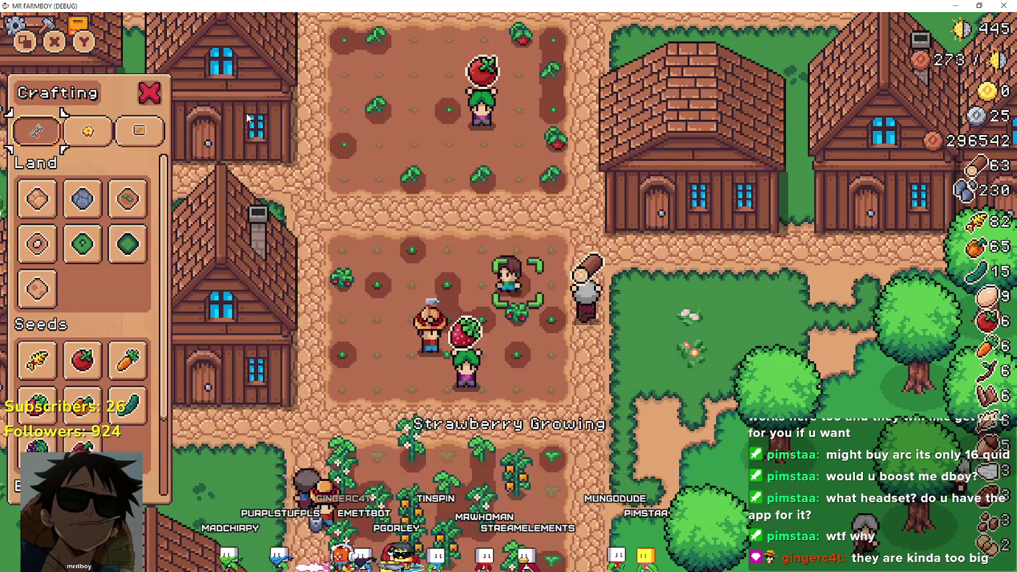
key(Escape)
key(Up)
key(Escape)
key(Escape)
key(Left)
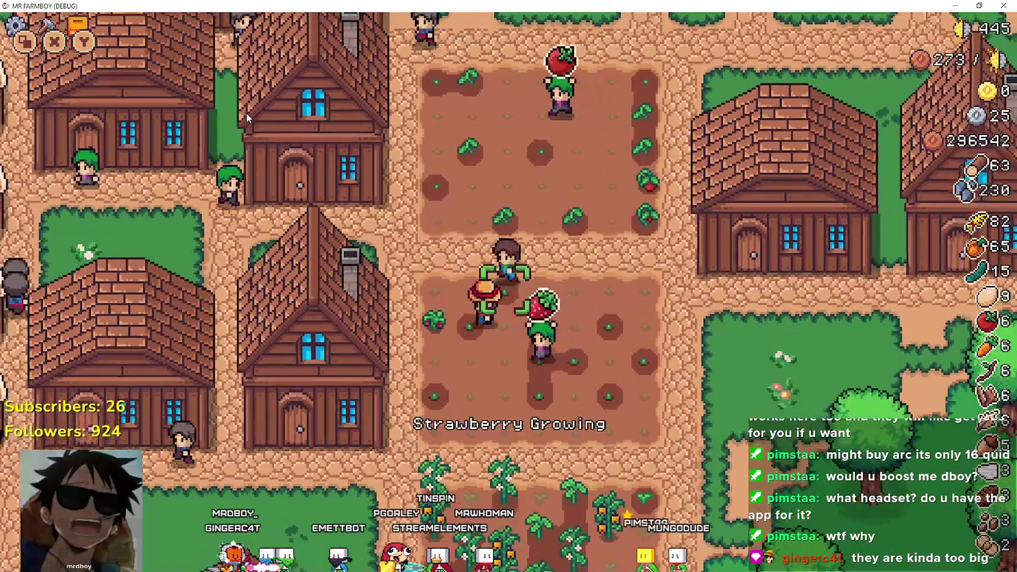
key(space)
Walk the farmer along the path and through town, then stop the debug run with F8
key(Right)
key(Up)
key(Right)
key(Up)
key(Down)
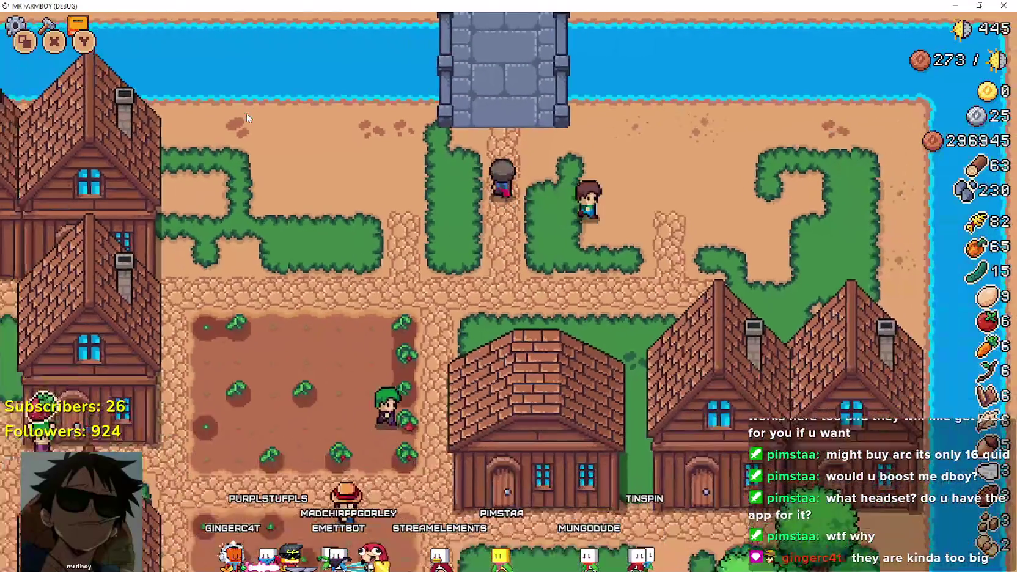
key(Down)
key(Left)
key(Left)
key(Down)
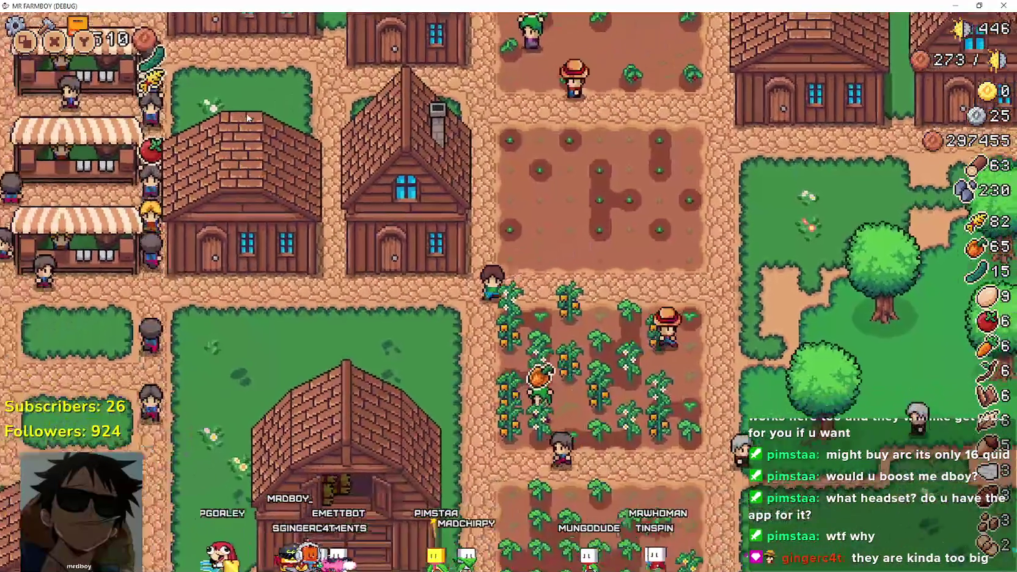
key(Down)
key(Left)
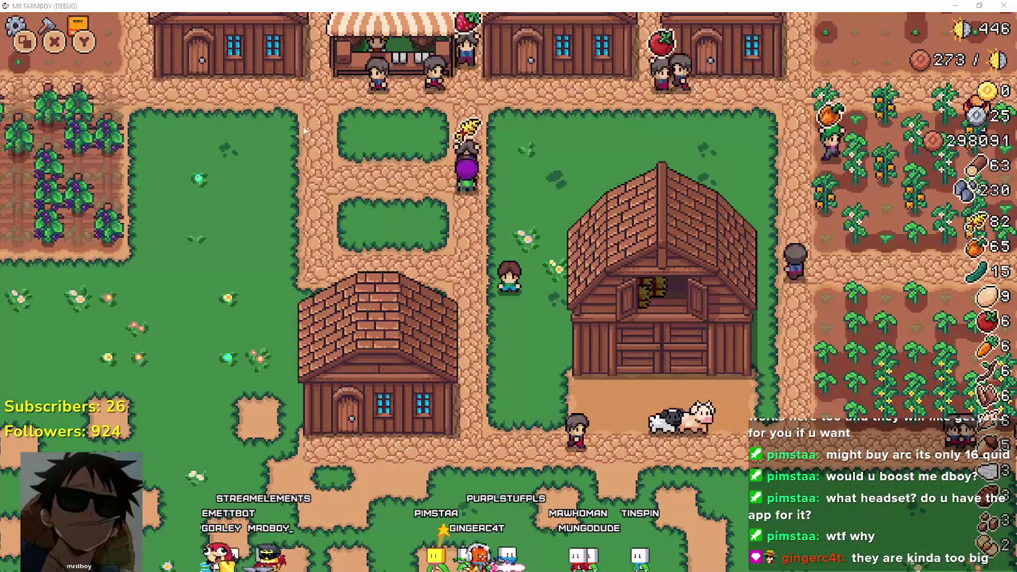
key(F8)
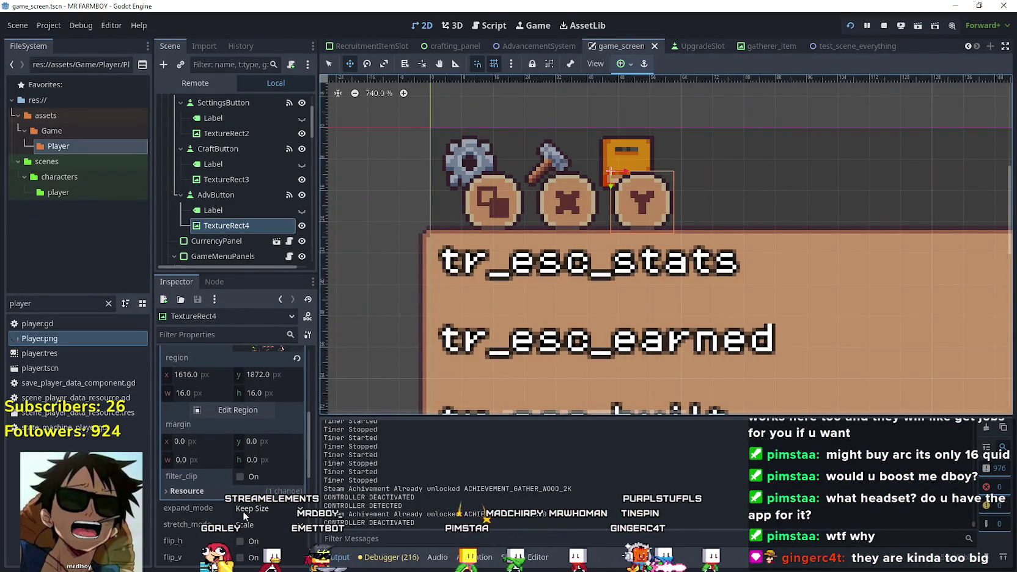
Set TextureRect4's Transform scale to 0.5 × 0.5 in the Inspector
scroll(down, 3)
scroll(down, 3)
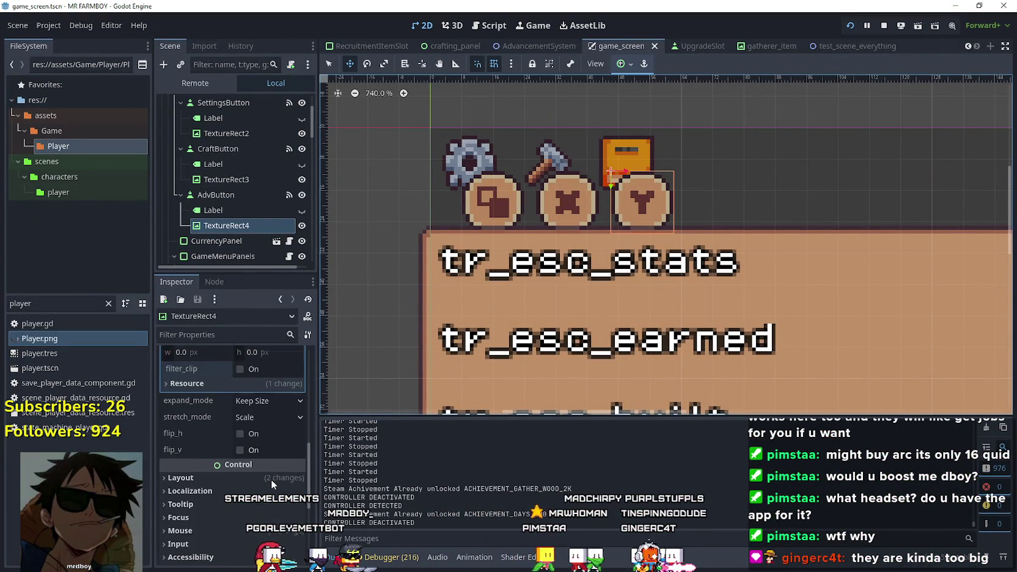
click(251, 458)
scroll(down, 3)
click(251, 508)
scroll(down, 3)
scroll(down, 3)
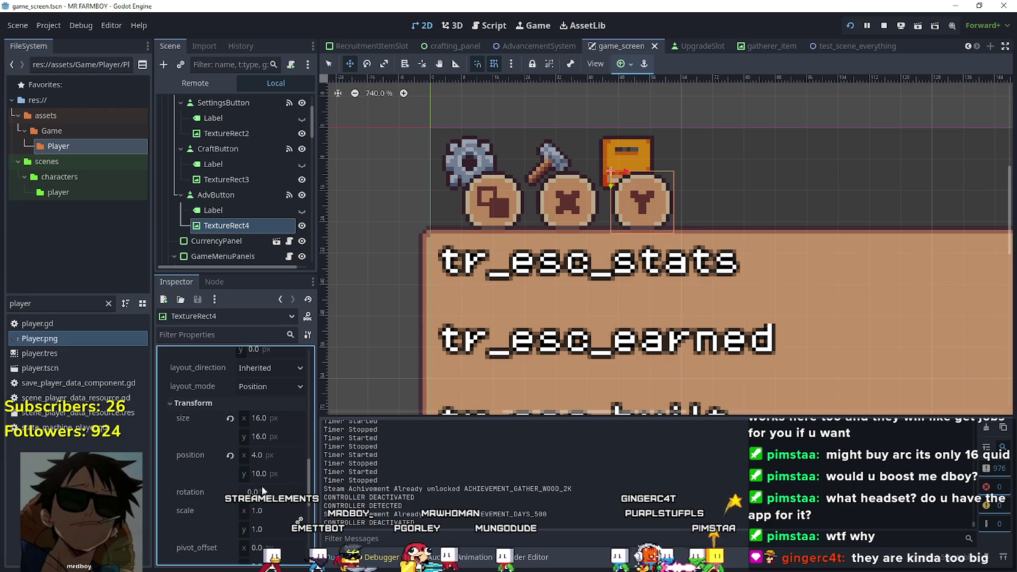
click(254, 419)
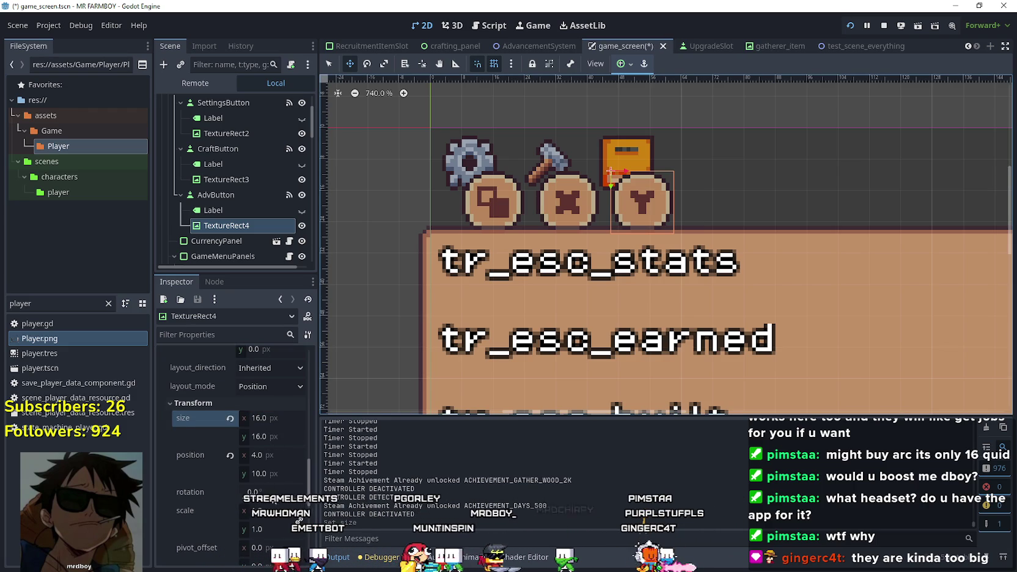
scroll(down, 3)
click(269, 459)
text(0.5)
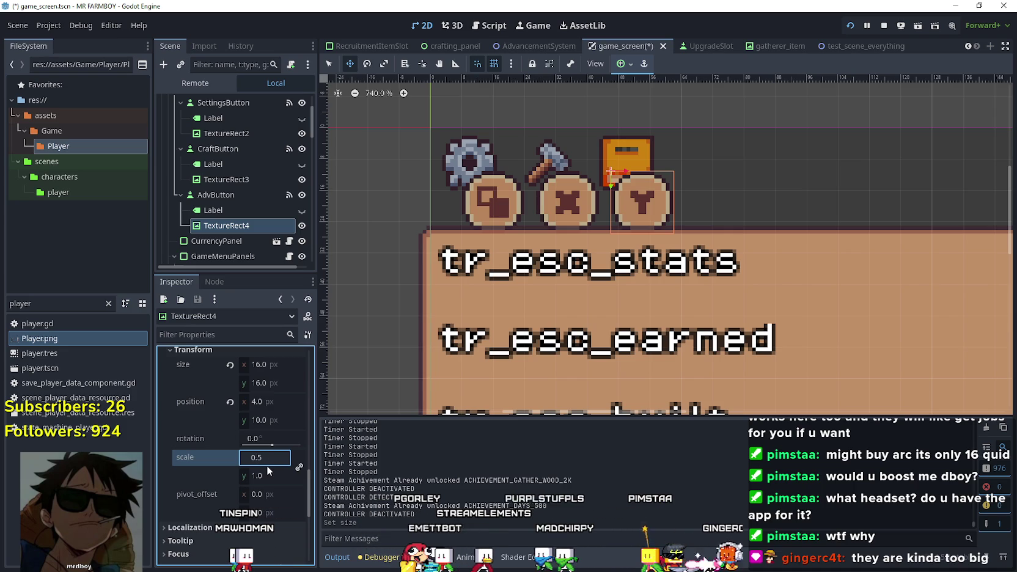
key(Return)
scroll(up, 3)
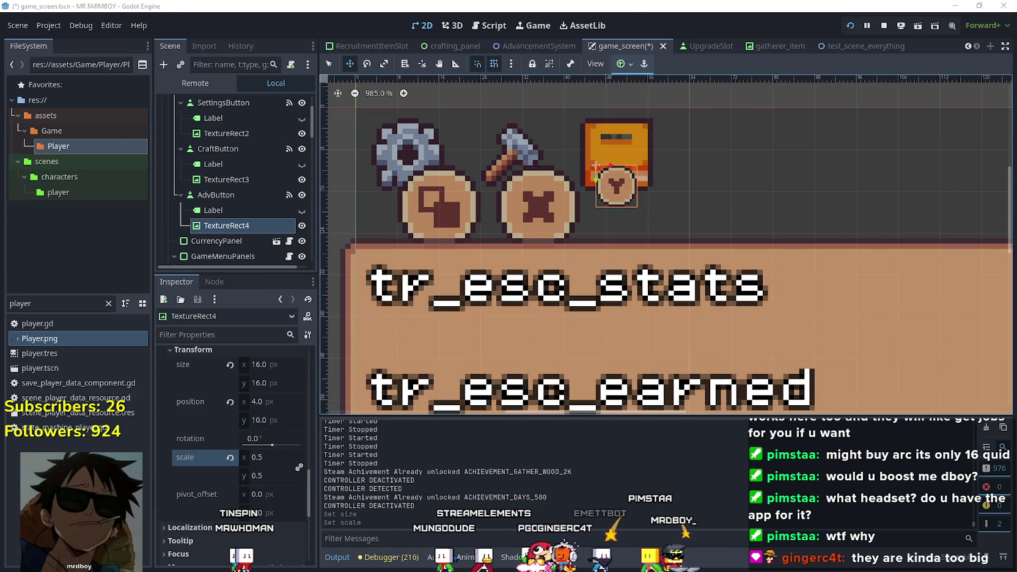
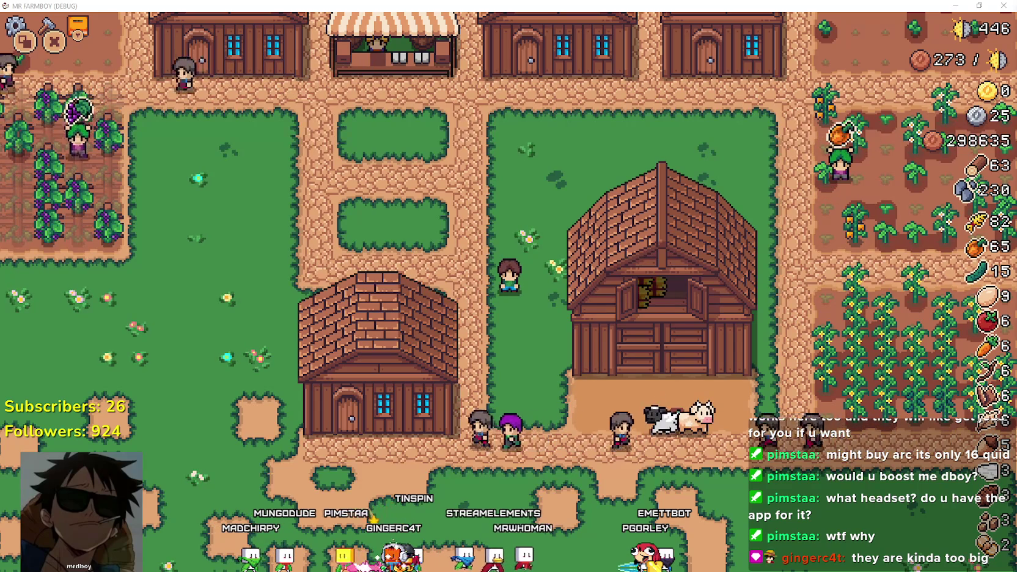
Stop the game, raise TextureRect4's Y glyph scale from 0.5 through 0.75 to 0.8, then return to the game
key(F8)
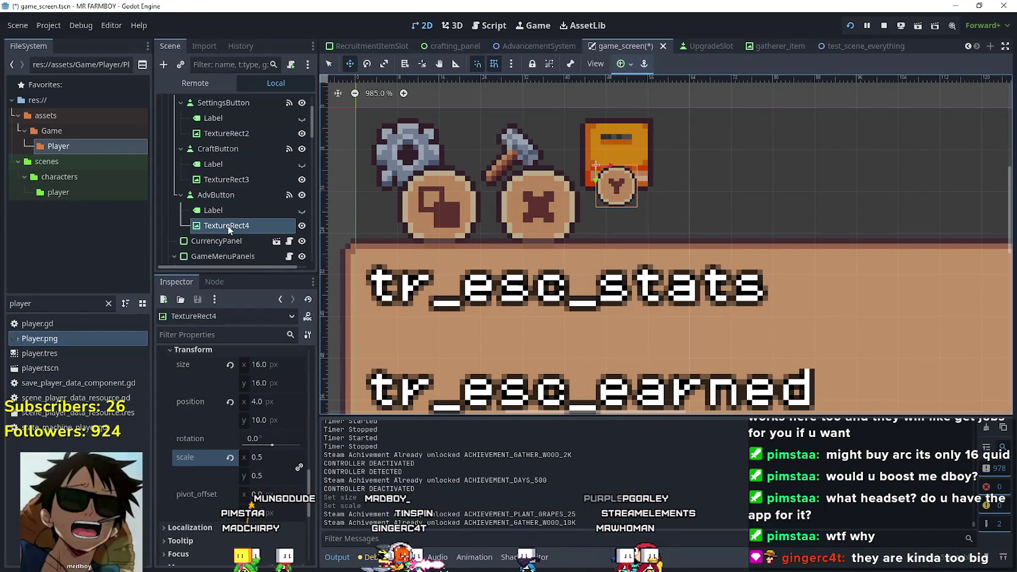
click(272, 458)
click(263, 458)
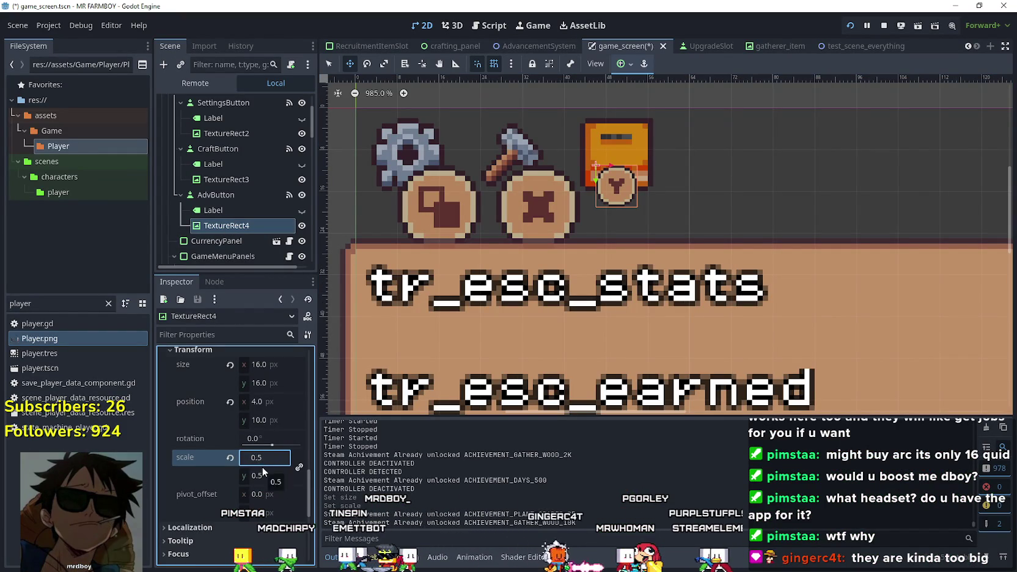
text(7)
key(Return)
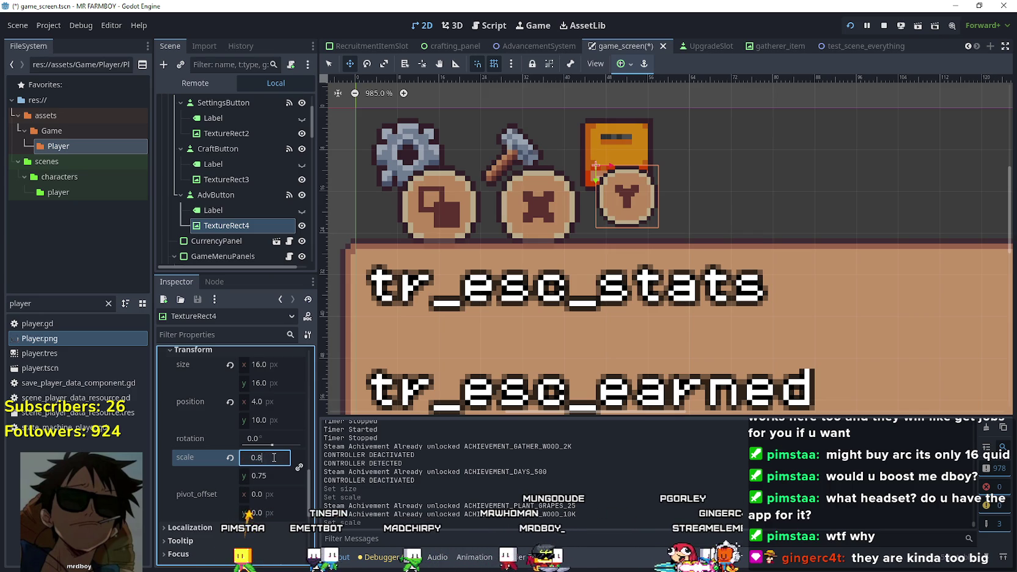
key(Return)
key(alt+Tab)
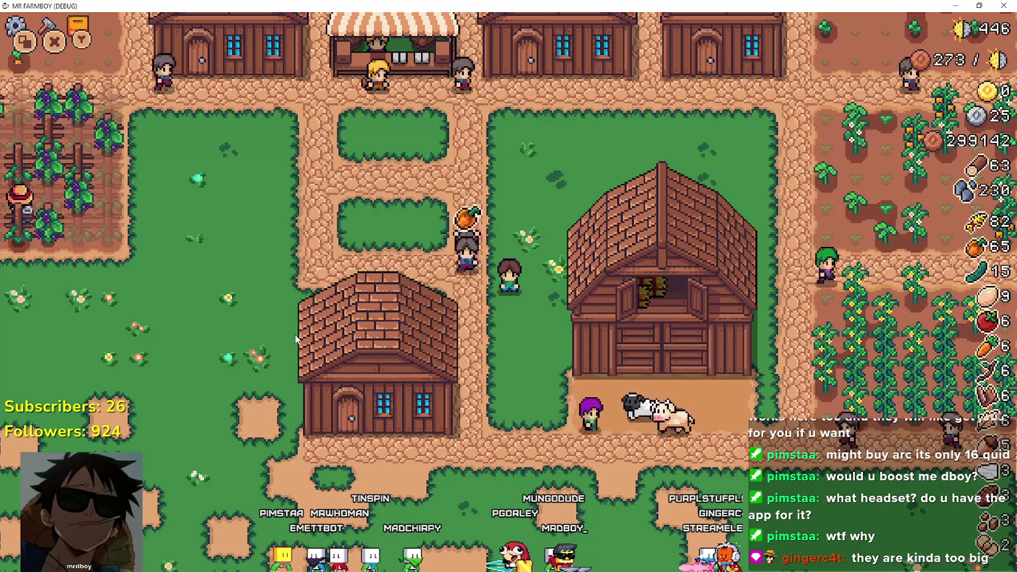
Switch the game's display to Borderless Window in Options and resume play
key(Escape)
click(559, 249)
click(580, 214)
key(Escape)
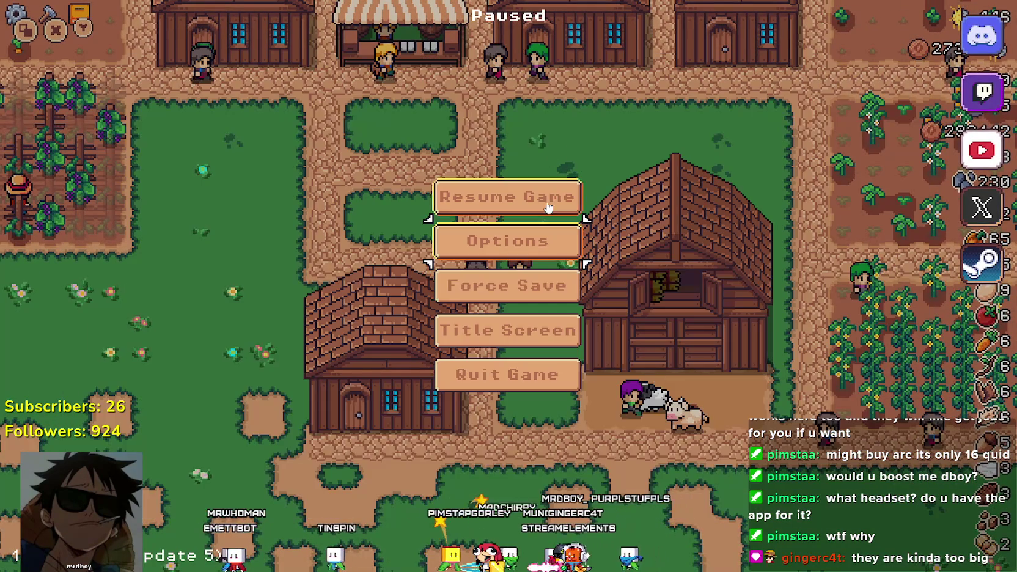
click(548, 207)
Walk the farmer north, west, south and east through town, then return to Godot
key(w)
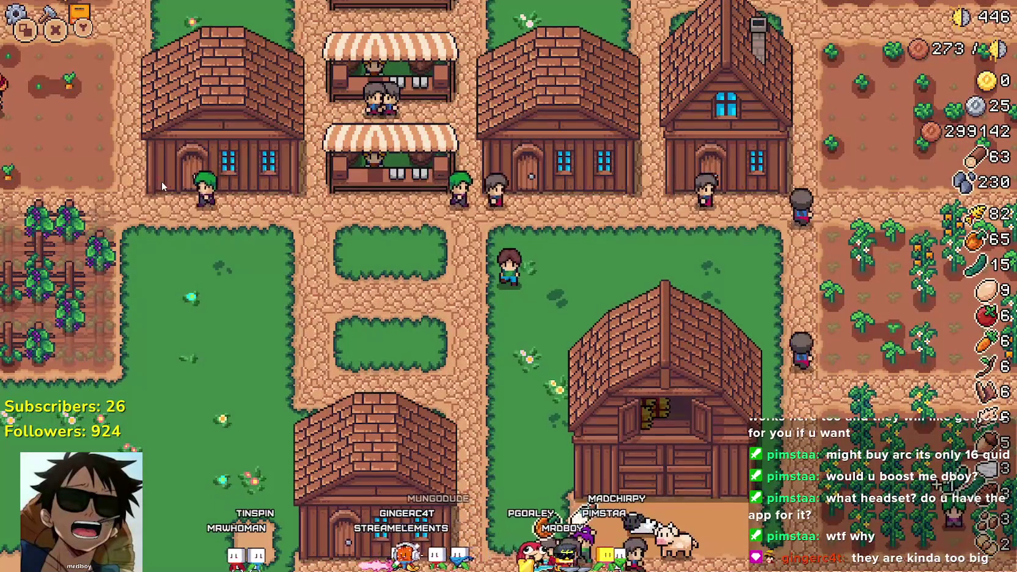
key(a)
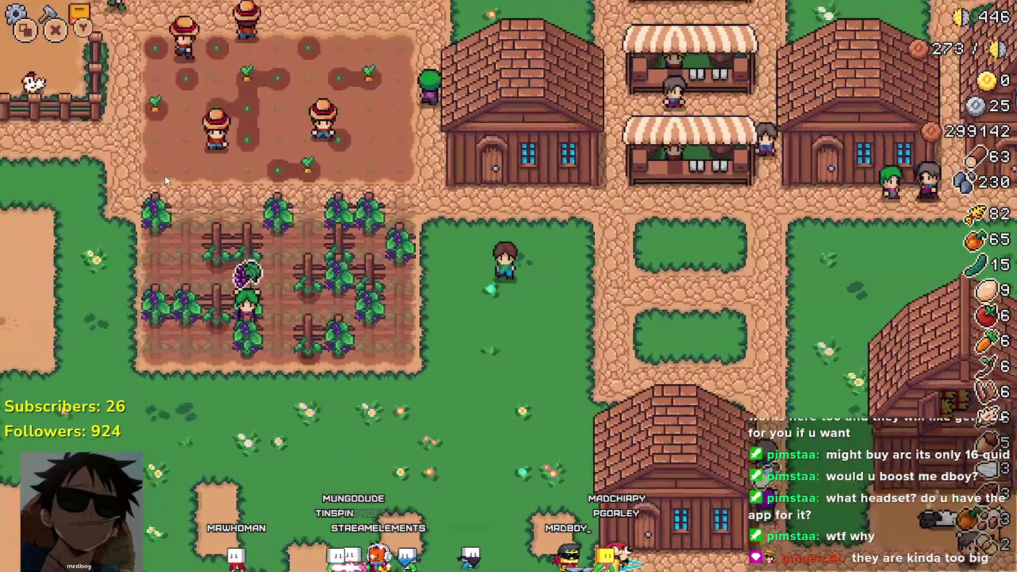
key(s)
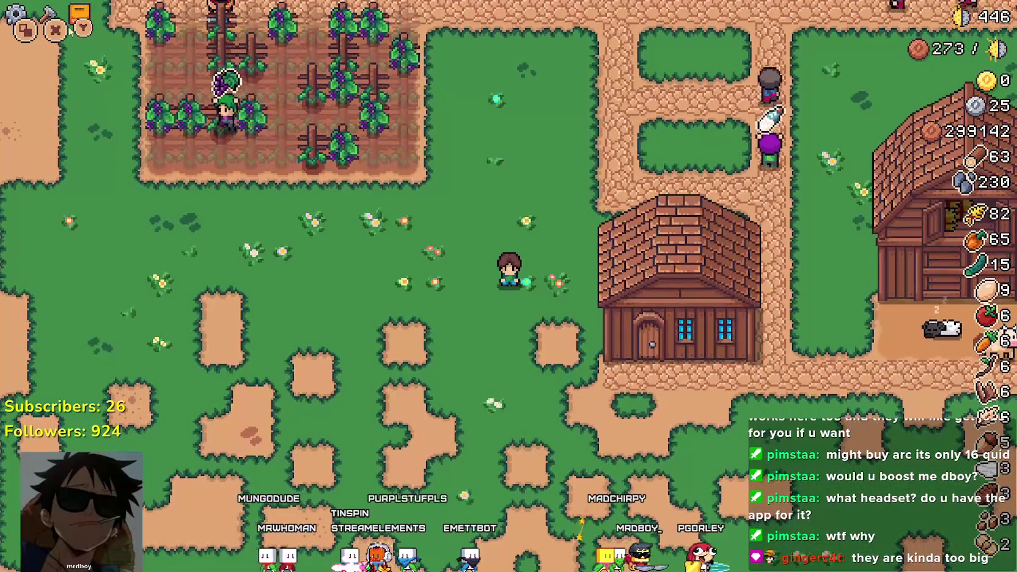
key(w)
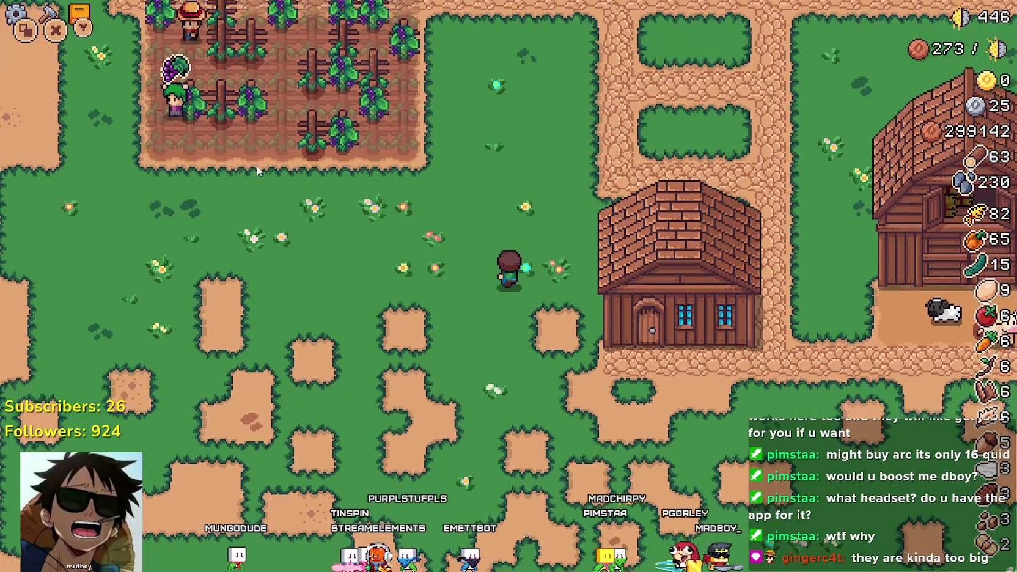
key(s)
key(d)
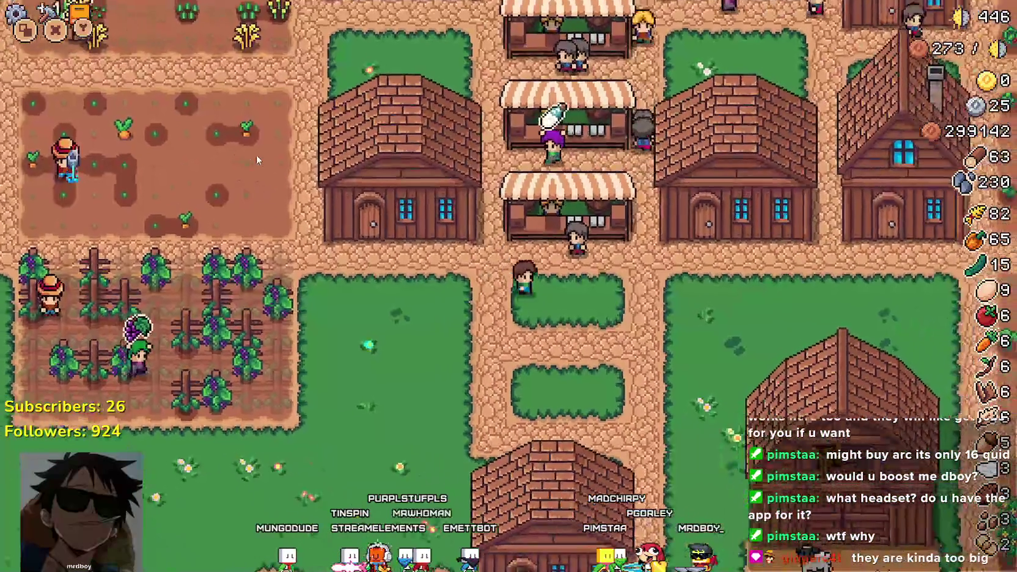
key(a)
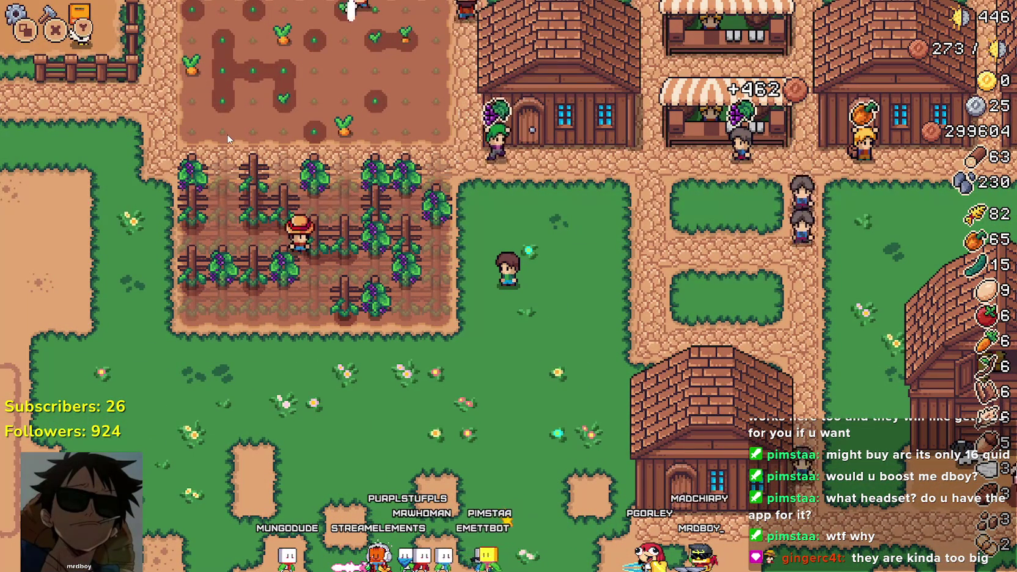
key(alt+Tab)
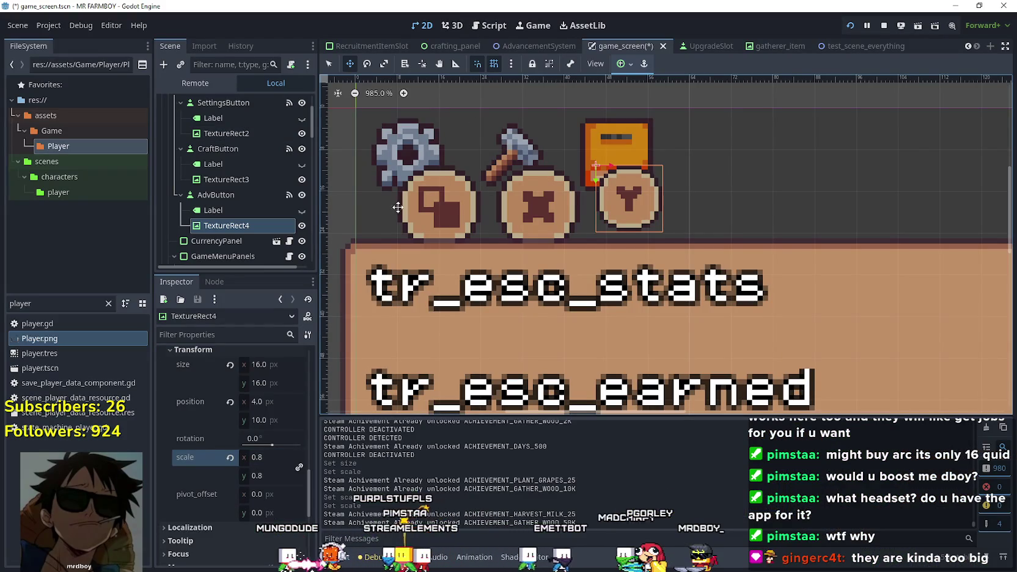
Reset the Y glyph's scale to 1.0 and position it under its button at y 12
click(228, 458)
scroll(up, 3)
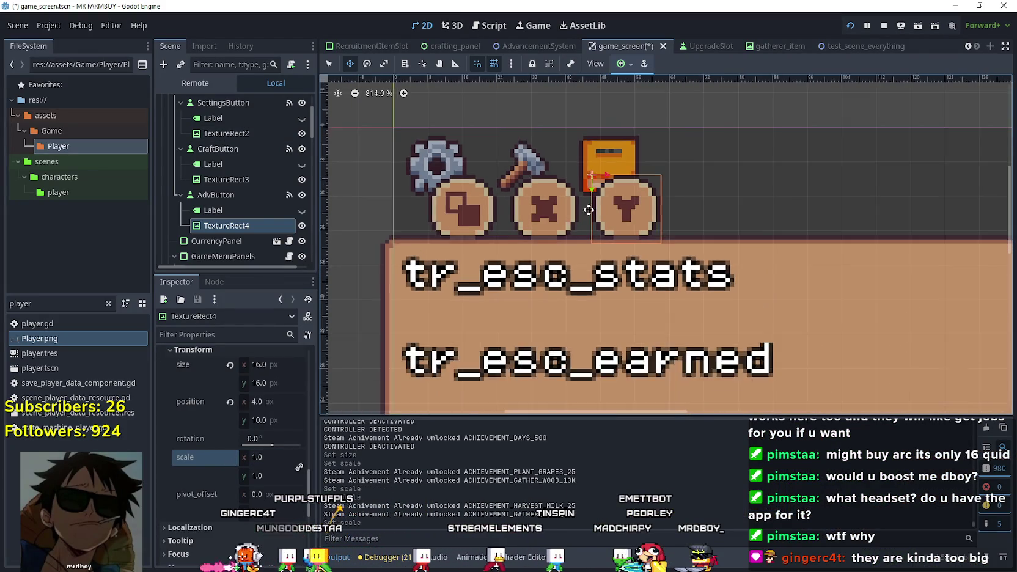
scroll(down, 3)
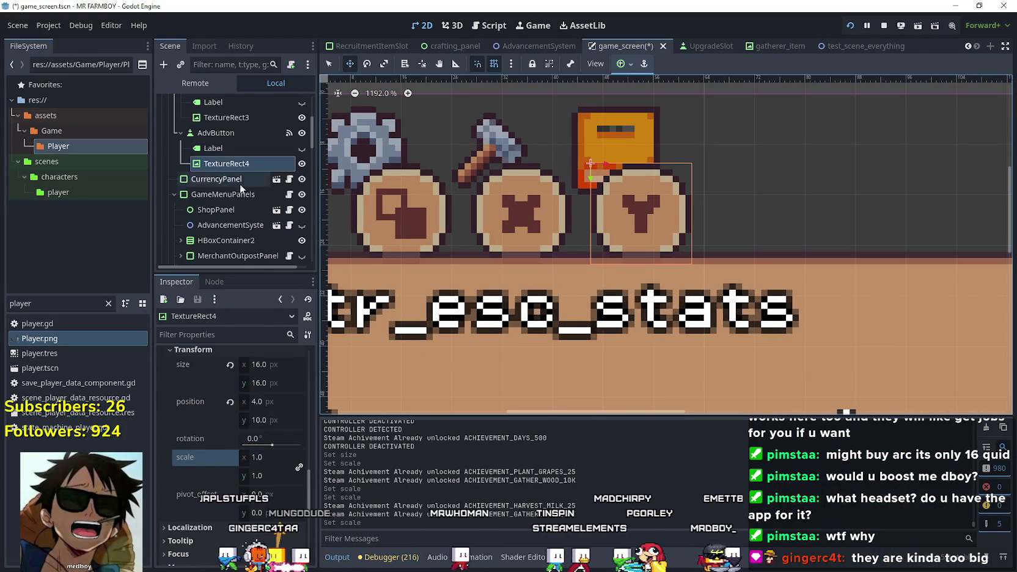
scroll(down, 3)
scroll(up, 3)
drag(681, 176, 656, 134)
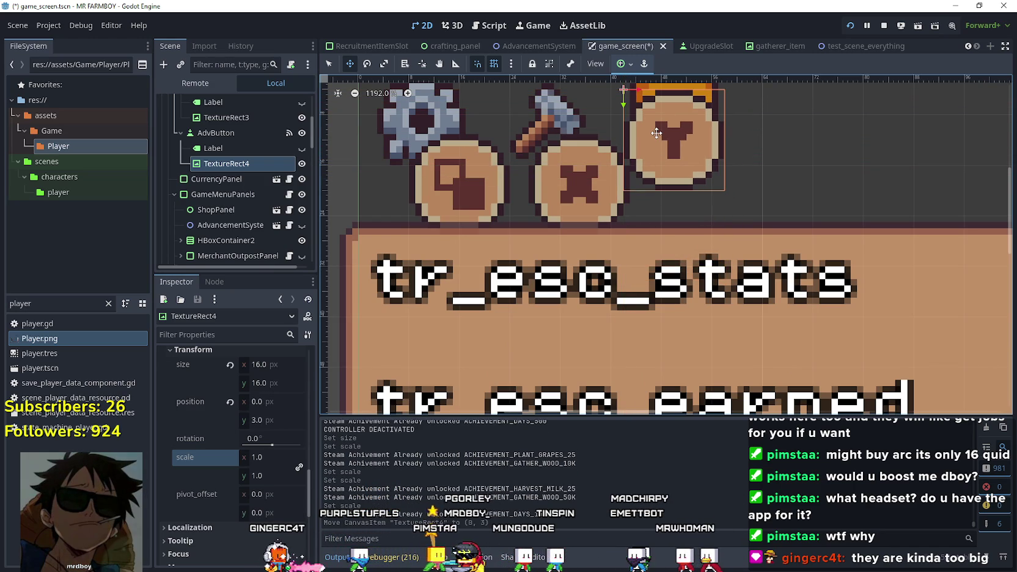
key(shift+Down)
key(shift+Down)
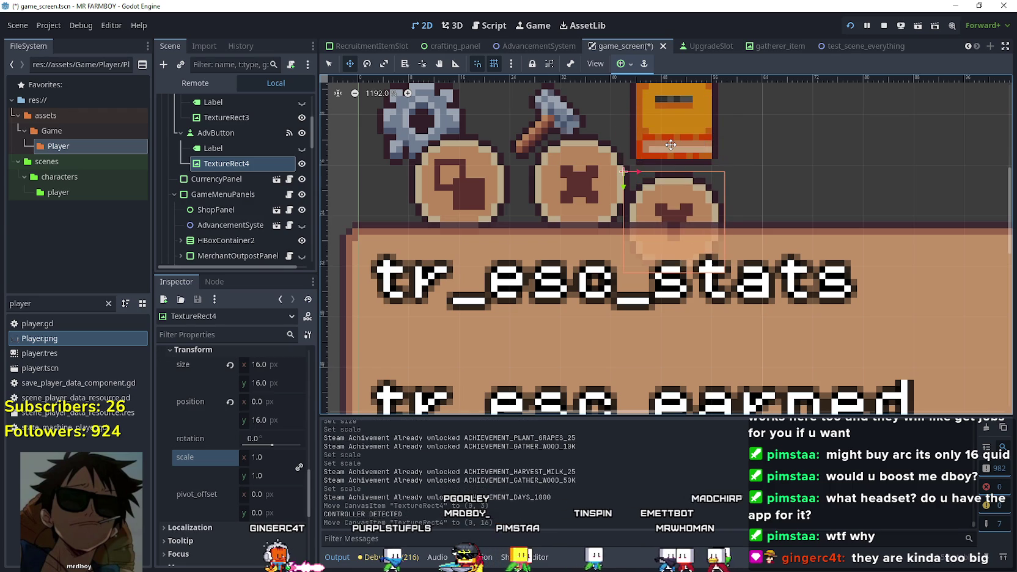
key(Up)
key(Up)
key(Up)
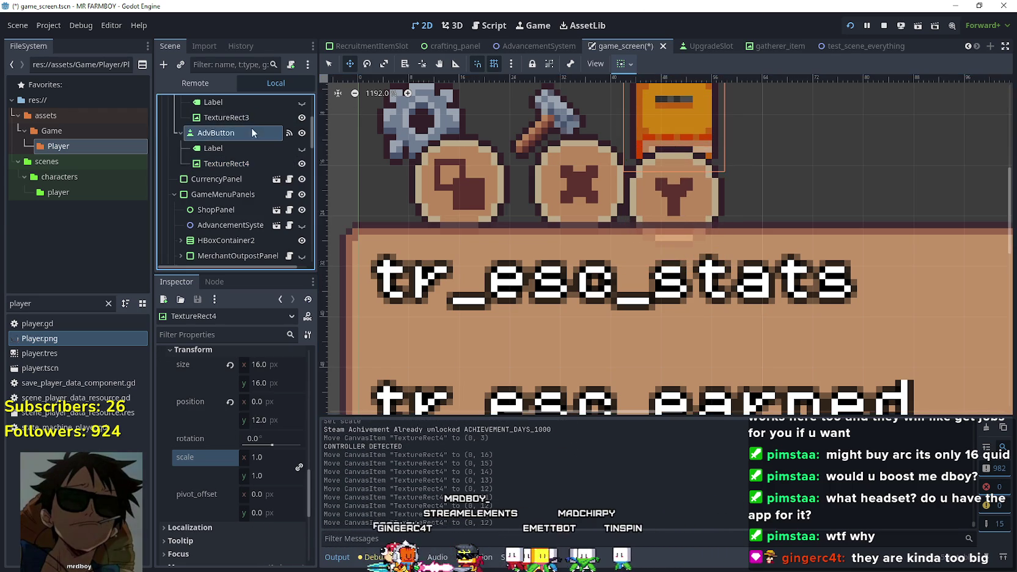
Move the crafting button's X glyph (TextureRect3) left and align it at y 12
click(579, 171)
drag(579, 172, 548, 167)
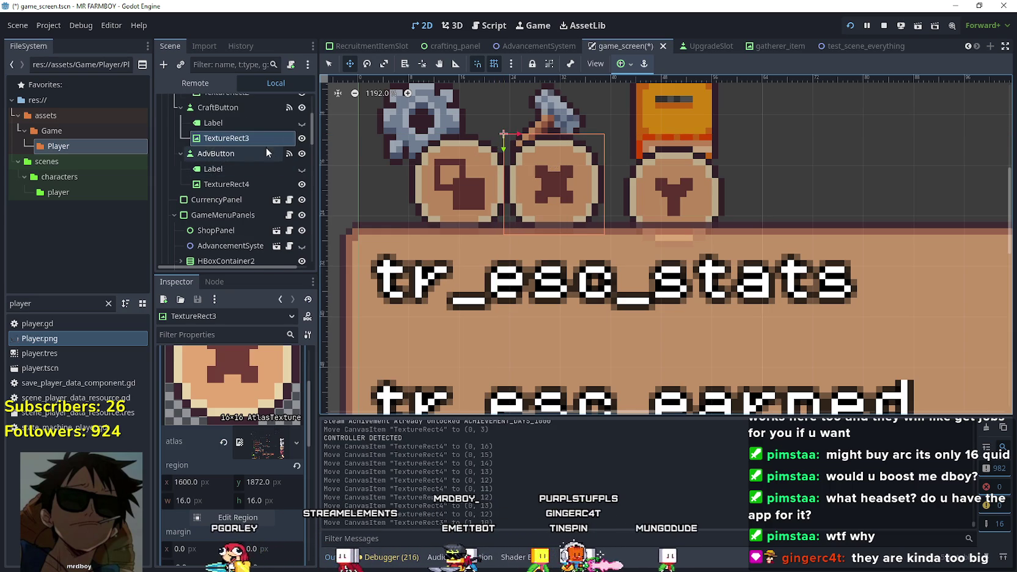
scroll(up, 3)
click(238, 134)
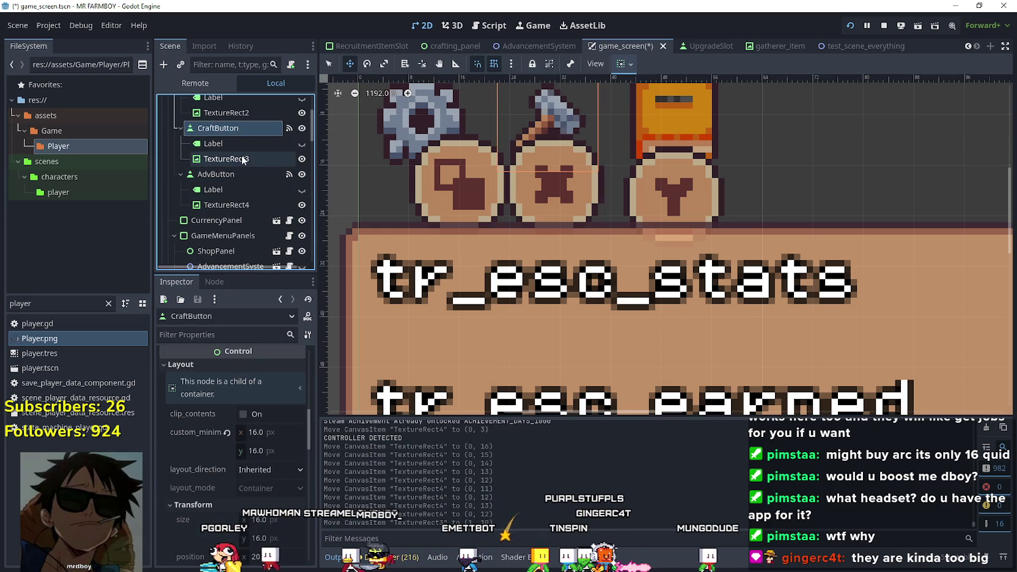
click(239, 163)
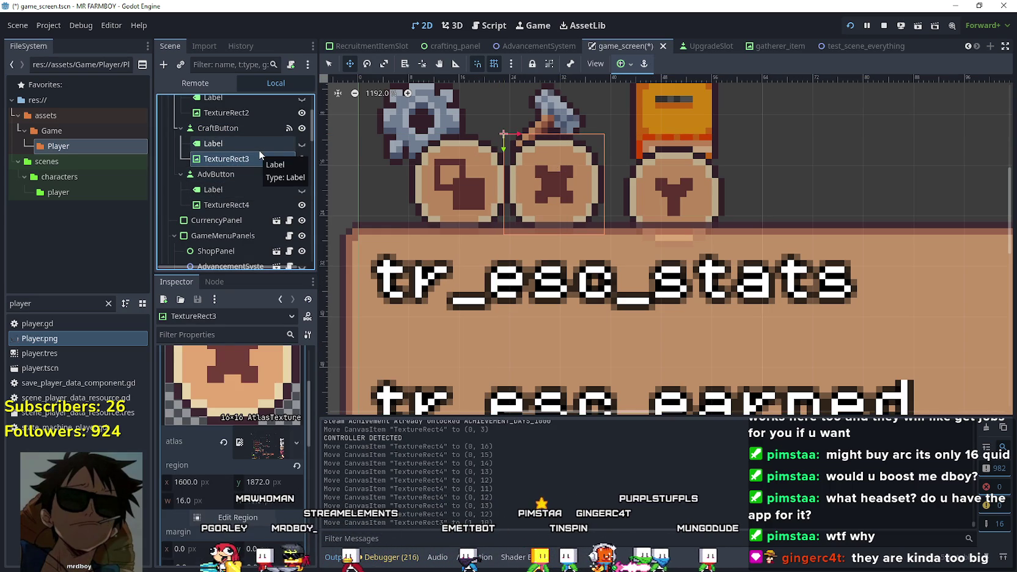
key(Up)
key(Up)
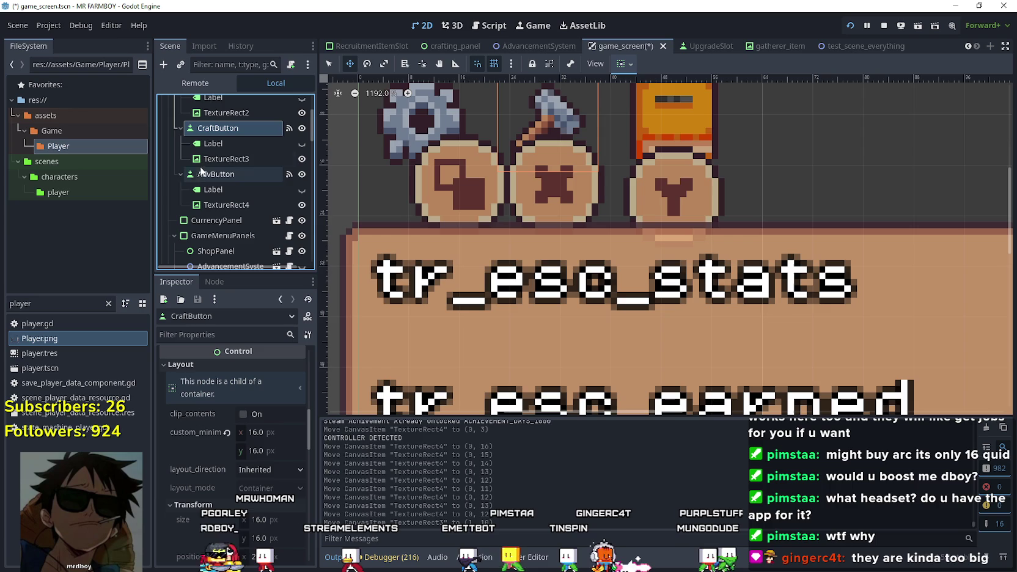
click(235, 160)
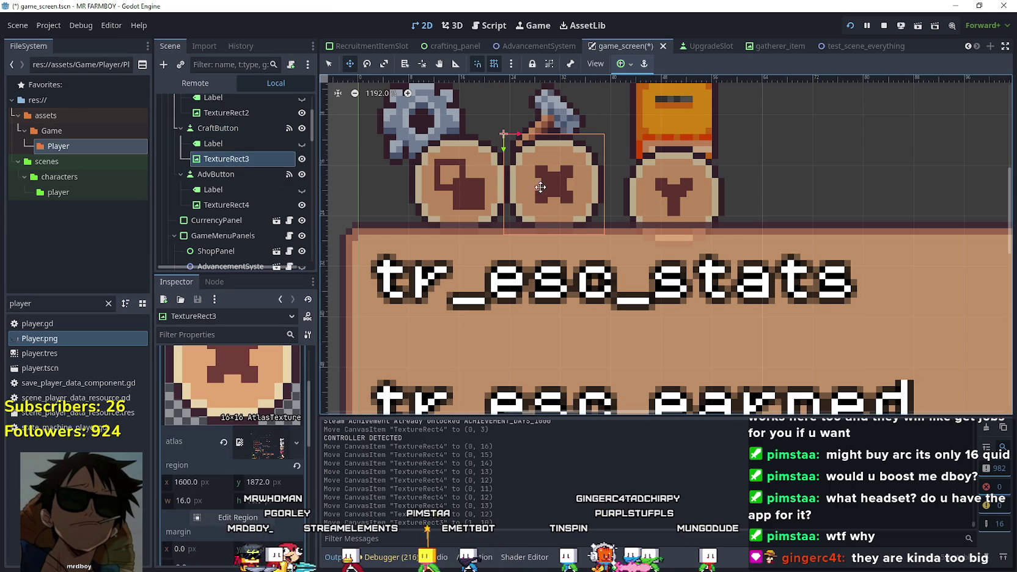
key(Left)
click(246, 125)
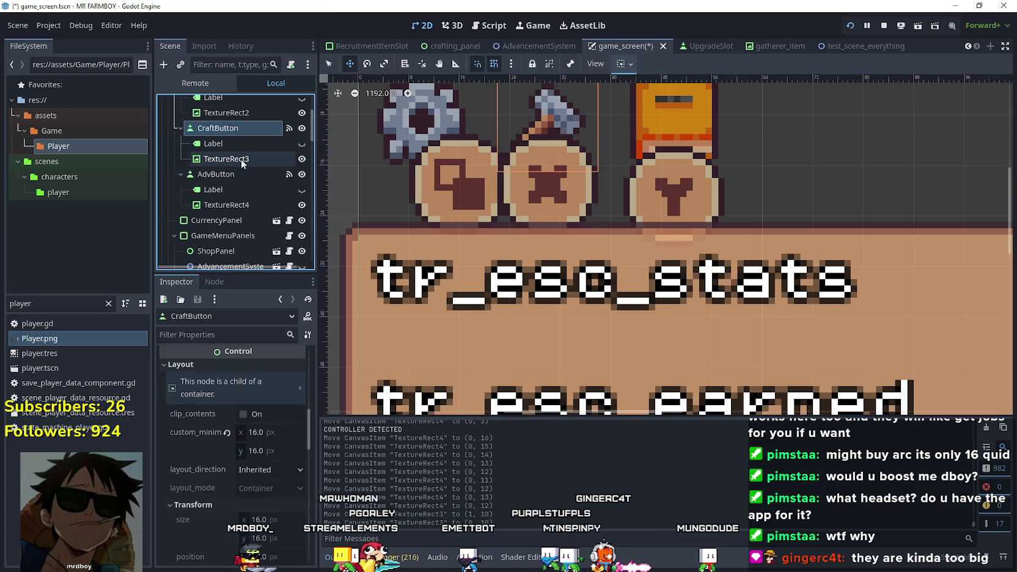
click(240, 158)
drag(538, 173, 539, 181)
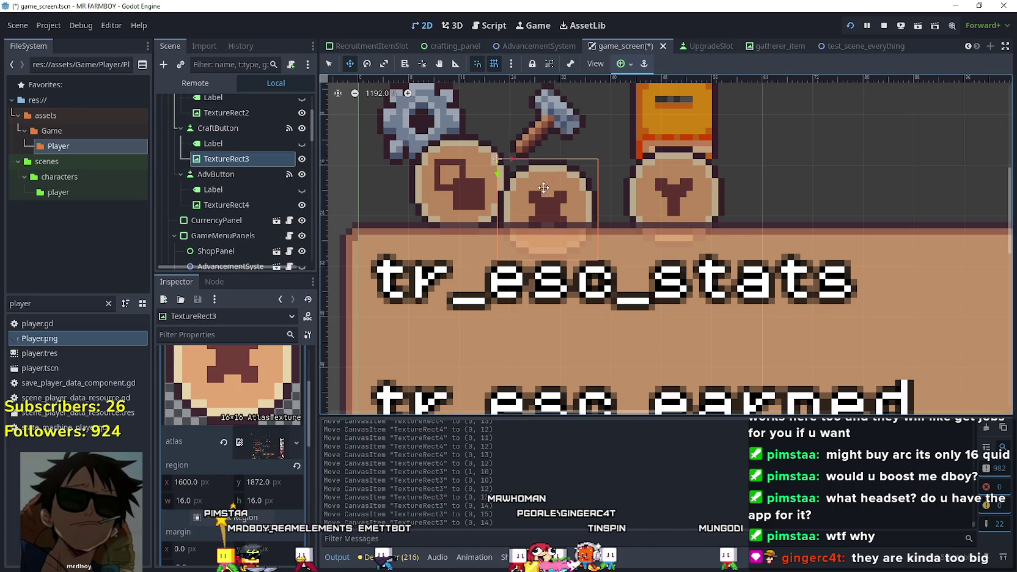
key(Up)
key(Up)
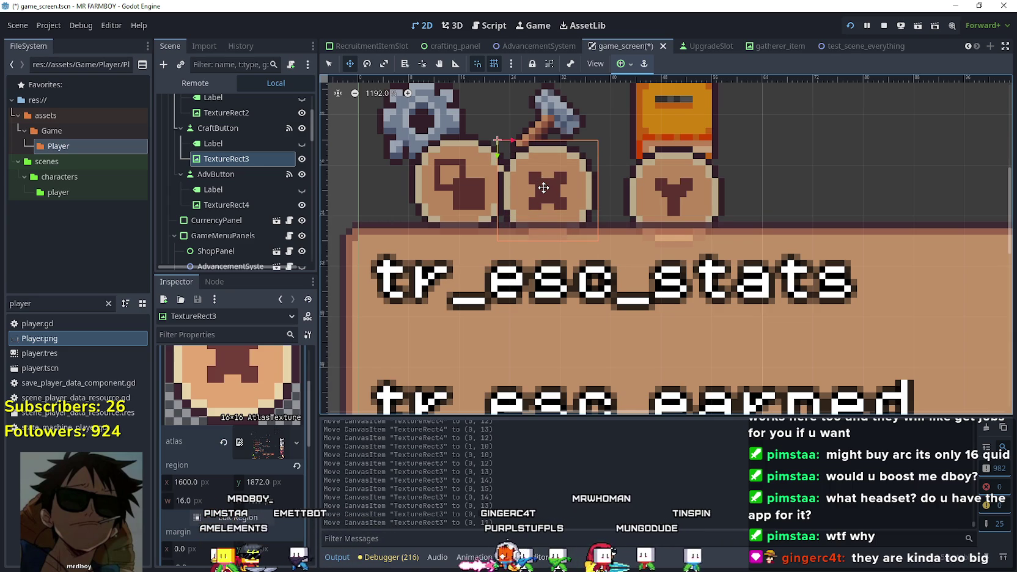
Reposition the settings button's square glyph (TextureRect2), then save and run the game
scroll(up, 3)
click(234, 155)
drag(446, 181, 407, 183)
click(234, 125)
click(242, 154)
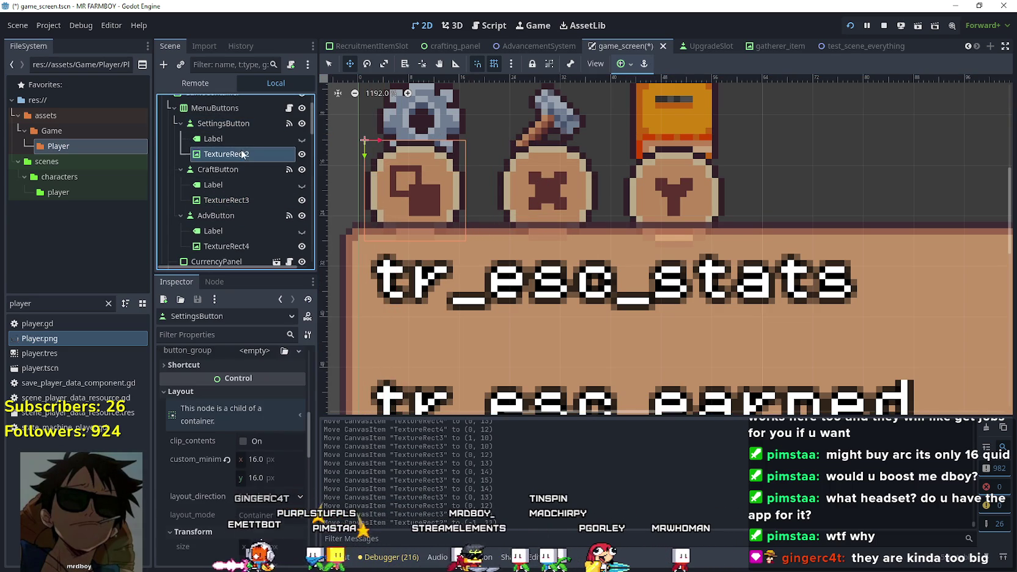
key(Down)
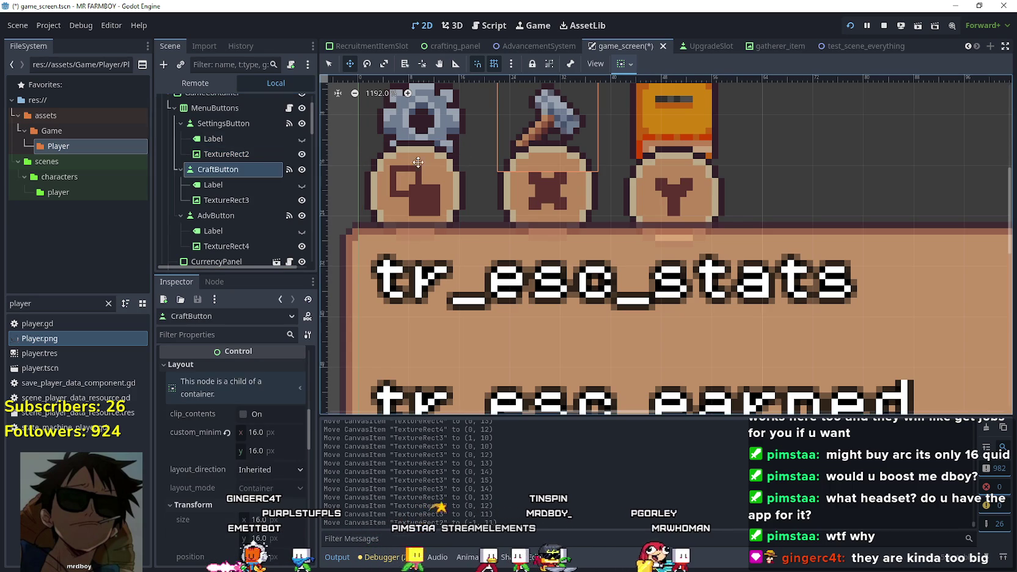
click(234, 153)
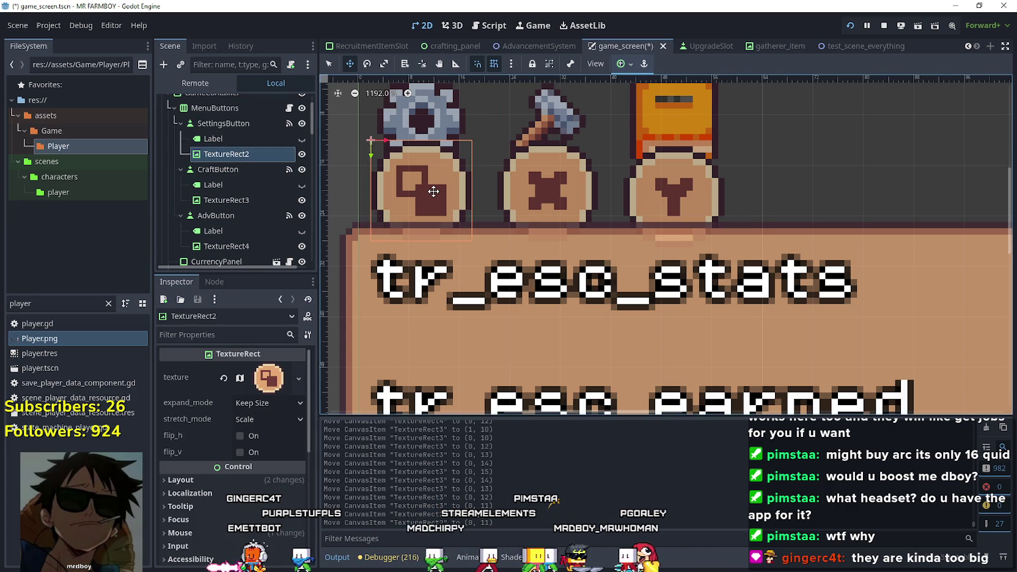
key(F5)
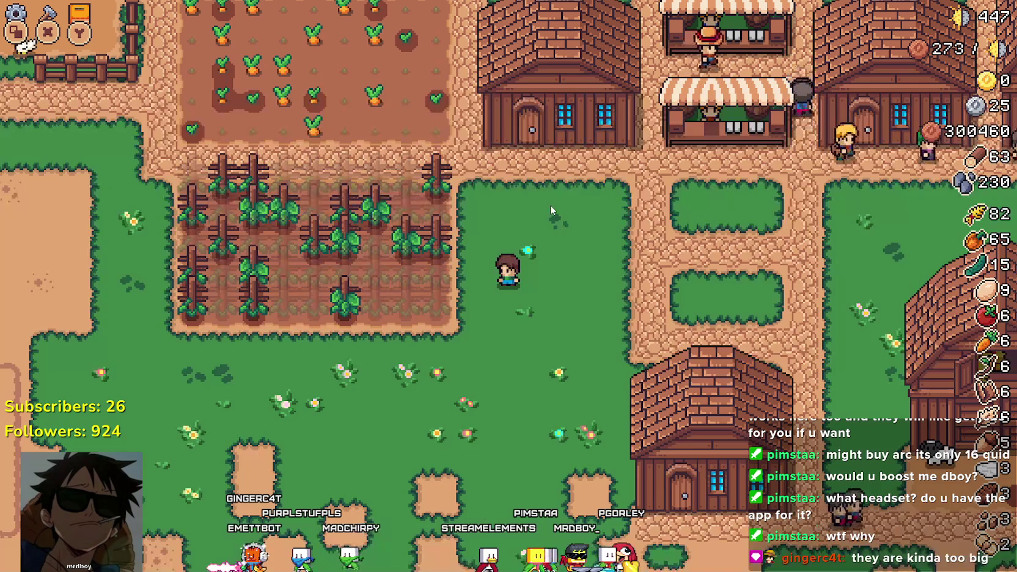
Stop the game and nudge the settings button's square glyph down a few pixels
key(Right)
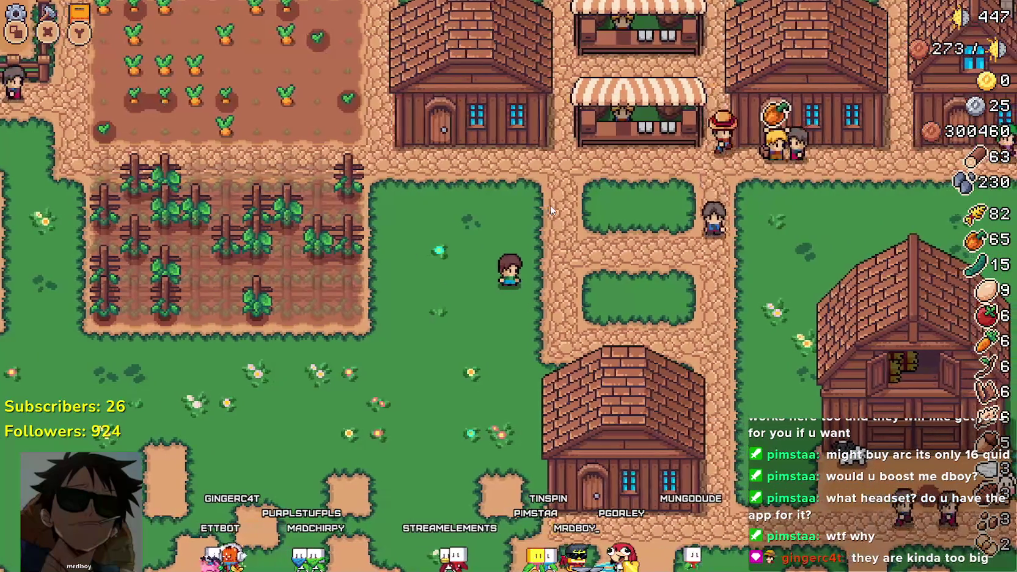
key(Down)
key(F8)
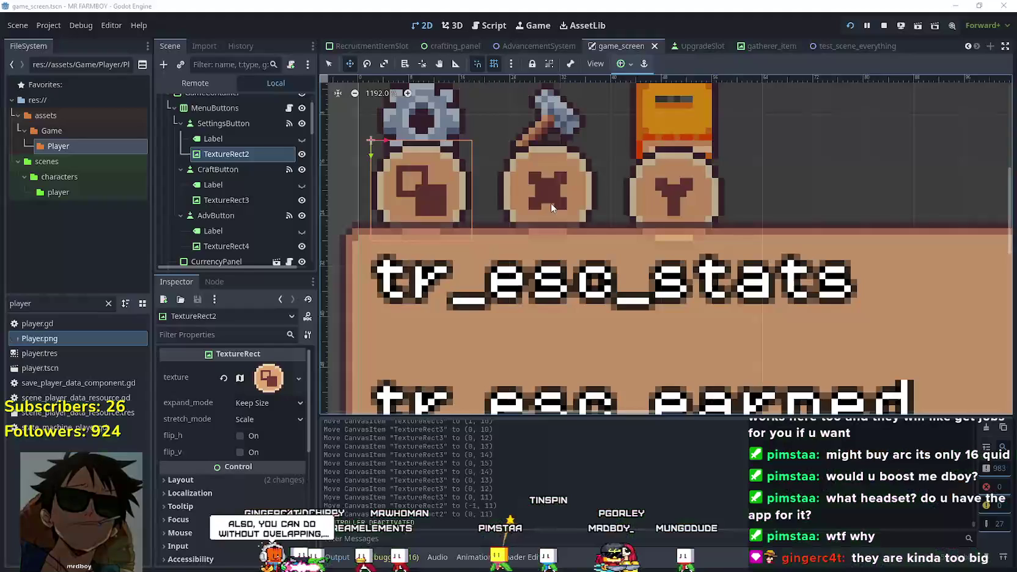
key(Down)
key(Down)
key(Down)
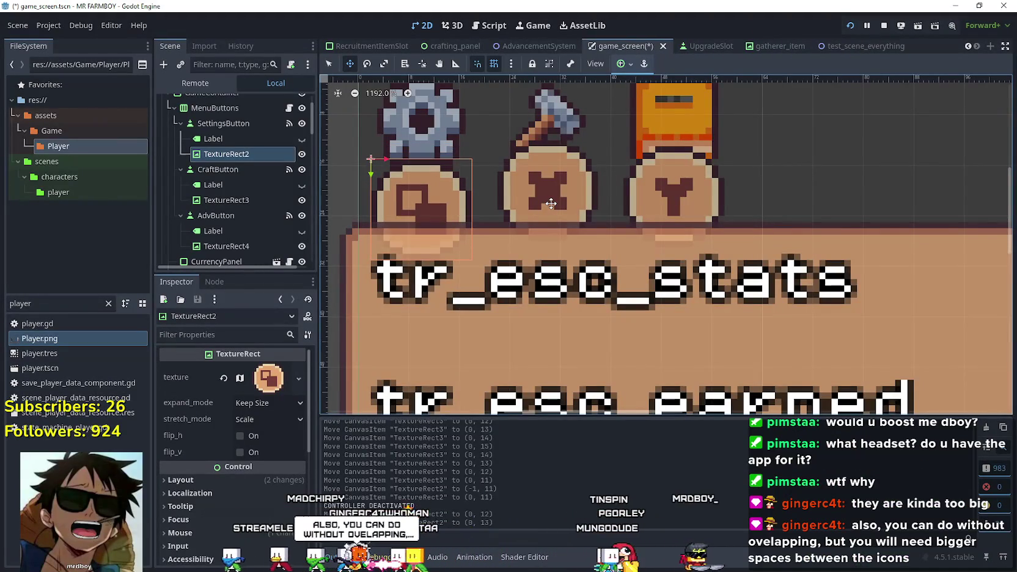
key(Down)
key(Down)
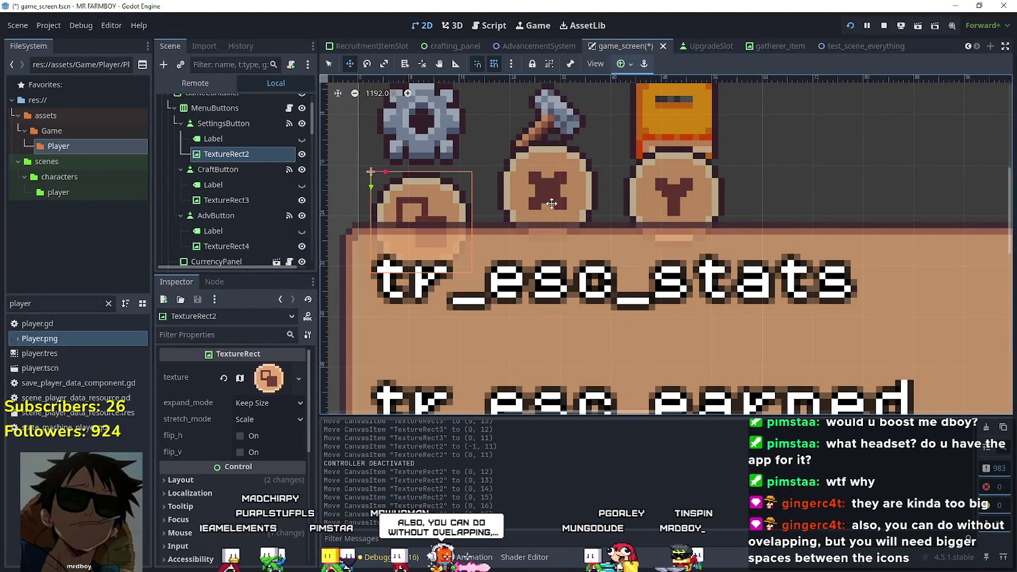
Nudge the crafting button's X glyph down, then select the Advancements glyph TextureRect4
click(246, 205)
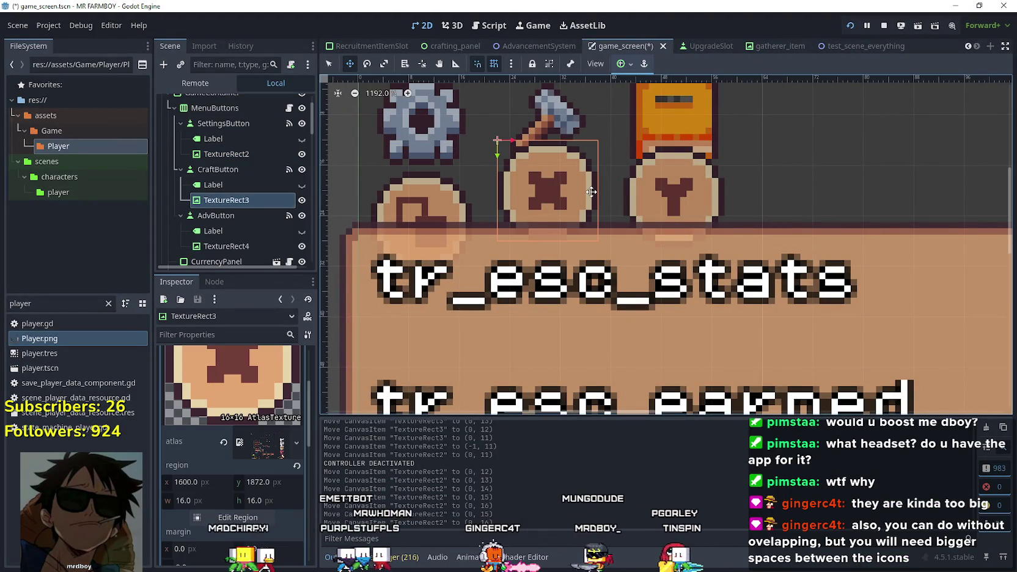
key(Down)
key(Down)
key(Down)
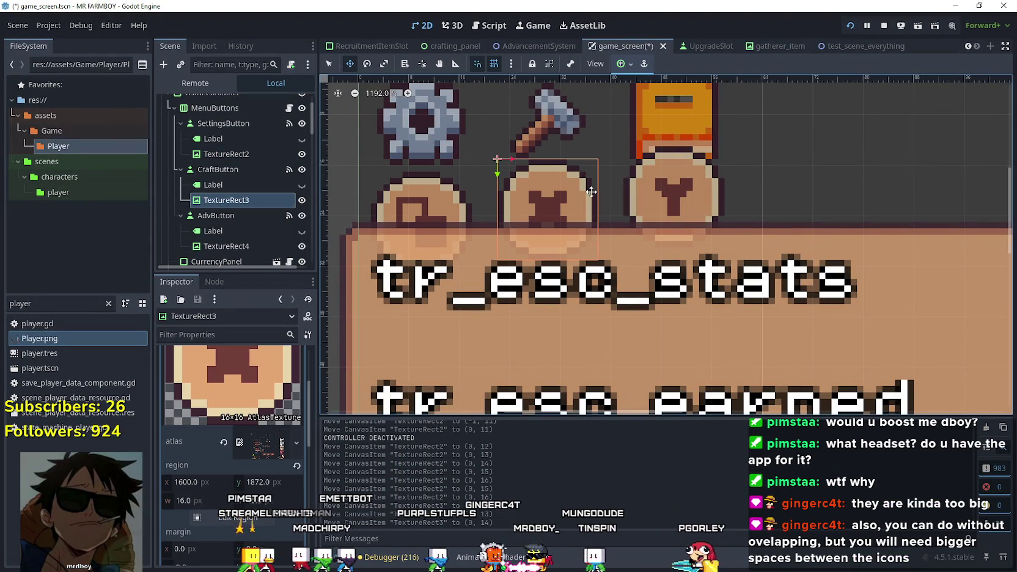
key(Down)
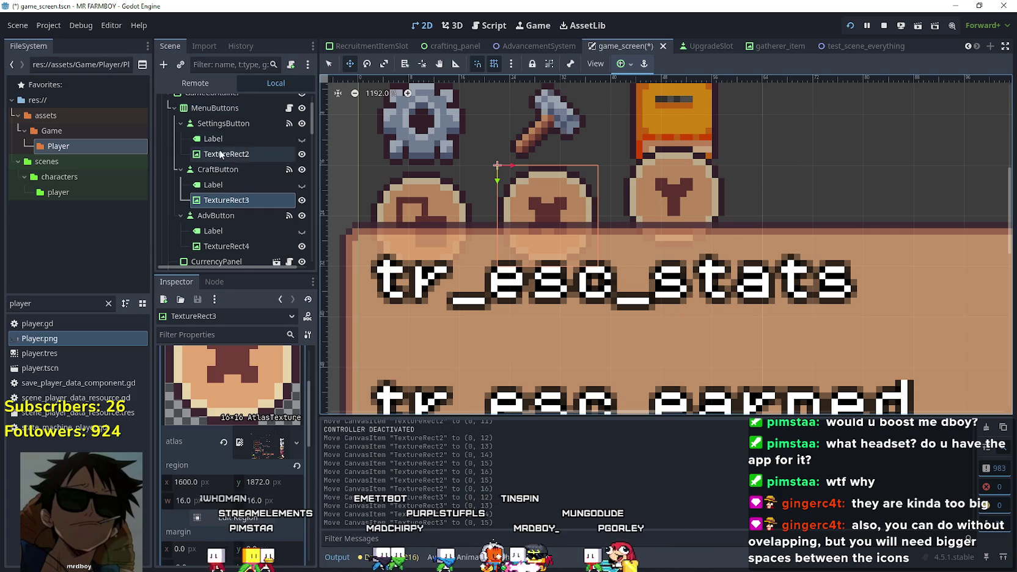
scroll(down, 3)
click(244, 203)
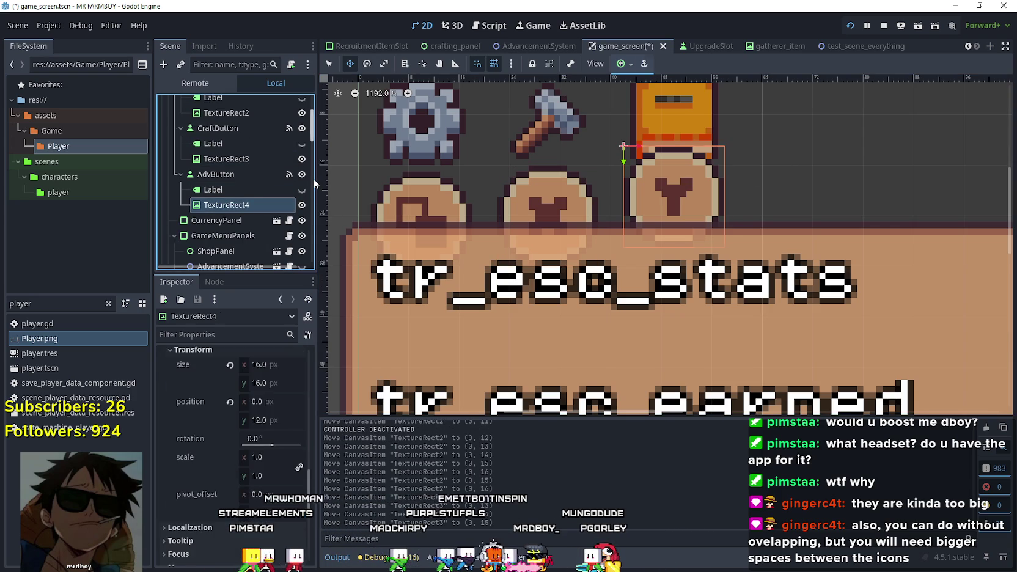
click(680, 202)
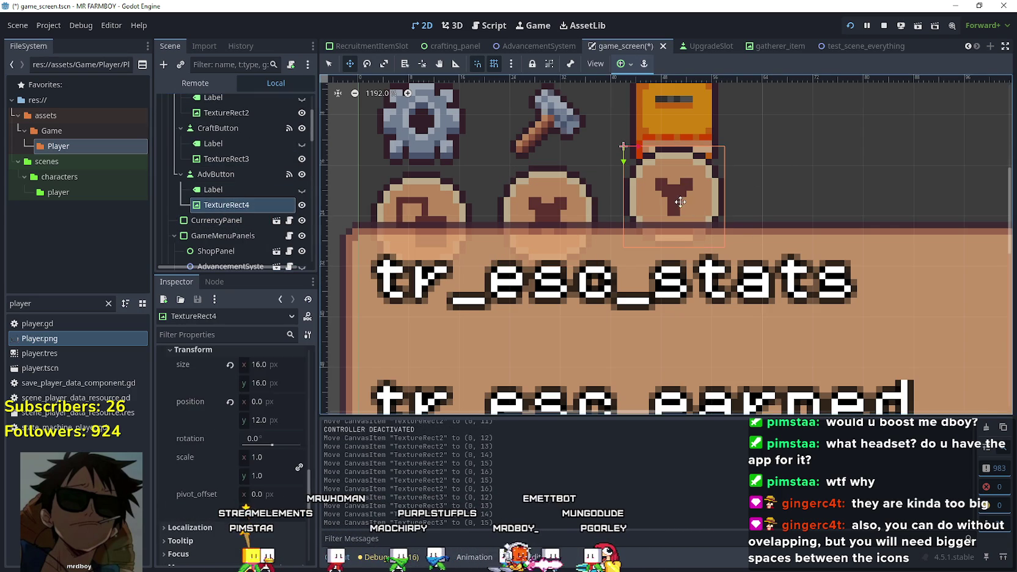
Save game_screen, test-run the game walking the farmer right, down and up, then return
key(ctrl+s)
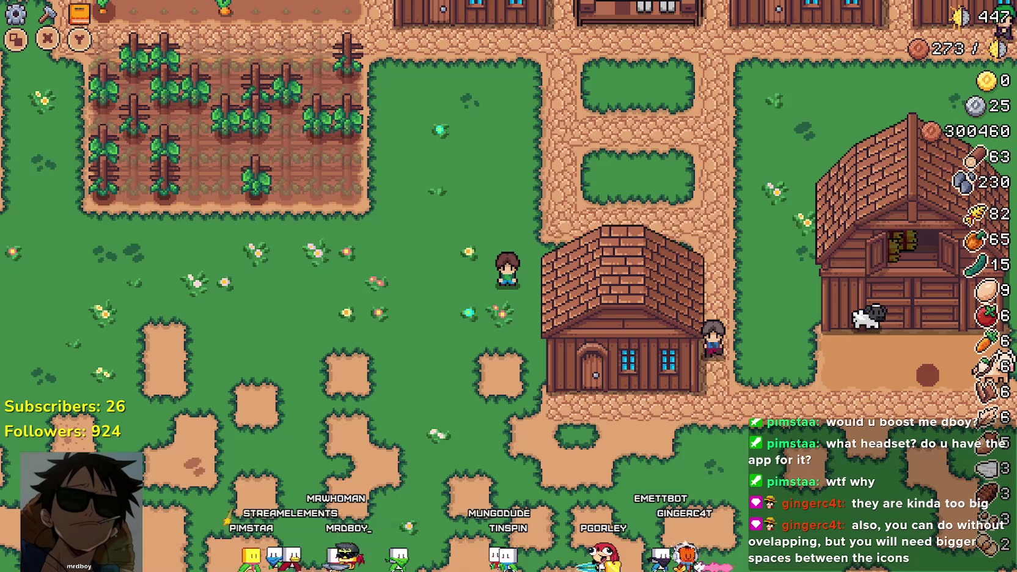
key(d)
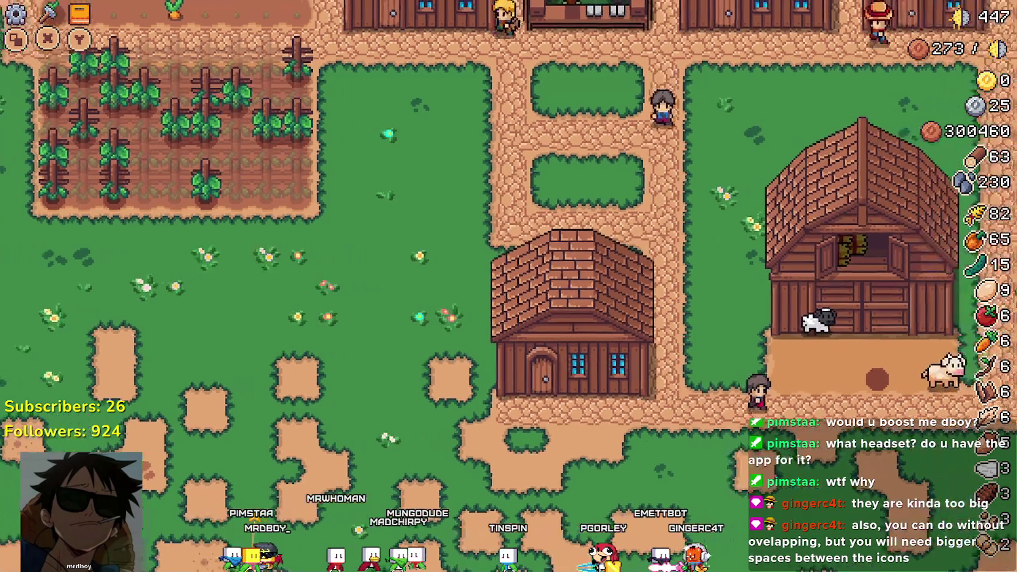
key(s)
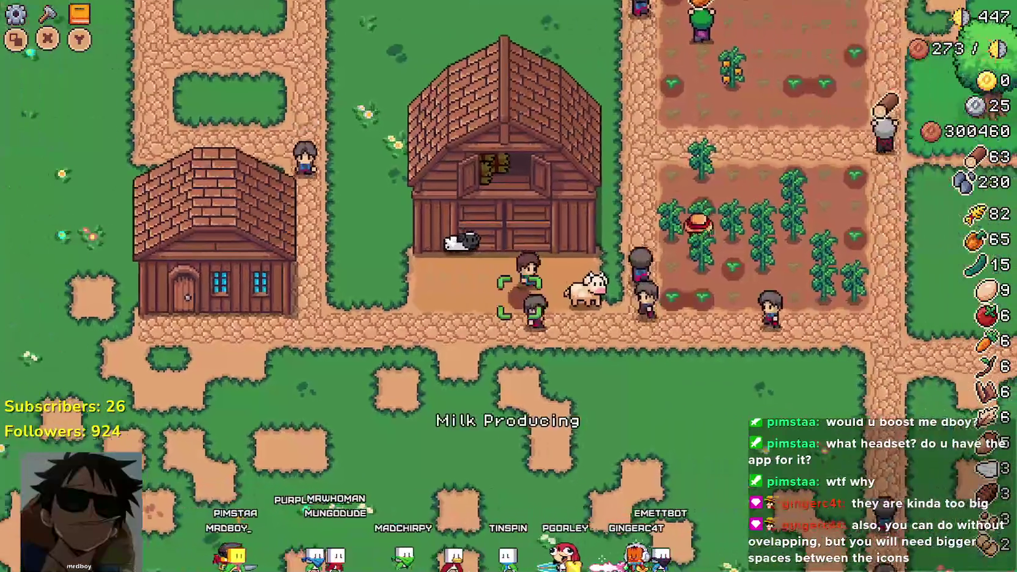
key(w)
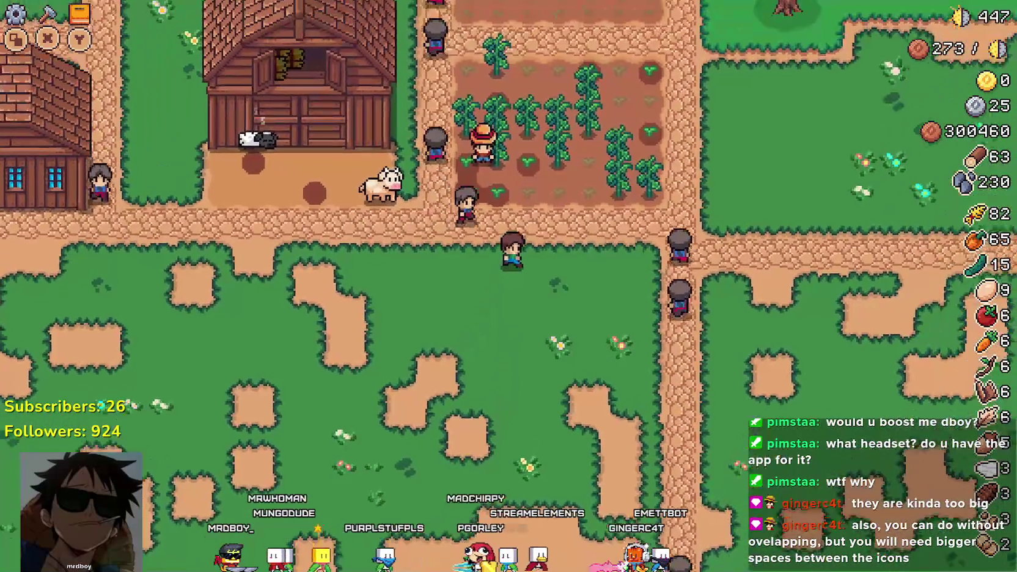
key(alt+Tab)
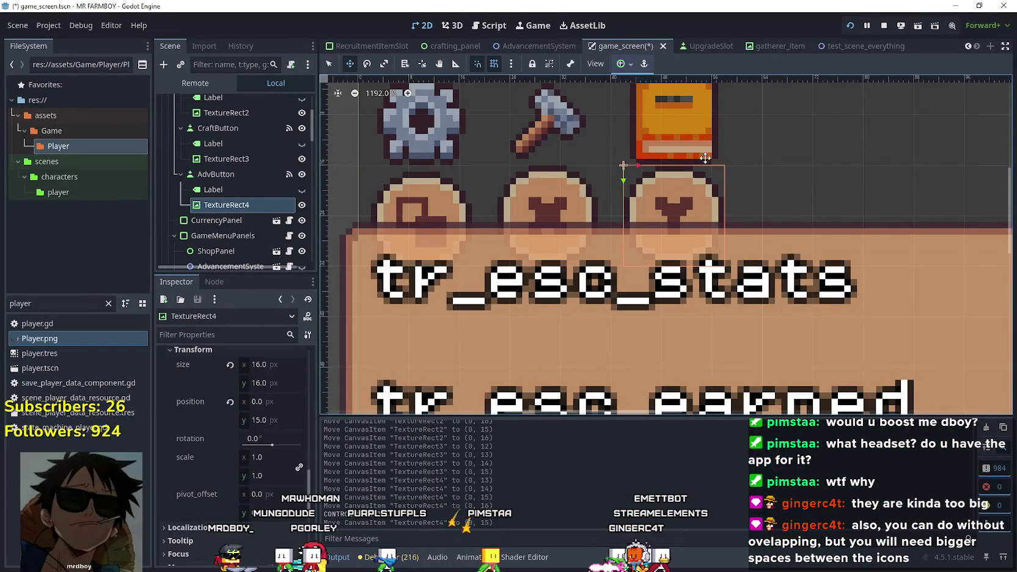
Bring the button icon row into view, select AdvButton, and run the game again
scroll(down, 3)
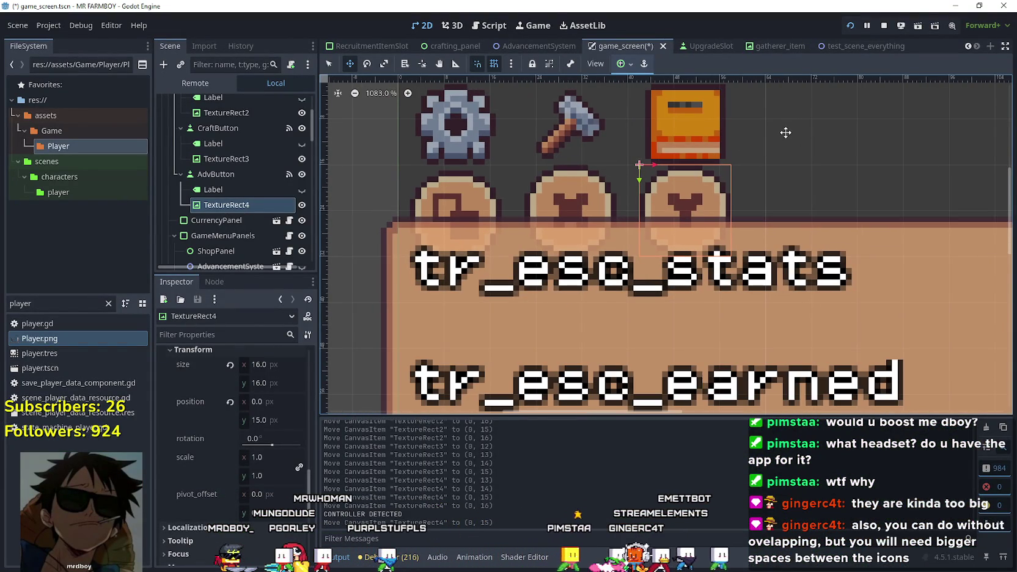
drag(786, 132, 775, 170)
scroll(up, 3)
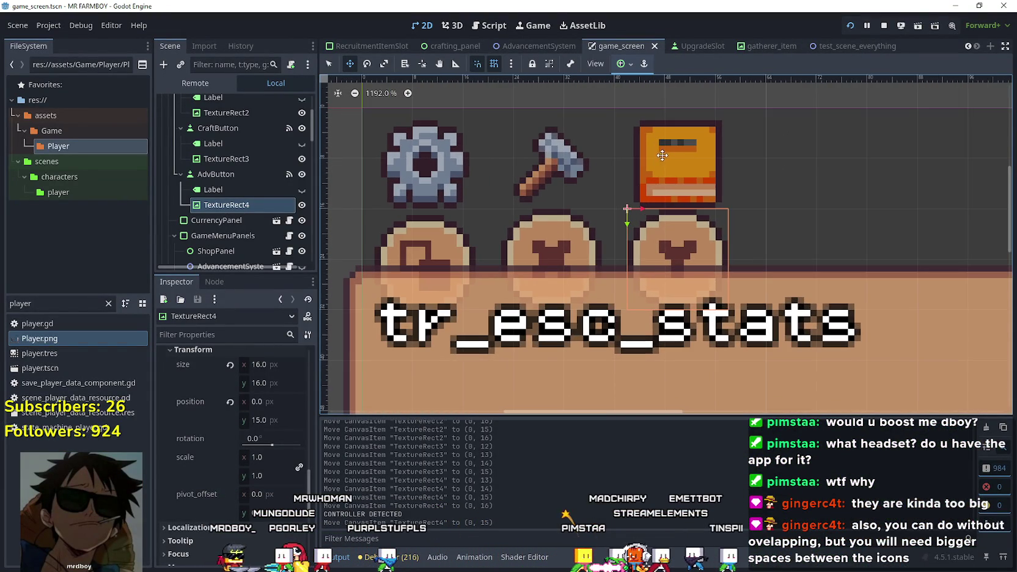
click(249, 174)
scroll(up, 3)
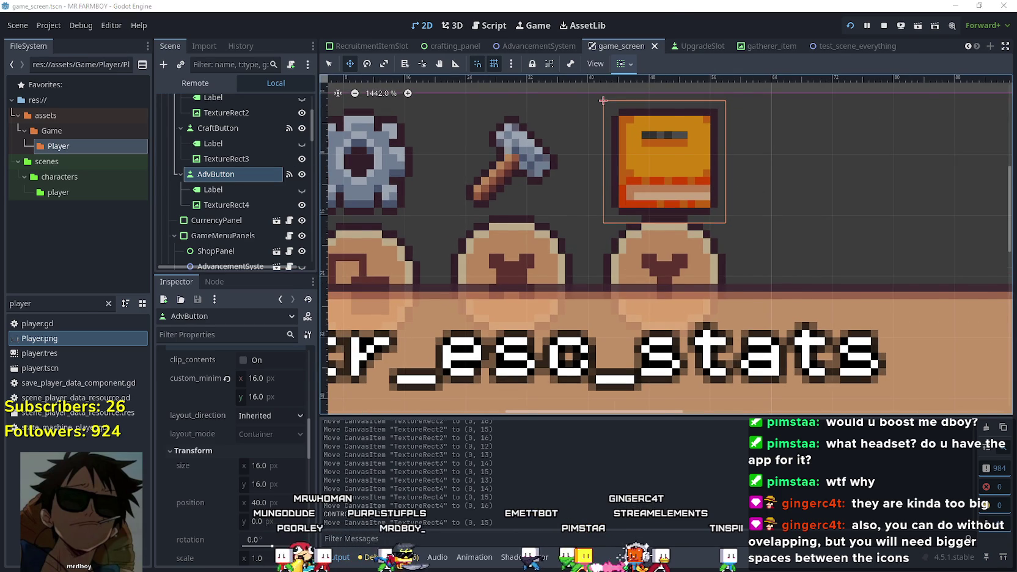
key(F5)
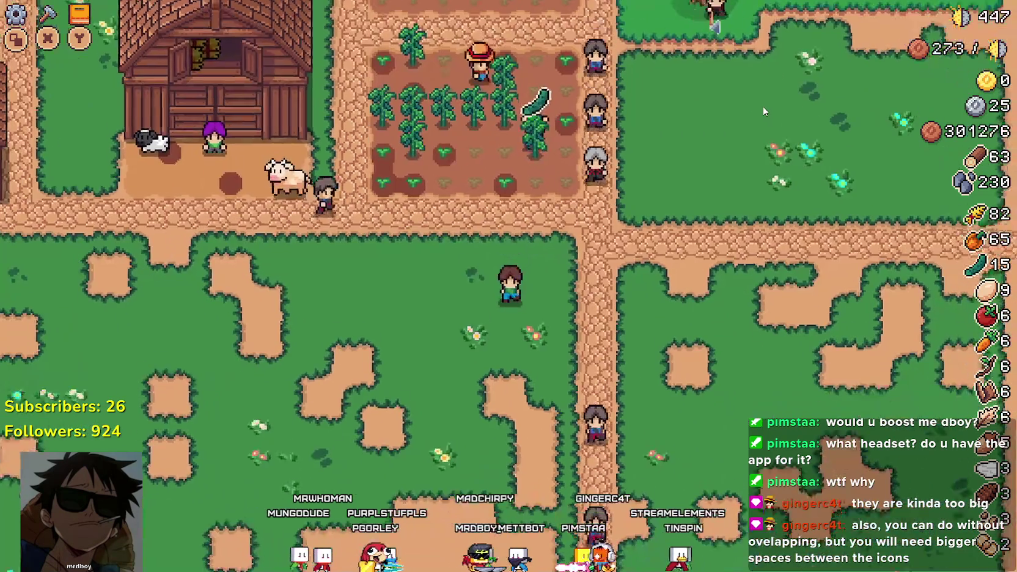
Walk the farmer around, and open then close the pause menu and crafting panel
key(s)
key(a)
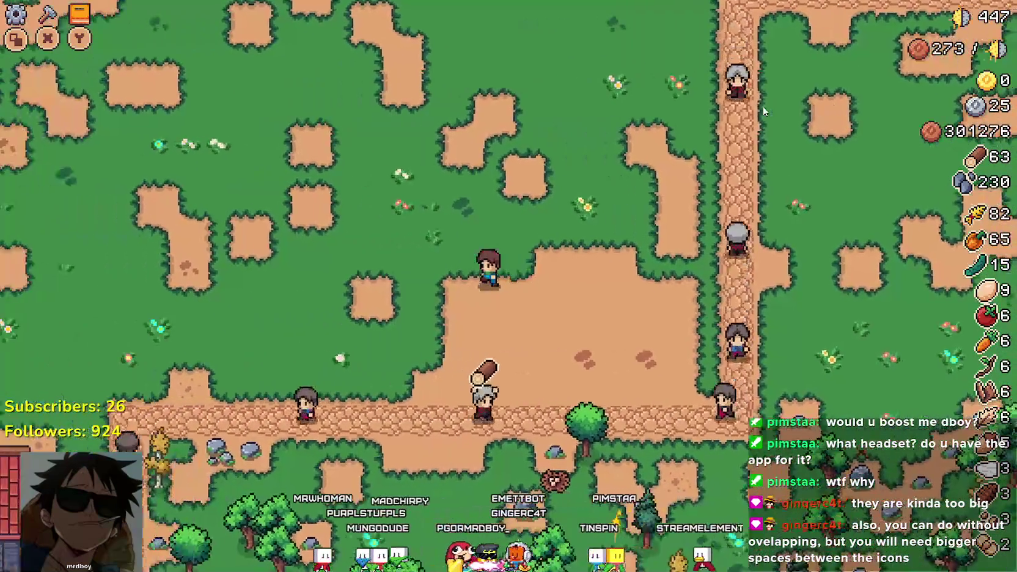
key(w)
key(d)
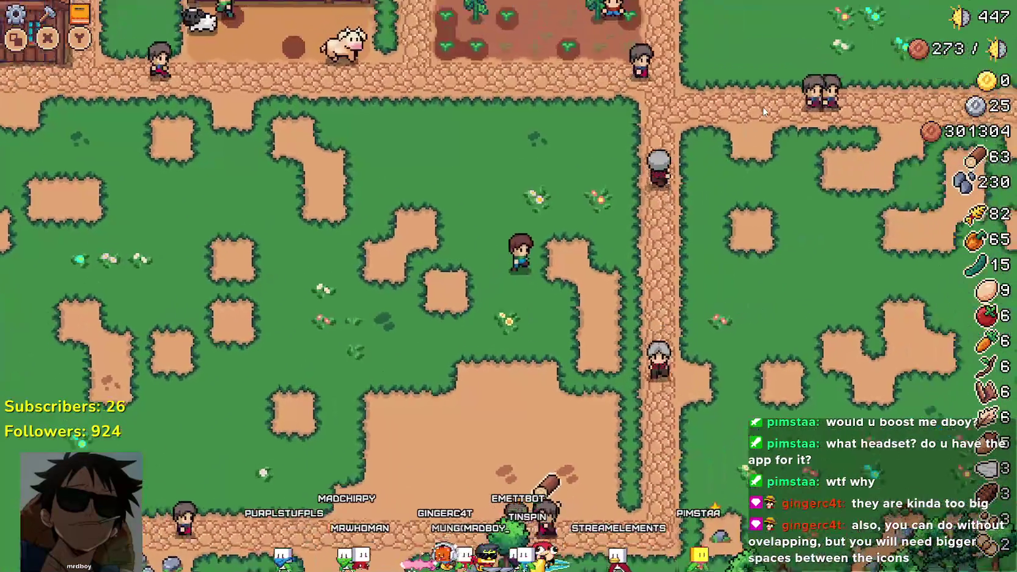
key(w)
key(Escape)
key(Escape)
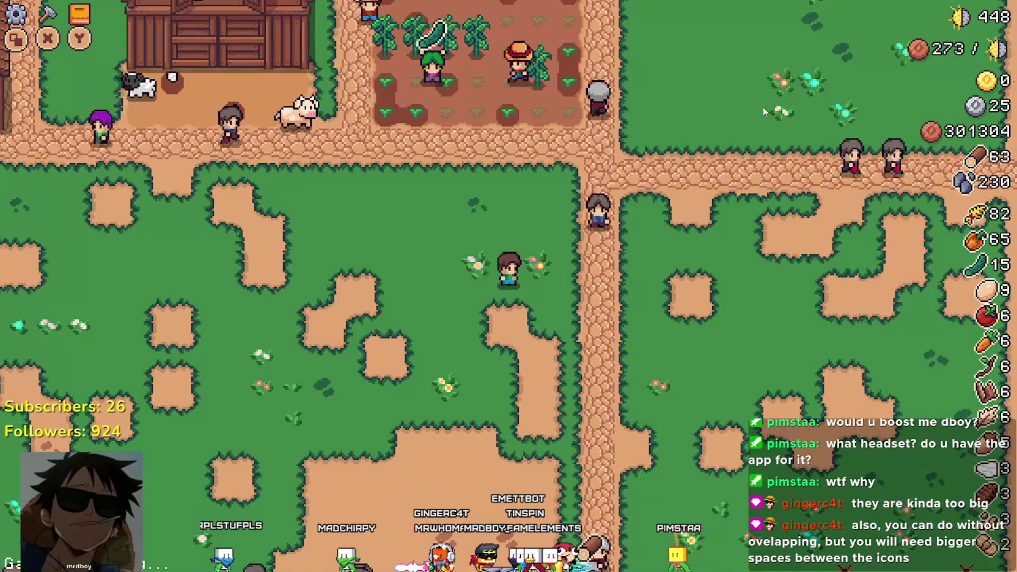
key(c)
key(c)
key(d)
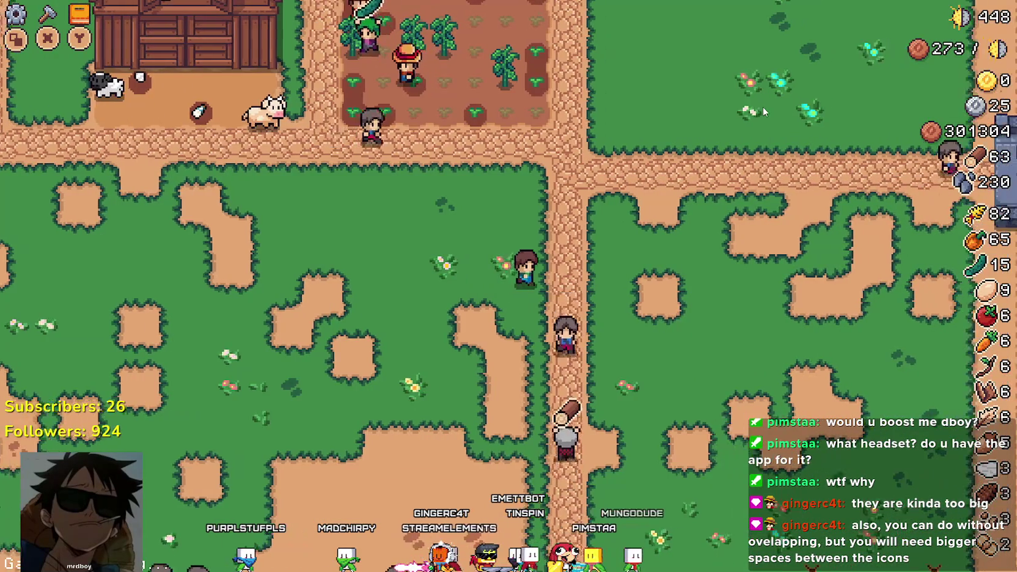
Walk the farmer east past the trees, north toward the houses, and onto the tomato plot
key(d)
key(w)
key(w)
key(d)
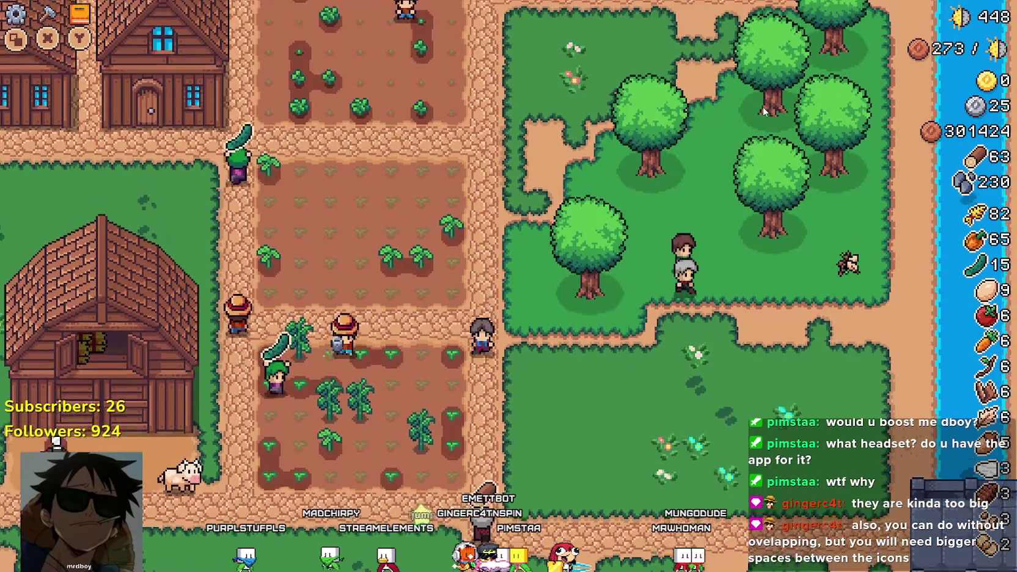
key(w)
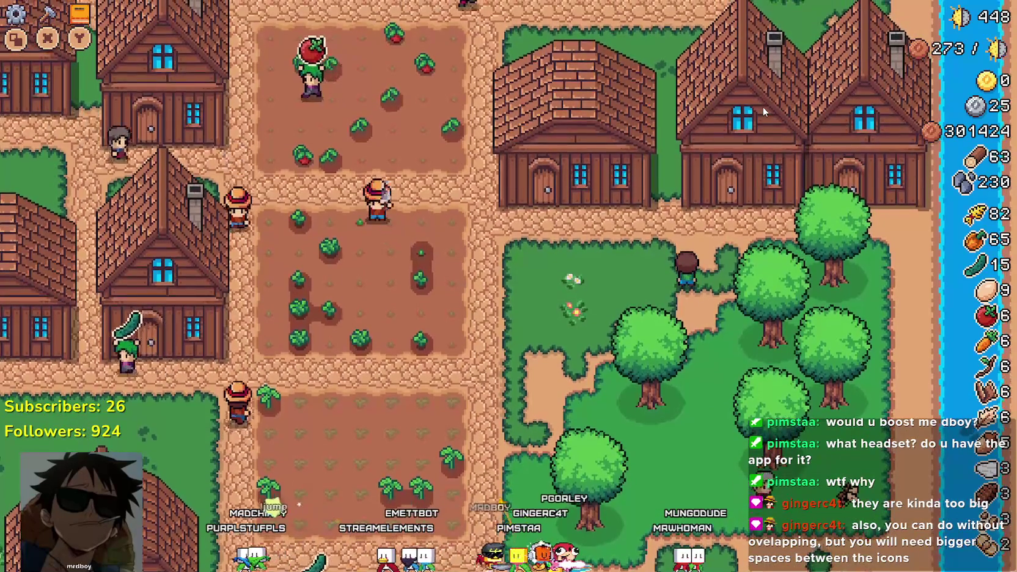
key(s)
key(s)
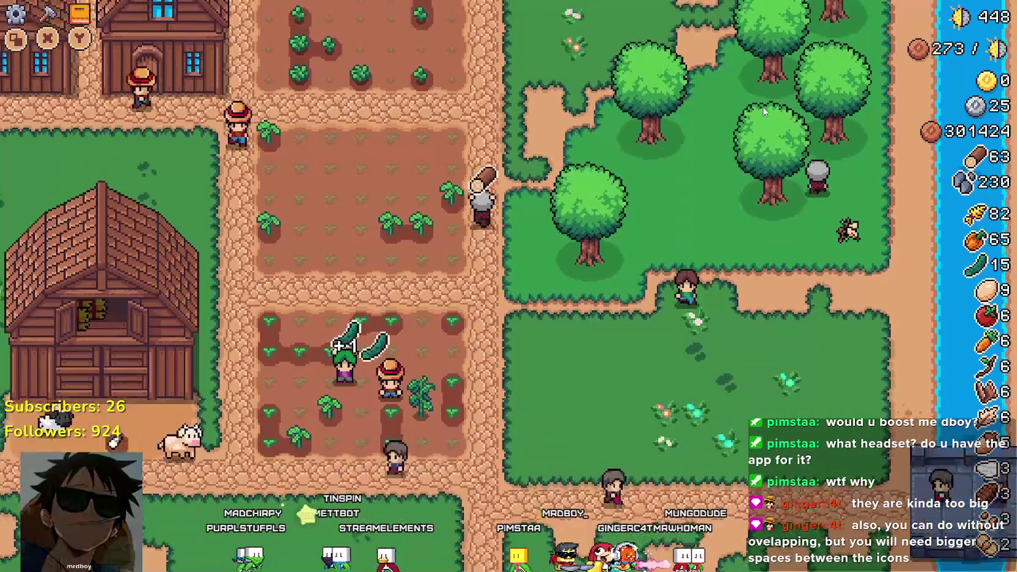
key(w)
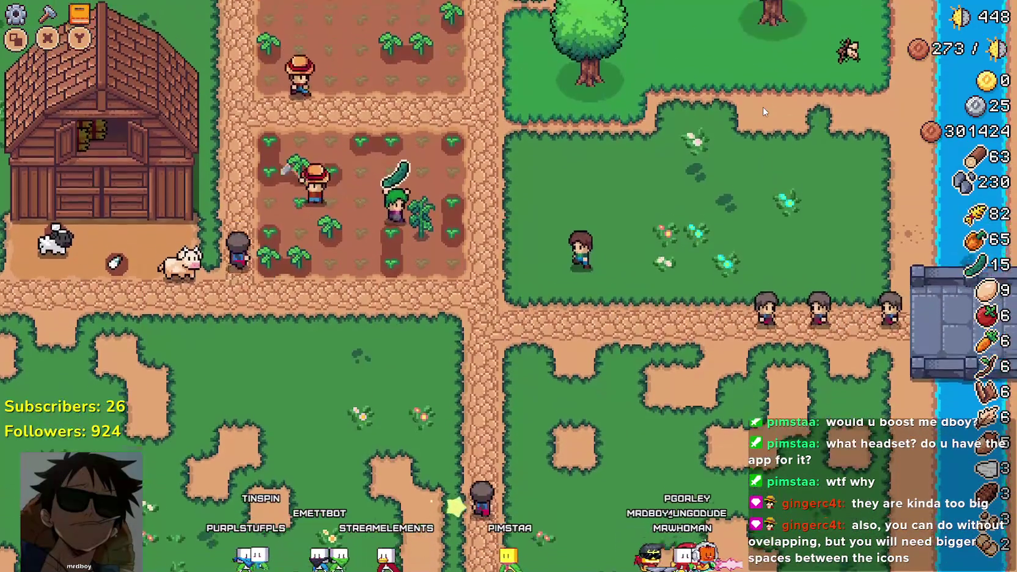
key(w)
key(a)
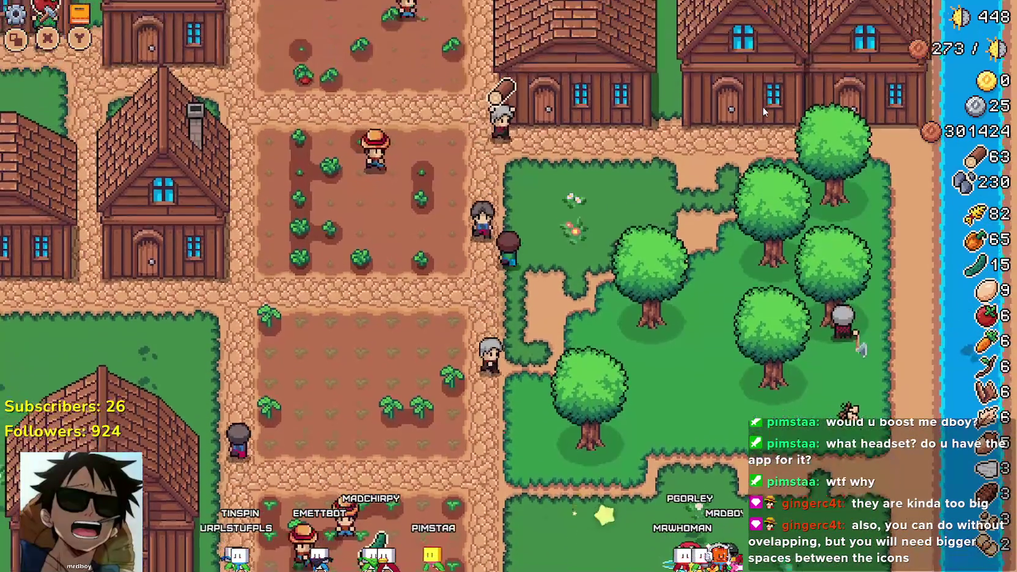
key(w)
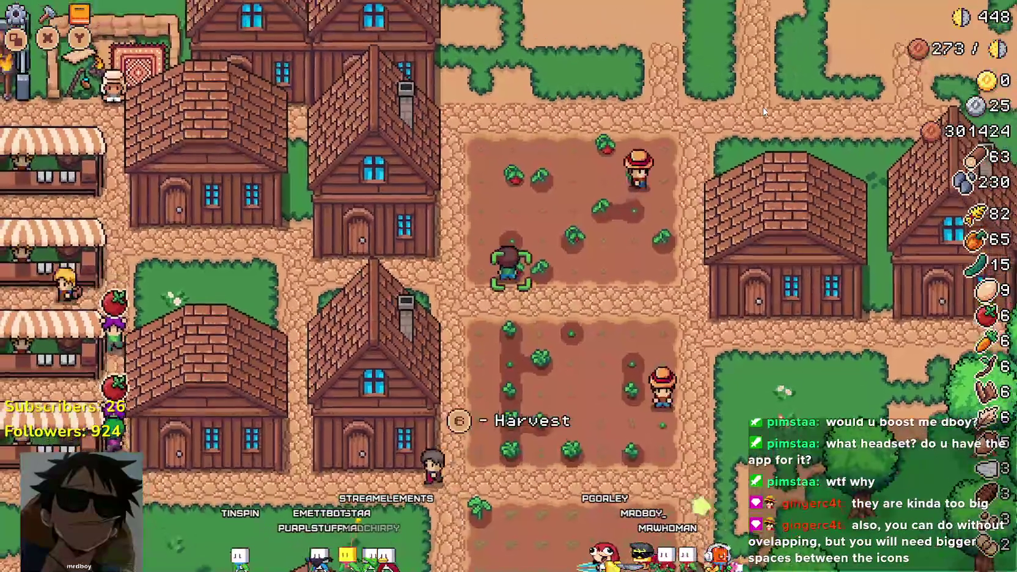
Harvest and replant tomatoes to reach 8, then open a house's Hireable Workers dialog
key(e)
key(e)
key(w)
key(a)
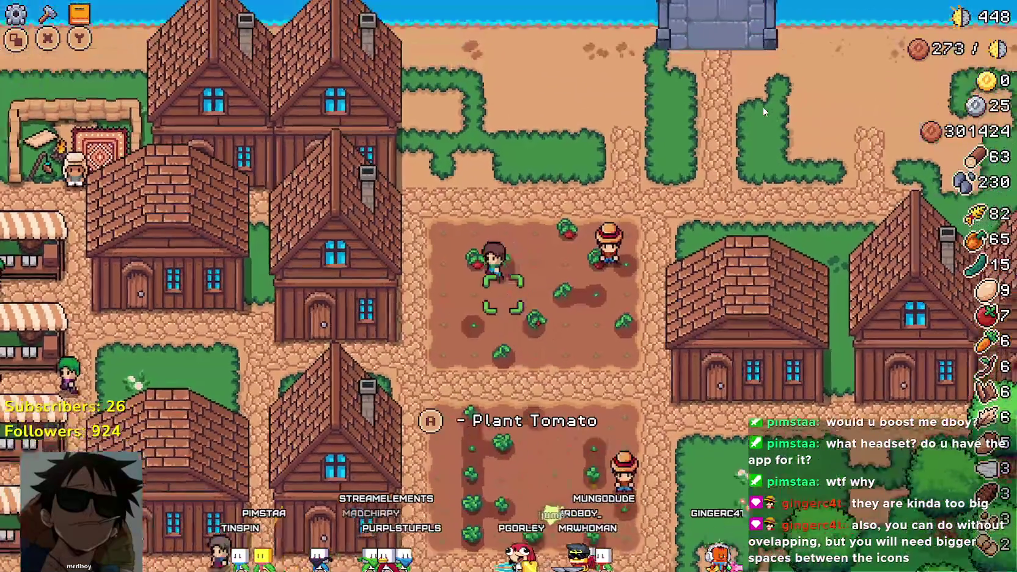
key(e)
key(a)
key(s)
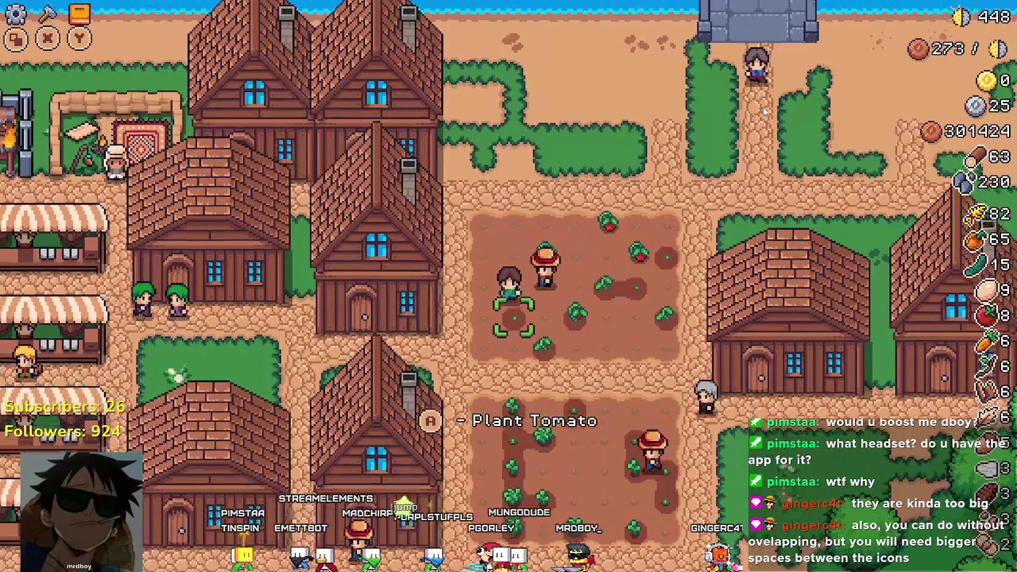
key(e)
key(d)
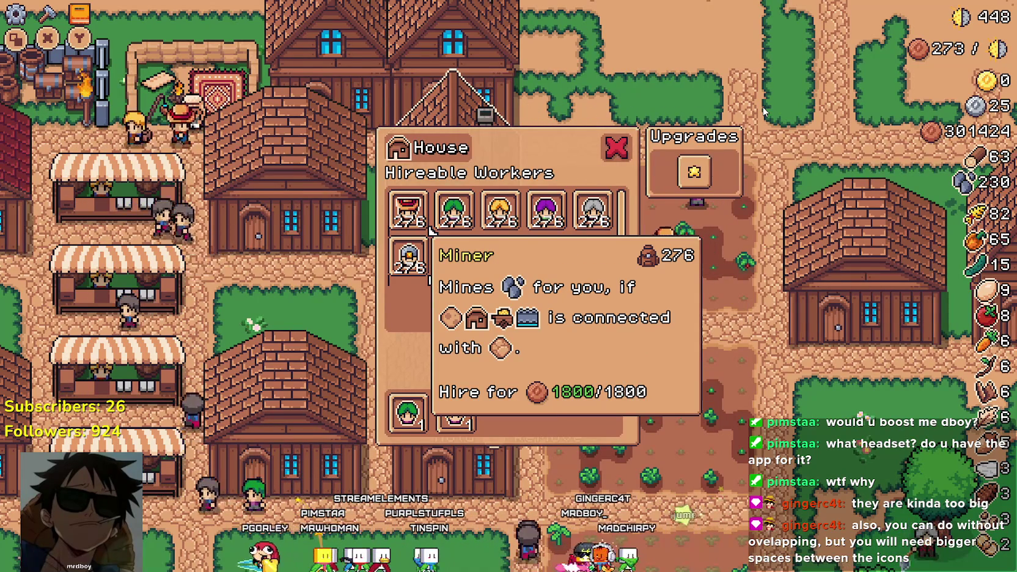
Close the House and Warehouse panels, then open and close the Merchant Seller panel
key(Escape)
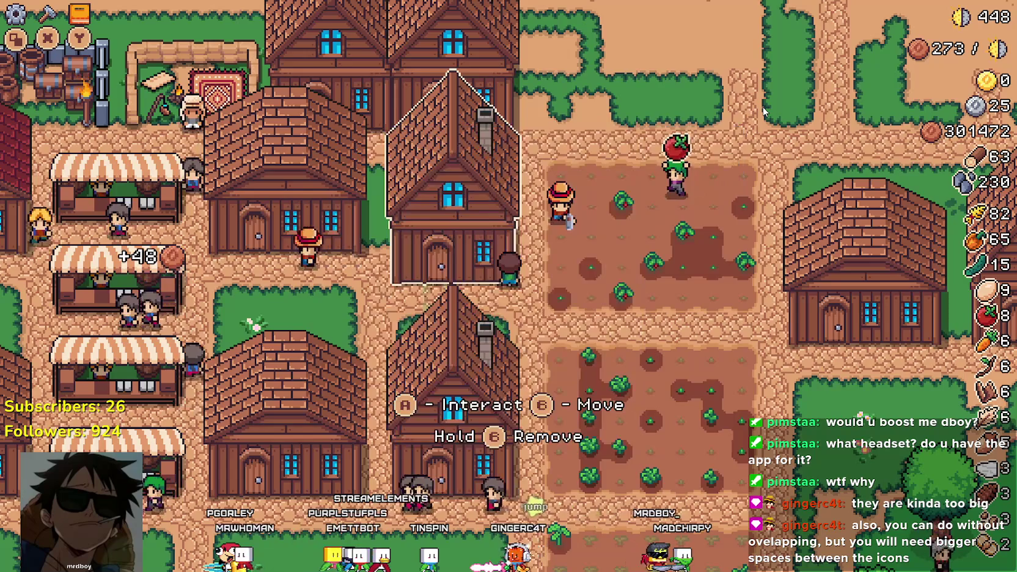
key(a)
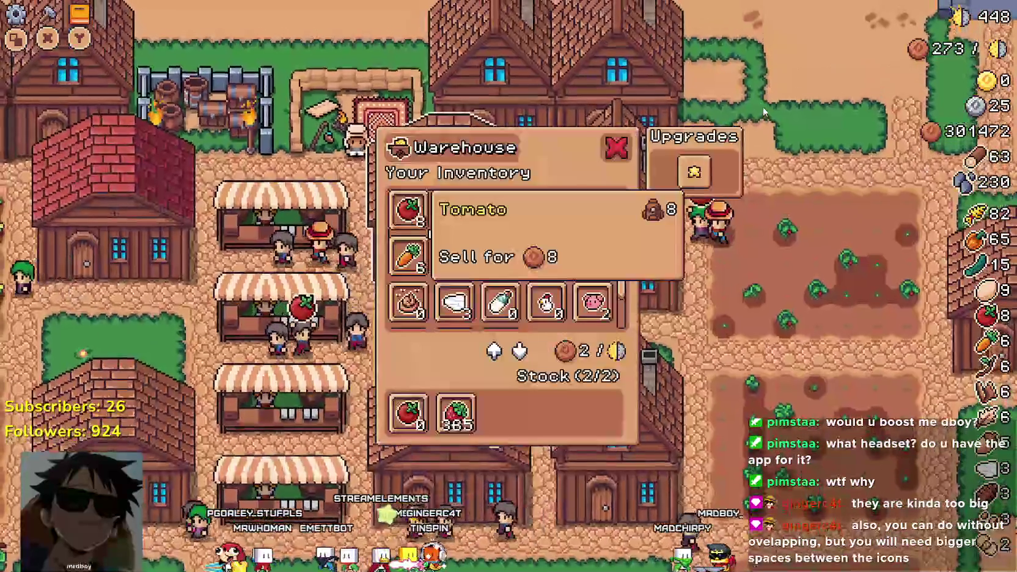
key(Escape)
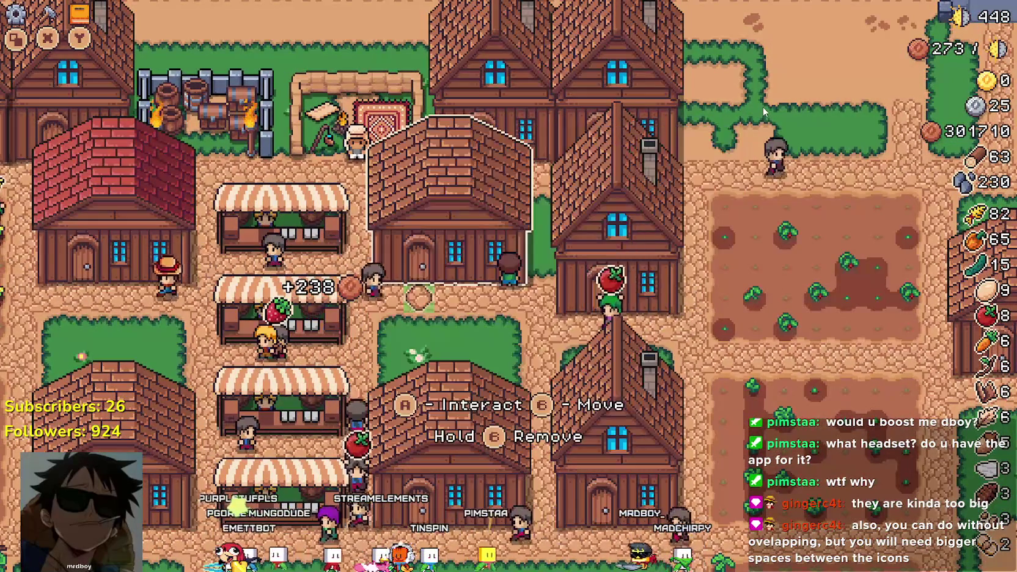
key(a)
key(s)
key(w)
key(e)
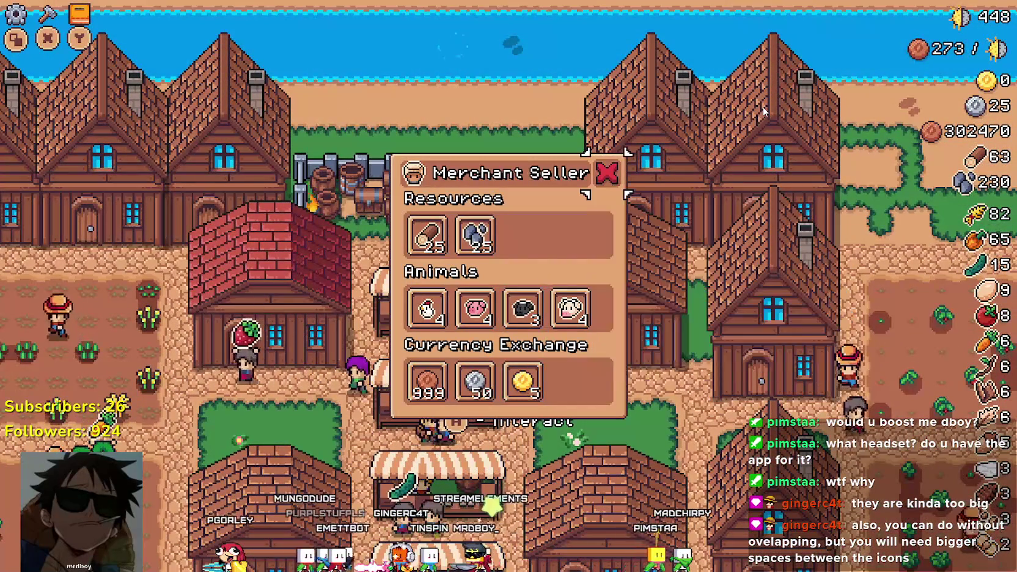
key(s)
Reopen a House panel to browse hireable workers, close it, then stop the game in Godot
key(s)
key(d)
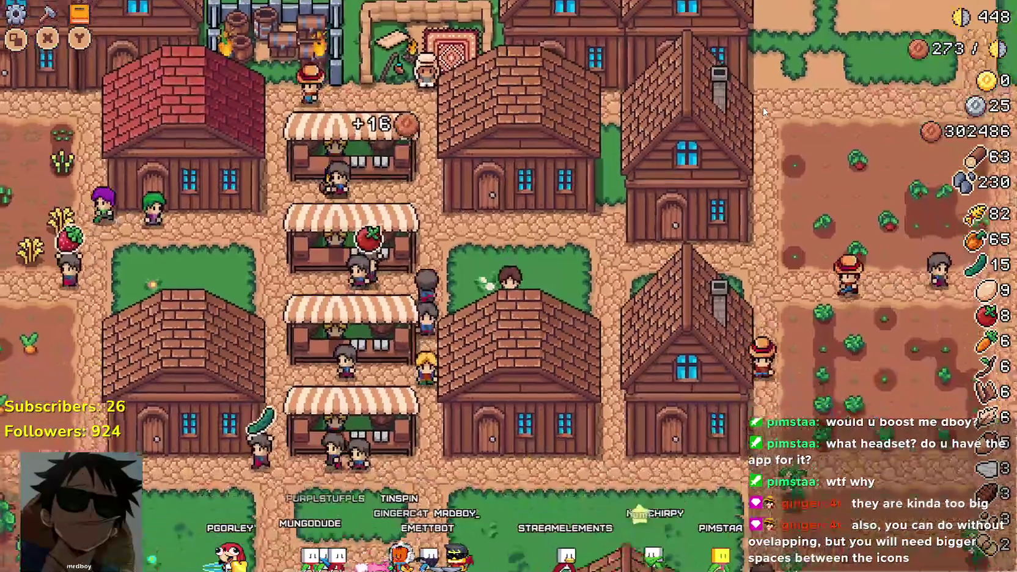
key(s)
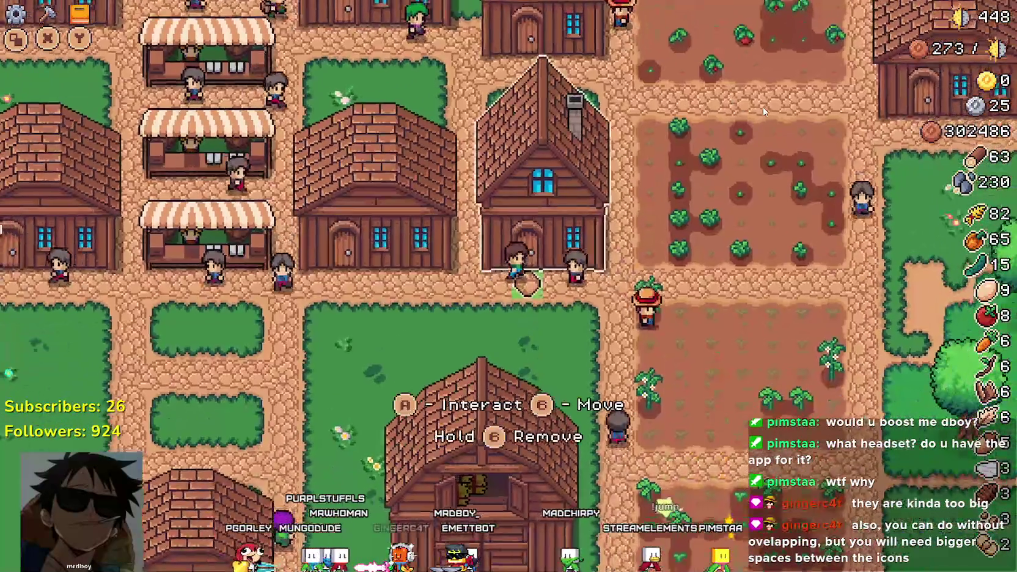
key(e)
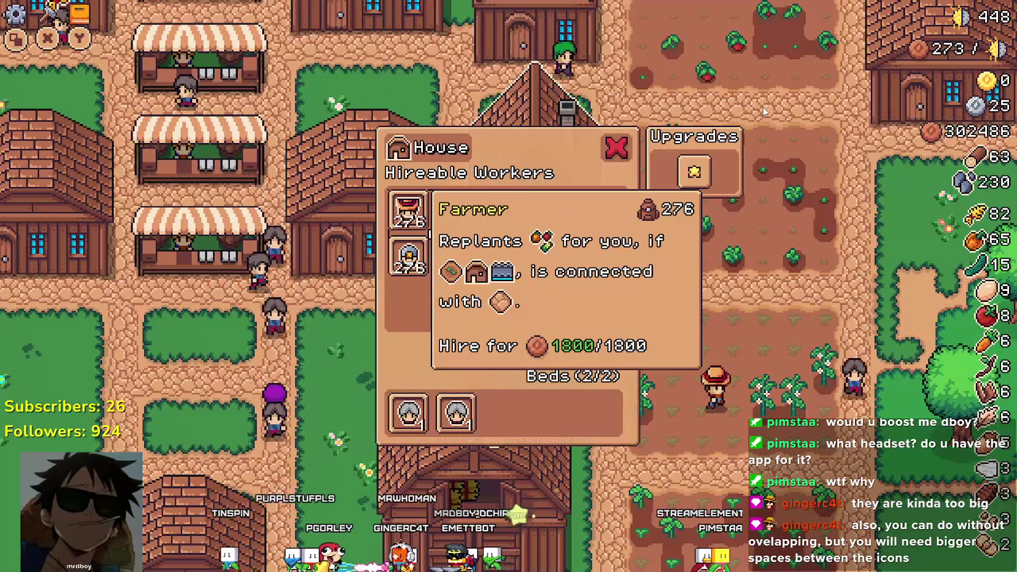
key(d)
key(Escape)
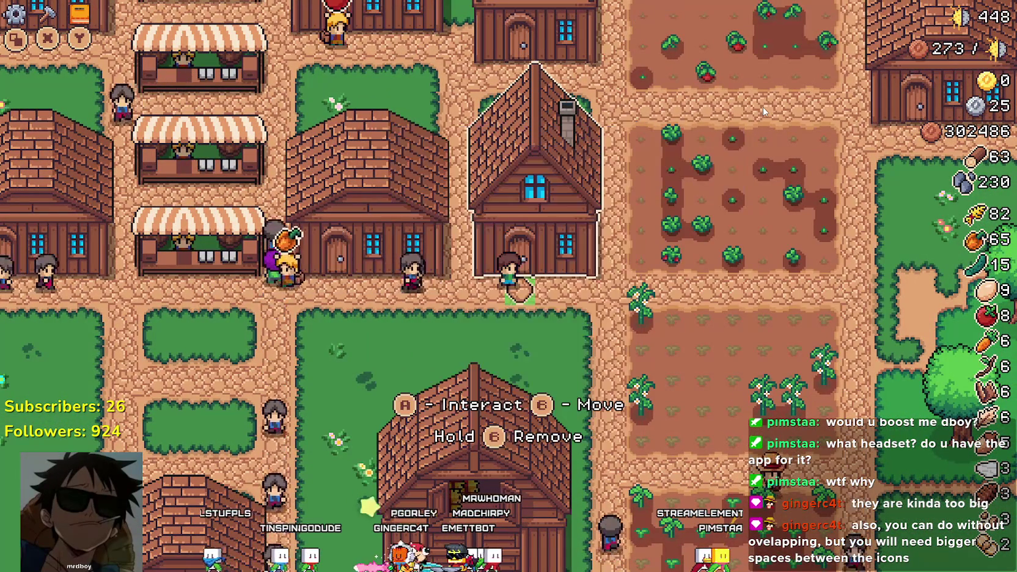
key(alt+Tab)
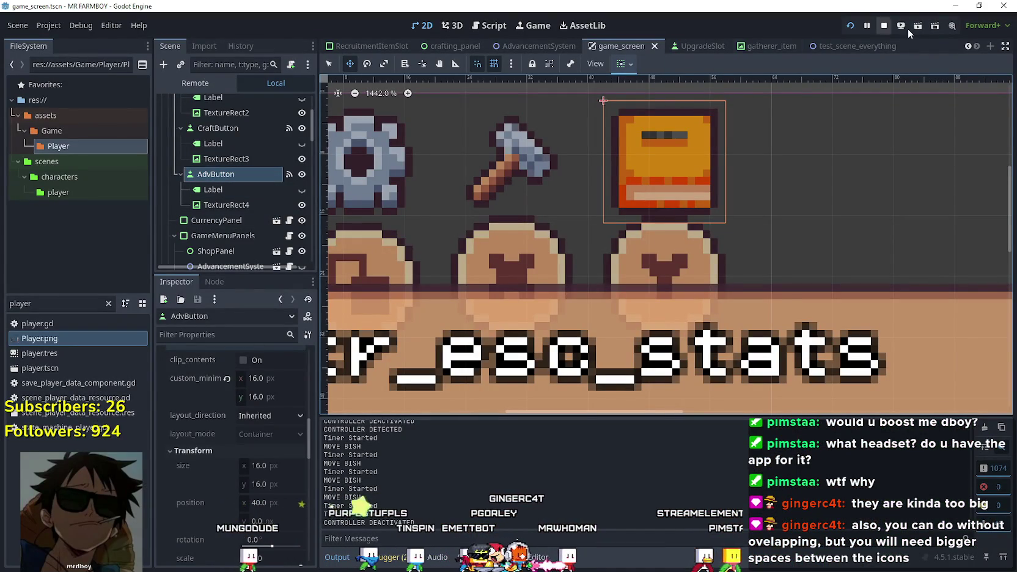
click(884, 26)
Open building_panel.gd and place the caret at the end of line 222
scroll(down, 3)
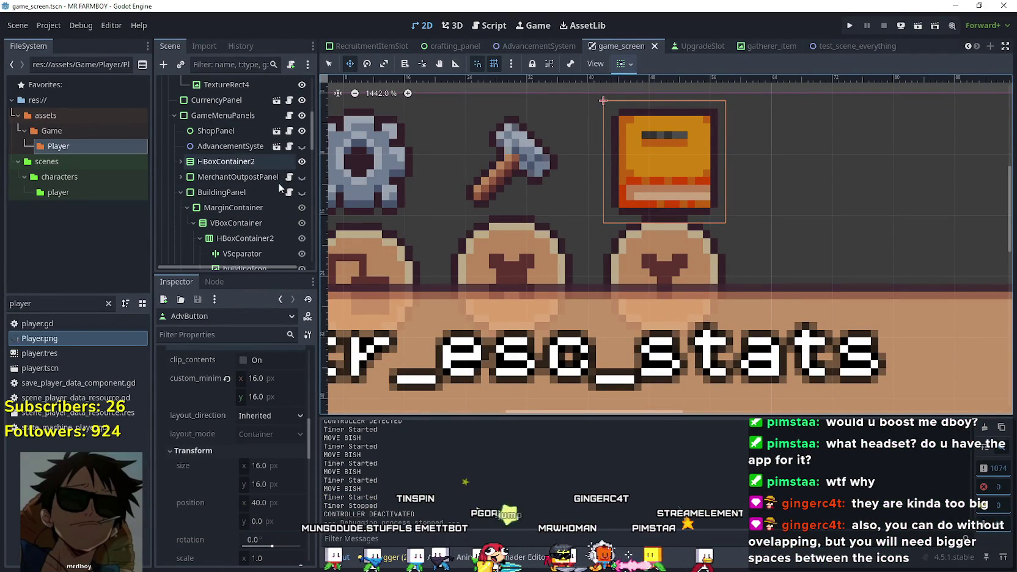
click(288, 194)
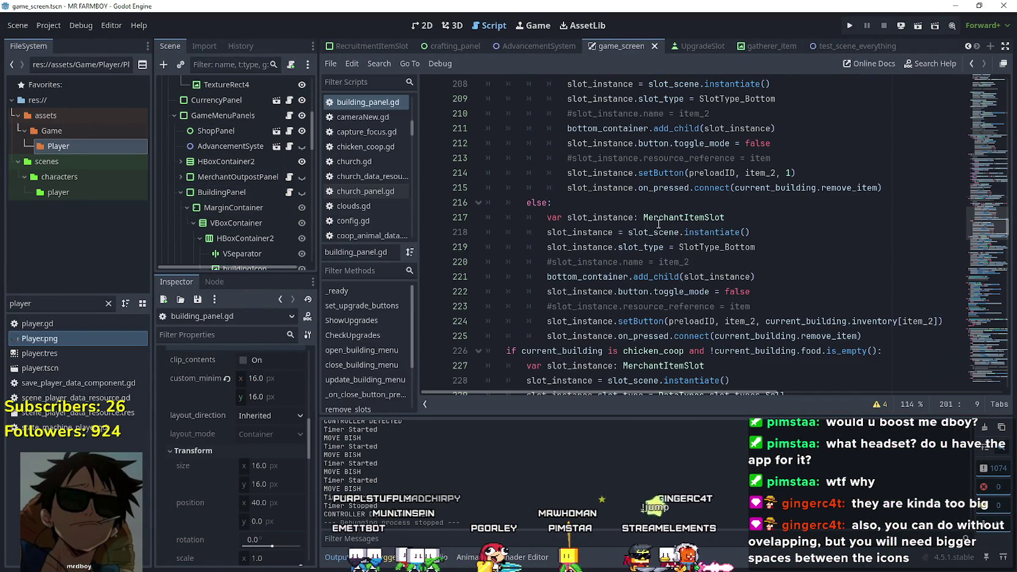
click(768, 297)
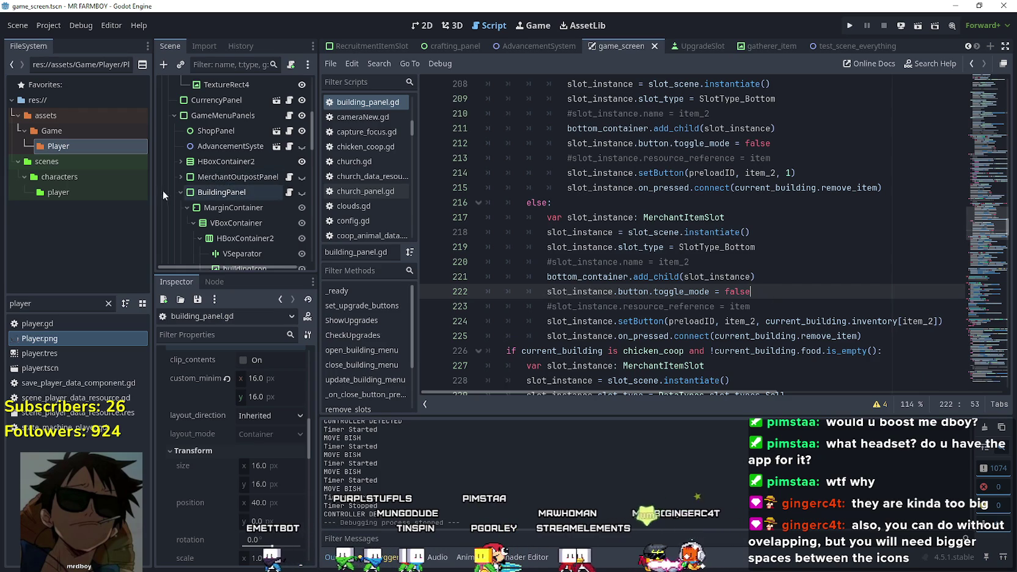
scroll(up, 3)
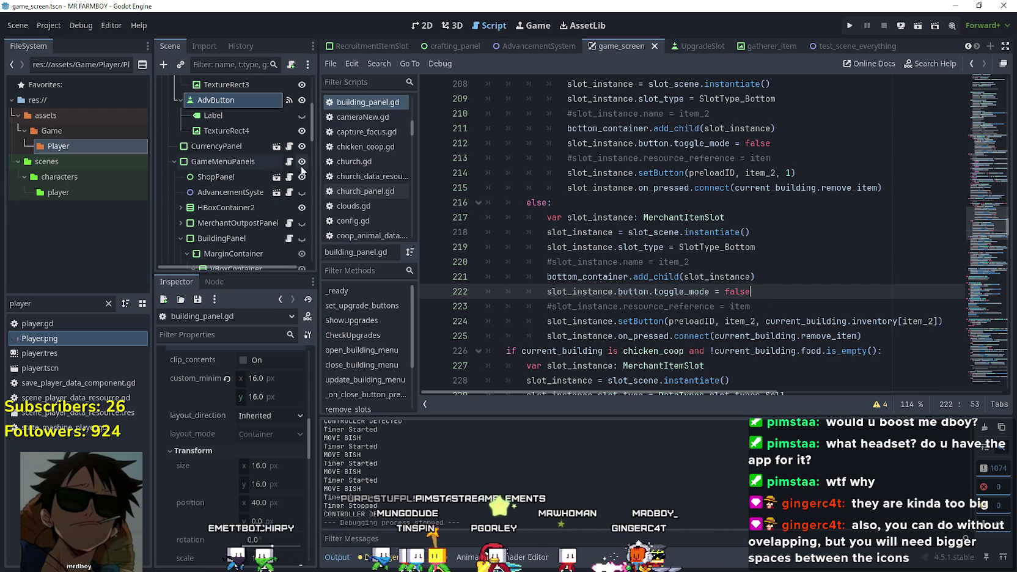
Open game_menu_panels.gd and inspect the InputEventHelper is_joypad_event check on line 39
click(288, 161)
click(772, 202)
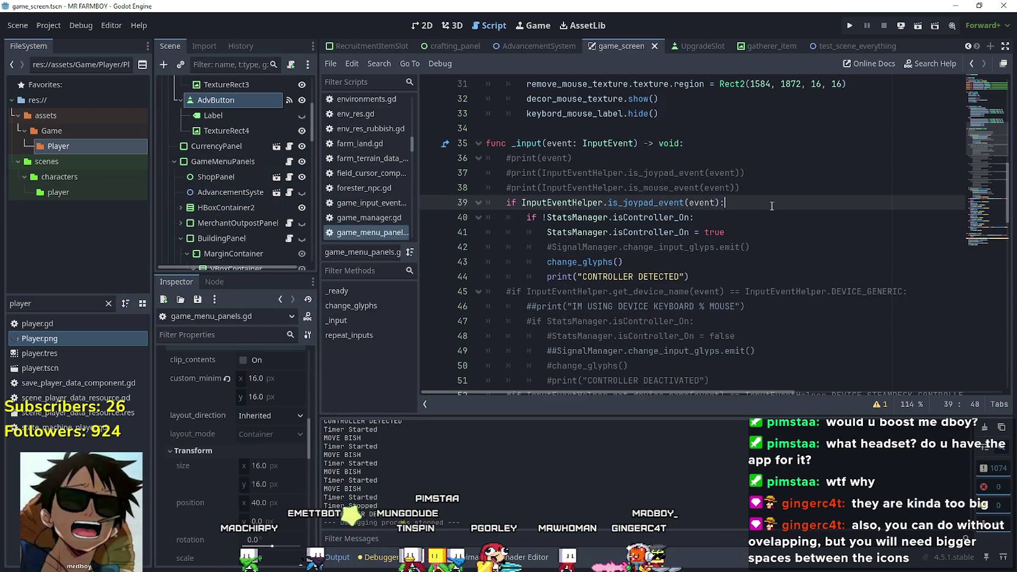
click(565, 202)
click(651, 202)
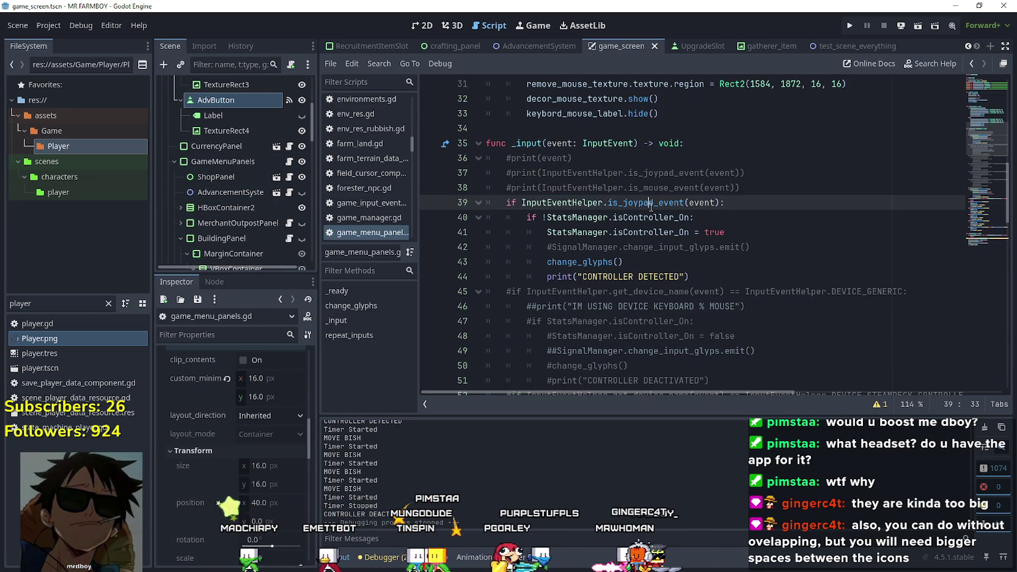
scroll(down, 3)
scroll(up, 3)
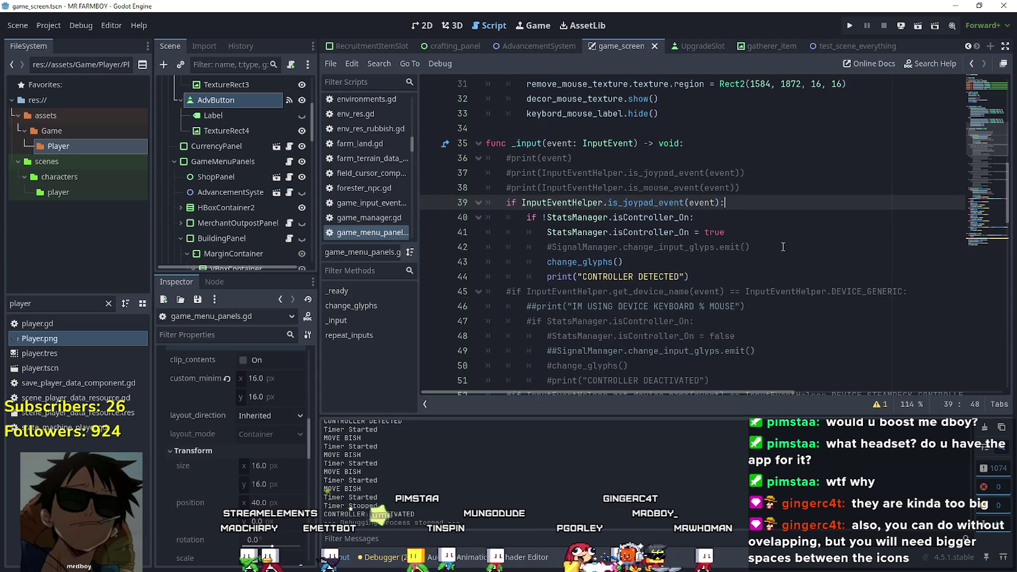
scroll(up, 3)
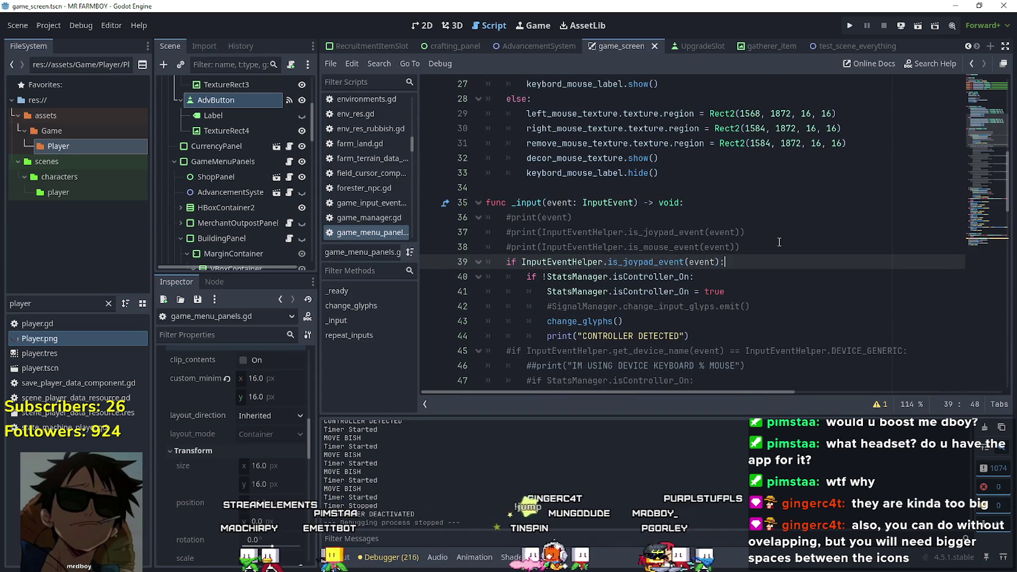
scroll(down, 3)
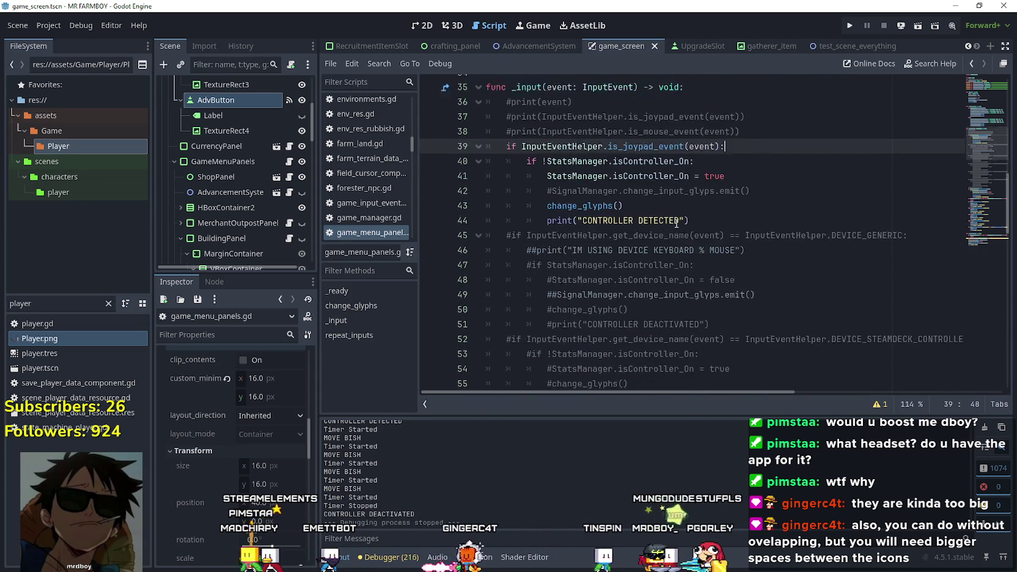
scroll(down, 3)
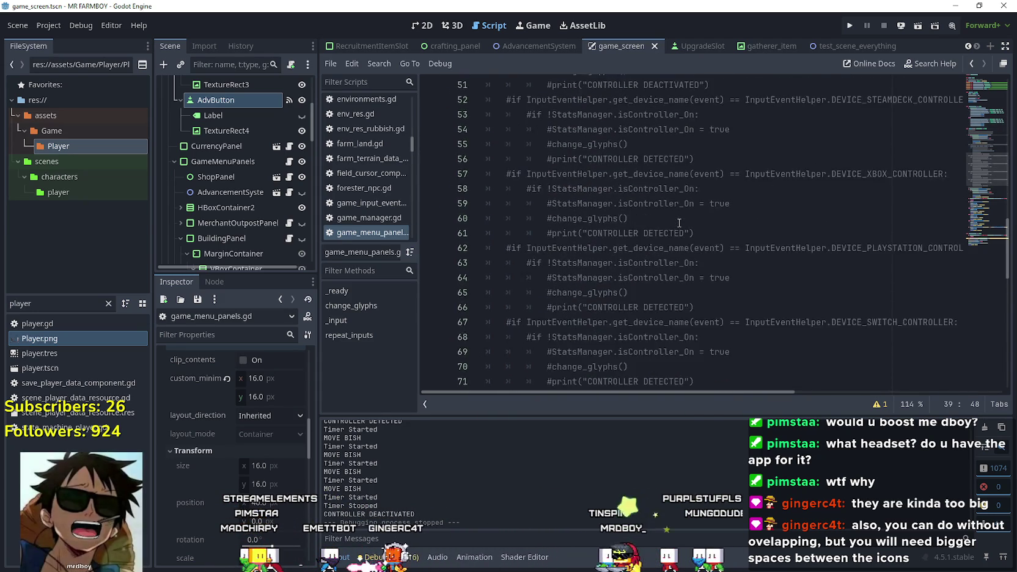
Review the controller check around lines 74-78 and select the change_glyphs() call on line 77
click(743, 253)
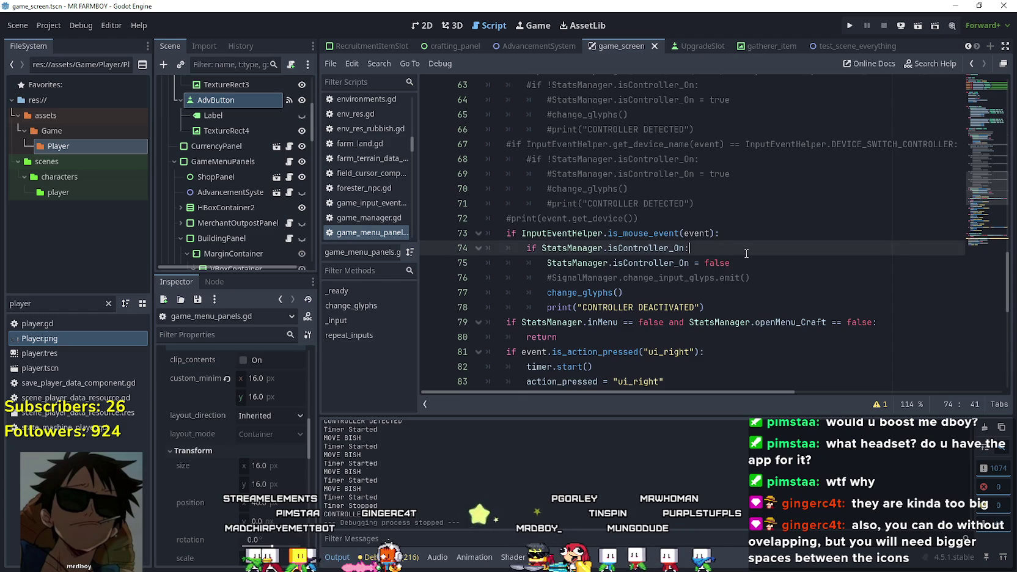
scroll(down, 3)
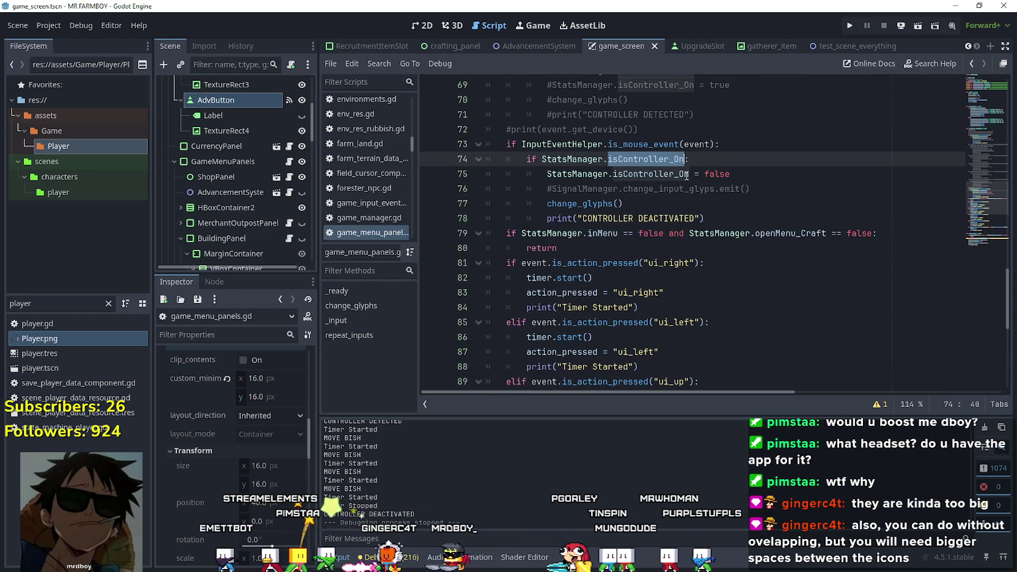
click(731, 214)
click(638, 202)
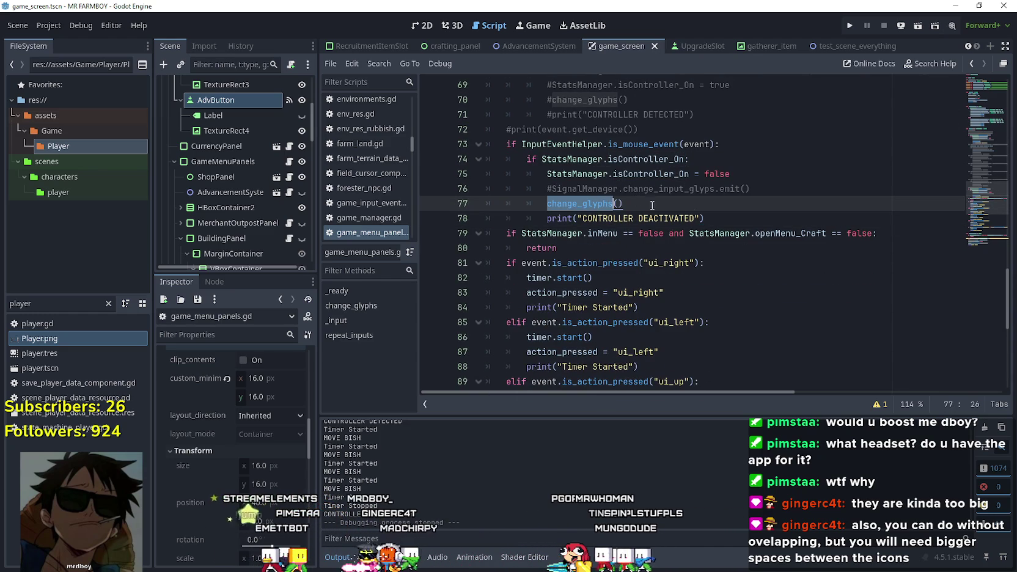
drag(653, 208, 541, 200)
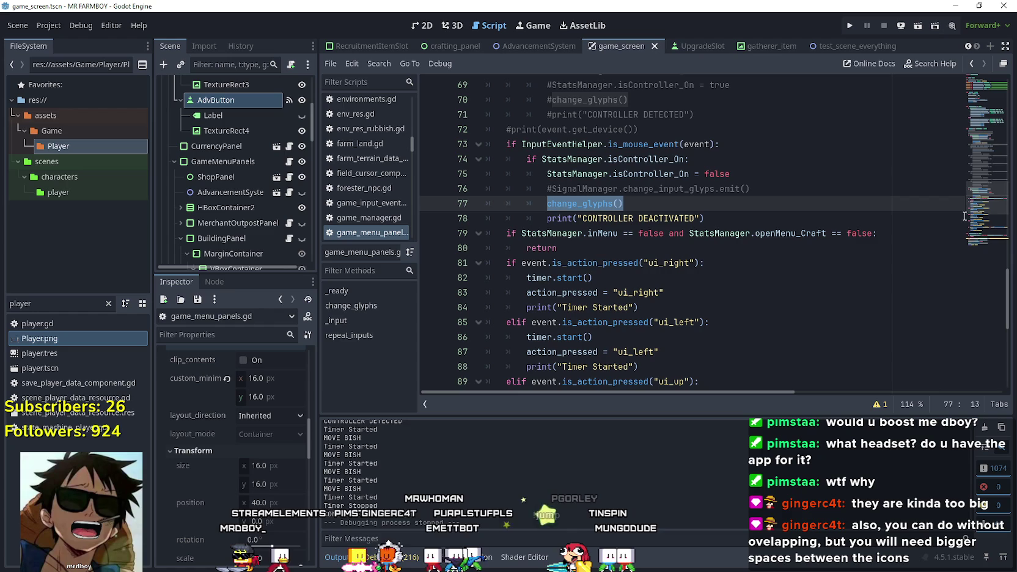
Insert a new blank line after add_child(timer) in _ready
drag(976, 218, 975, 113)
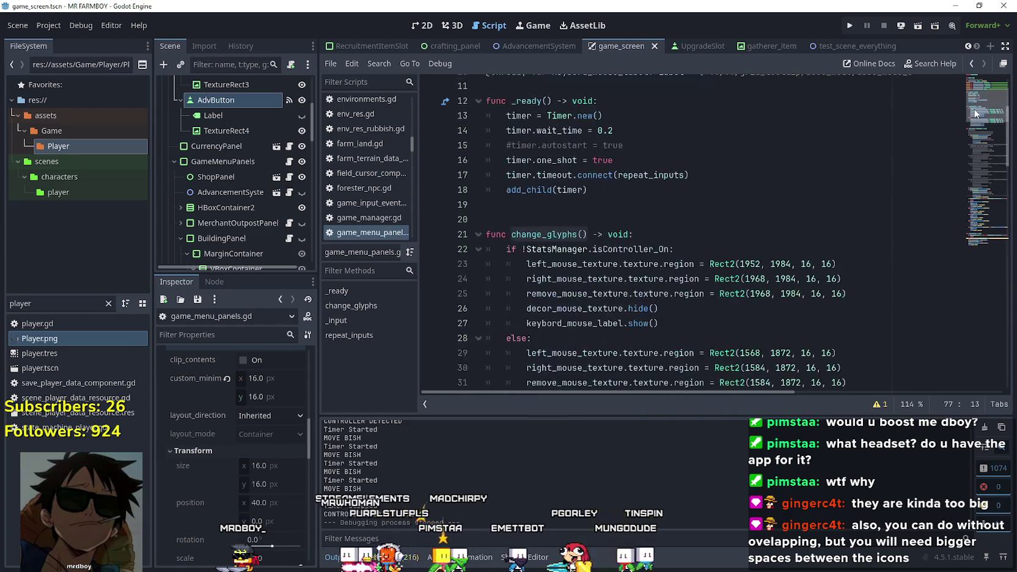
scroll(up, 3)
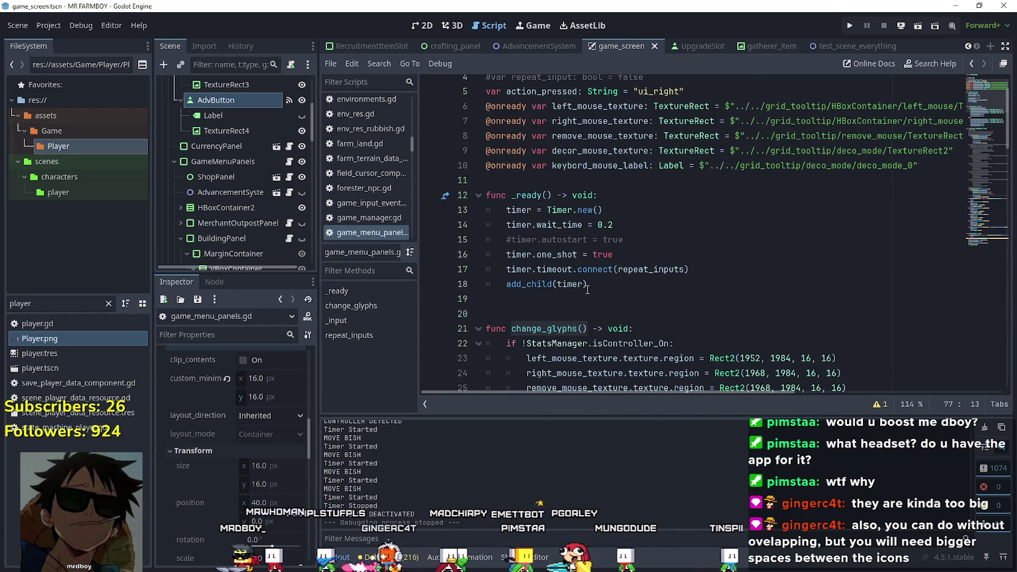
click(611, 286)
key(Return)
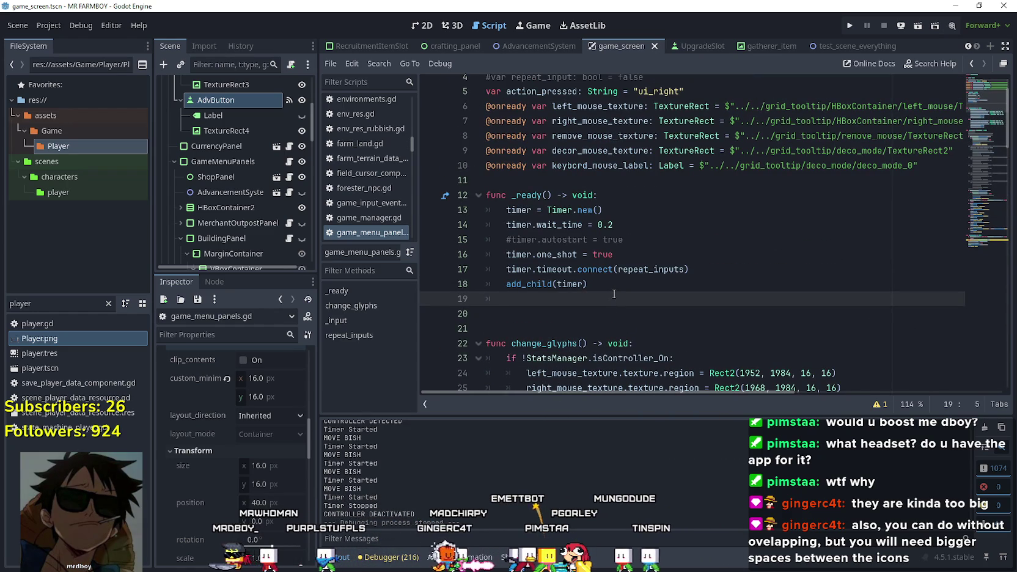
Run the game and load Save 6 from the saved games list
click(852, 26)
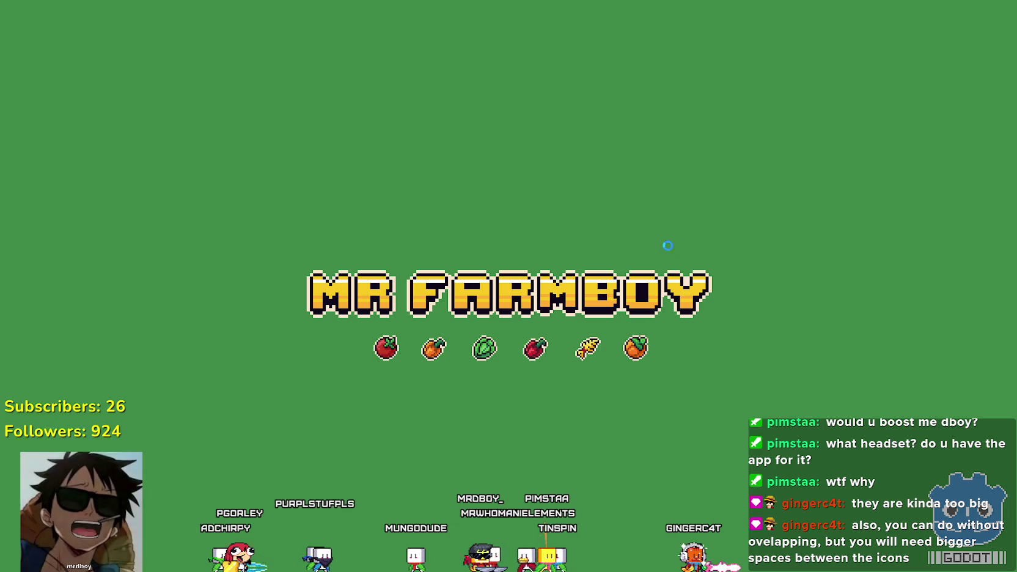
click(503, 264)
scroll(down, 3)
click(476, 266)
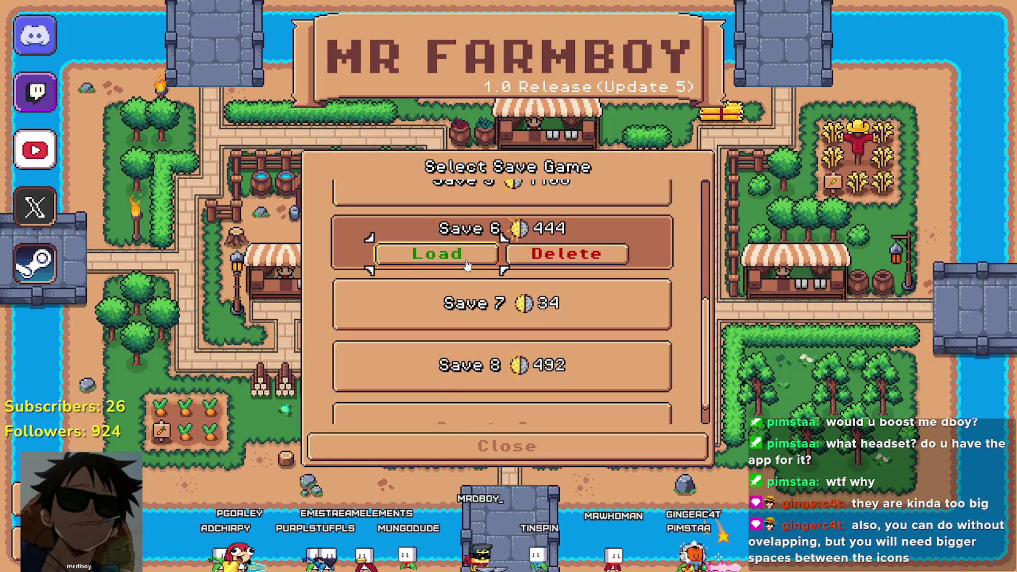
click(467, 265)
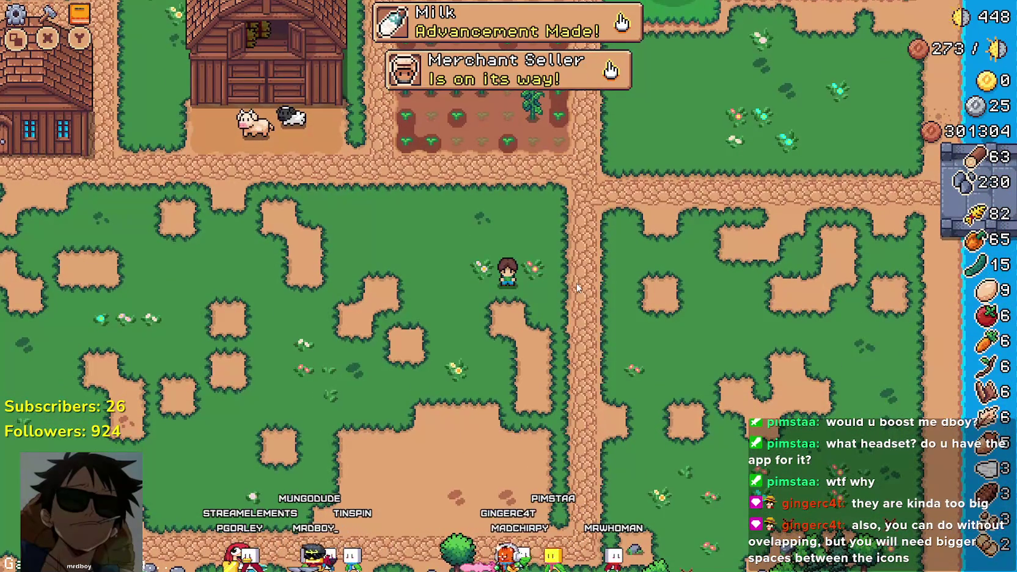
Walk the farmer through the crop field and open Advancements from the Milk notification with Tab
key(w)
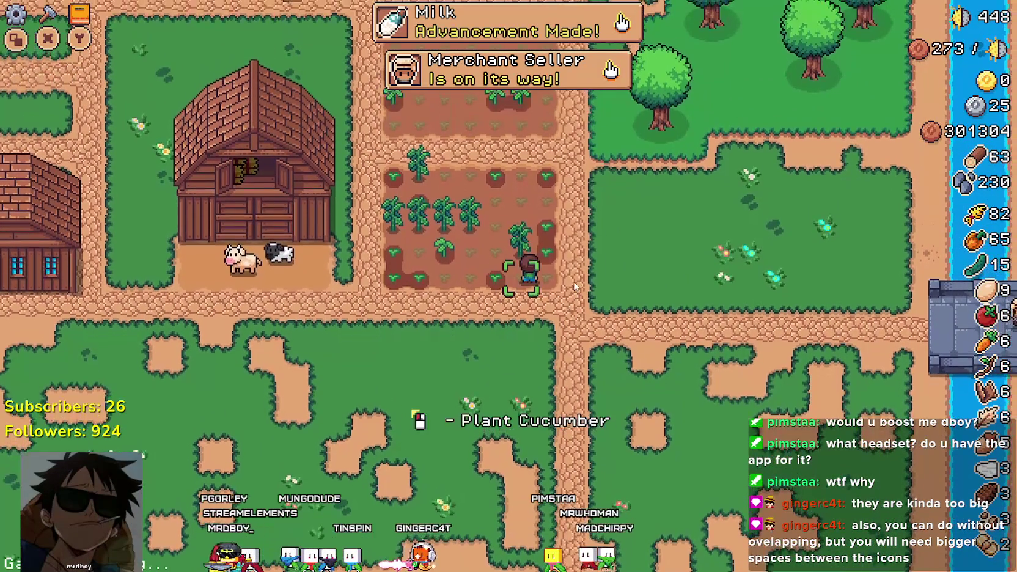
key(w)
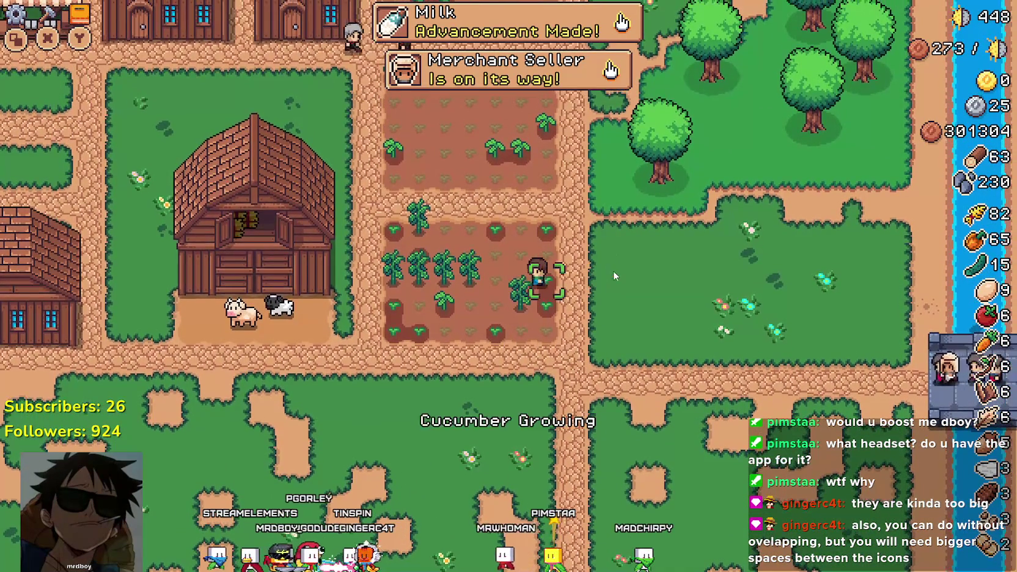
key(a)
key(s)
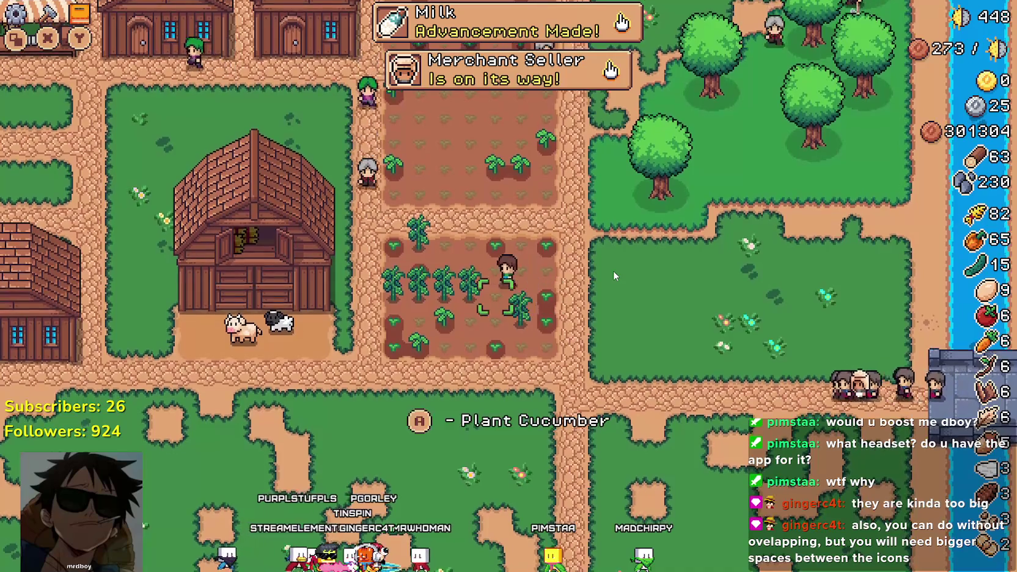
key(s)
key(Tab)
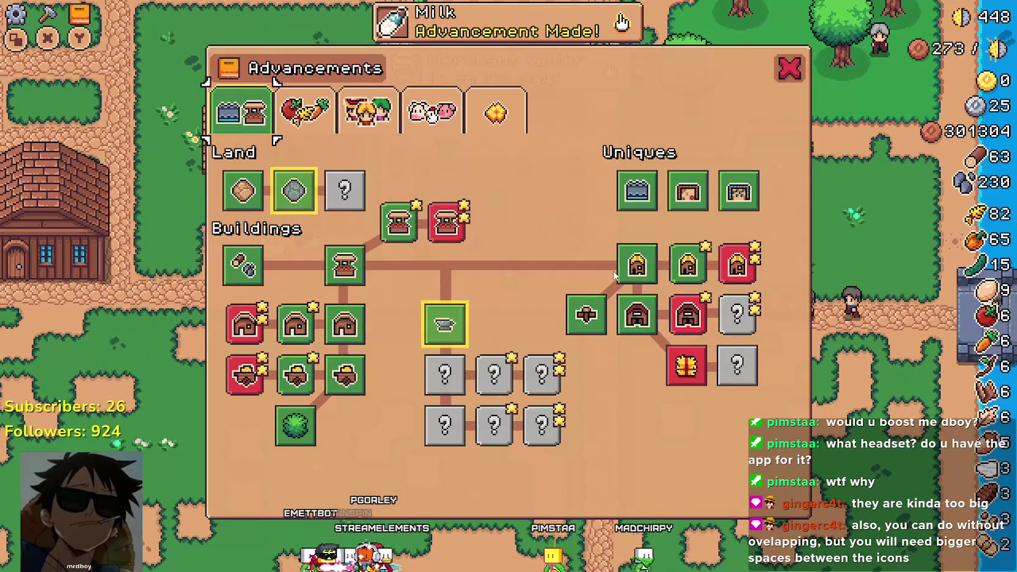
Close the panels, pause with Escape and choose Quit Game to return to the editor
key(Tab)
key(Escape)
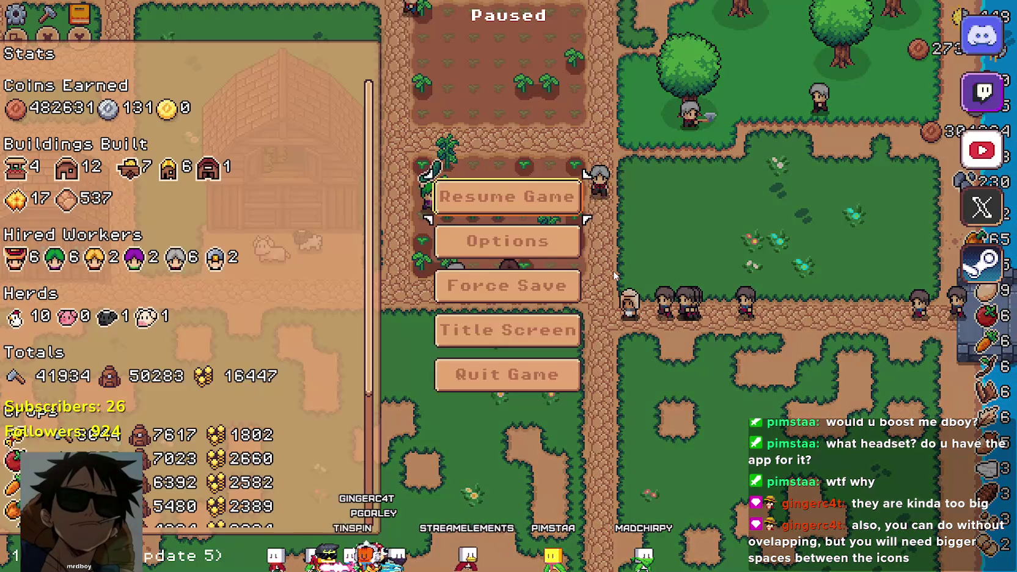
key(Down)
key(Down)
key(Down)
key(Return)
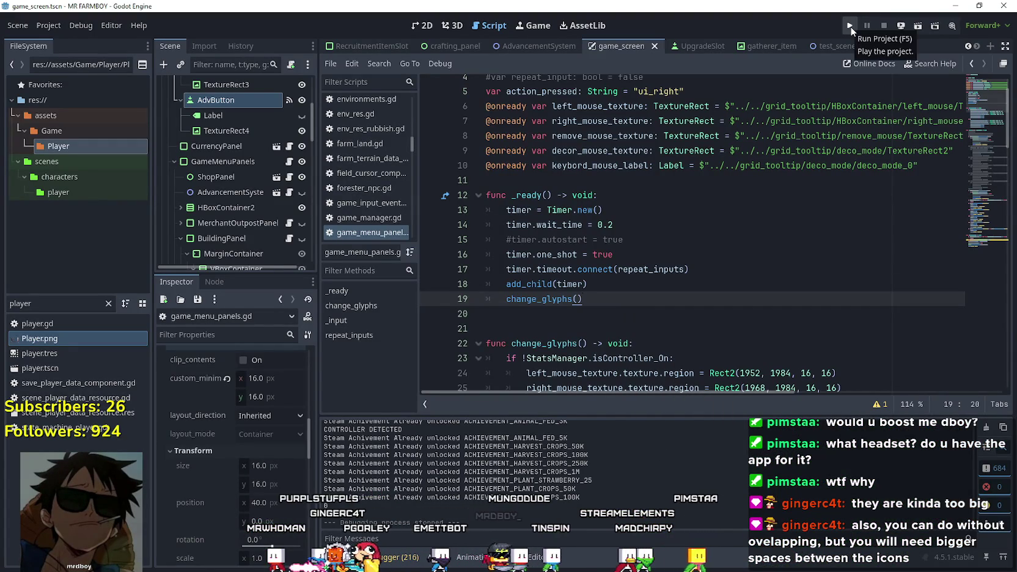
Relaunch the game, choose Continue and load Save 6 with the keyboard
click(850, 26)
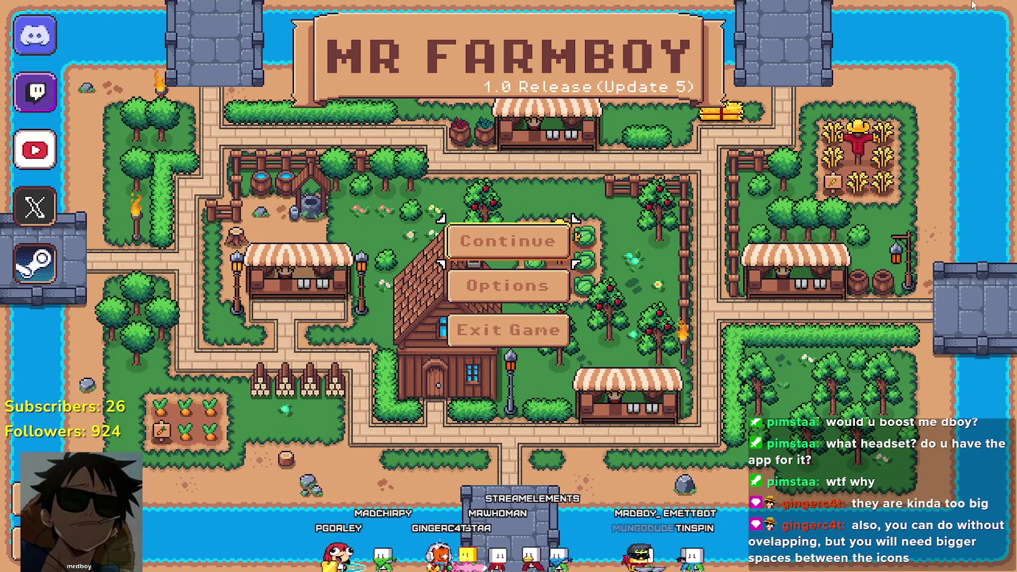
key(Return)
key(Down)
key(Down)
key(Down)
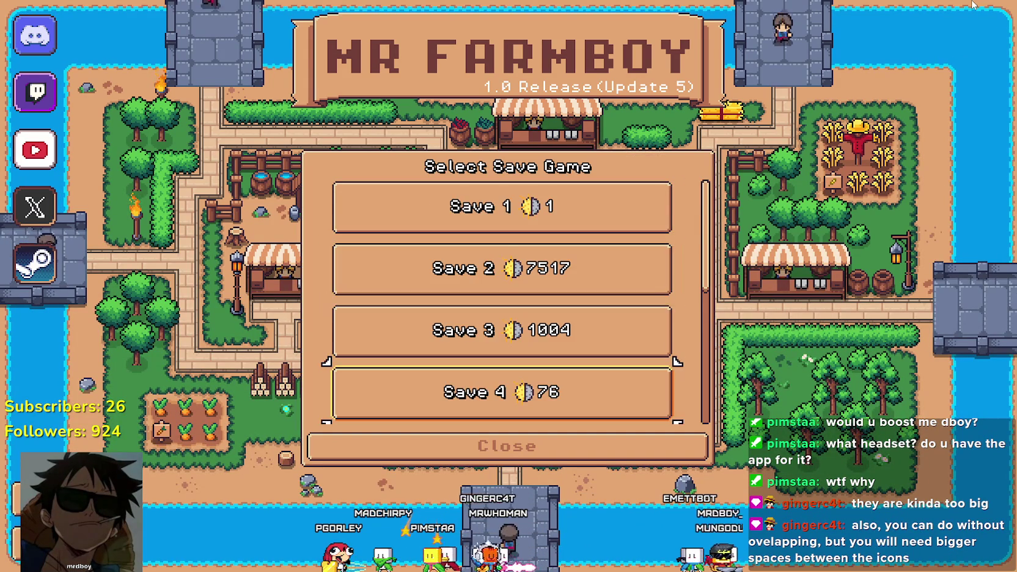
key(Down)
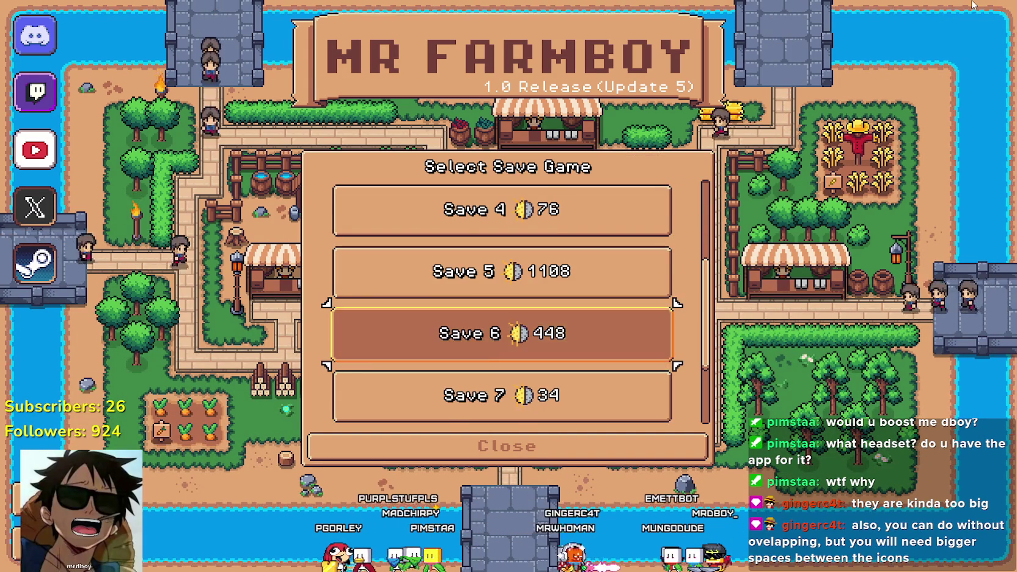
key(Return)
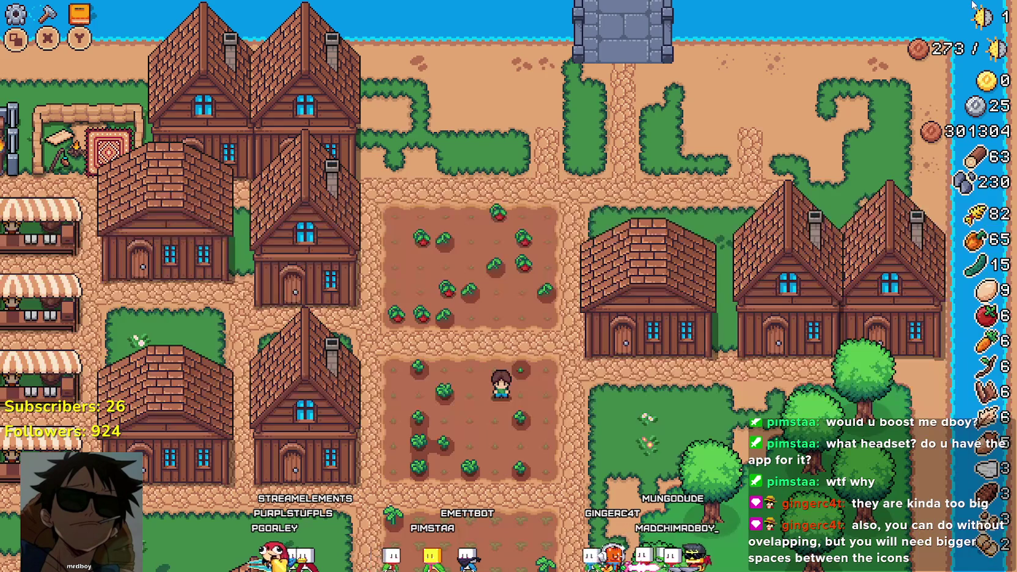
Walk up the path, open Advancements from the Milk notification, close it with X, and return to Godot
key(d)
key(w)
key(w)
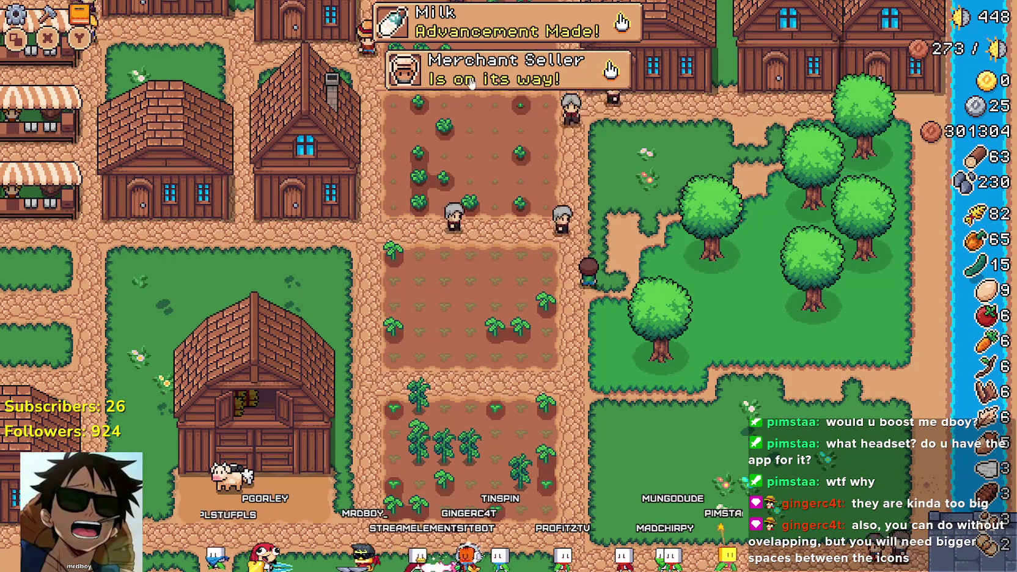
click(563, 29)
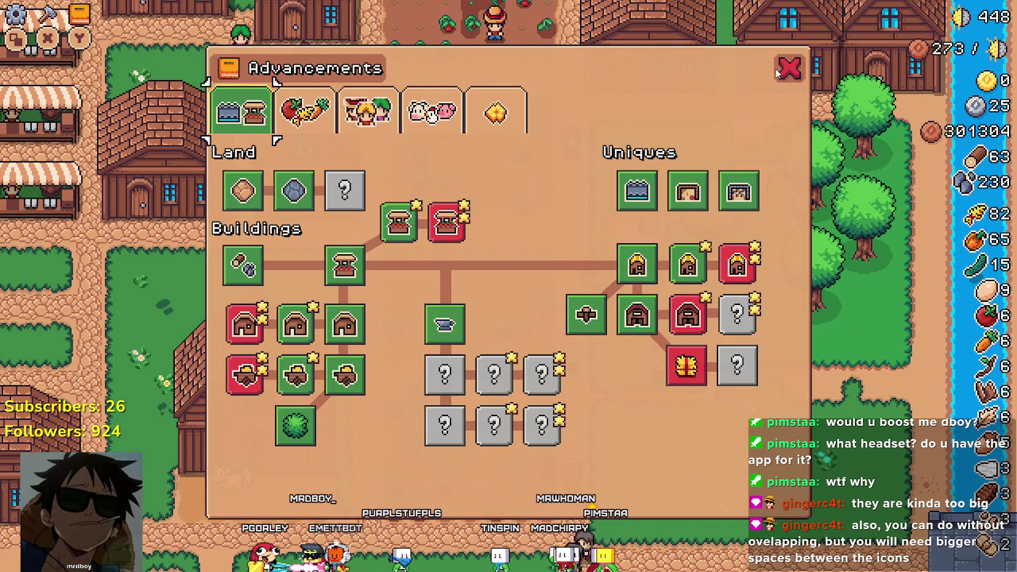
click(788, 69)
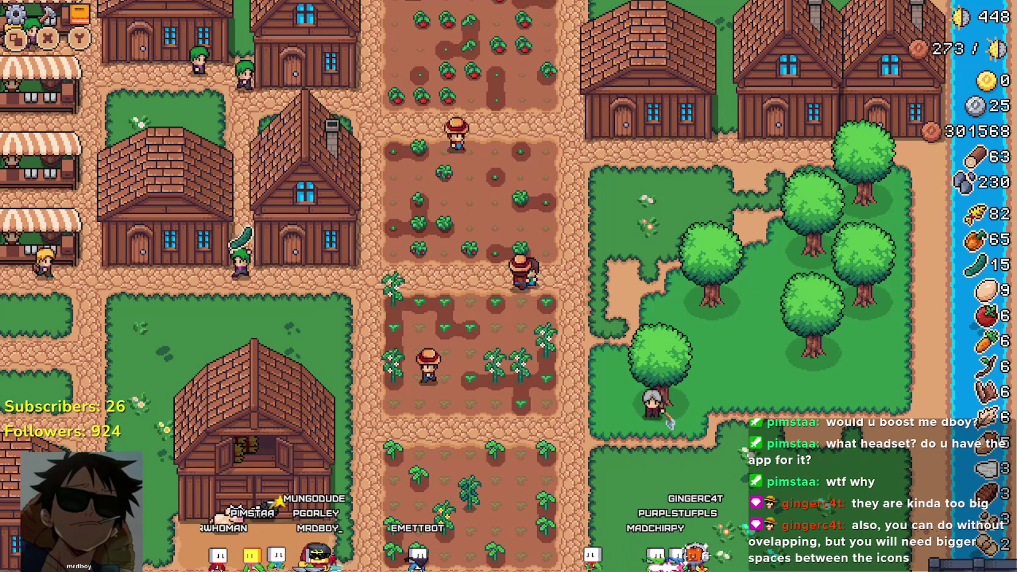
key(alt+Tab)
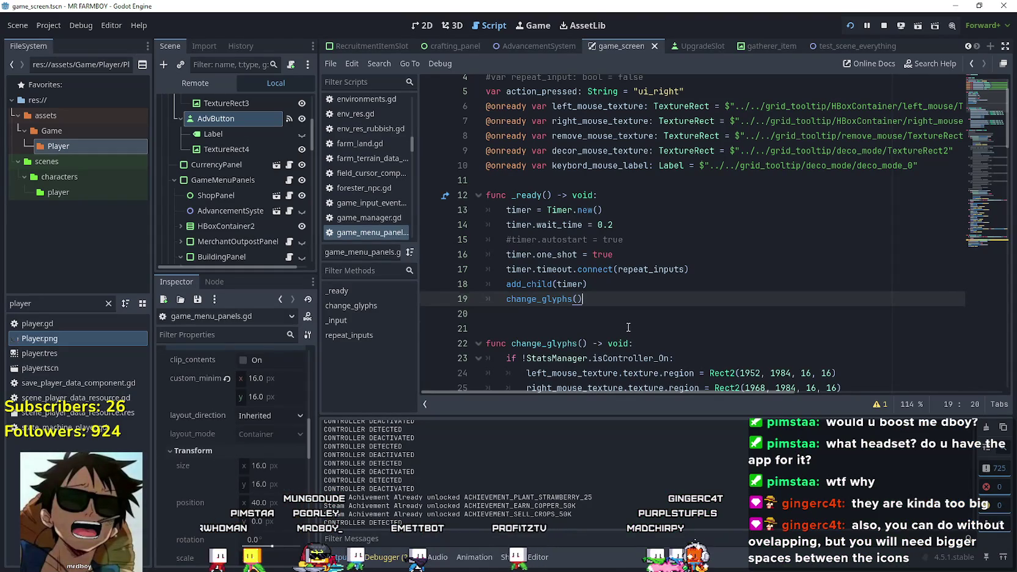
Filter FileSystem by 'advan', open the AdvancementNotification scene and its script
click(628, 327)
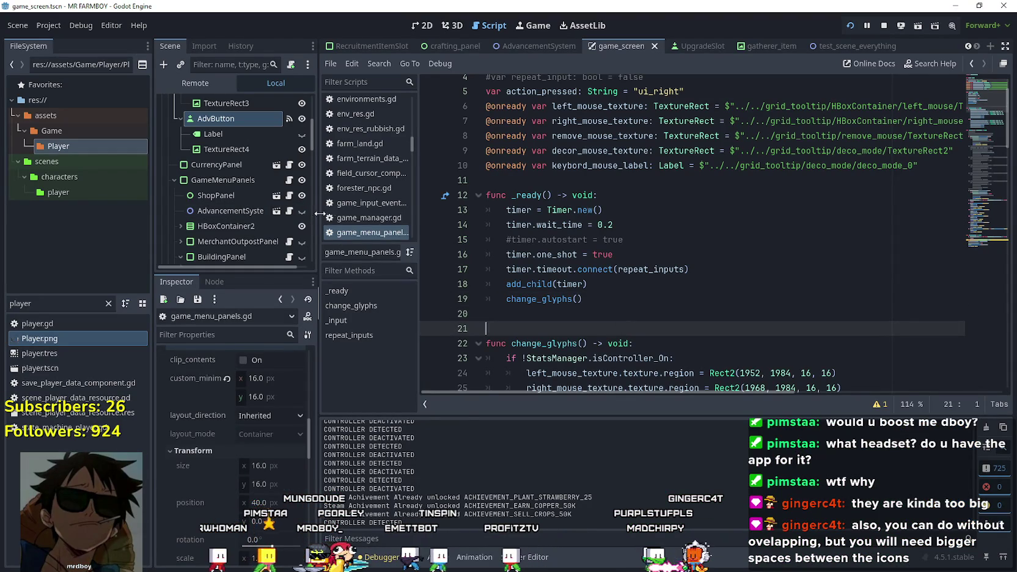
drag(315, 214, 390, 215)
text(adv)
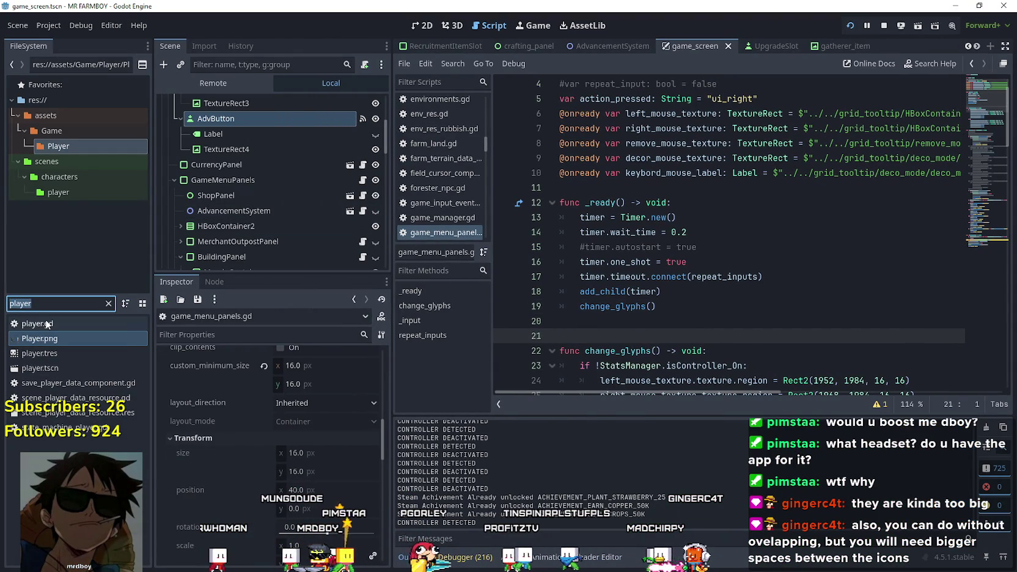
text(an)
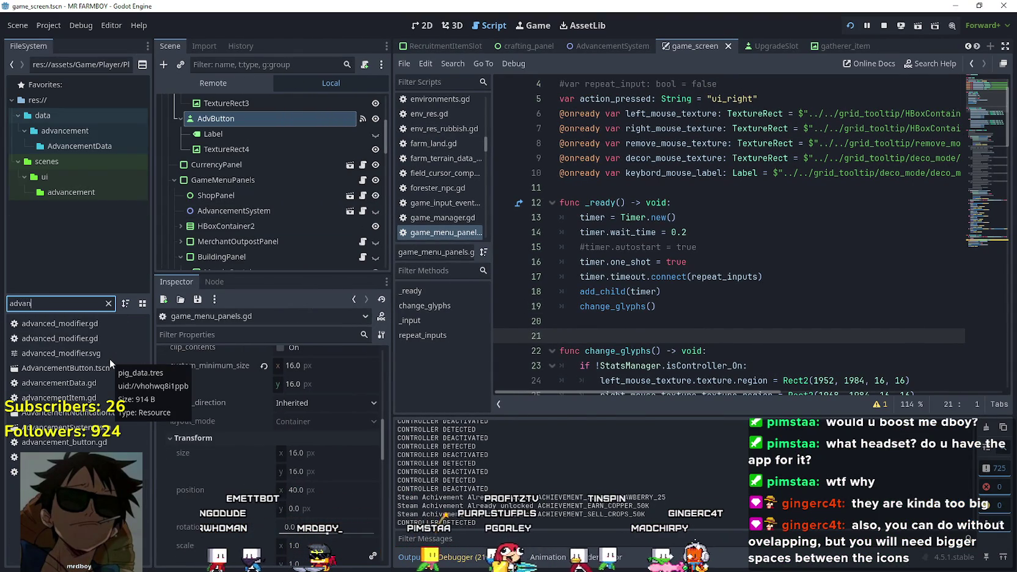
double_click(86, 416)
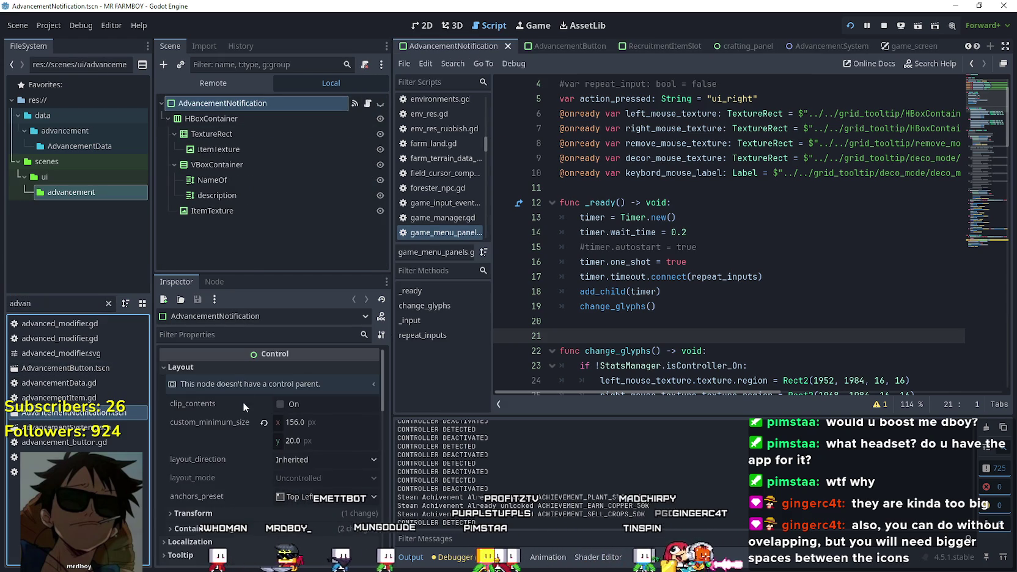
click(218, 282)
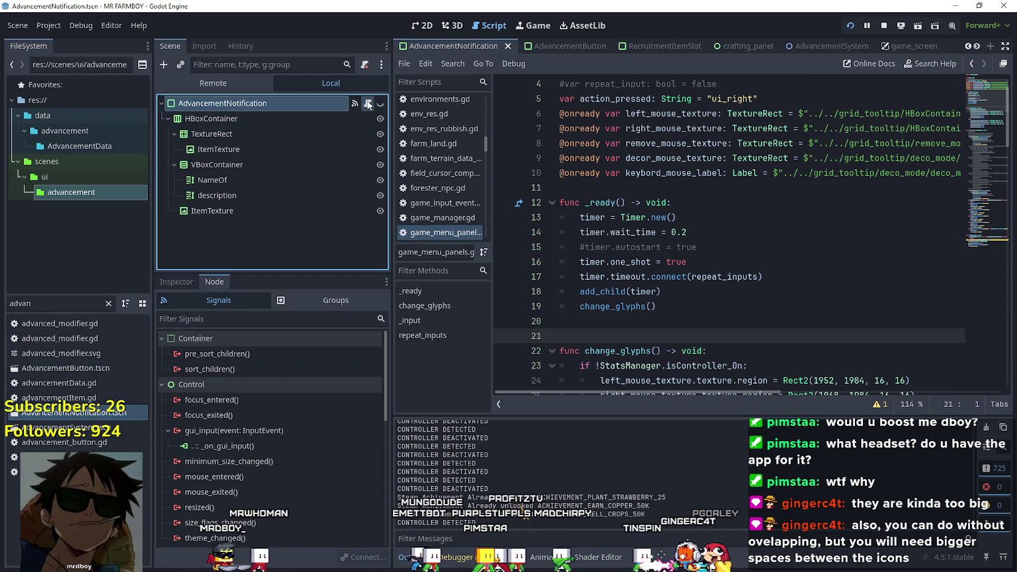
click(367, 104)
Inspect the _on_gui_input handler's is_pressed check and the gui_input signal connection
scroll(down, 3)
scroll(up, 3)
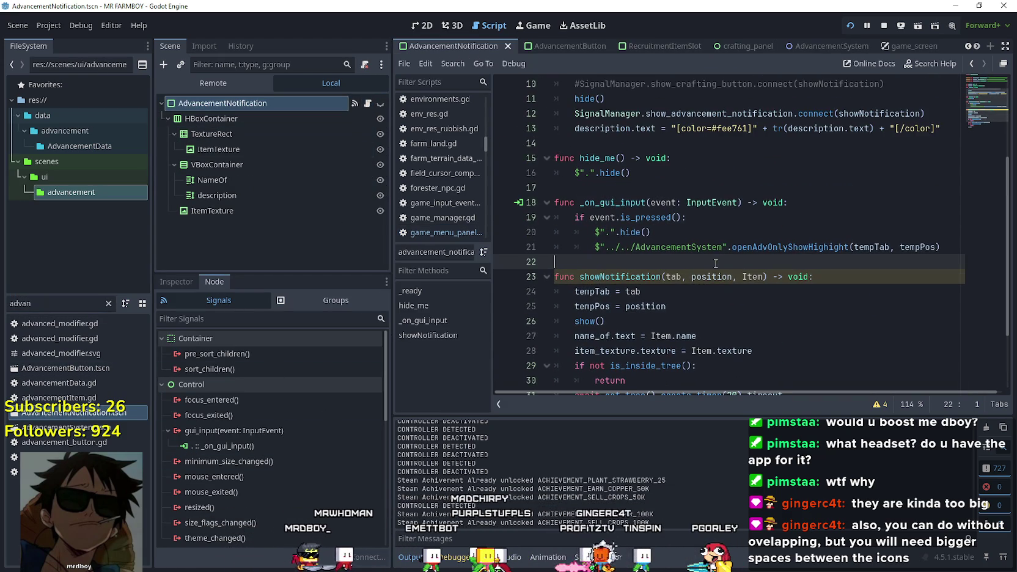
click(663, 217)
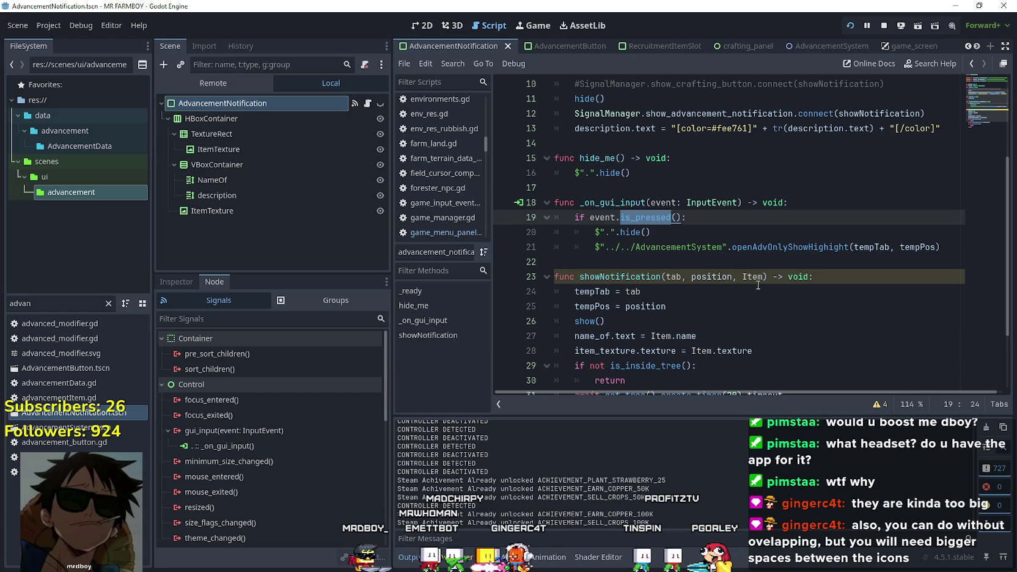
click(740, 258)
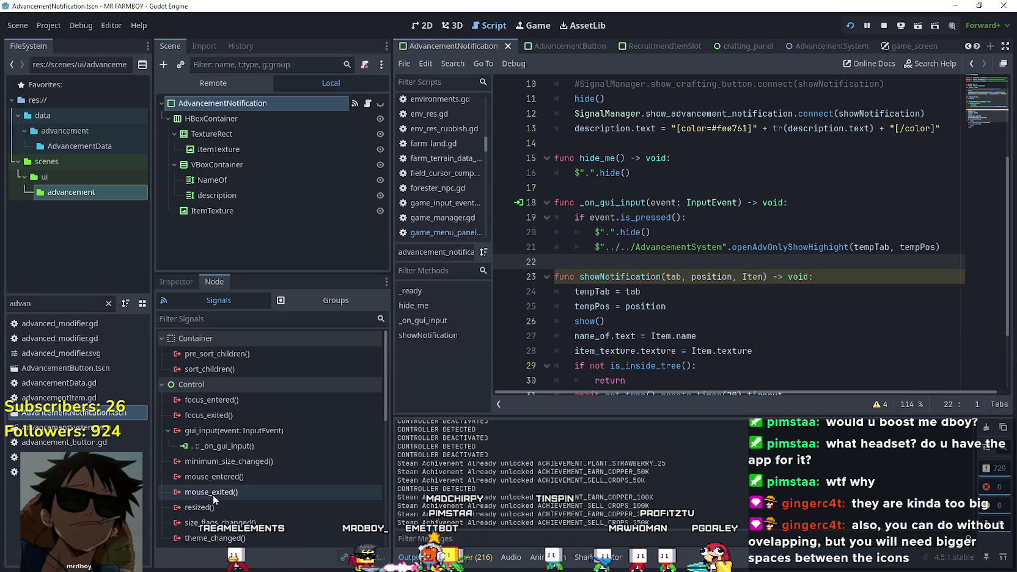
click(255, 432)
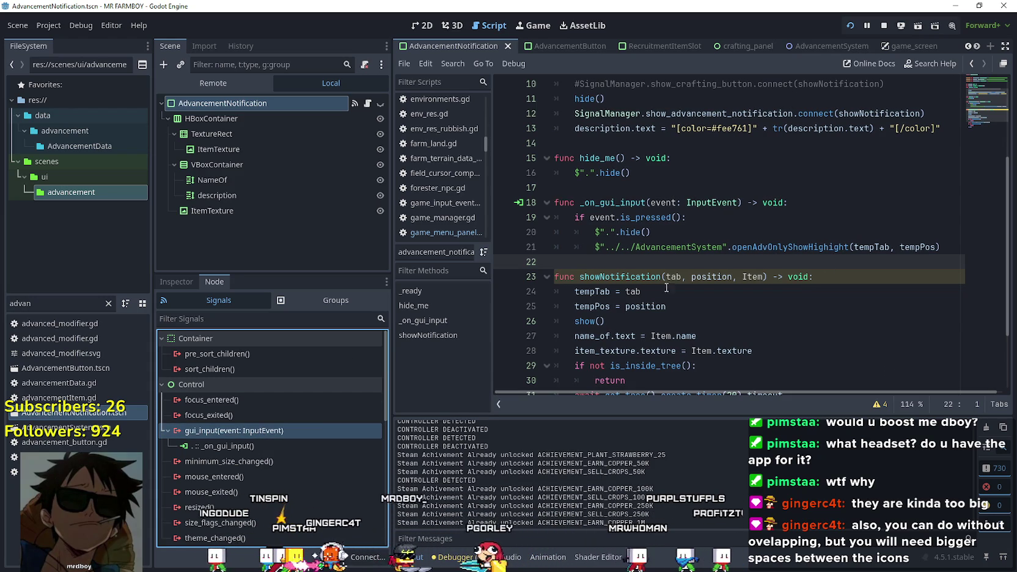
click(680, 233)
click(699, 217)
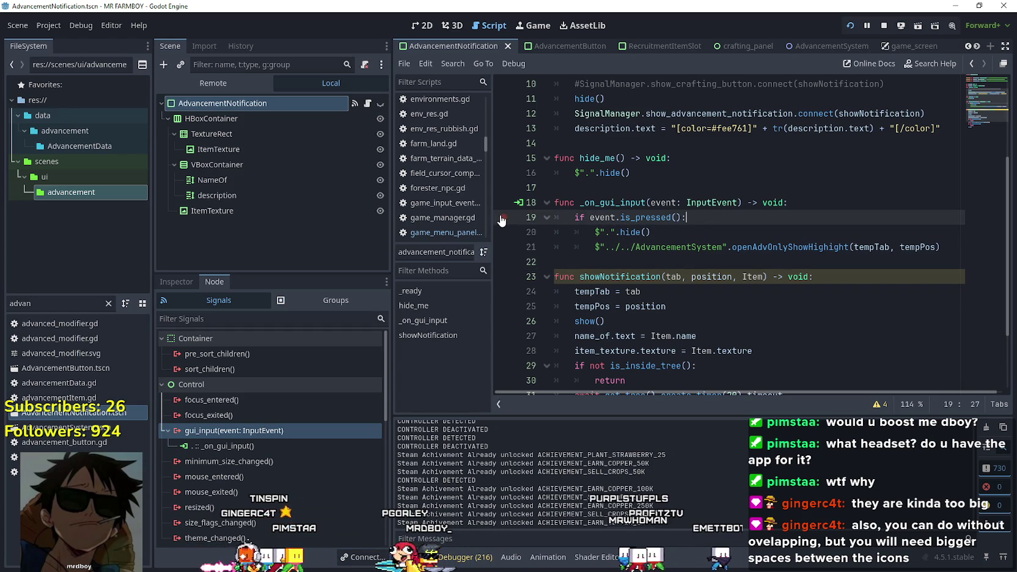
click(815, 203)
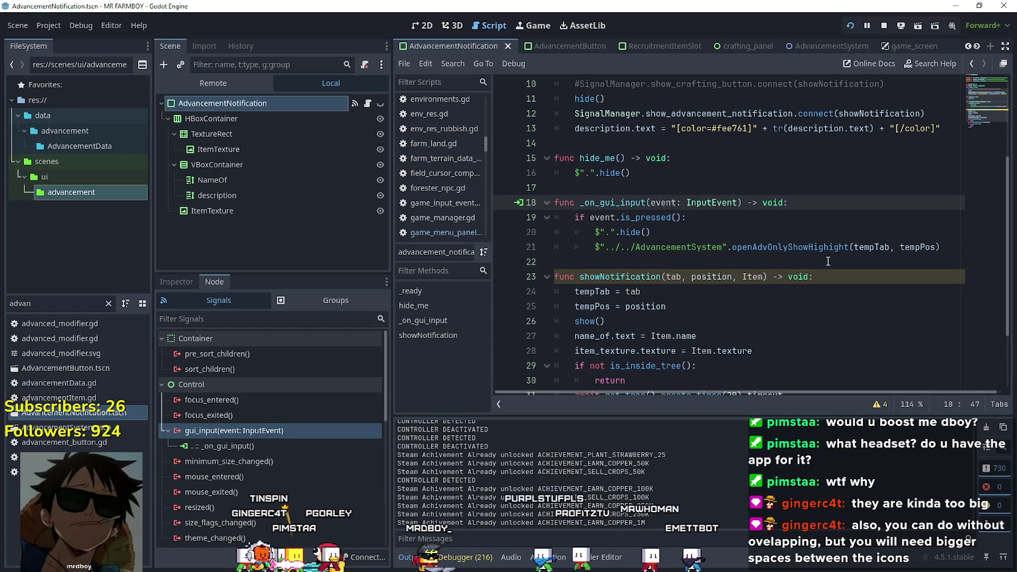
Jump to the showNotification definition, then return to the connect line in _ready()
scroll(up, 3)
scroll(down, 3)
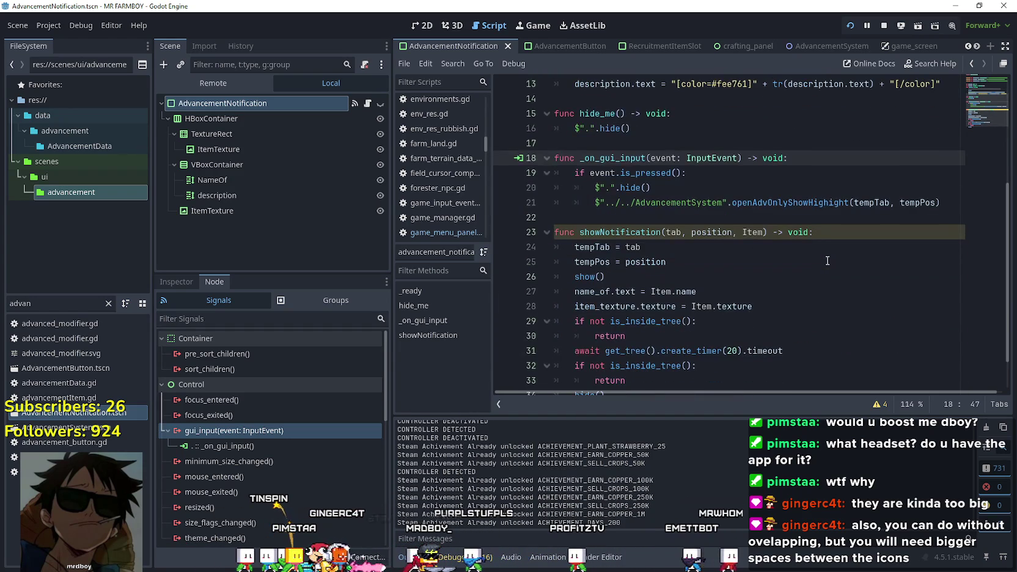
scroll(down, 3)
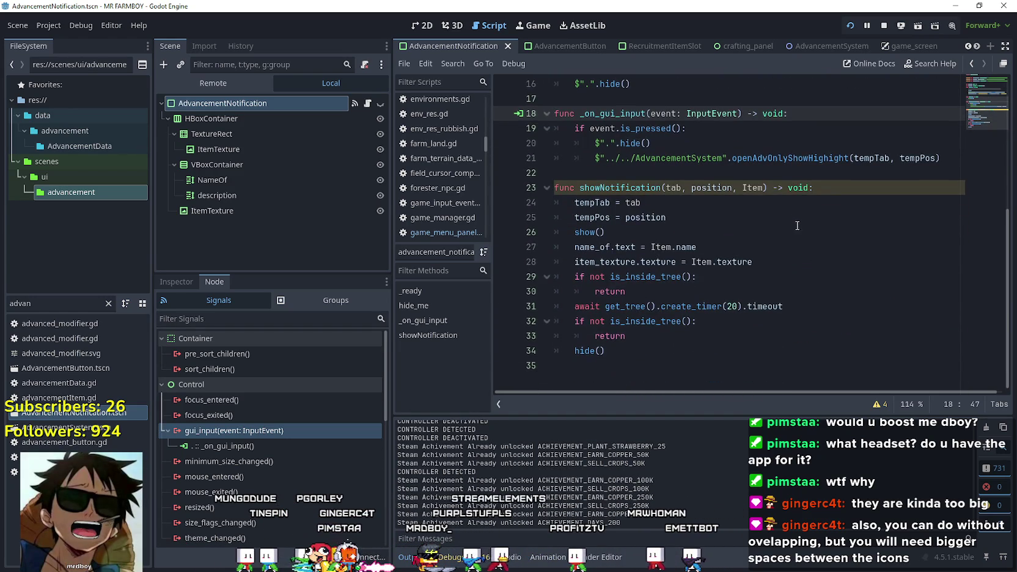
scroll(up, 3)
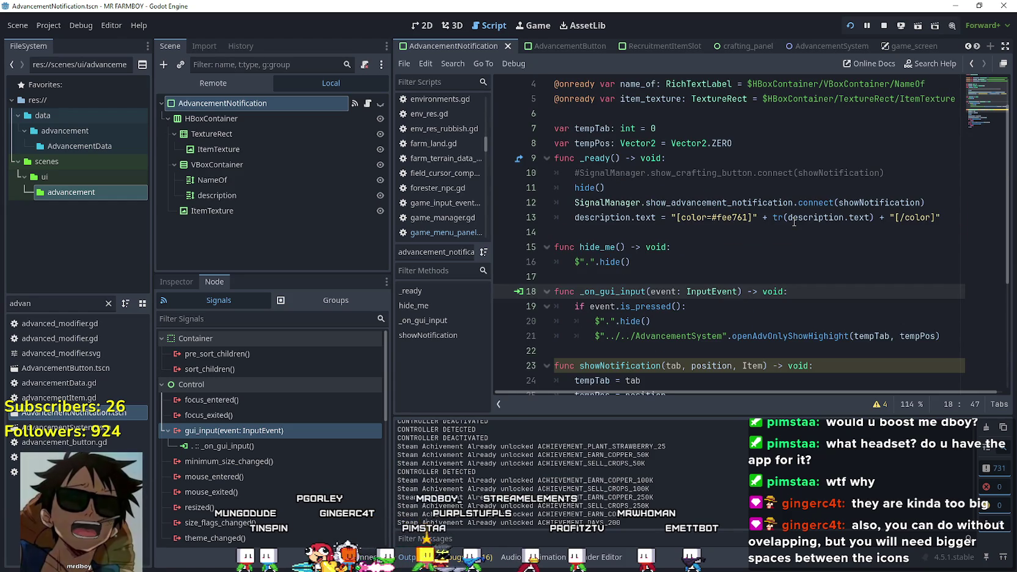
scroll(up, 3)
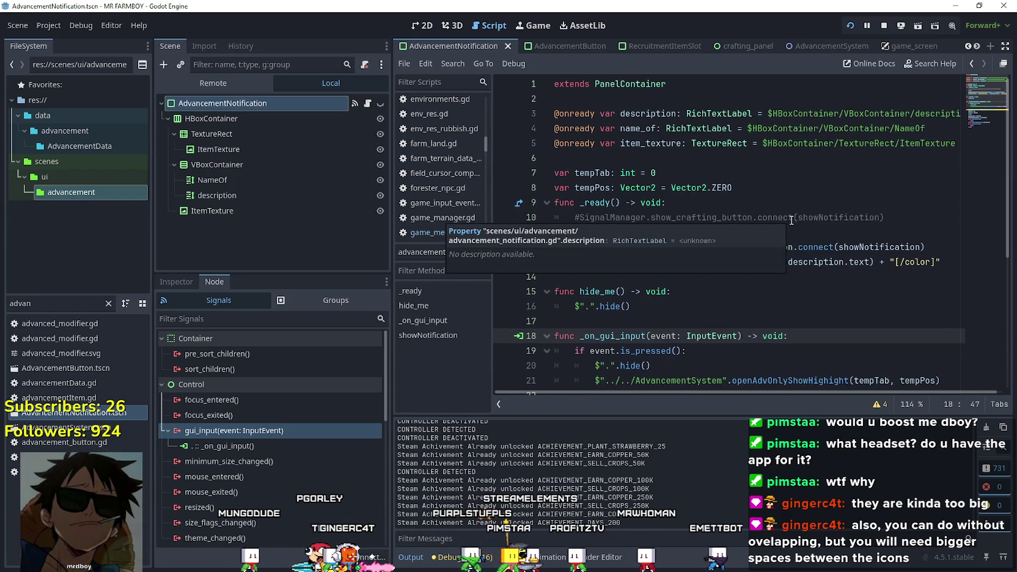
scroll(down, 3)
scroll(up, 3)
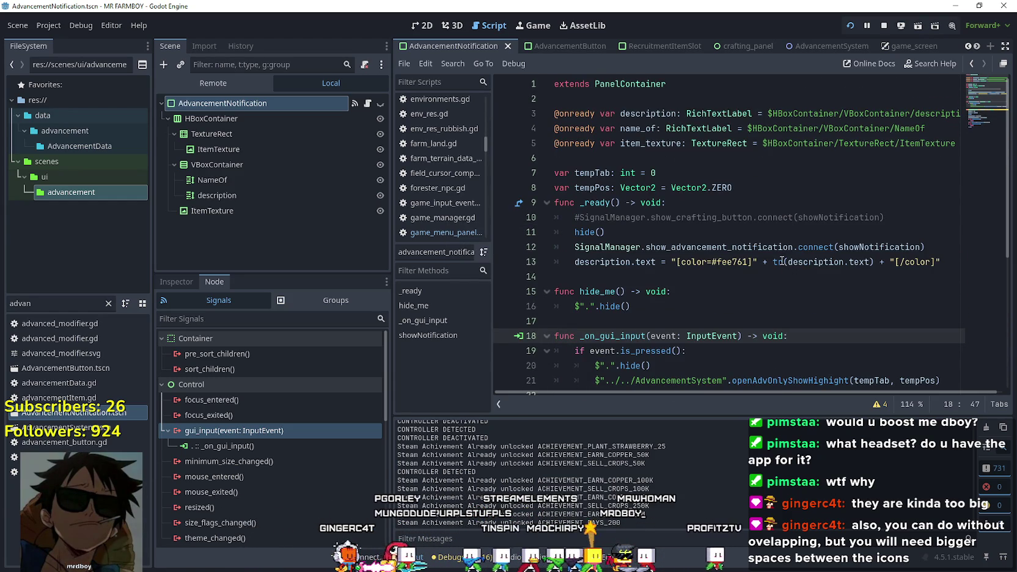
click(856, 247)
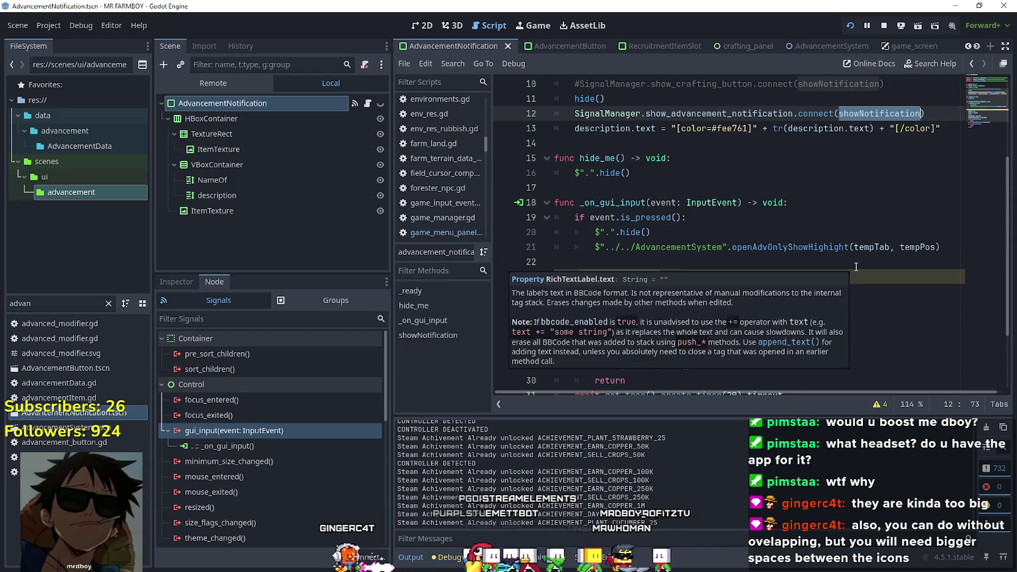
scroll(down, 3)
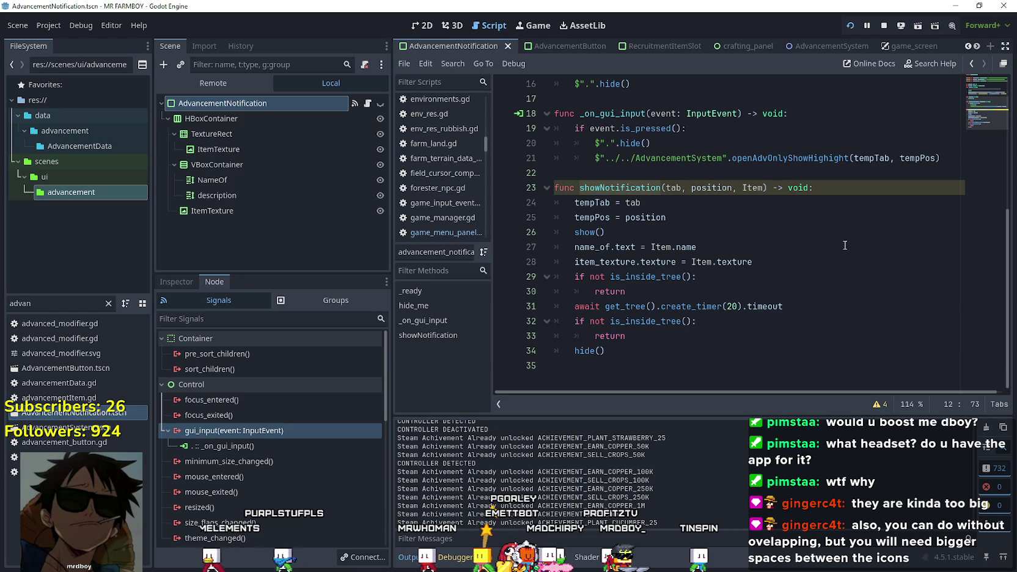
scroll(up, 3)
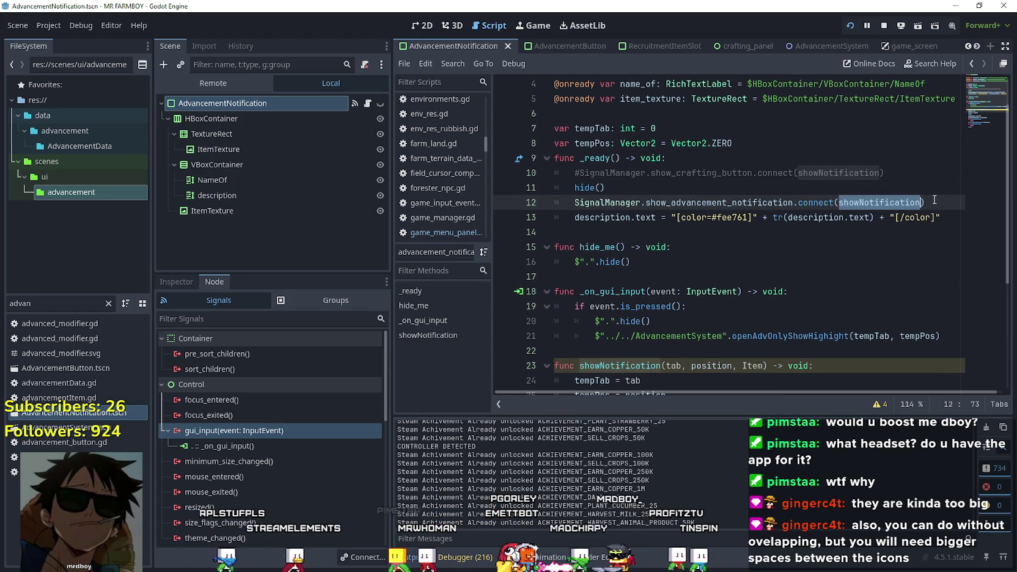
click(931, 202)
Add SignalManager.show_advancement_notification_controller.connect() on a new line in _ready()
key(Return)
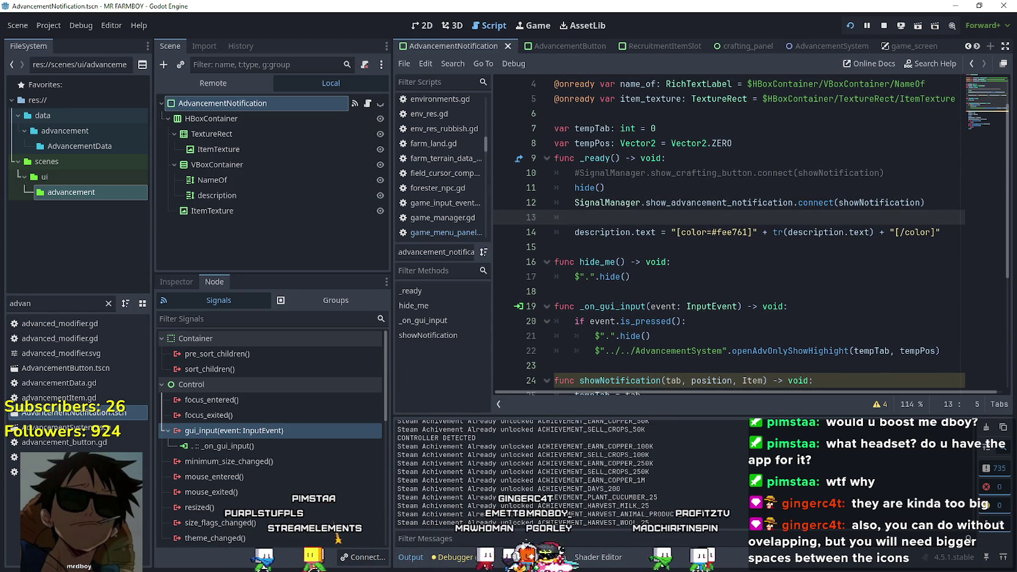
text(SignalMana)
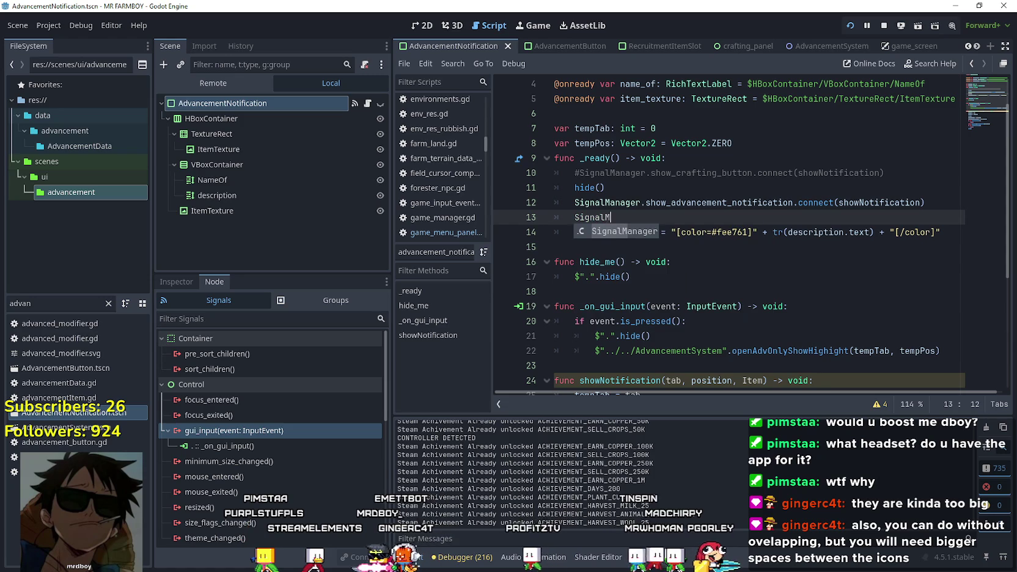
text(ger.show)
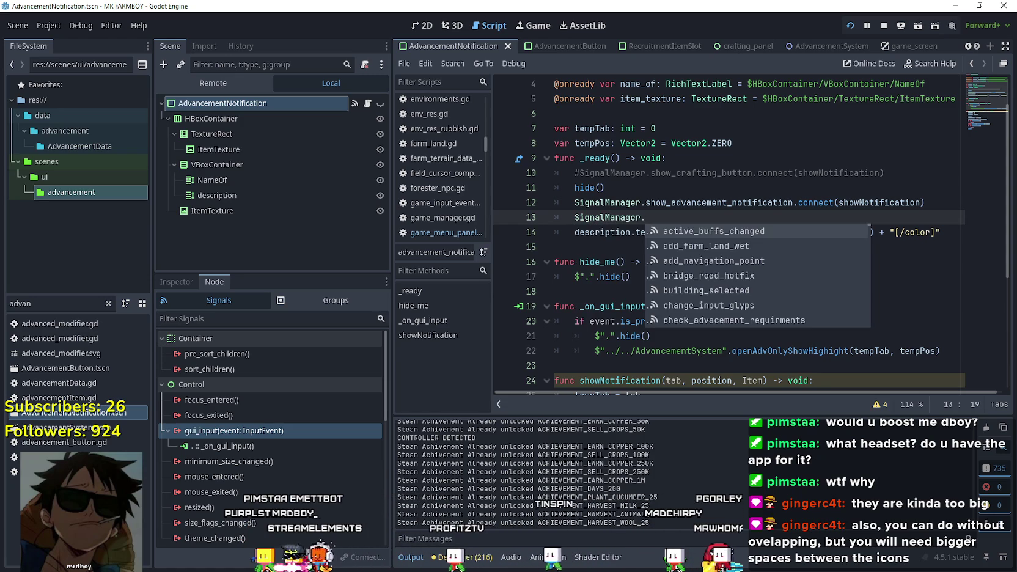
text(_a)
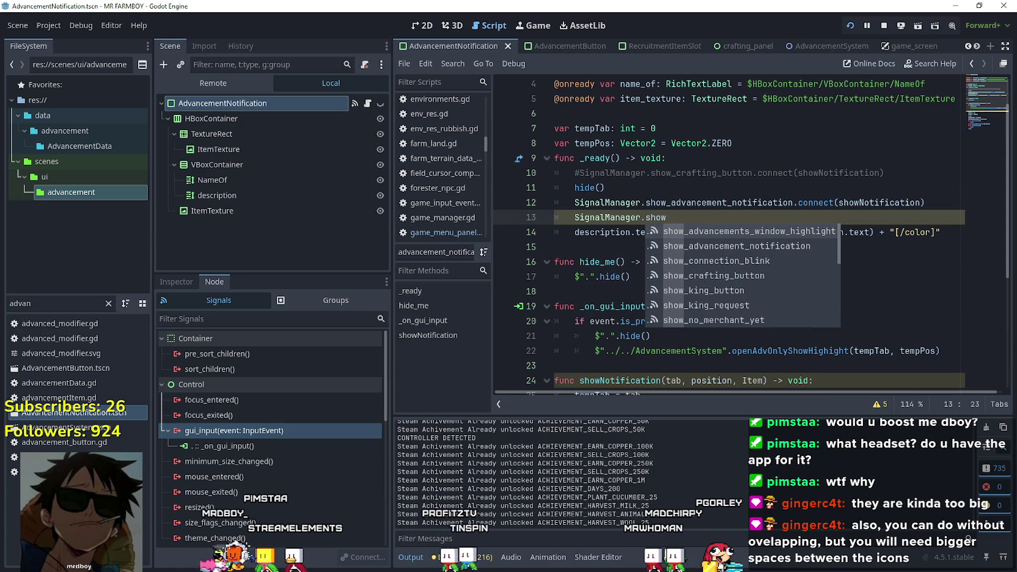
text(dvan)
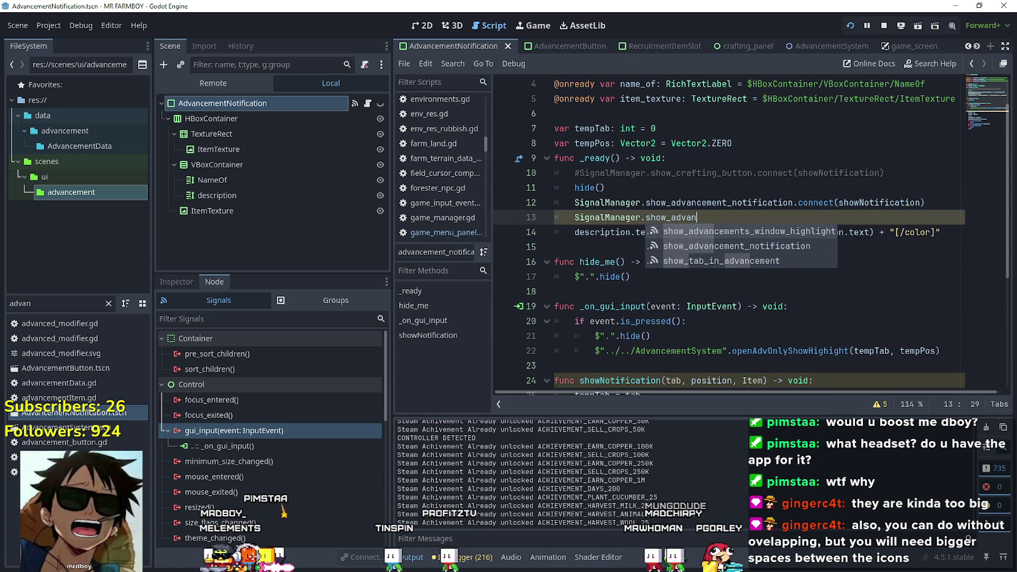
text(cement_notif)
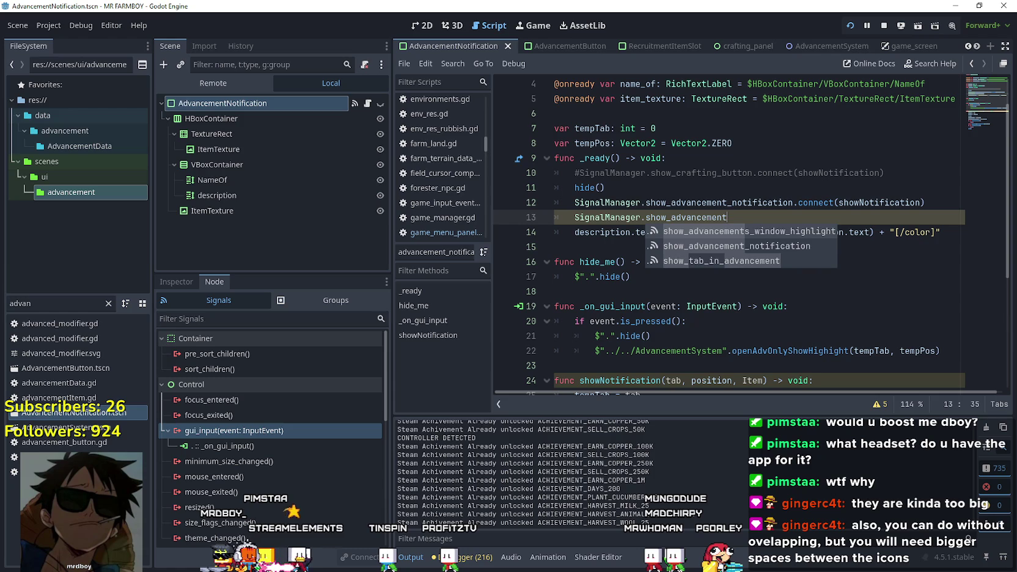
text(ication_)
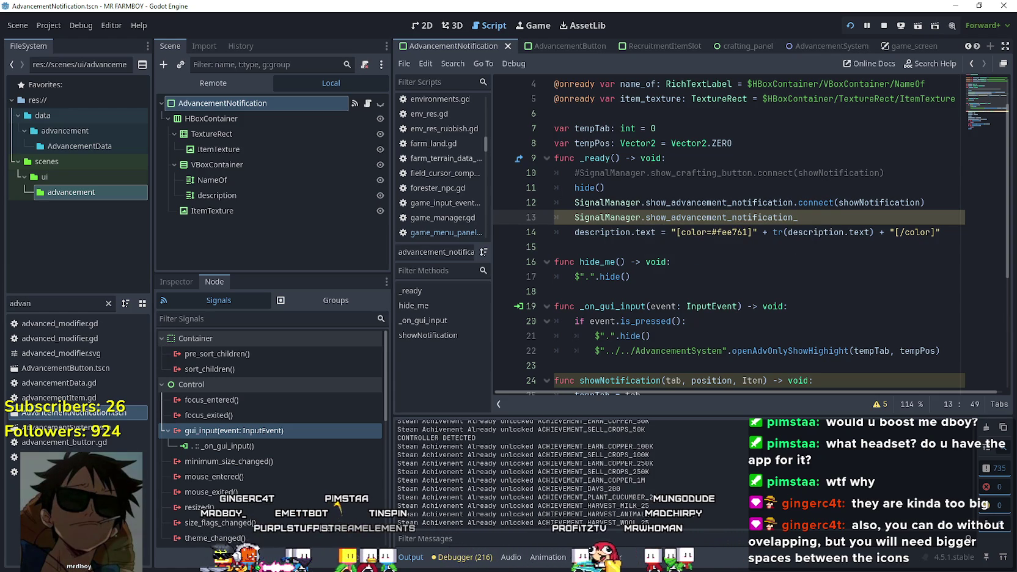
text(controller)
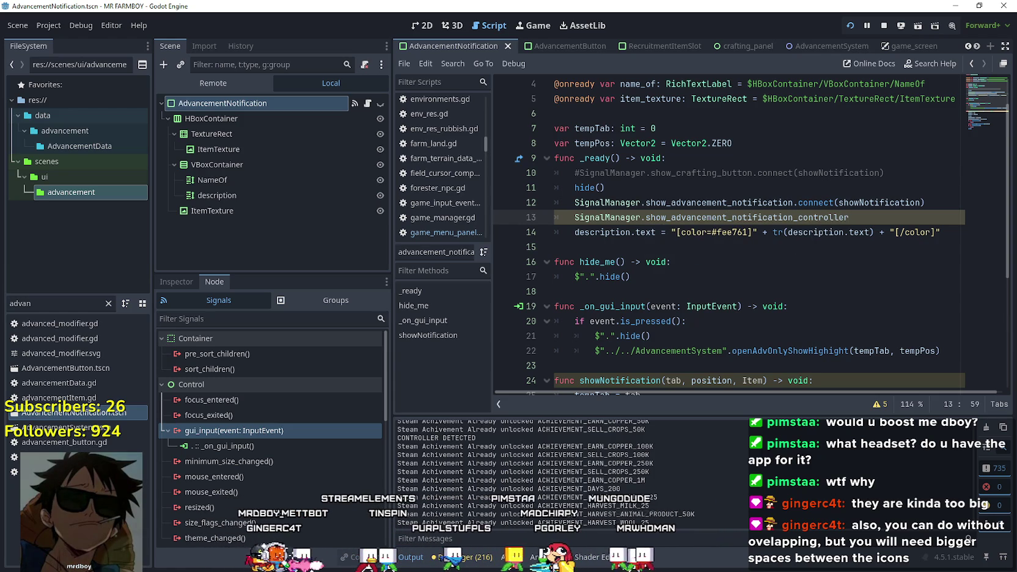
text(.co)
text(nnect()
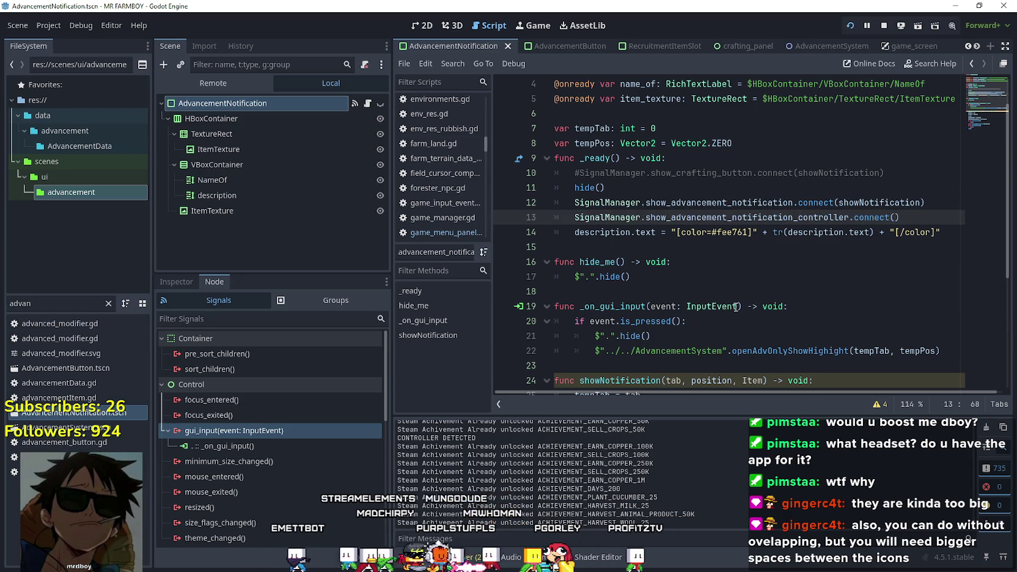
scroll(down, 3)
Open a new blank line inside the is_pressed block of _on_gui_input
click(830, 203)
click(830, 215)
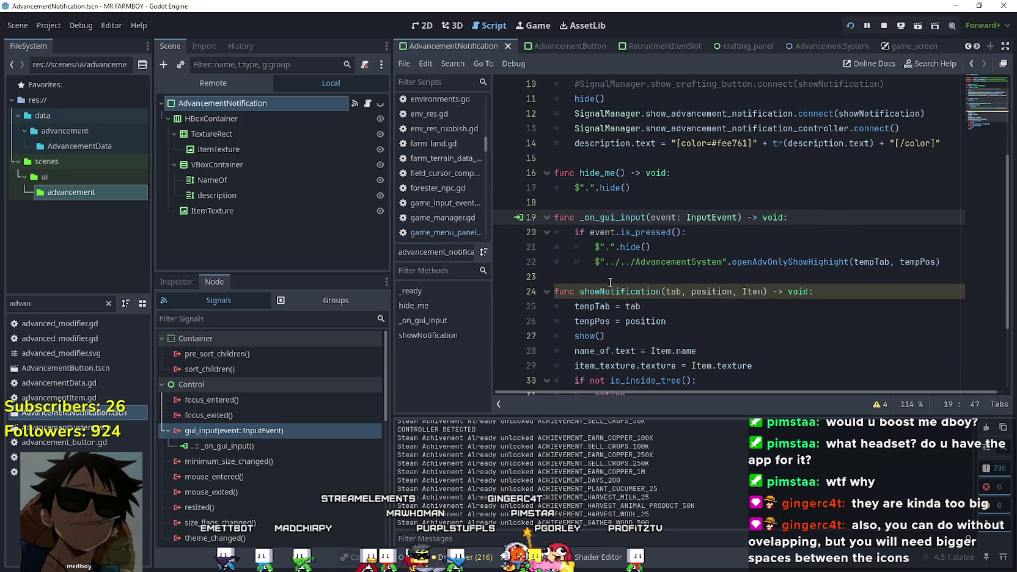
click(679, 245)
click(751, 228)
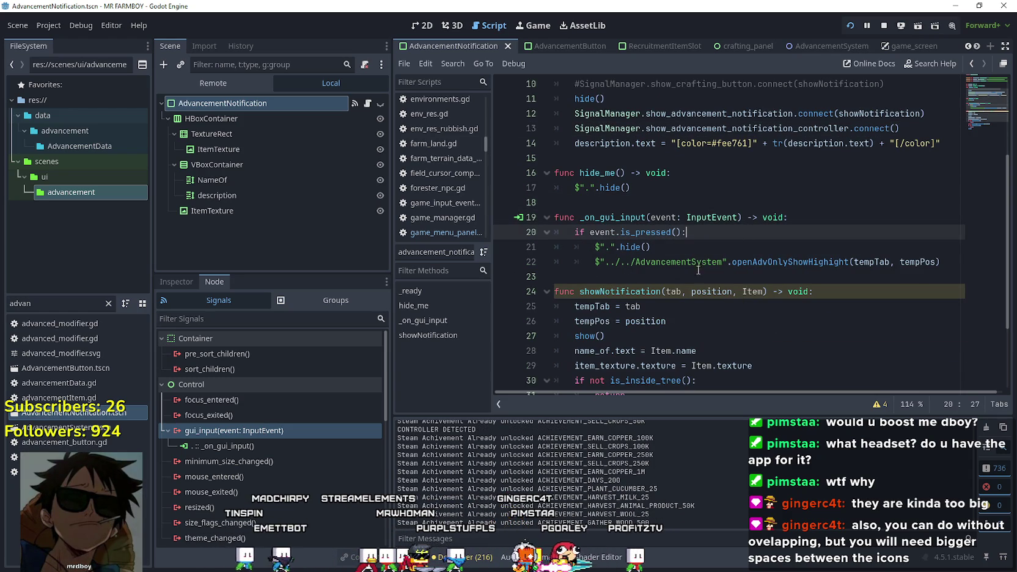
scroll(up, 3)
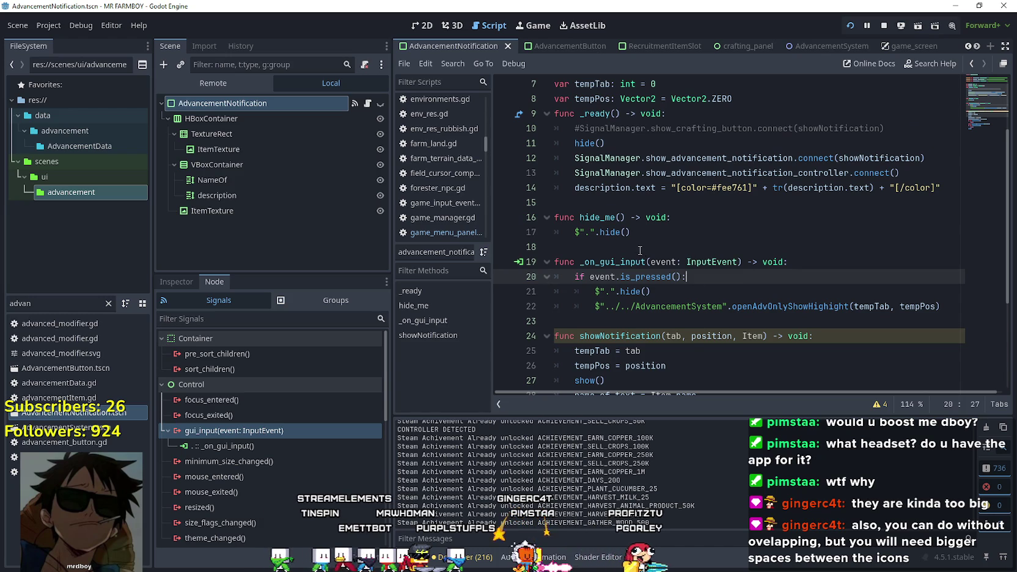
key(Return)
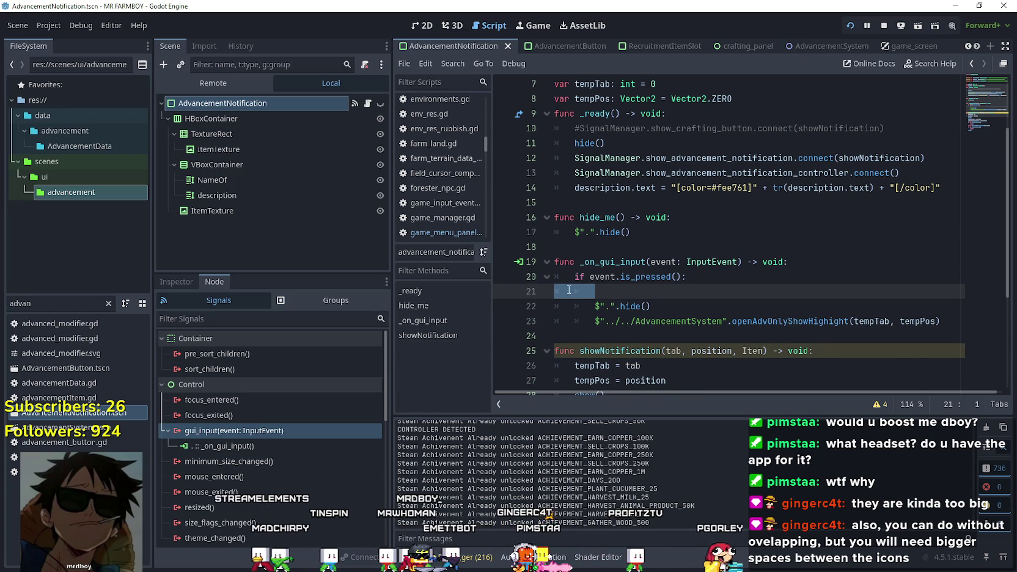
Create a showNot() function and call it inside the is_pressed block
key(Return)
text(func show)
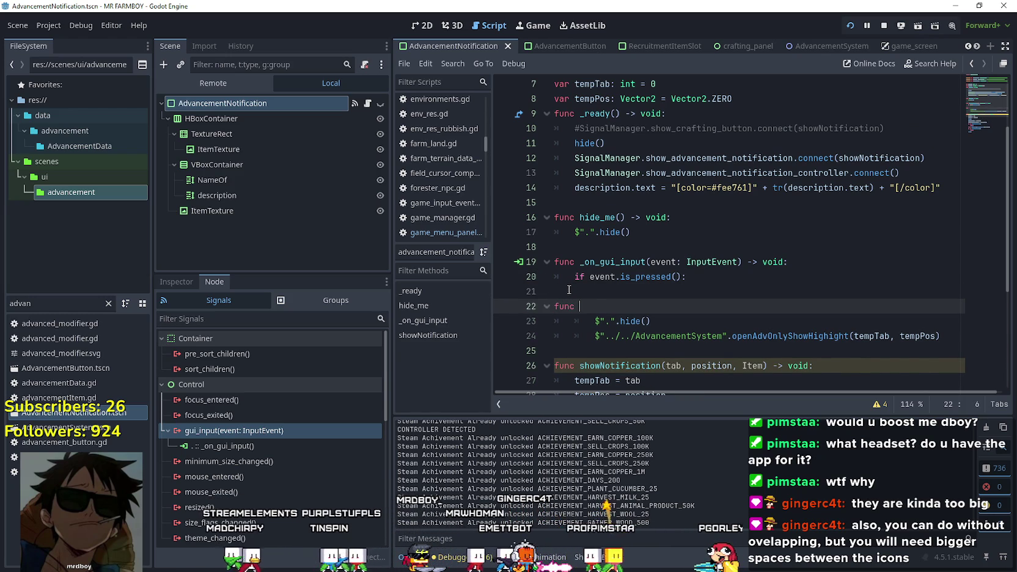
text(No)
text(t())
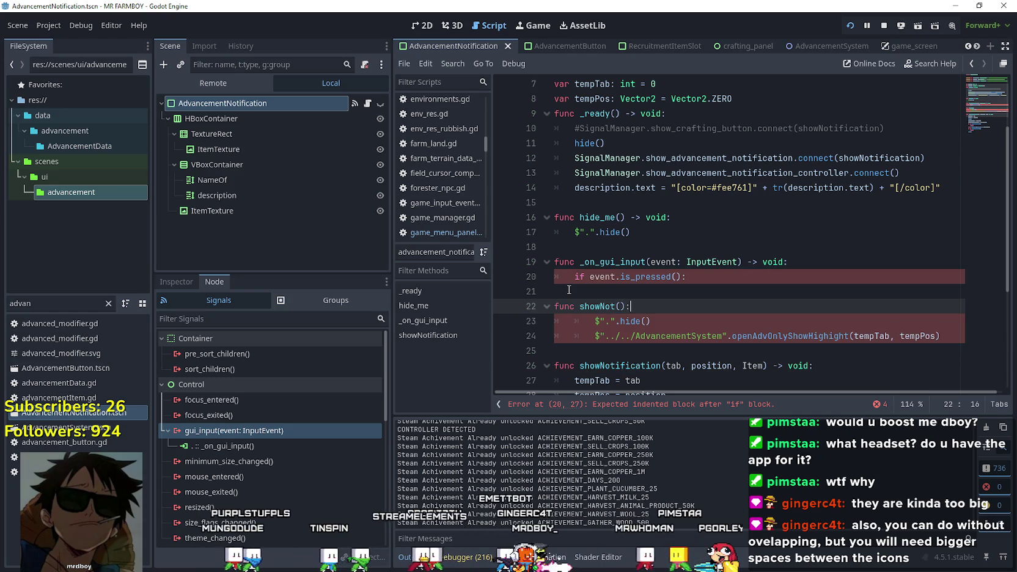
text(:)
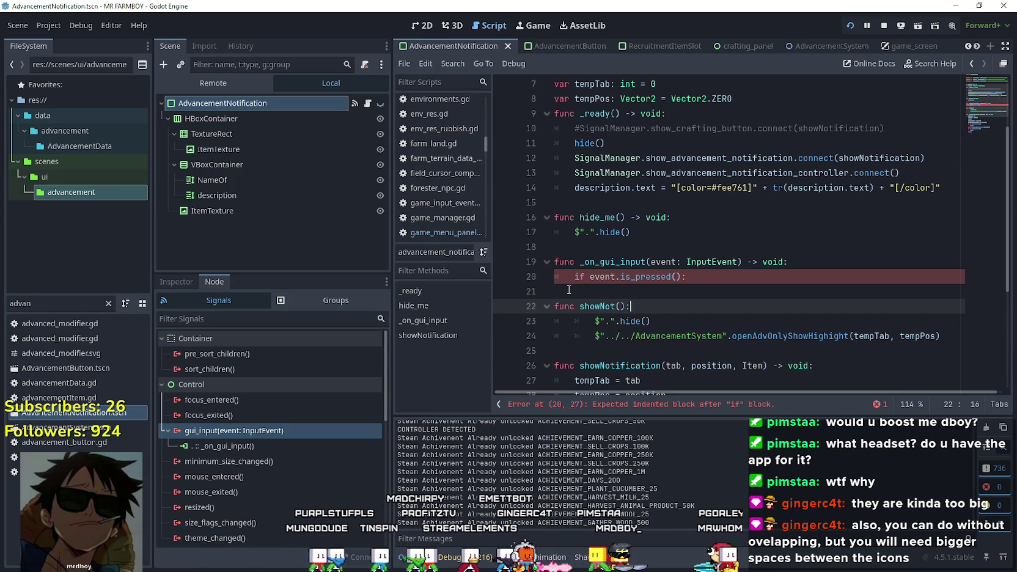
key(BackSpace)
key(BackSpace)
text(id:)
click(605, 294)
double_click(604, 304)
click(600, 294)
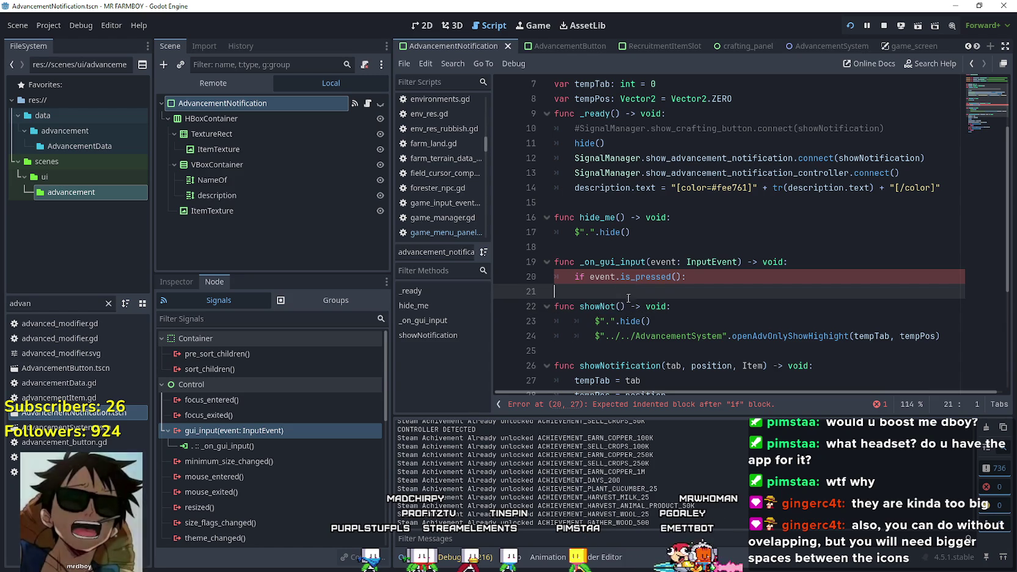
text(showNot())
Rename the new function and its call to showNoty
click(615, 306)
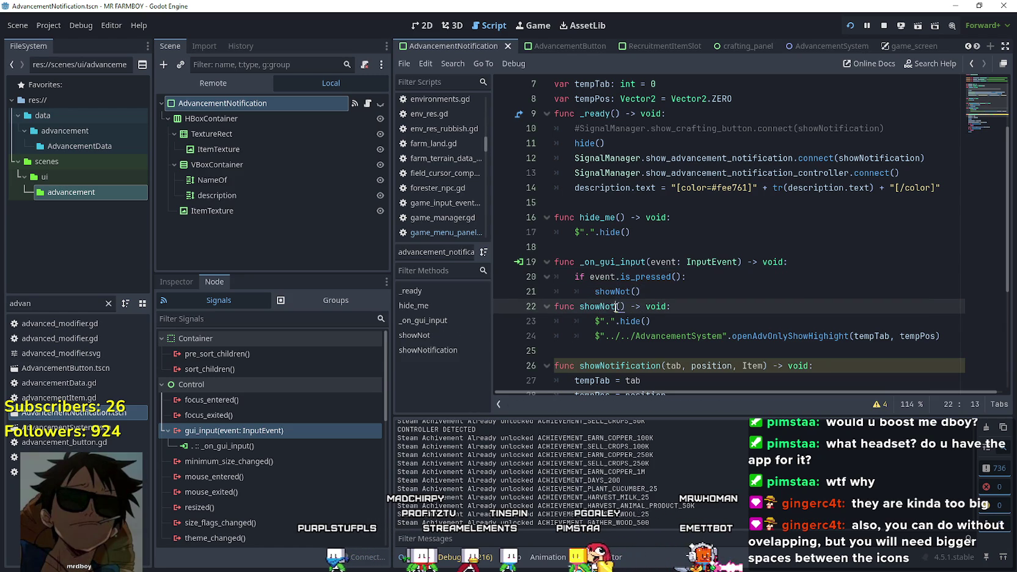
key(ctrl+c)
key(Up)
key(shift+Home)
key(ctrl+v)
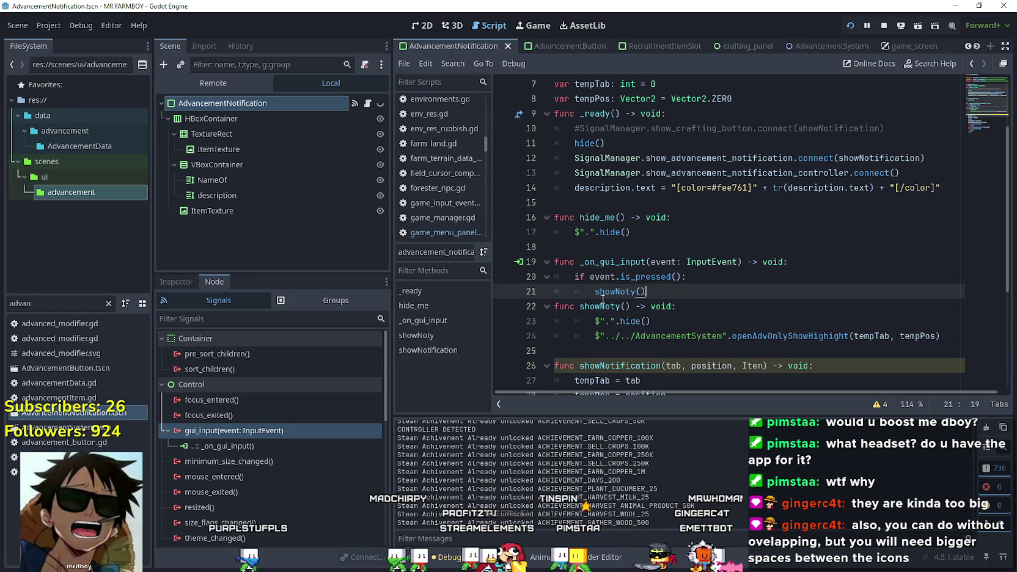
key(Return)
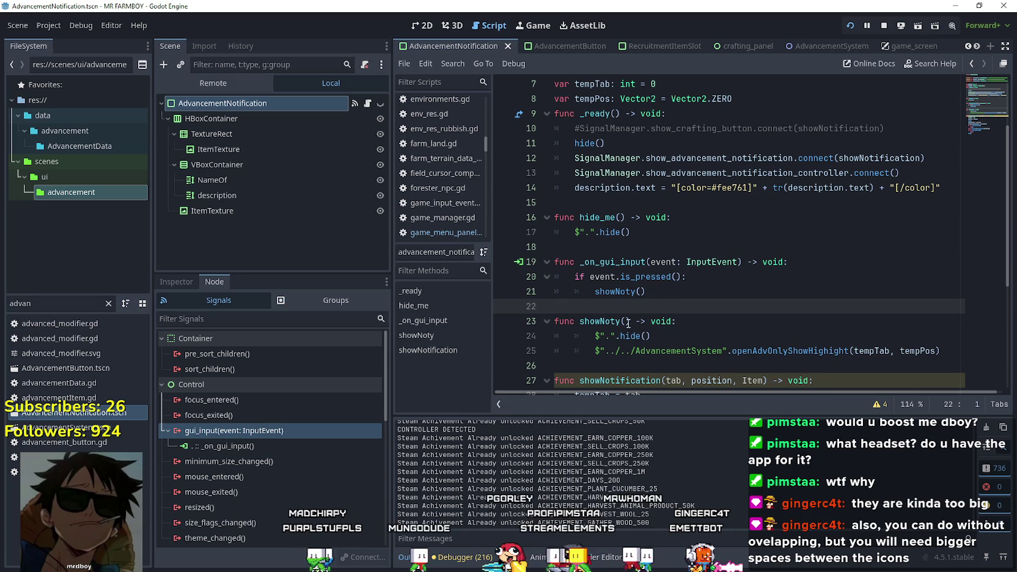
Pass showNoty as the handler in the controller signal's connect() call and save
key(Down)
key(ctrl+Right)
key(ctrl+shift+Right)
key(ctrl+c)
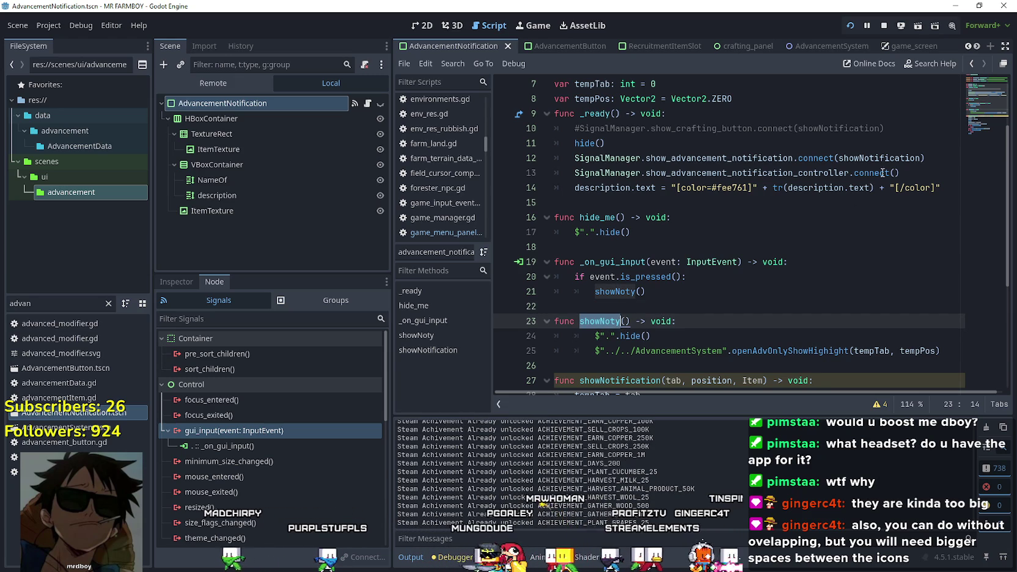
click(896, 173)
key(ctrl+v)
click(837, 234)
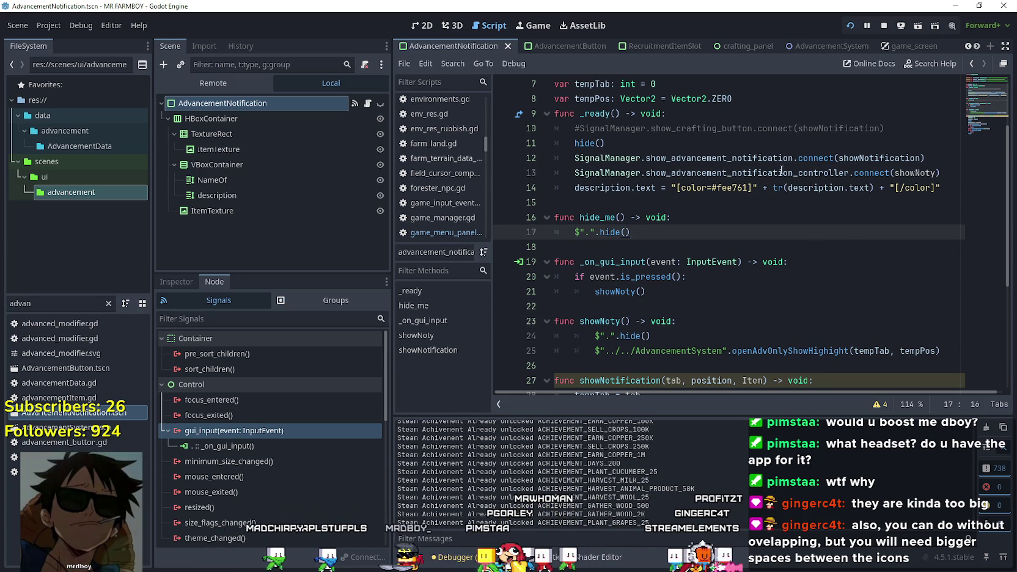
double_click(746, 173)
click(703, 218)
key(ctrl+s)
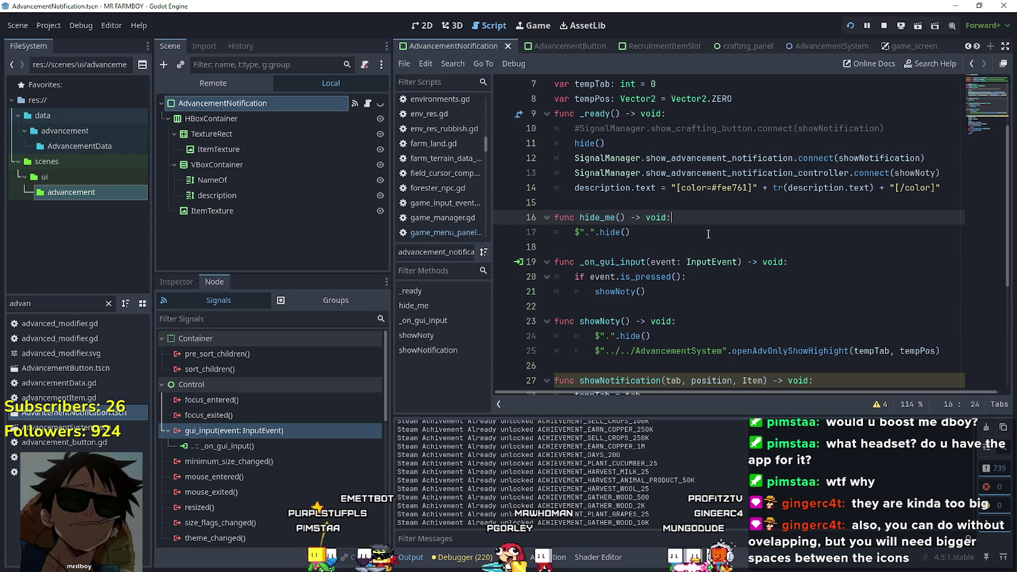
Select the show_advancement_notification_controller signal name on the connect line
click(707, 173)
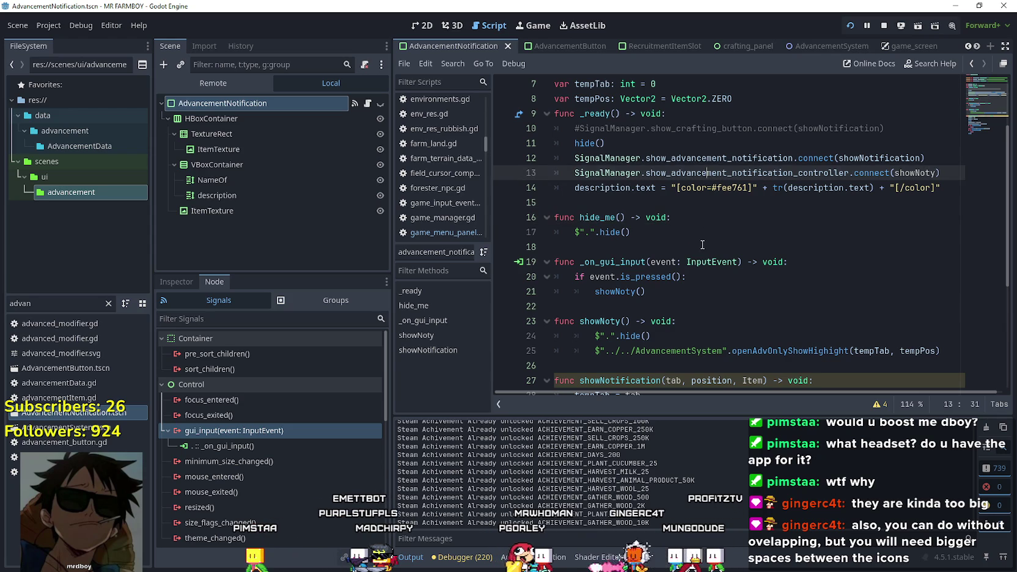
click(701, 245)
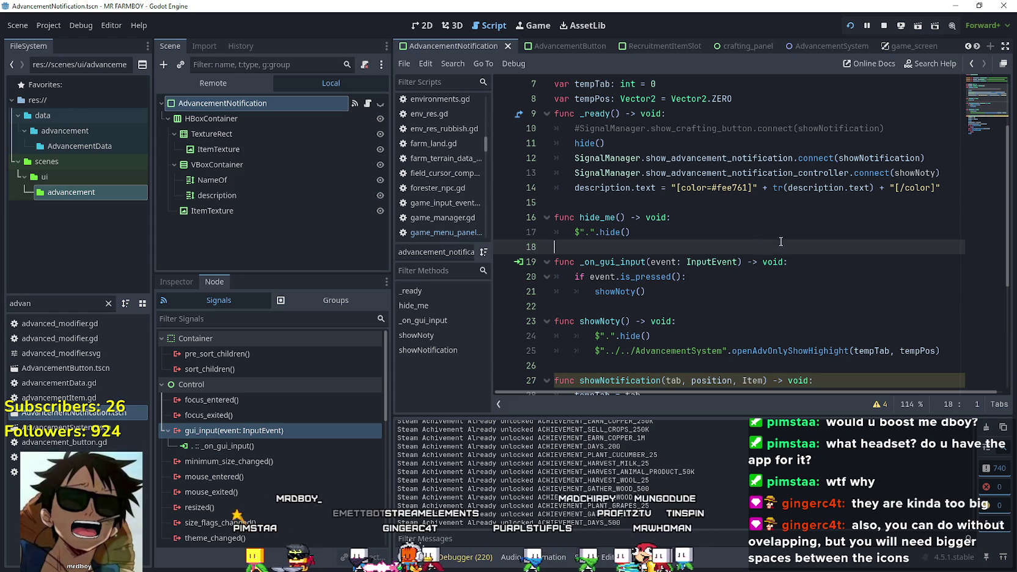
double_click(699, 174)
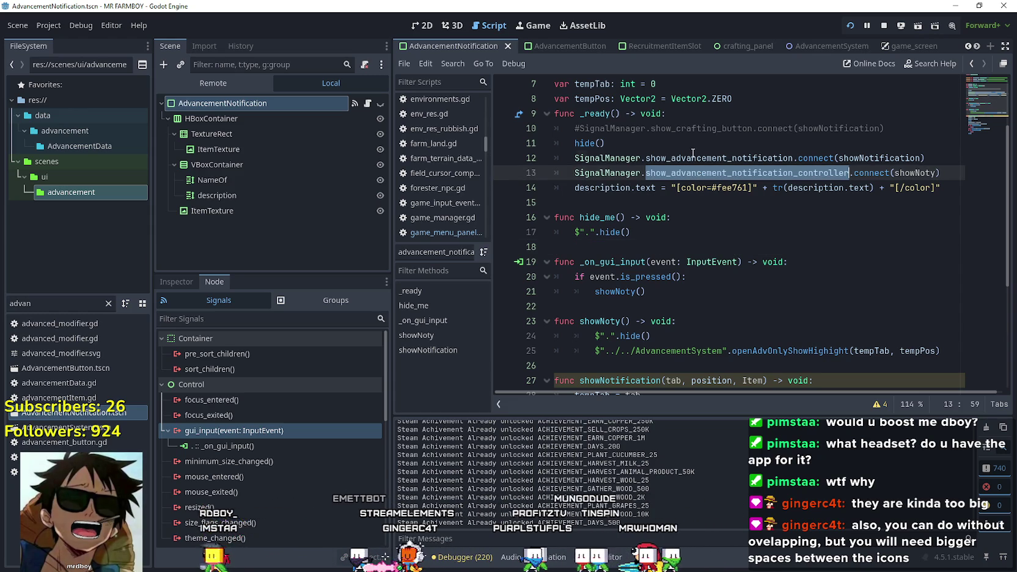
Copy the signal name and declare 'signal show_advancement_notification_controller' on line 47 of signal_manager.gd, then save
right_click(689, 158)
click(775, 354)
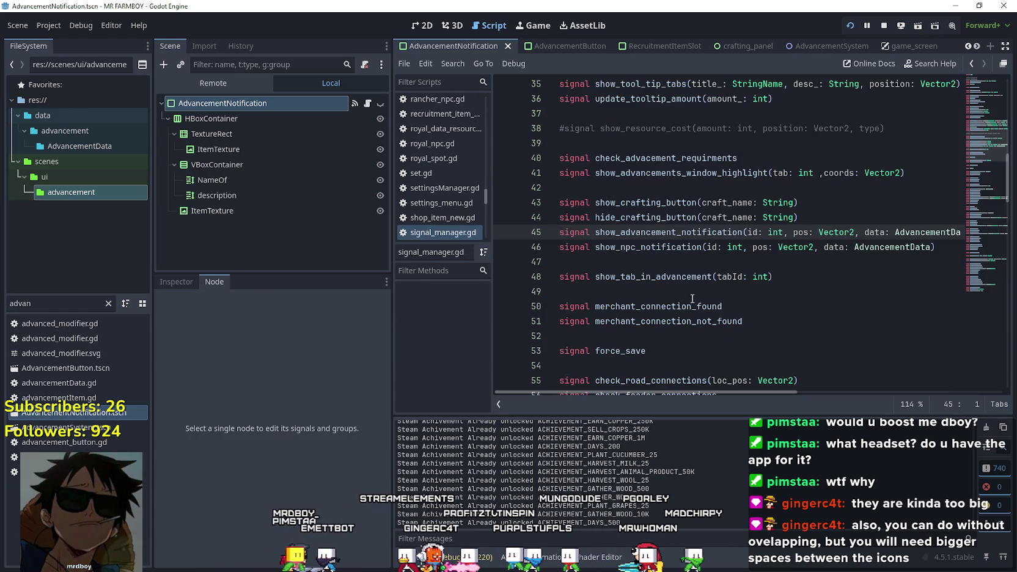
click(659, 264)
key(ctrl+v)
key(ctrl+z)
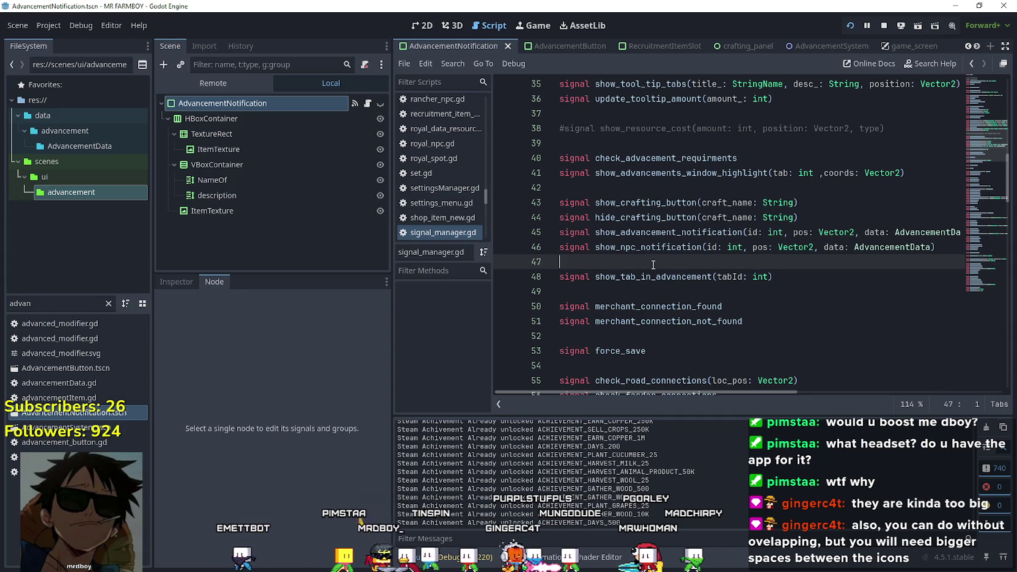
key(BackSpace)
text(nal)
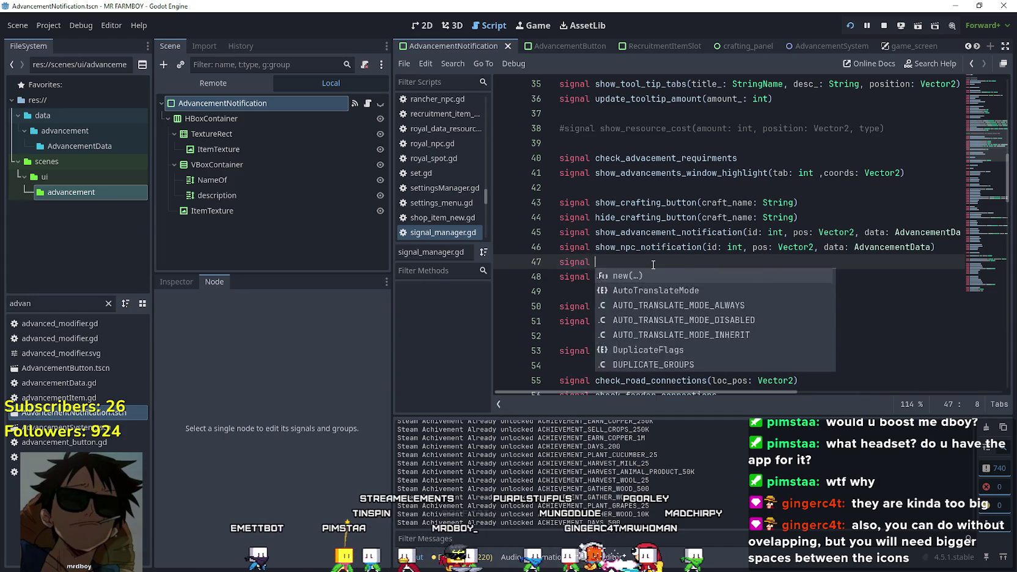
key(ctrl+v)
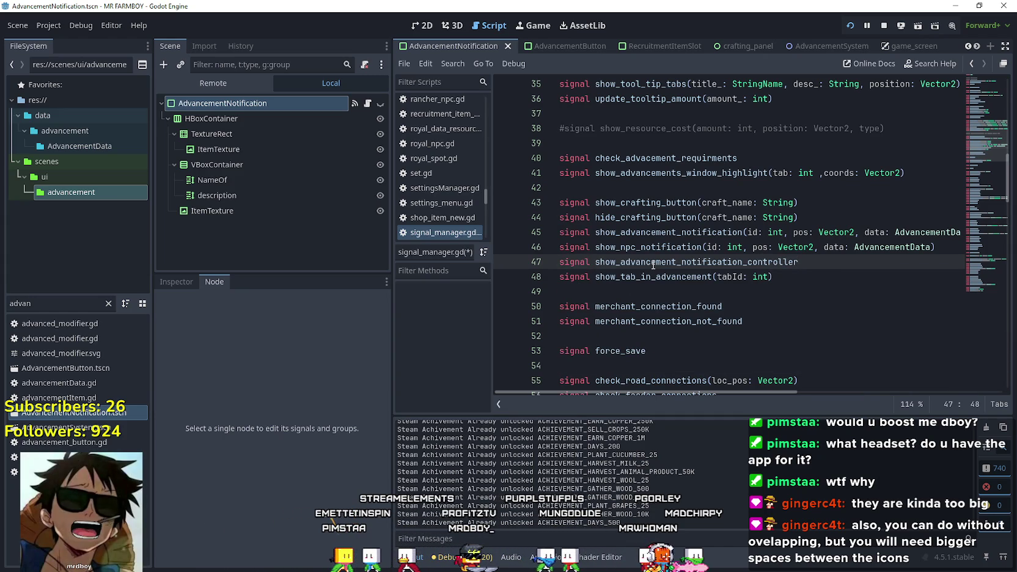
key(ctrl+s)
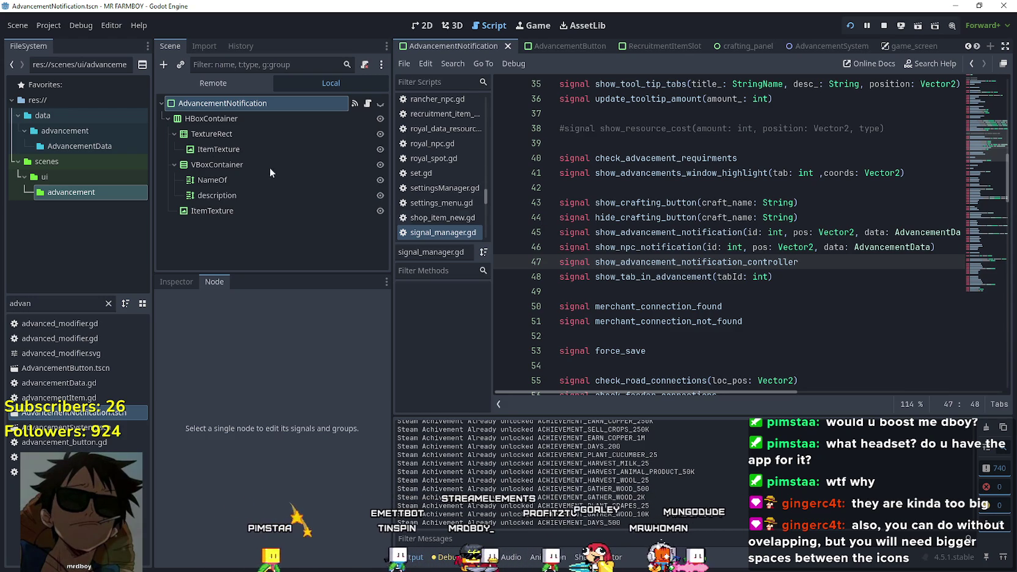
double_click(20, 303)
Filter FileSystem by 'gam', open game_screen.tscn and the GameMenuPanels script
click(49, 311)
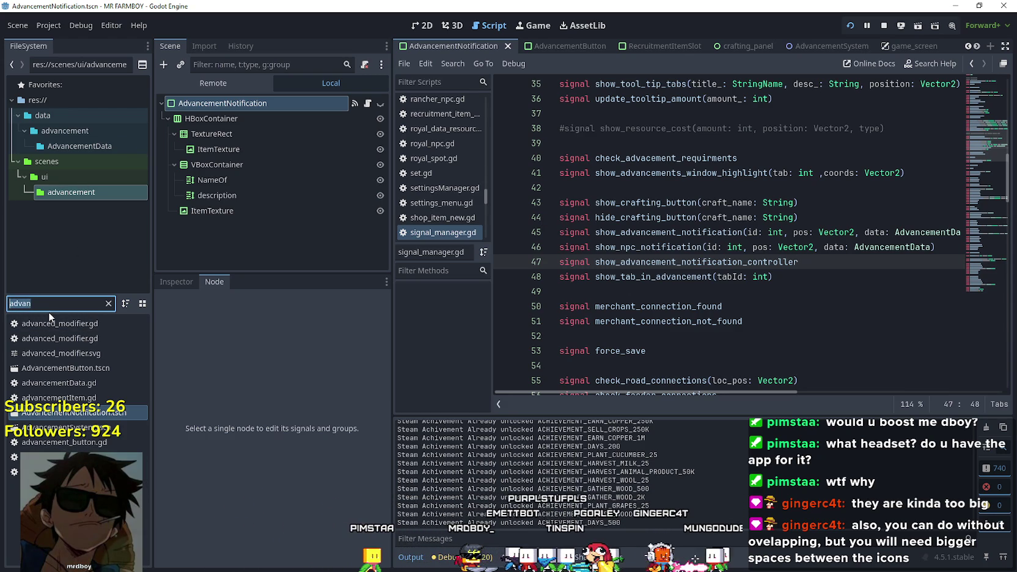
text(gam)
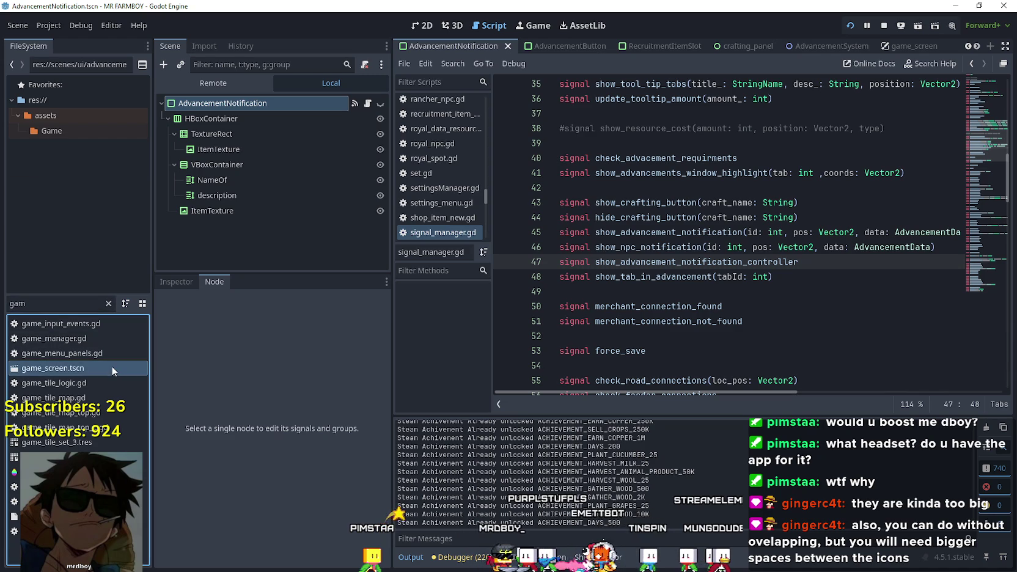
double_click(111, 366)
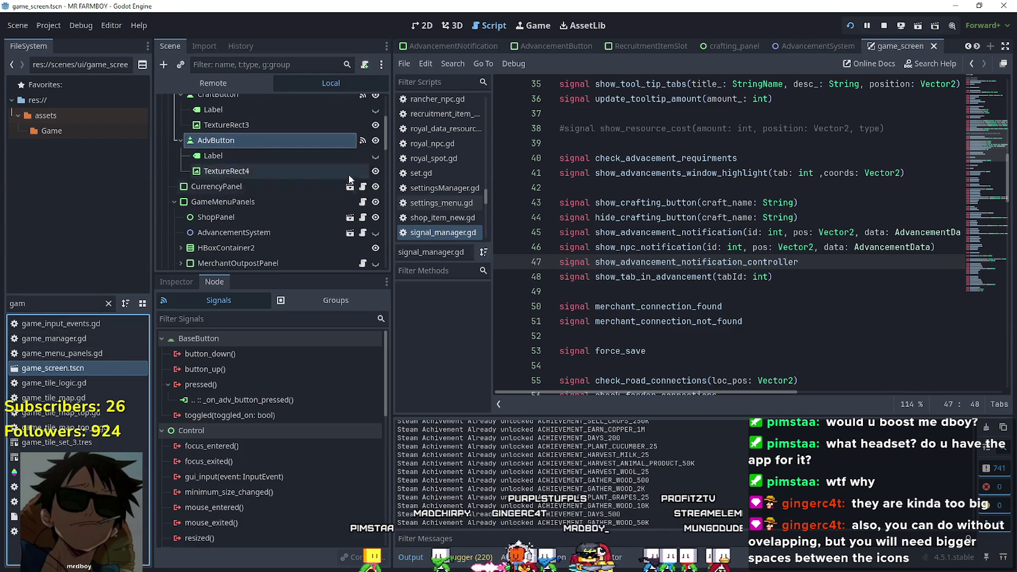
click(363, 202)
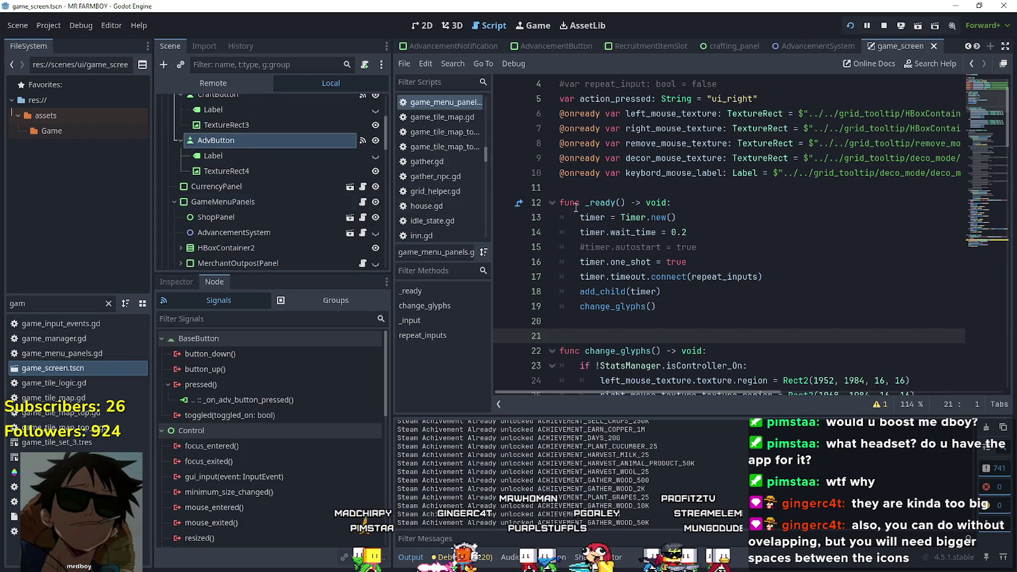
Add blank lines after the Timer Stopped block near line 100, then open Project Settings
scroll(down, 3)
scroll(down, 3)
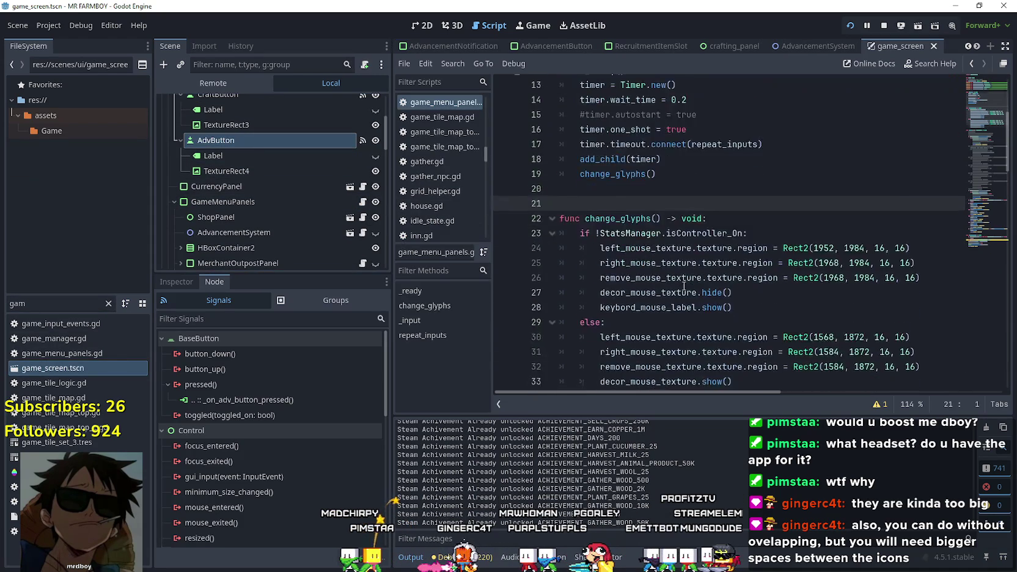
scroll(down, 3)
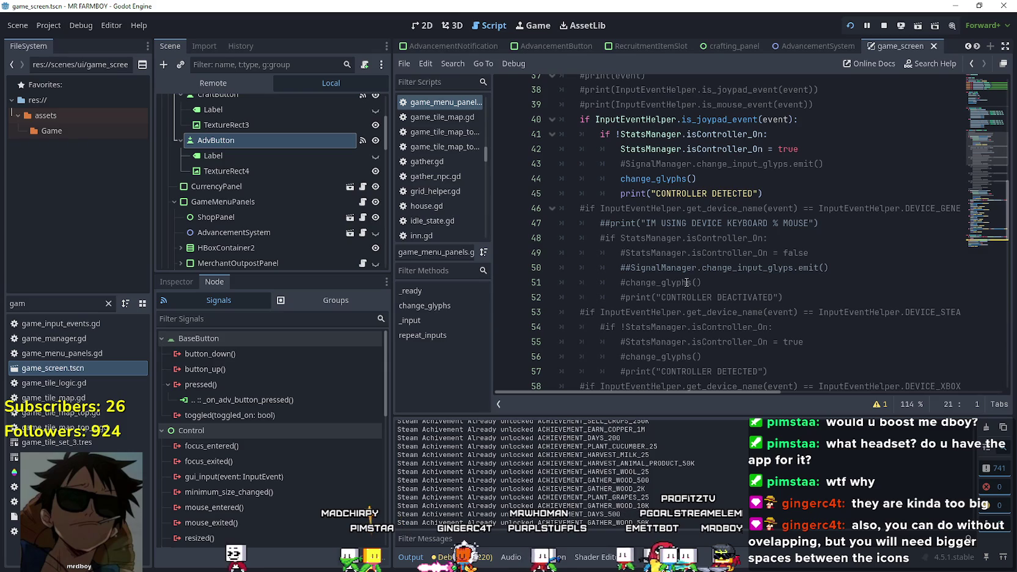
scroll(down, 3)
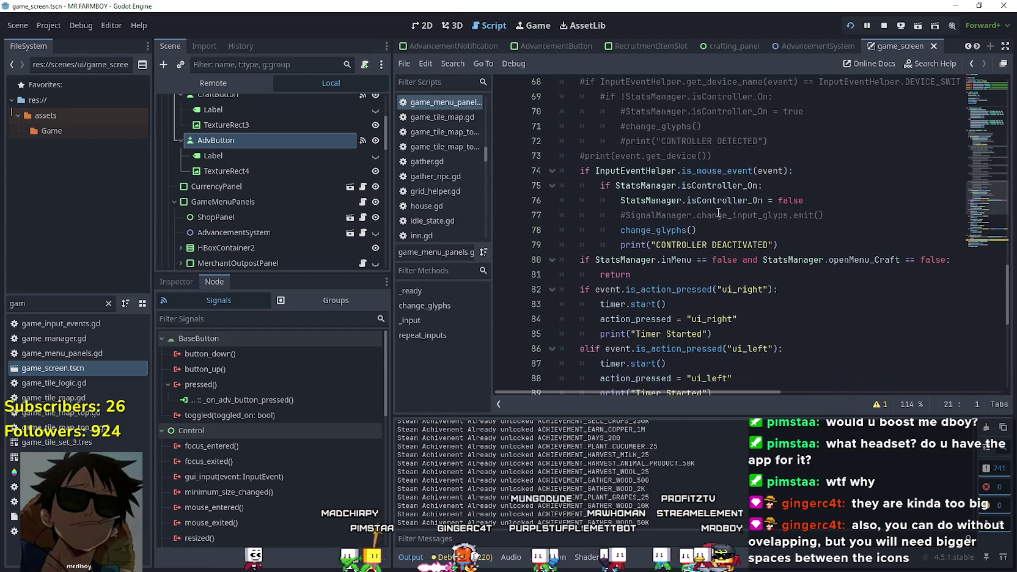
scroll(down, 3)
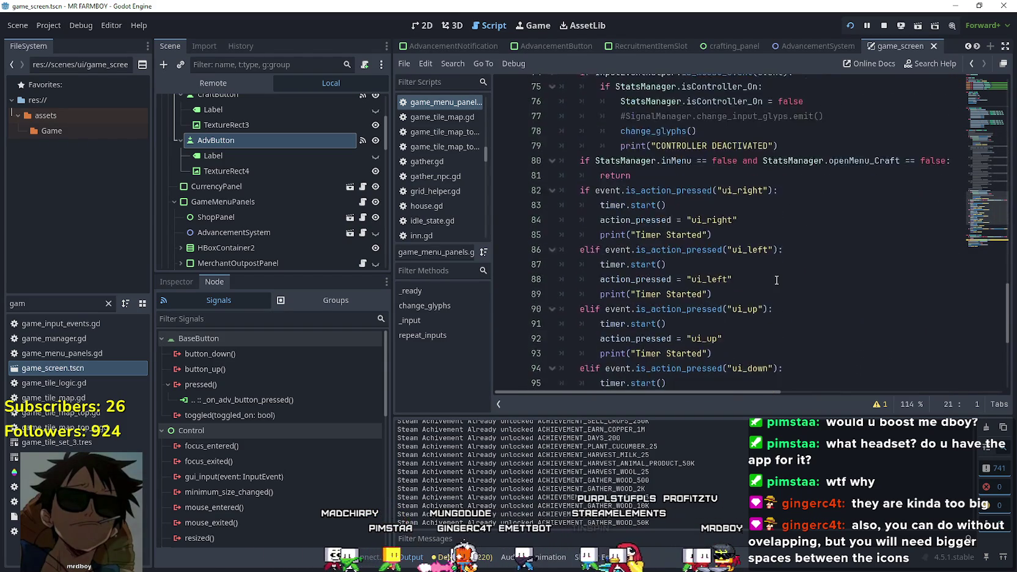
scroll(up, 3)
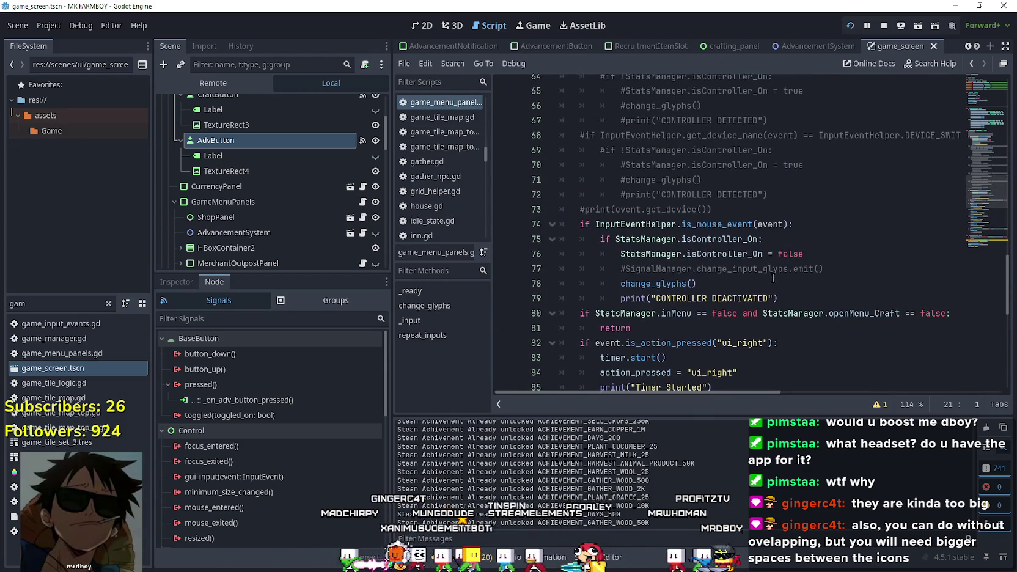
scroll(down, 3)
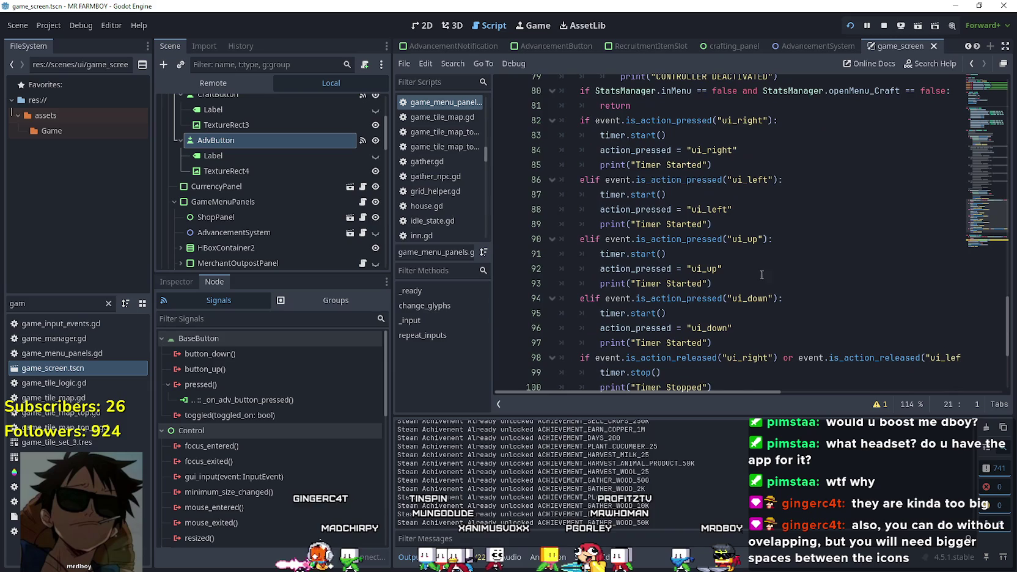
scroll(down, 3)
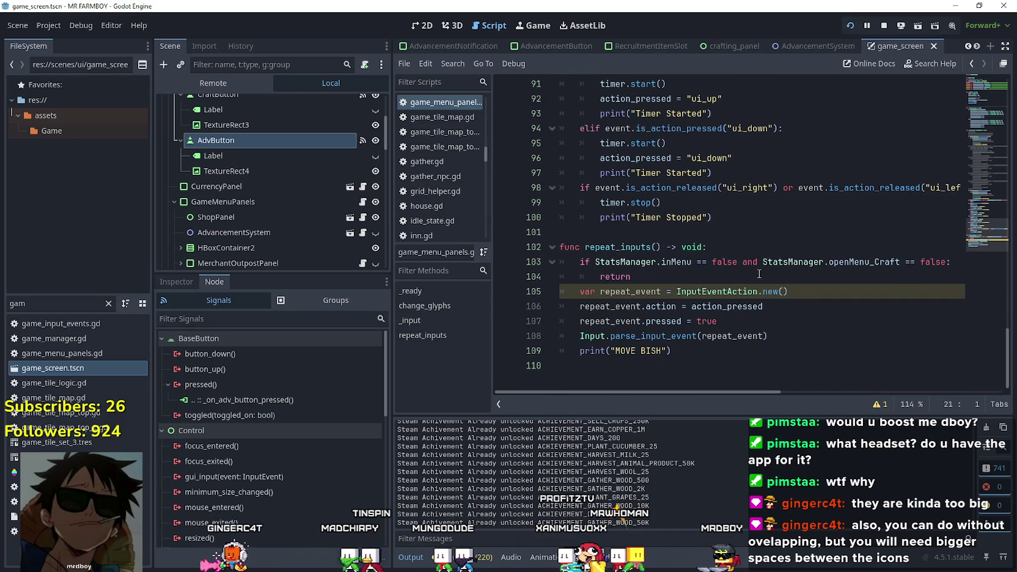
click(714, 218)
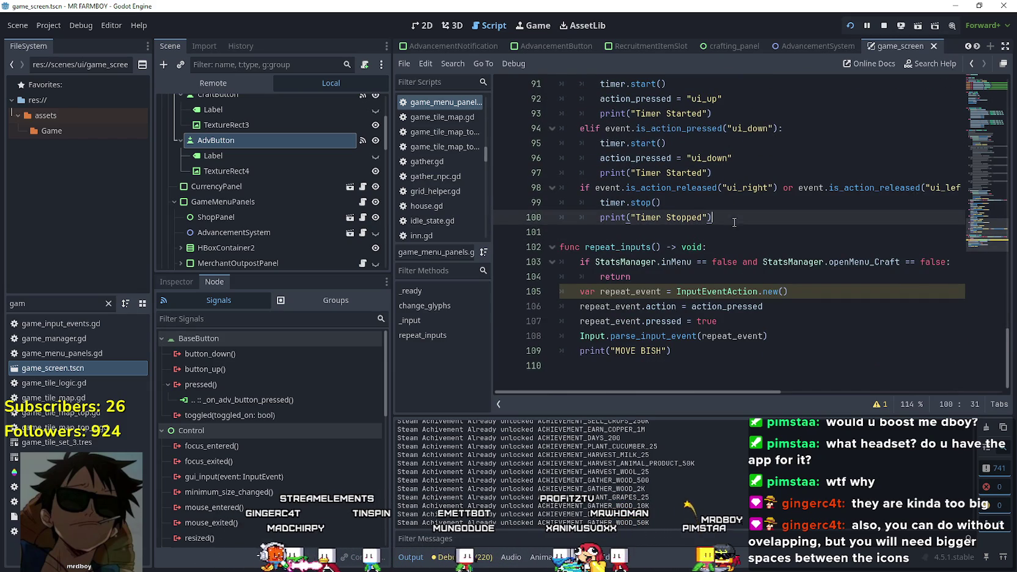
key(Return)
key(Return)
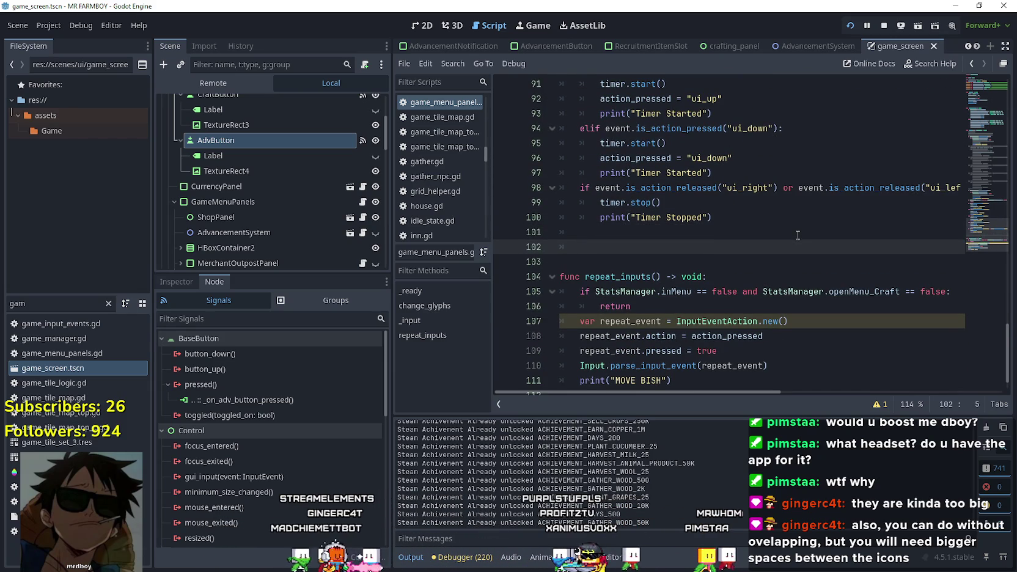
click(49, 28)
click(68, 41)
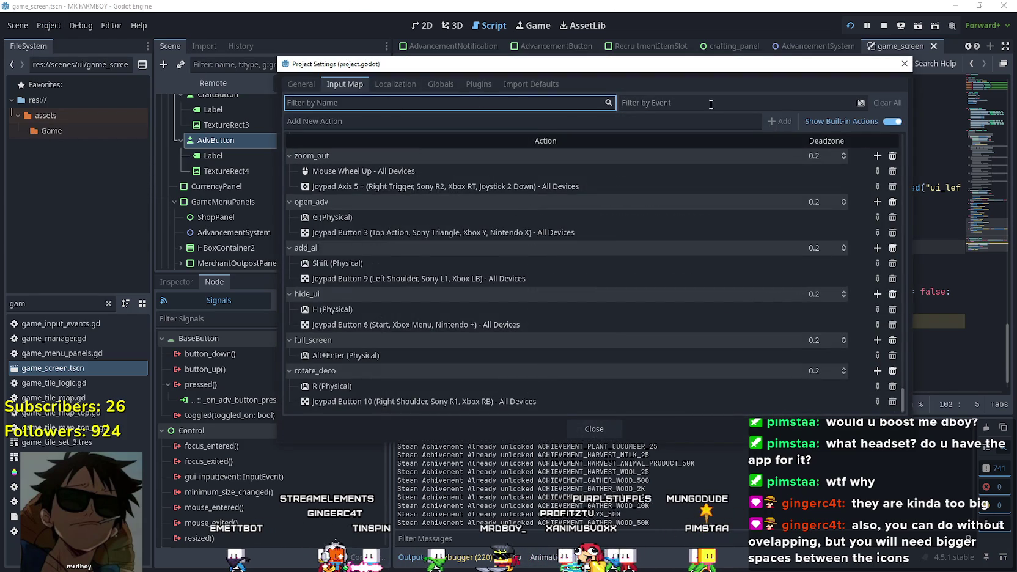
Add a new input action named showNoty in the Input Map
text(showno)
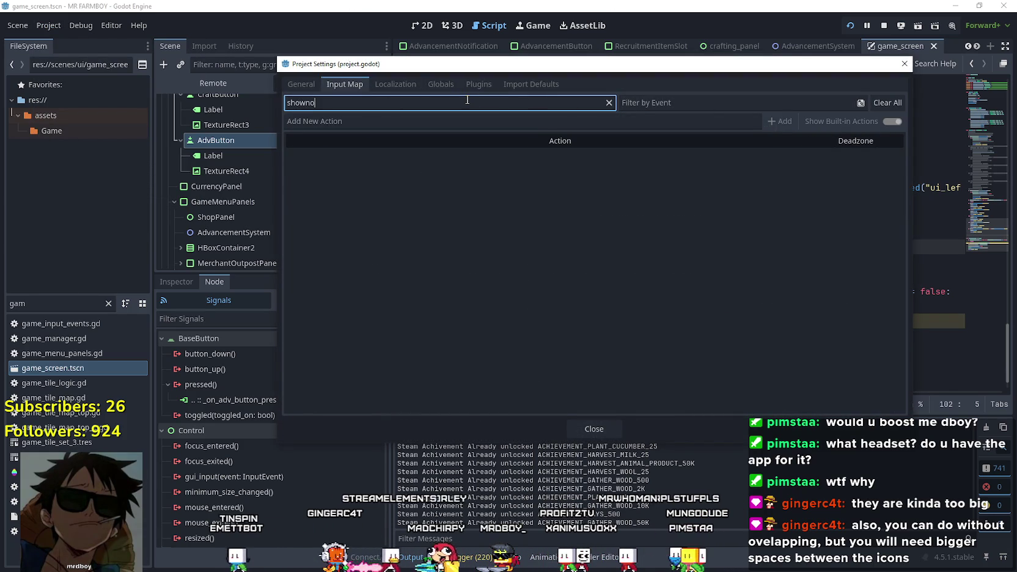
key(BackSpace)
key(BackSpace)
key(BackSpace)
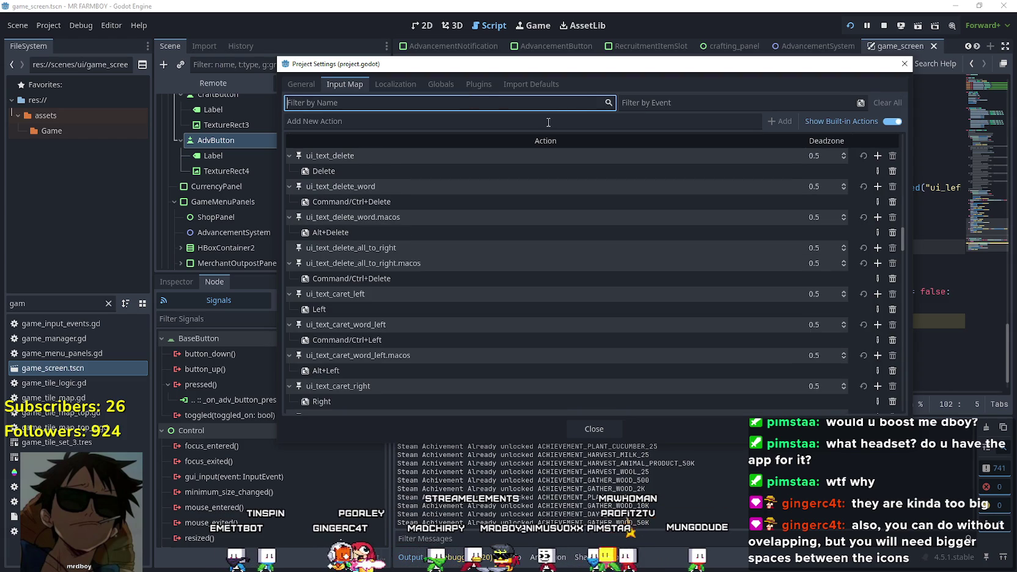
click(550, 123)
text(shown)
key(BackSpace)
text(Noty)
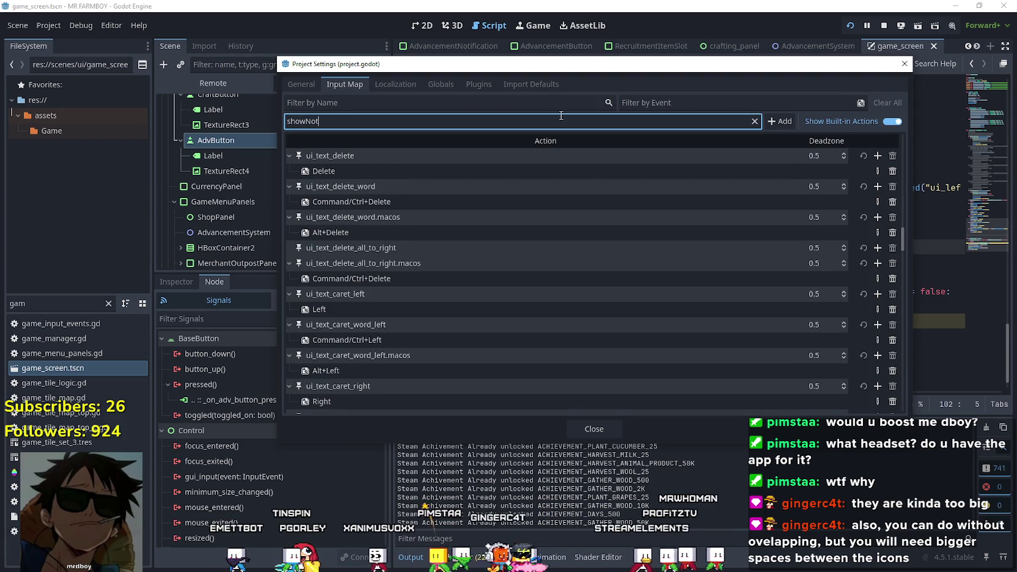
click(769, 121)
click(441, 120)
text(s)
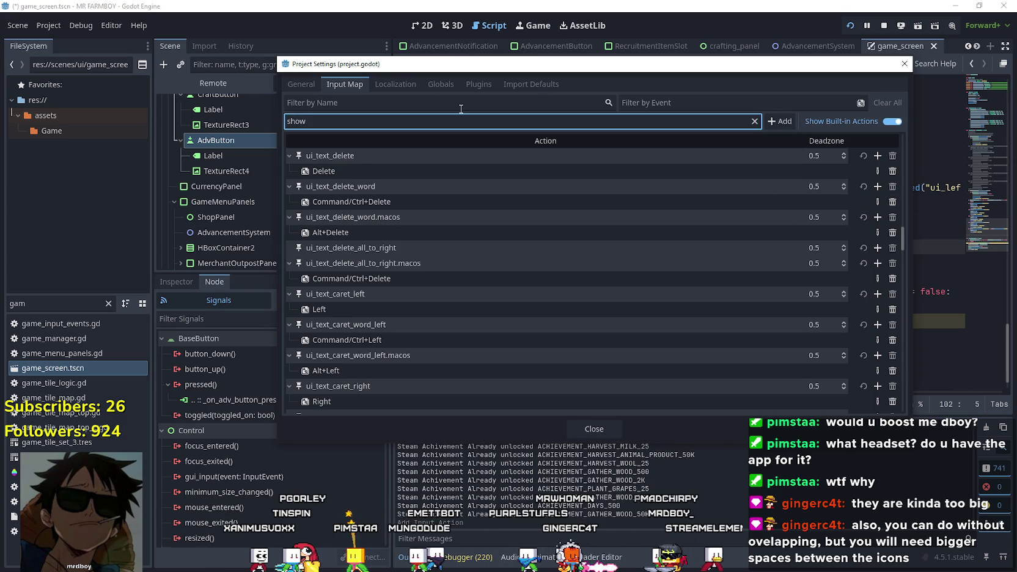
Bind Joypad Button 8 (Right Stick) to showNoty and close Project Settings
click(470, 103)
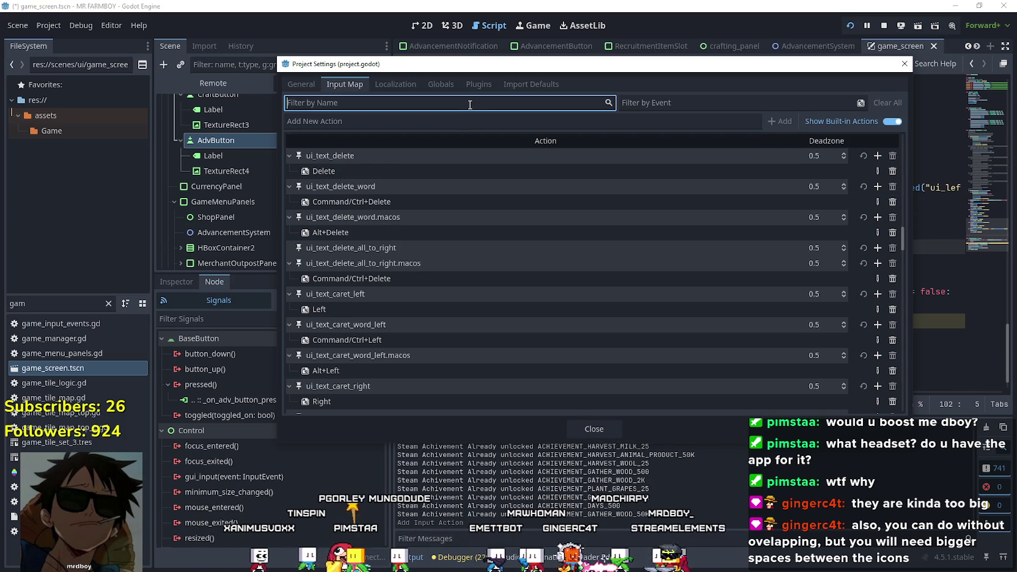
text(Show)
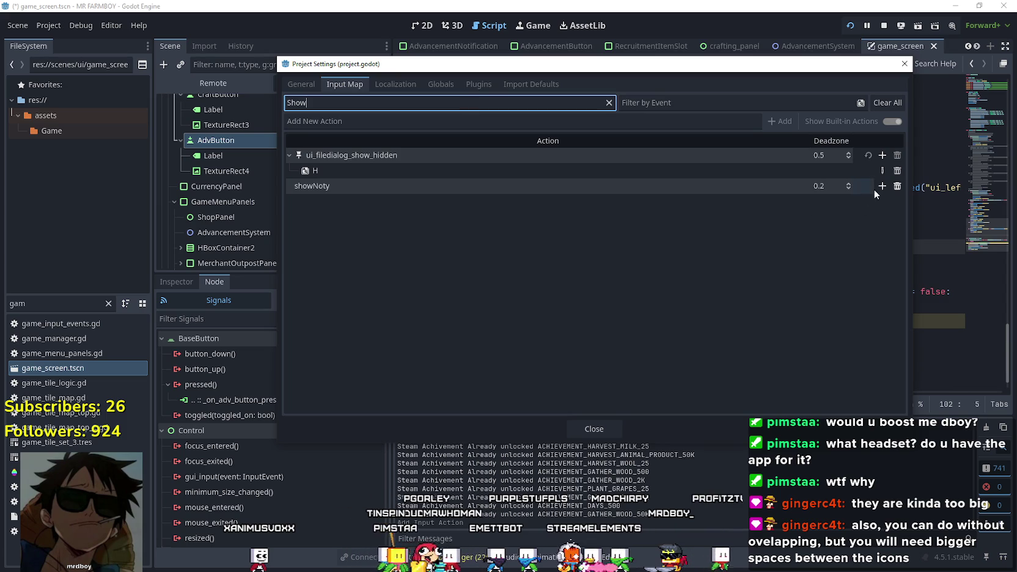
click(873, 187)
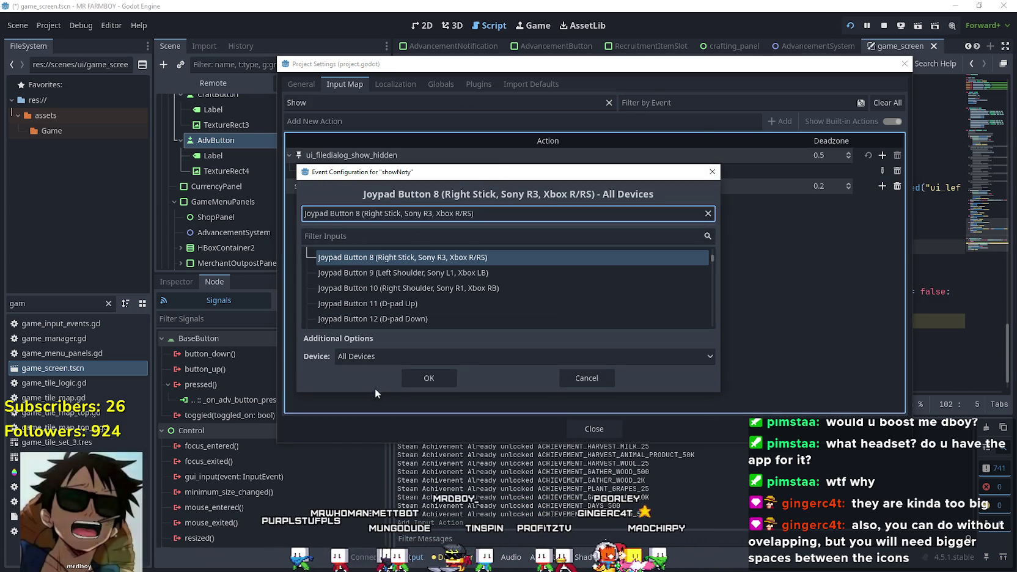
click(429, 378)
click(600, 429)
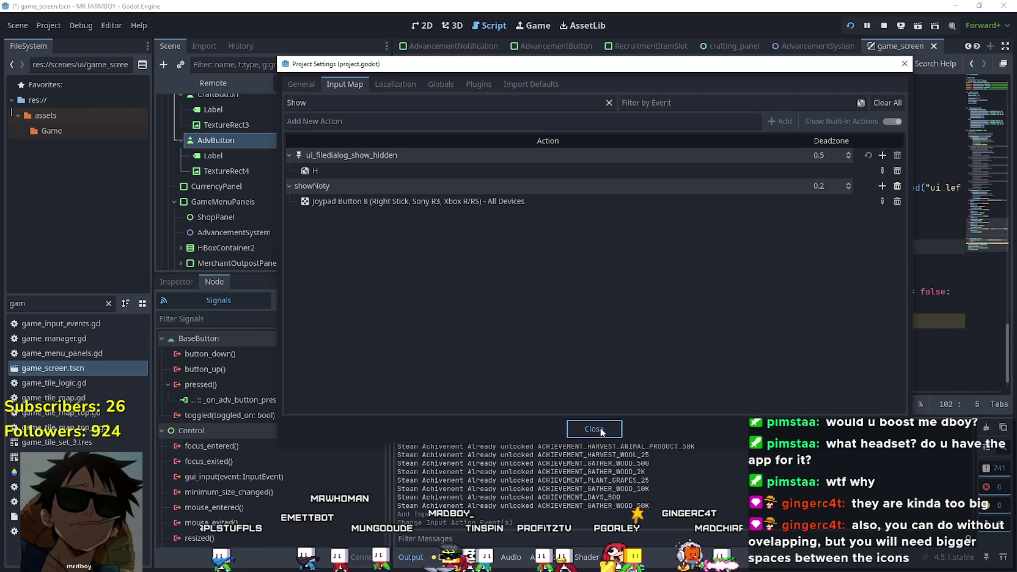
click(600, 430)
click(648, 237)
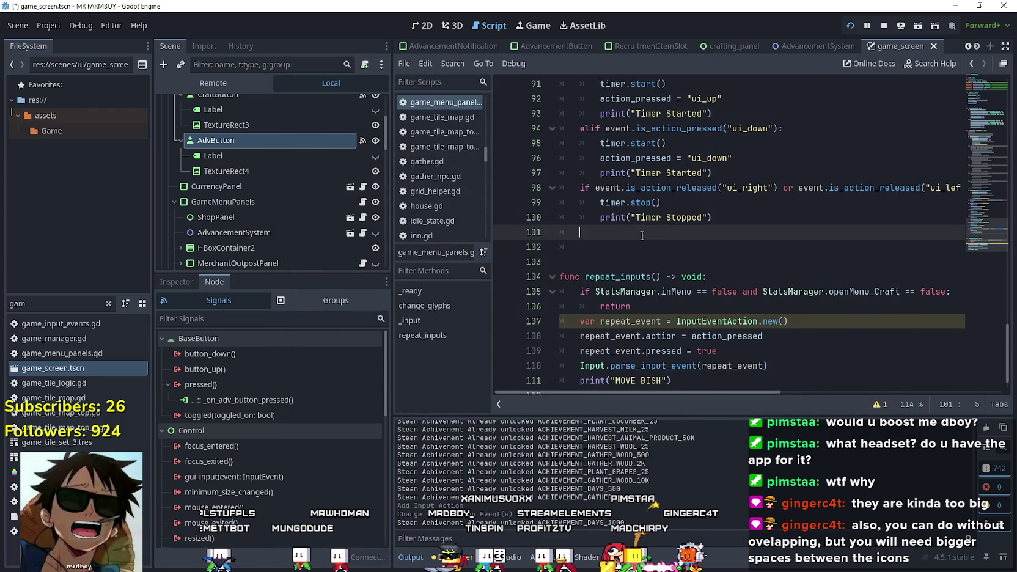
Start a new line in the script and paste the ui_down is_action_pressed check as a template
key(Return)
text(if)
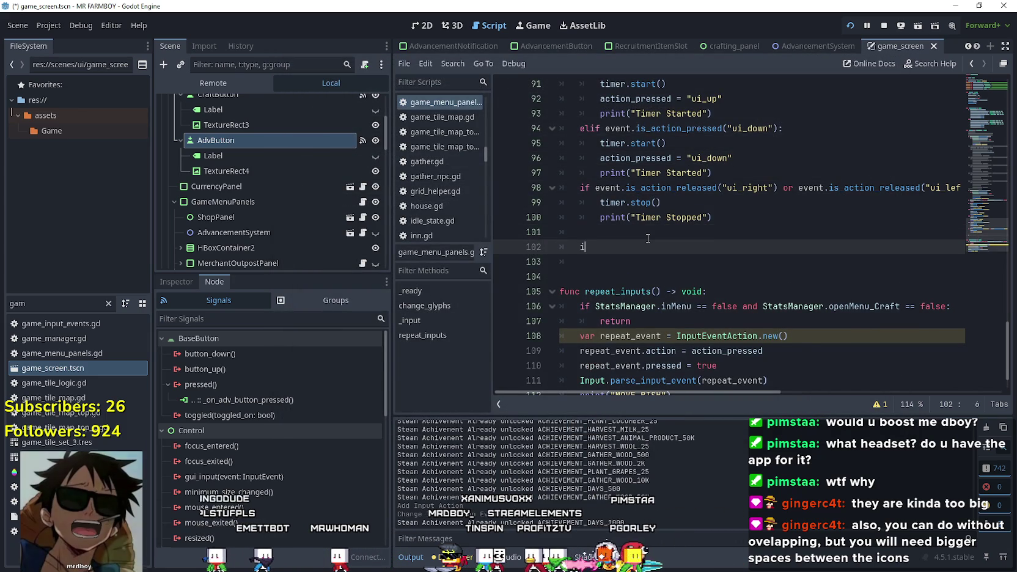
scroll(up, 3)
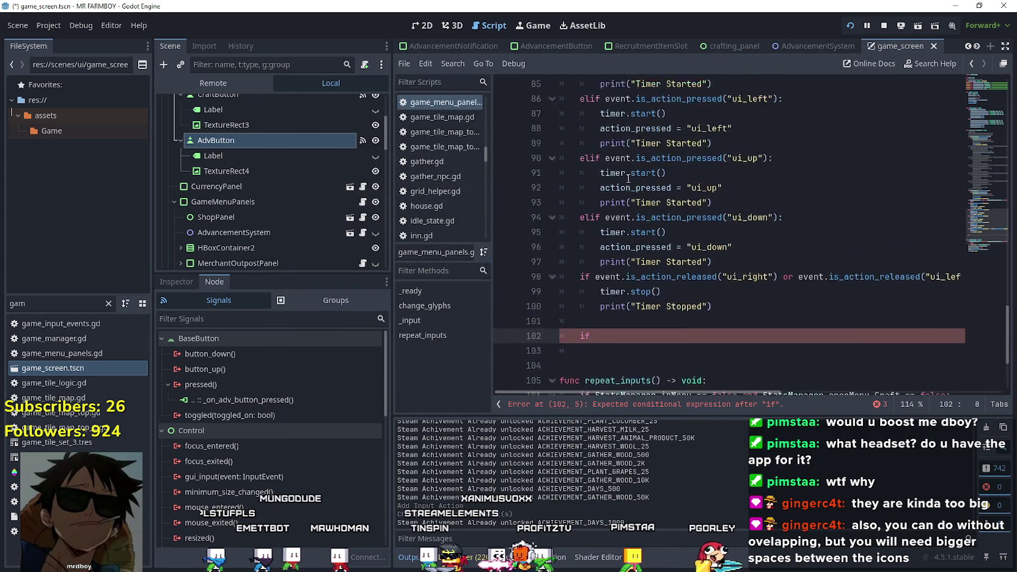
scroll(down, 3)
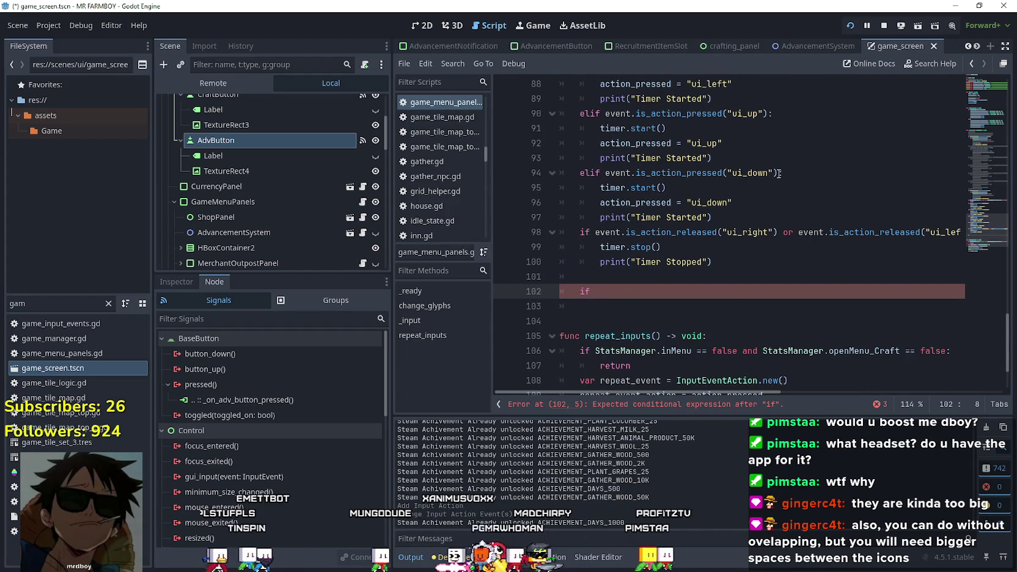
drag(778, 174, 724, 173)
click(702, 293)
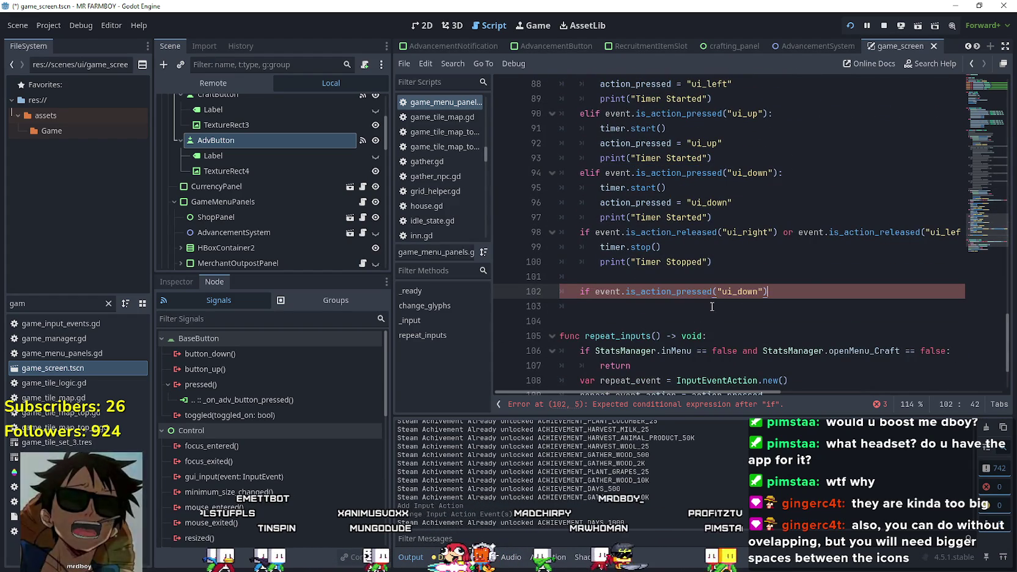
text(event.is_action_pressed("ui_down"))
Rename the pasted action to 'showNoty', close the condition with a colon, and begin its body with 'signal'
double_click(741, 292)
text(showNoty)
key(End)
text(:)
key(Return)
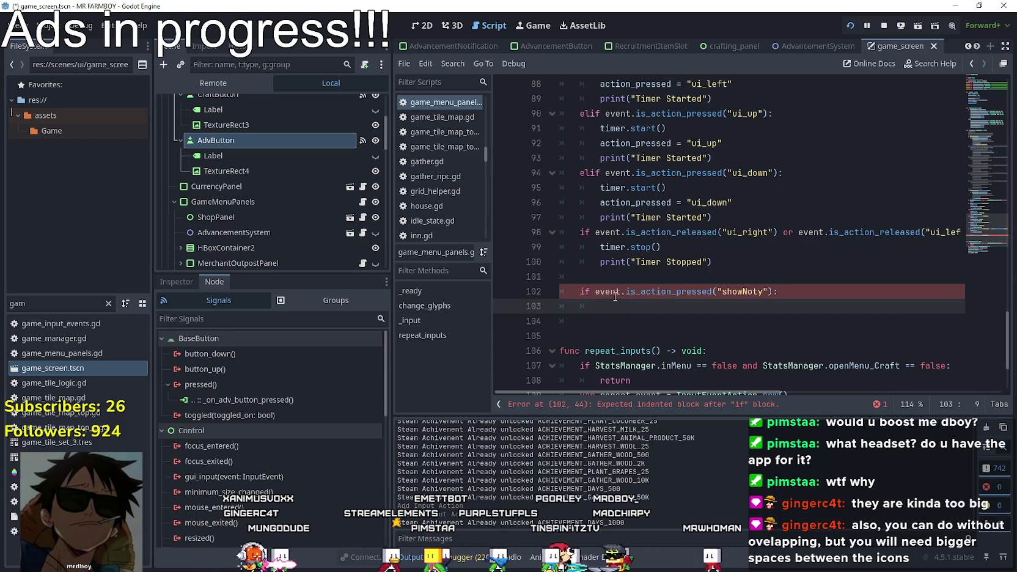
click(609, 276)
key(BackSpace)
key(BackSpace)
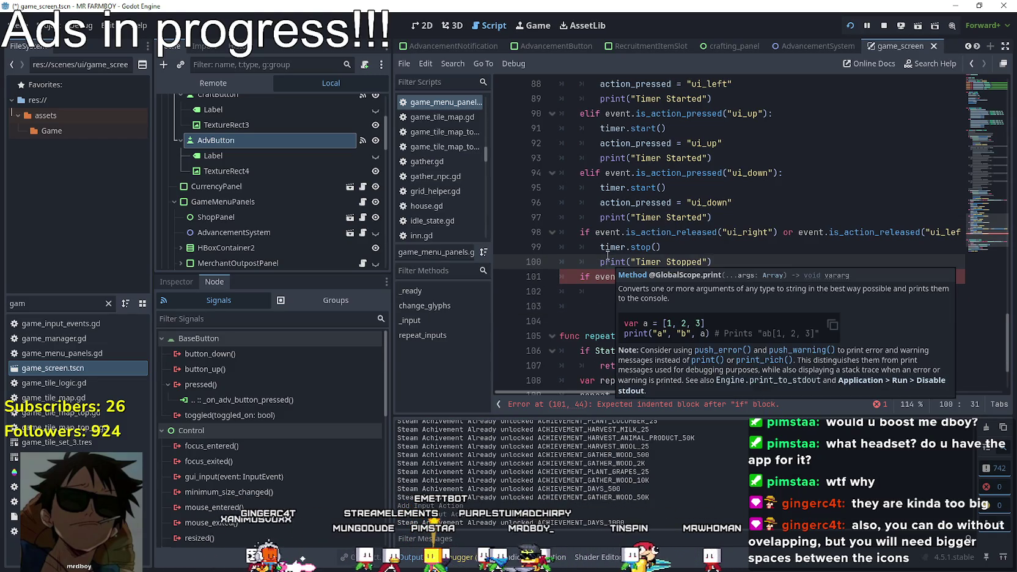
click(612, 292)
text(signal)
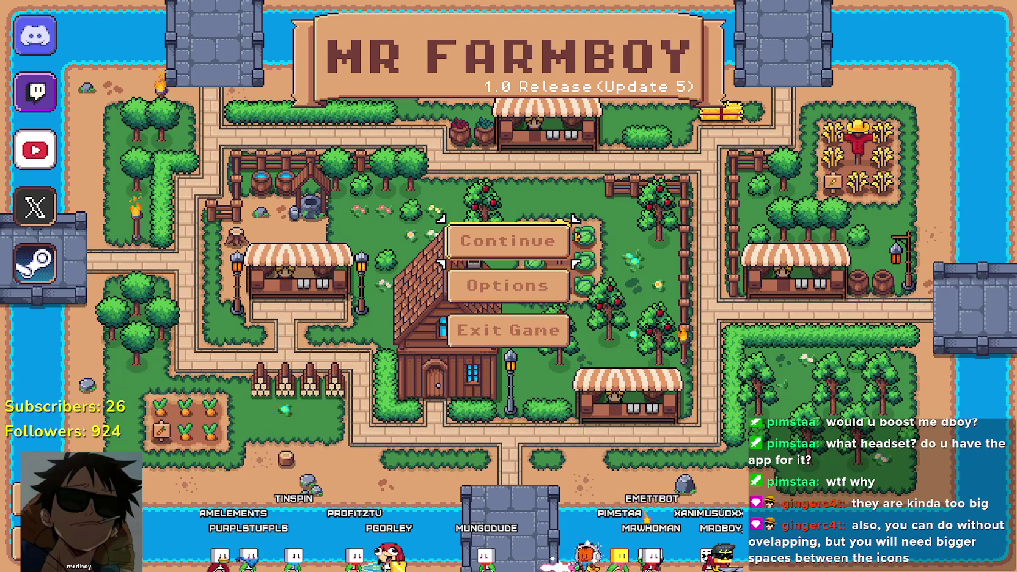
Load Save 6, walk the farmer until a notification appears, then quit the game with Alt+F4
key(Return)
key(Down)
scroll(down, 3)
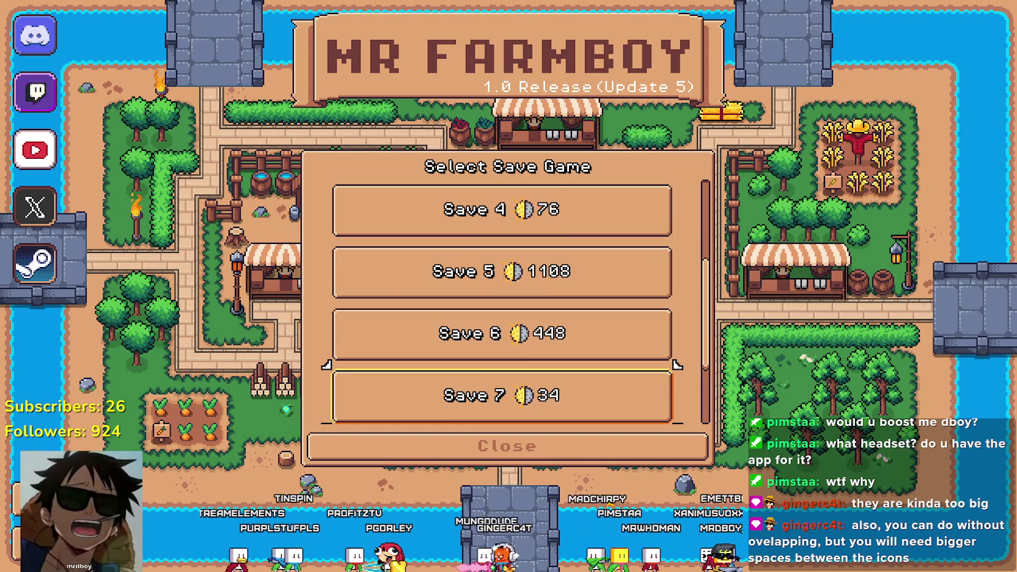
click(501, 333)
click(435, 345)
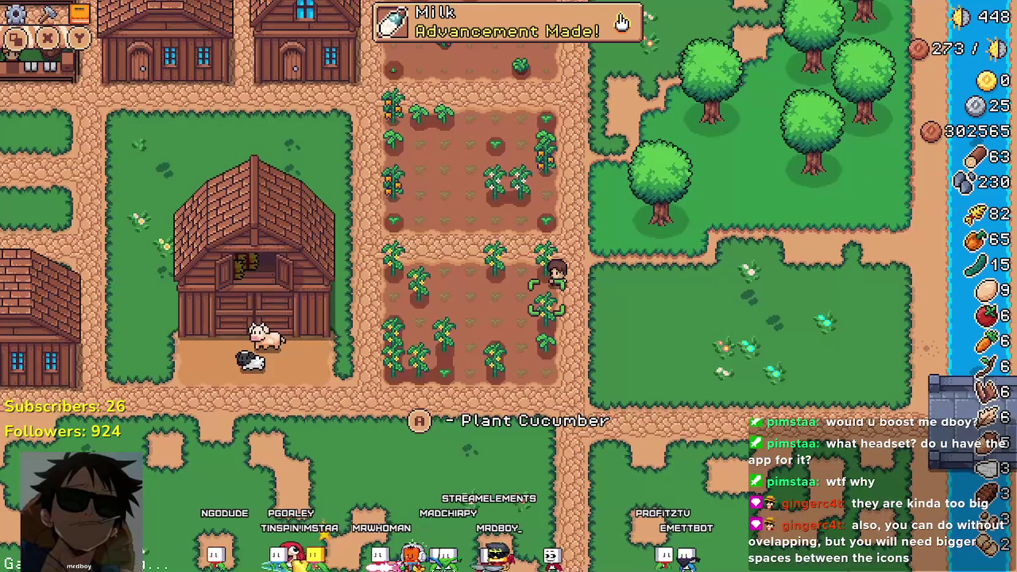
key(d)
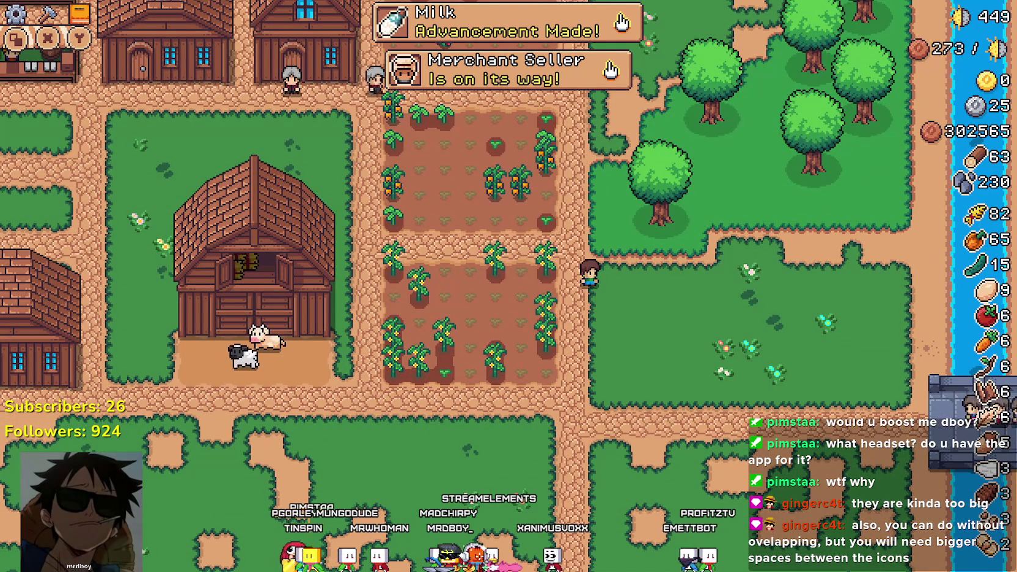
key(alt+F4)
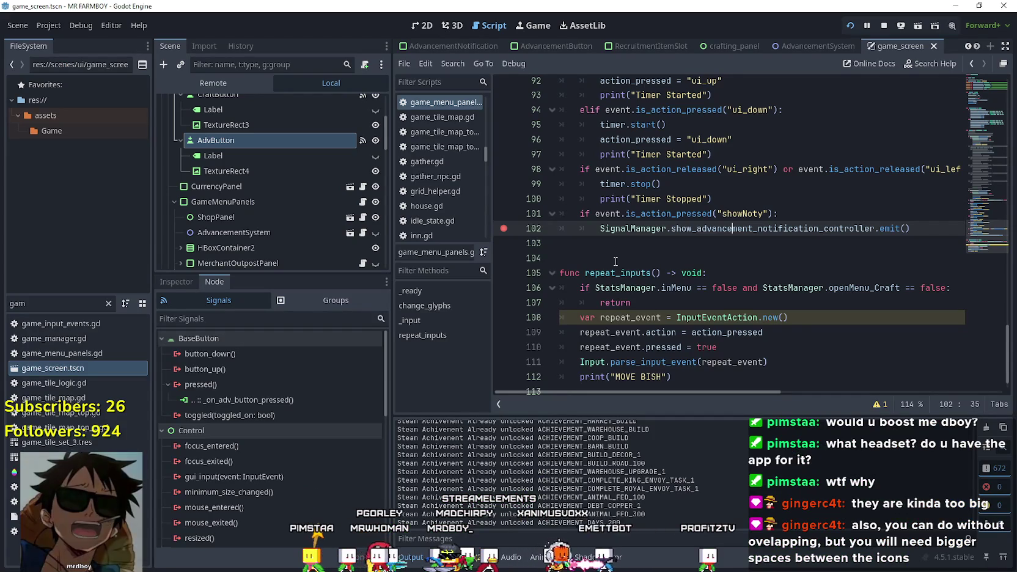
Retype the 'showNoty' action name using autocomplete and save the script
click(616, 259)
mouse_move(671, 212)
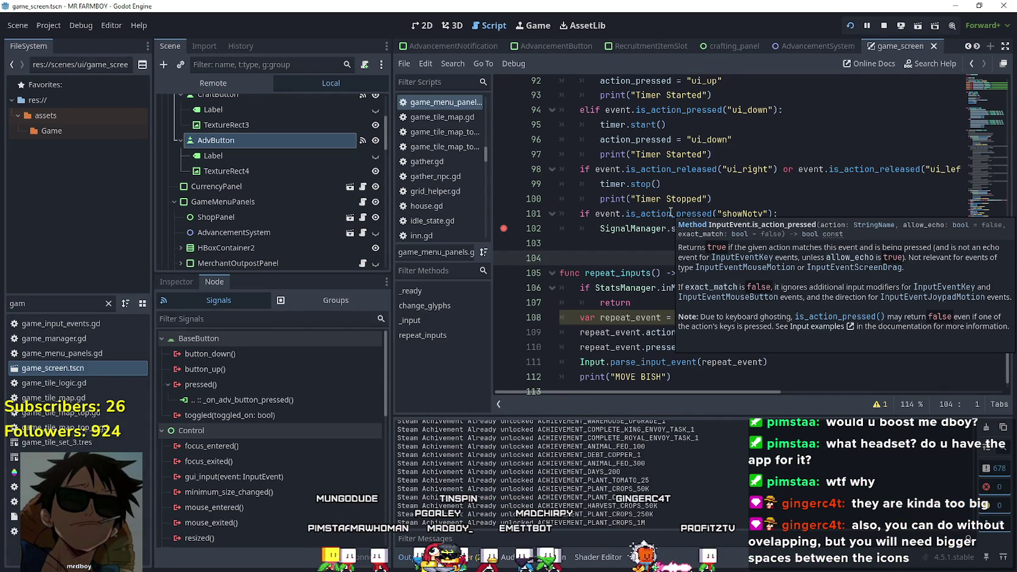
double_click(741, 213)
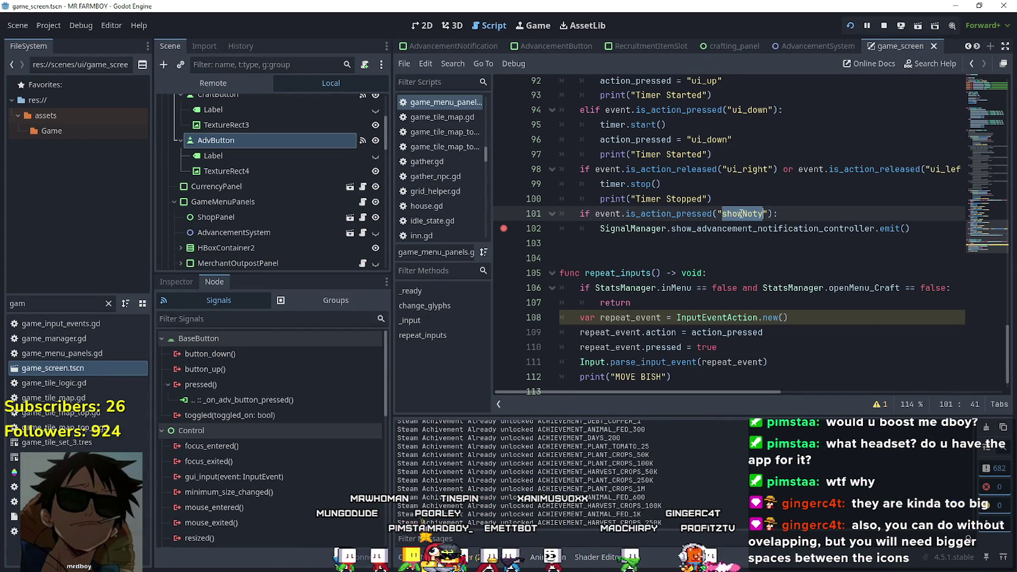
text(sho)
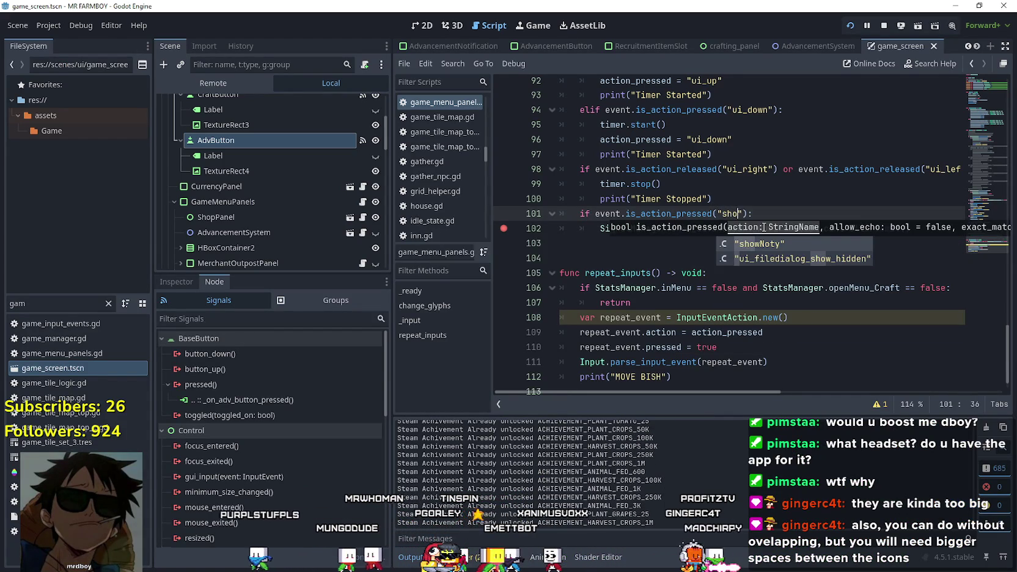
key(Return)
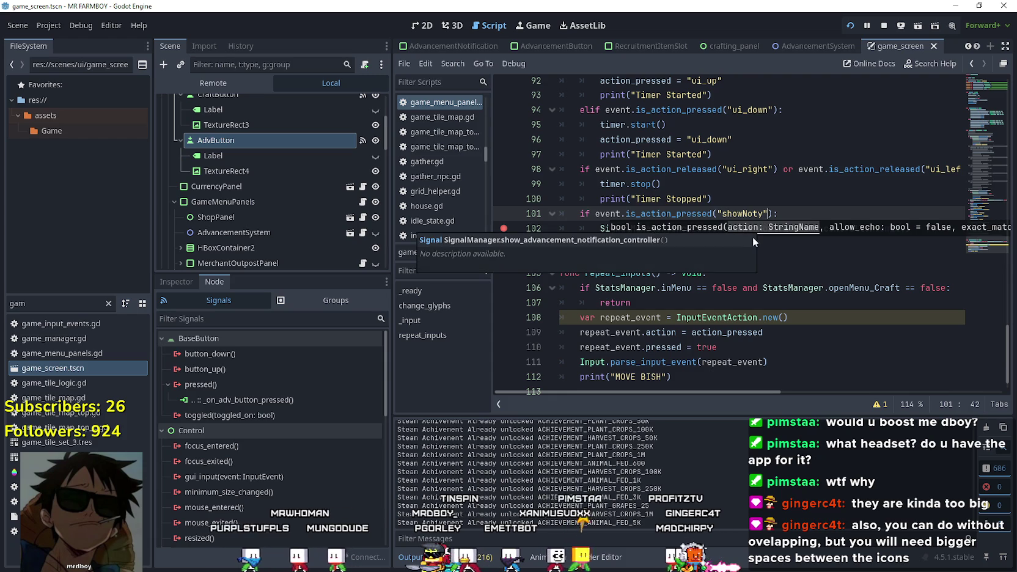
scroll(down, 3)
scroll(up, 3)
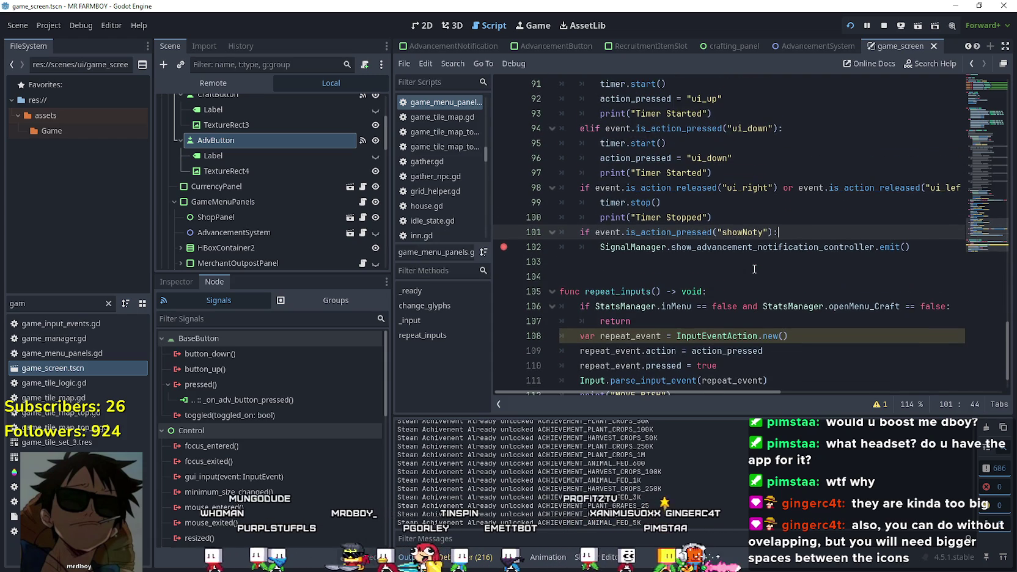
click(744, 259)
key(ctrl+s)
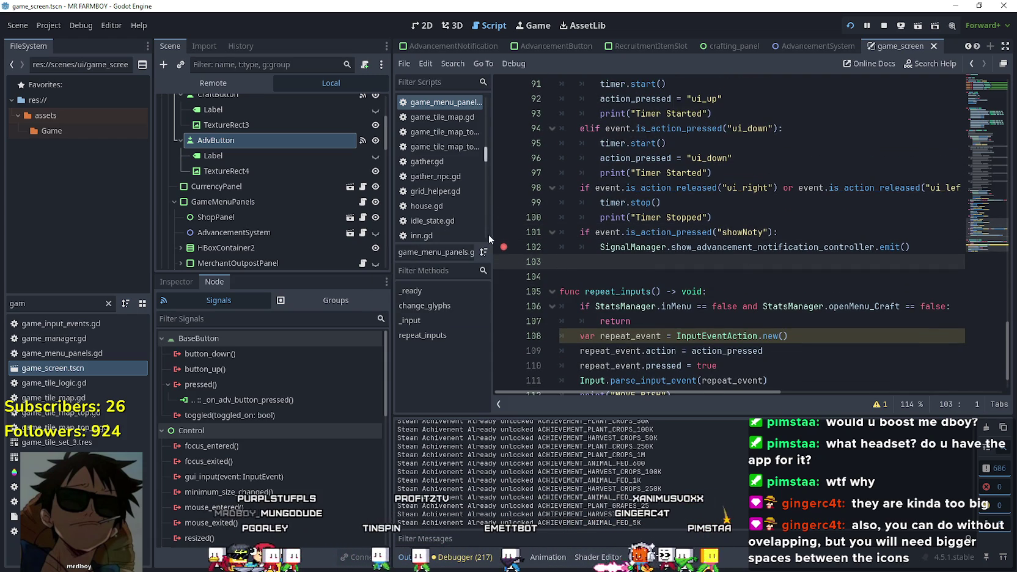
Add a print(event) line just above the showNoty check and save
click(762, 232)
click(753, 209)
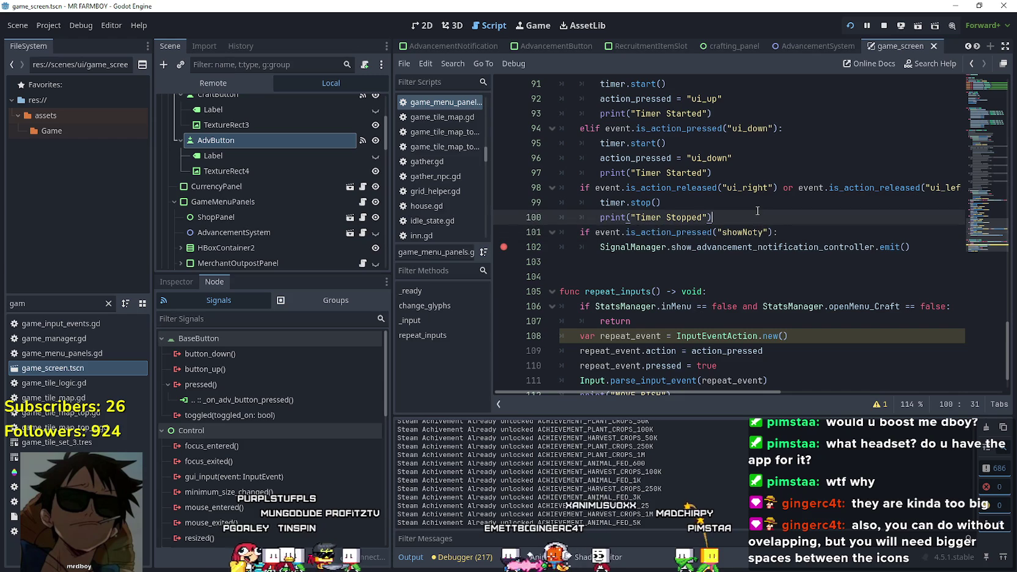
key(Return)
key(BackSpace)
text(print(even)
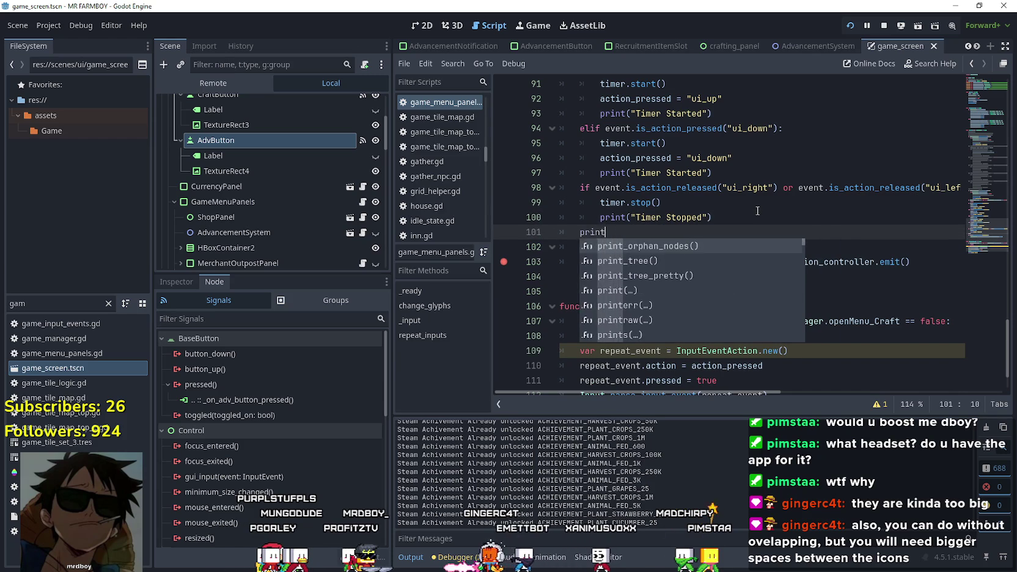
text(t)
key(ctrl+s)
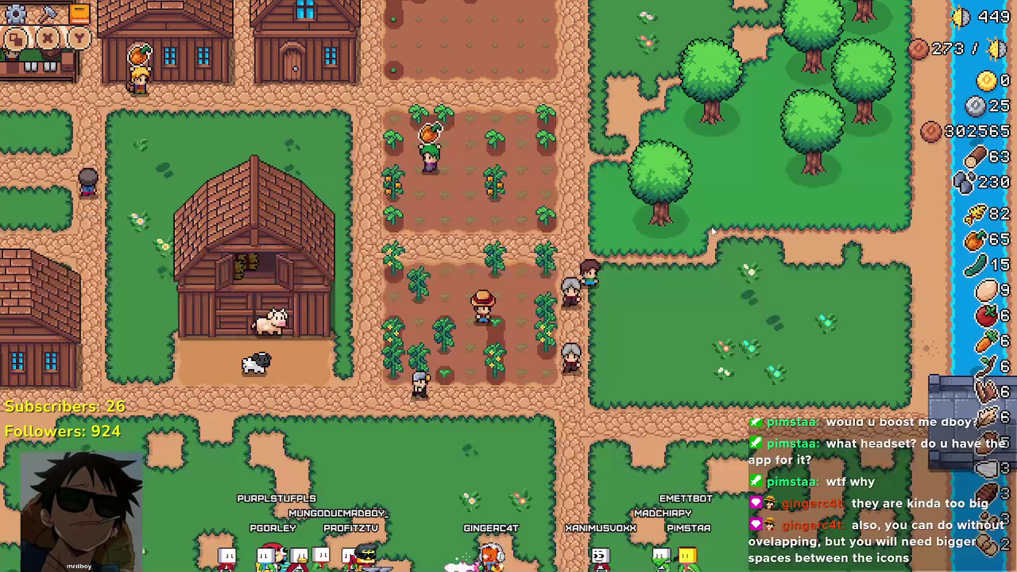
Switch the game's Video graphics mode to Window from the pause menu options, then resume
key(Escape)
key(Down)
key(Return)
key(Left)
key(Return)
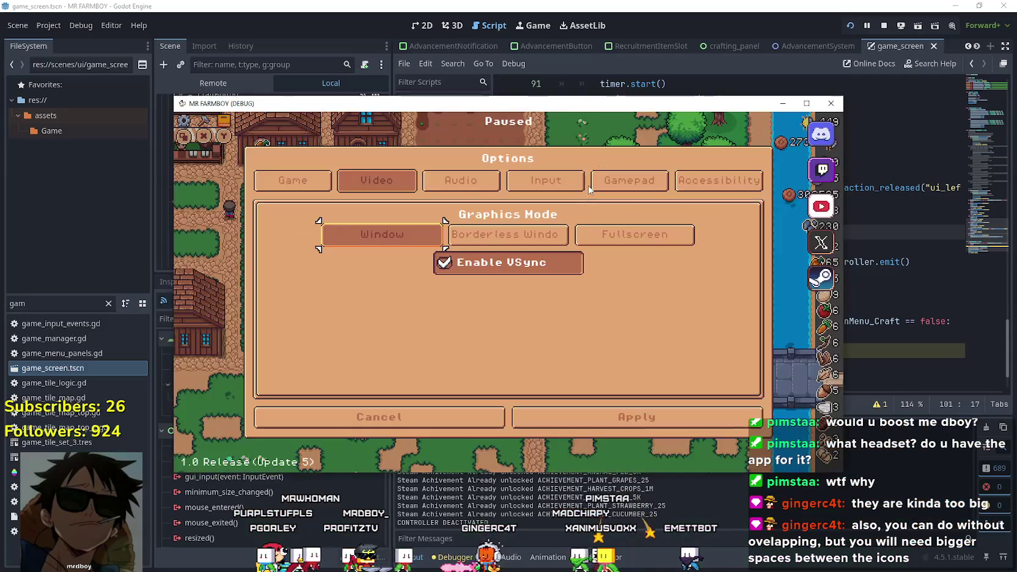
key(Escape)
key(Escape)
Move the game window aside and return to the script below the showNoty check
drag(522, 108, 608, 46)
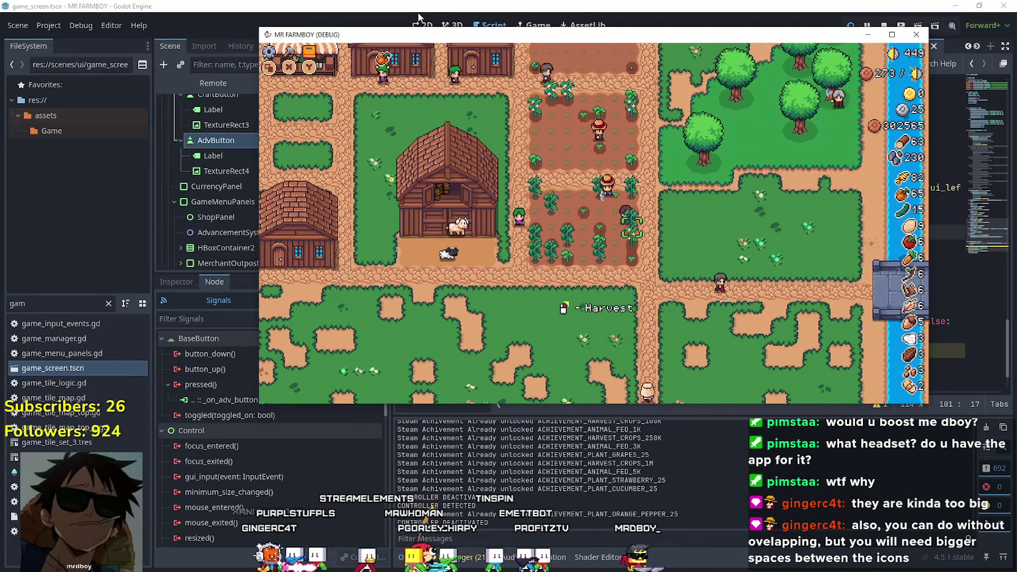
click(544, 5)
click(611, 276)
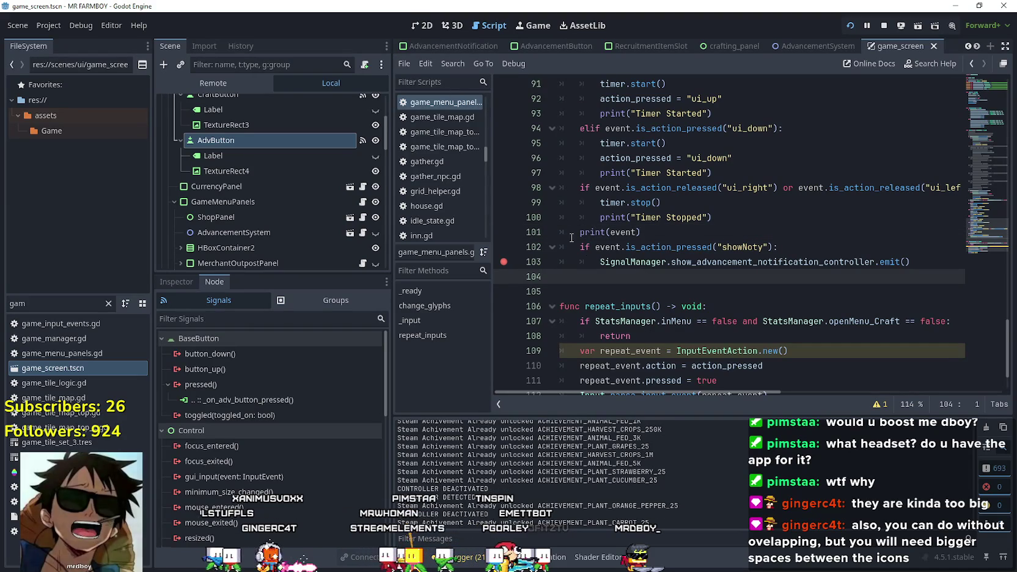
Delete the print(event) debug line on line 101
drag(926, 267, 513, 240)
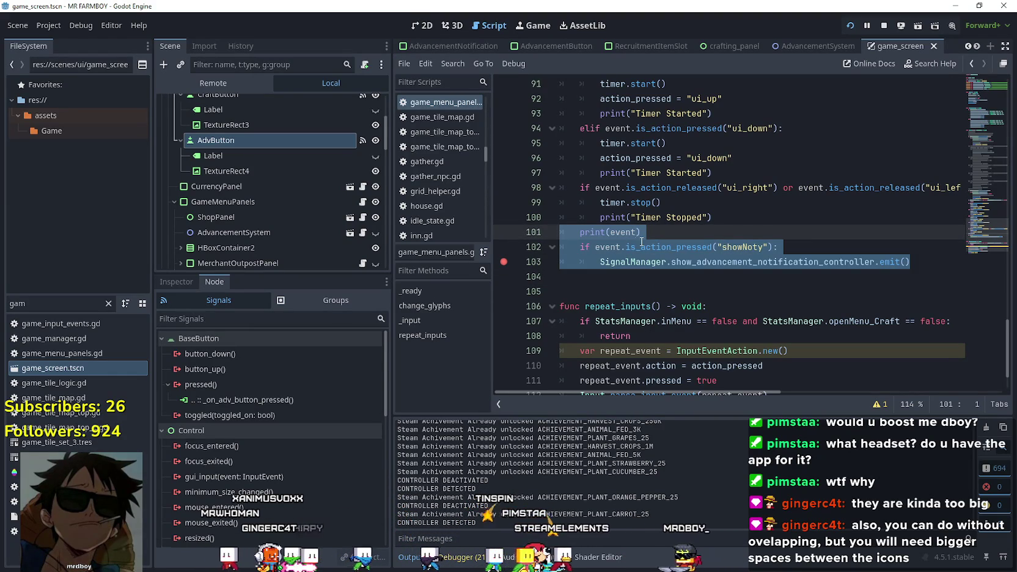
scroll(up, 3)
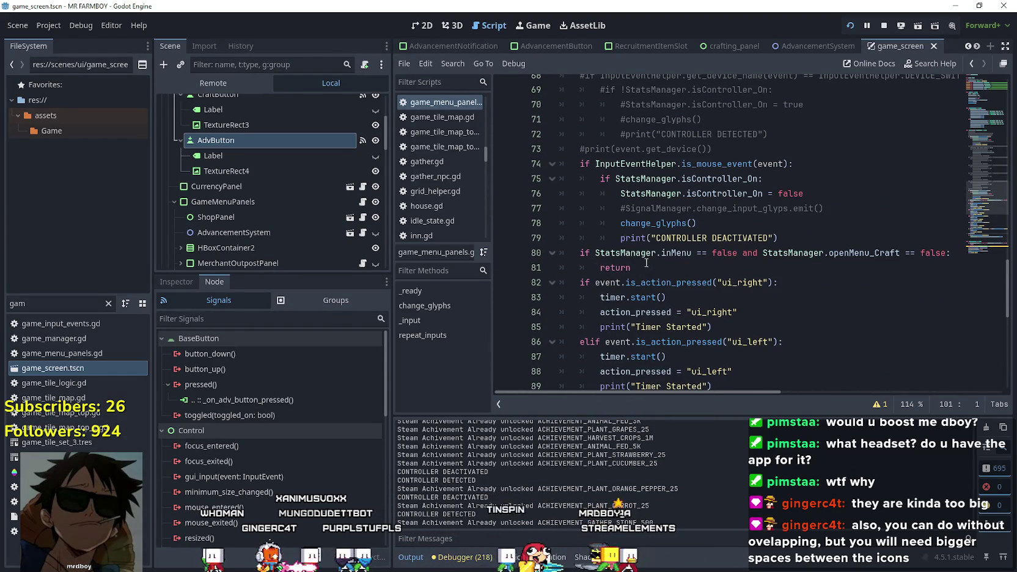
click(642, 268)
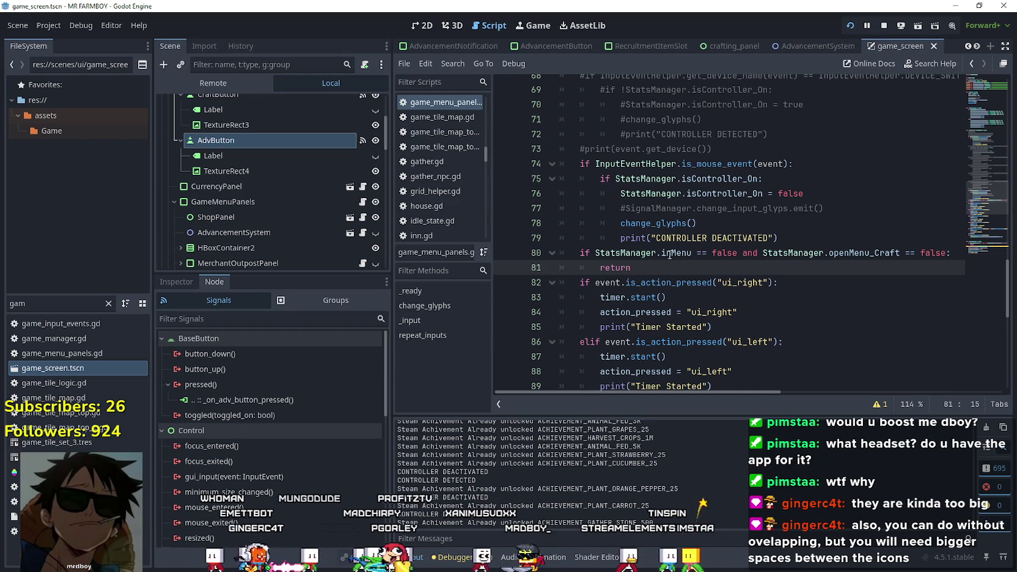
scroll(down, 3)
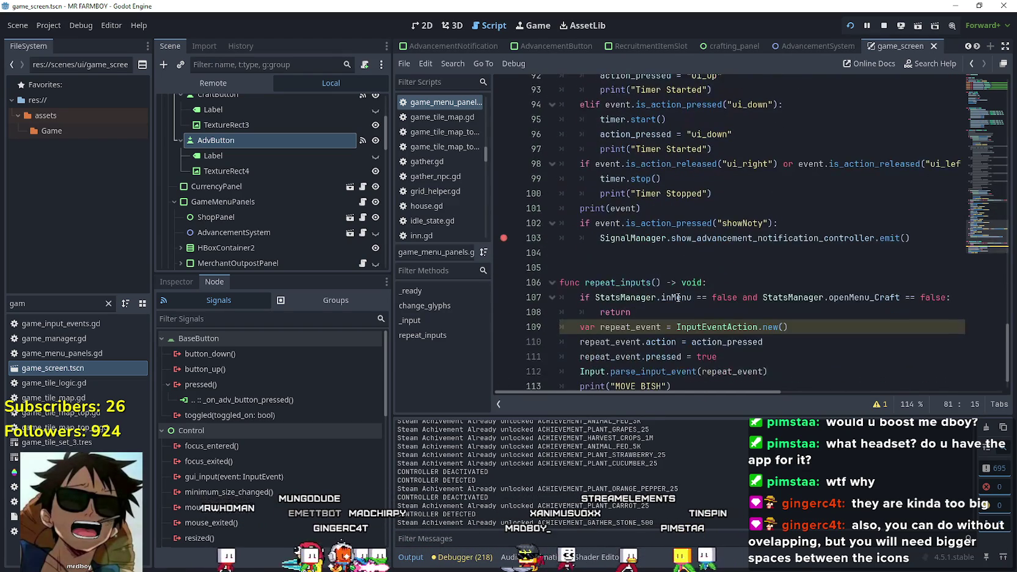
drag(939, 239, 569, 212)
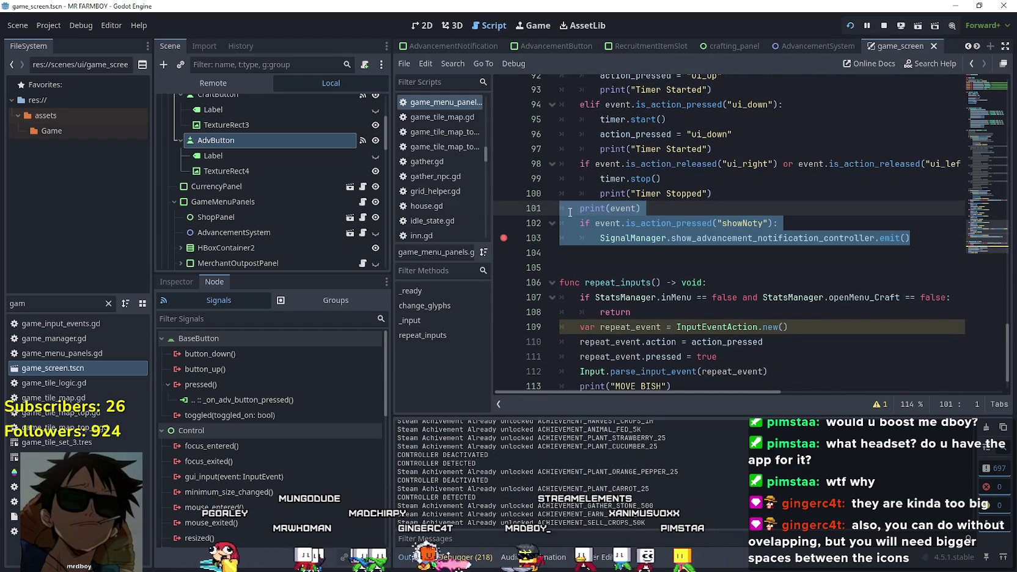
scroll(down, 3)
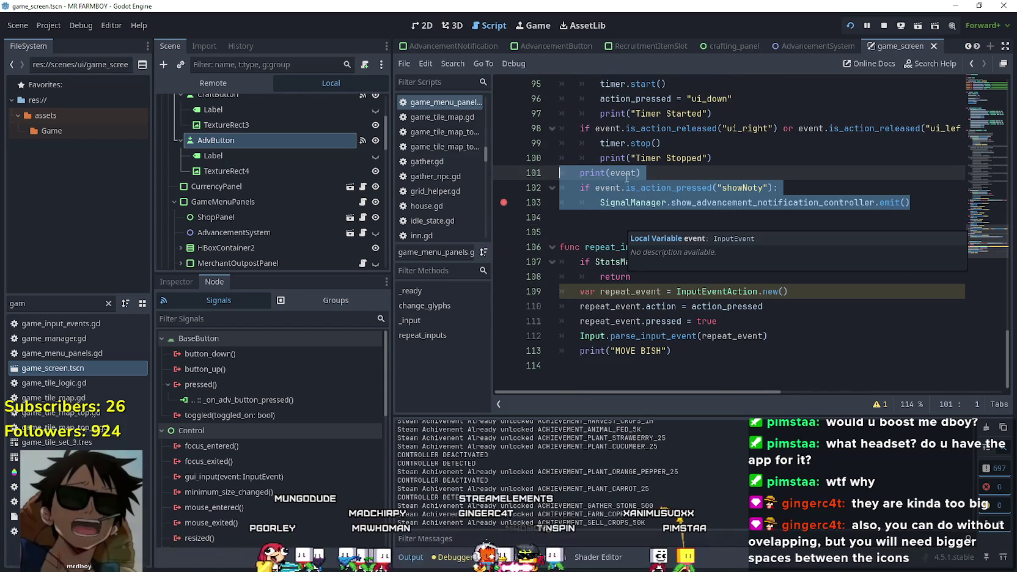
click(652, 174)
drag(652, 174, 550, 172)
key(BackSpace)
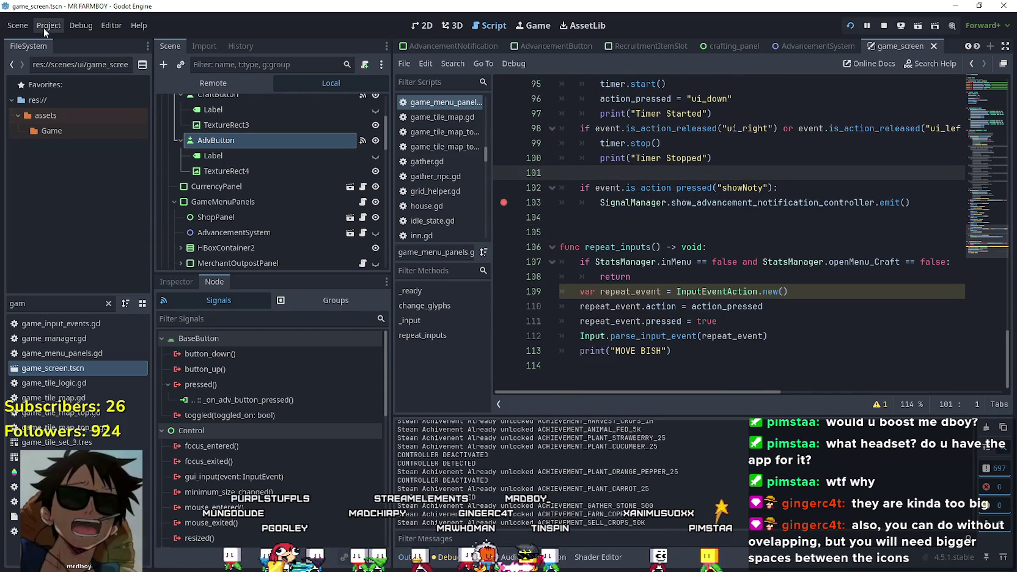
Stop the running game and bring up the Project menu
click(49, 26)
click(850, 39)
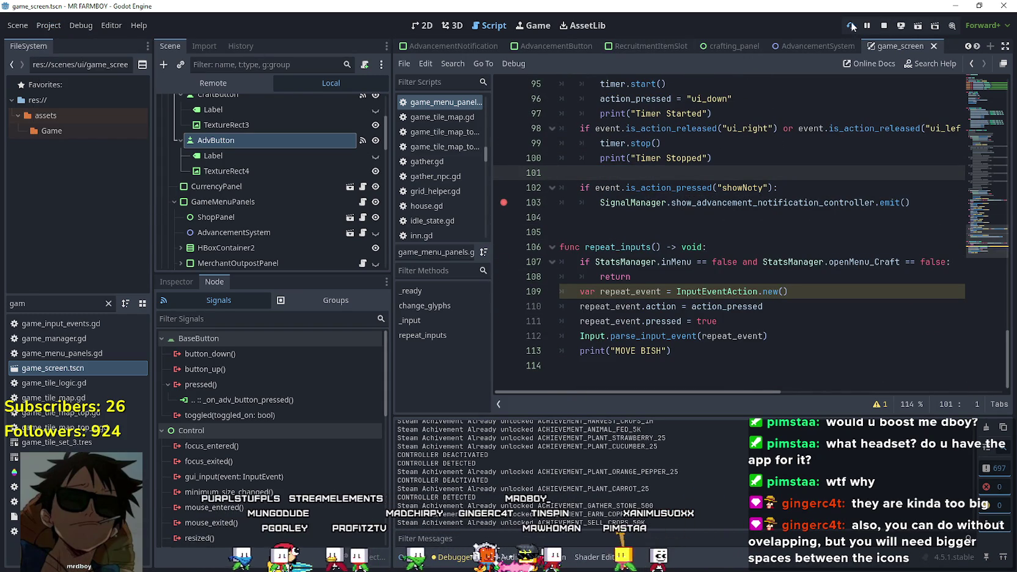
click(884, 26)
click(48, 25)
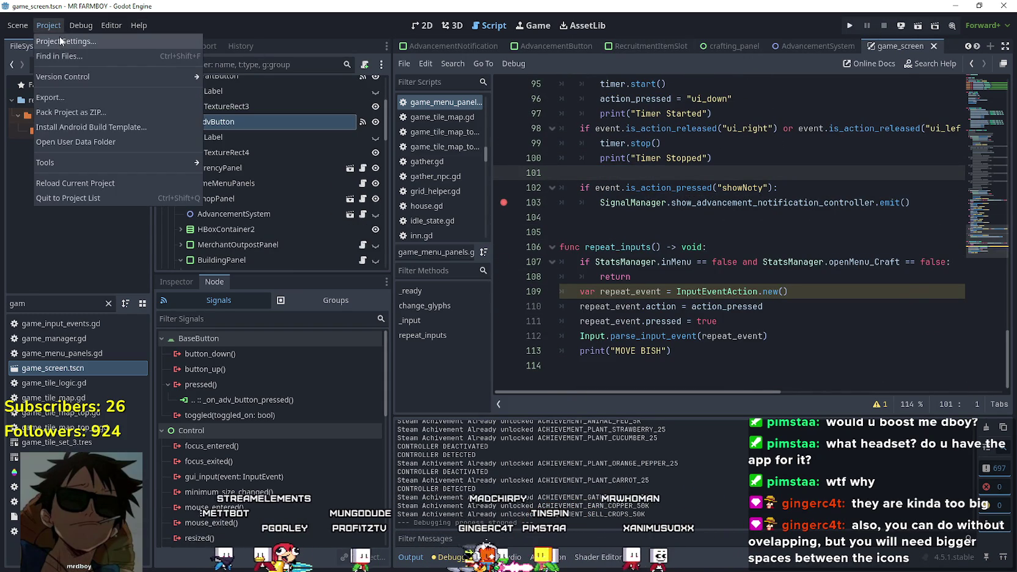
In the Input Map, remove Joypad Button 7 and keep Joypad Button 8 bound to showNoty
click(59, 36)
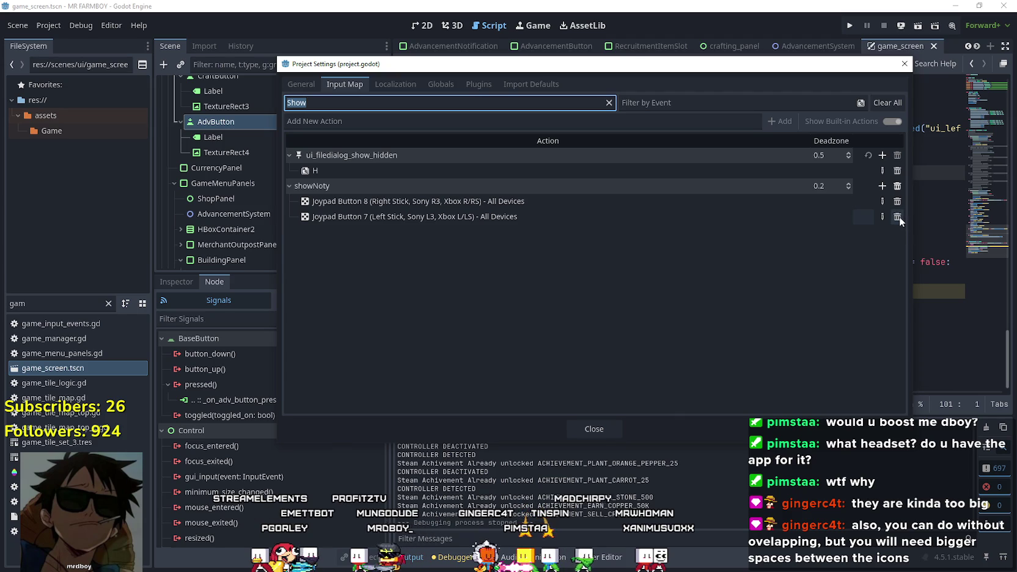
click(898, 216)
click(882, 202)
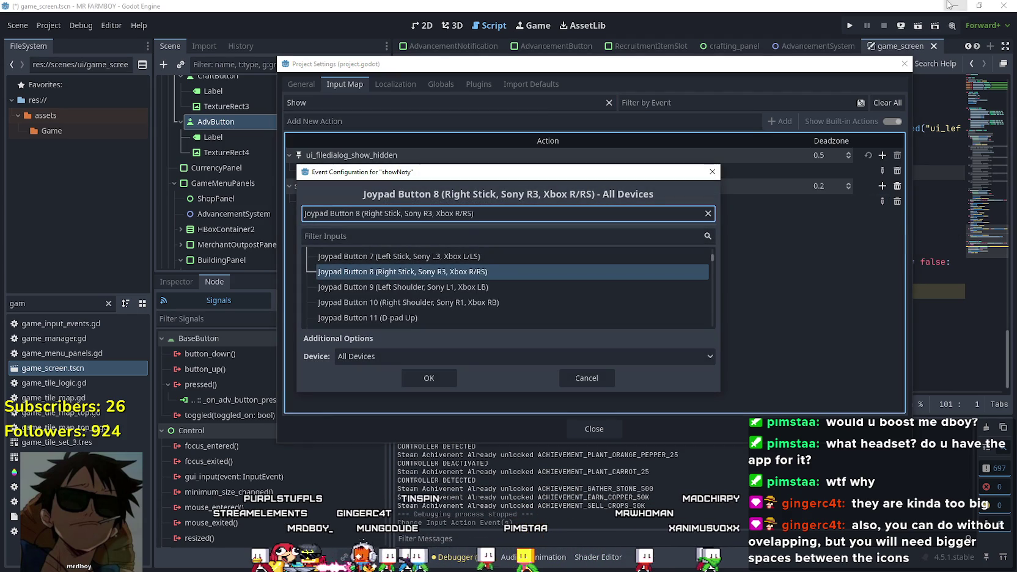
click(452, 381)
click(594, 429)
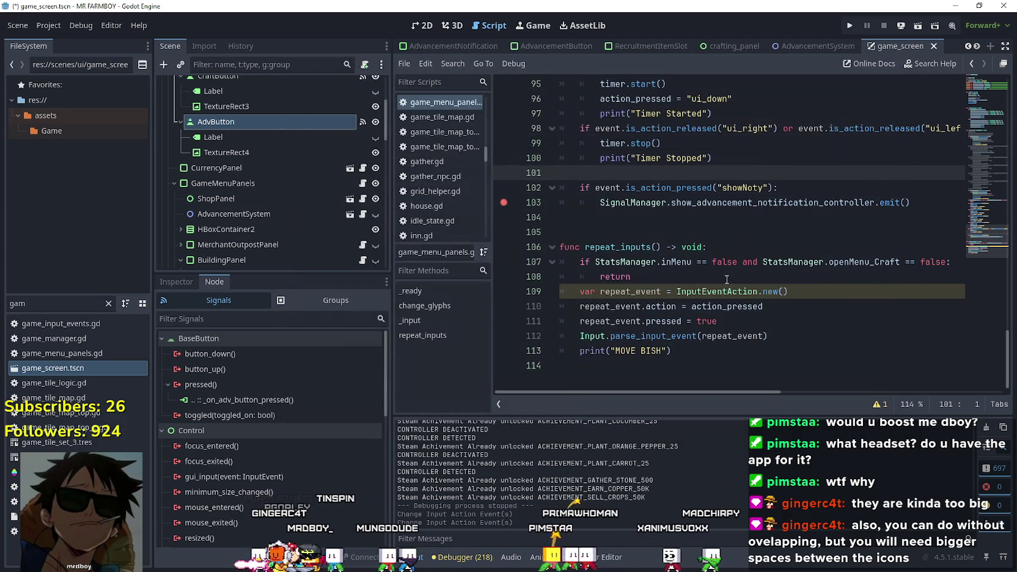
Move the showNoty block from after the timer code to just after line 79
drag(910, 202, 572, 178)
key(BackSpace)
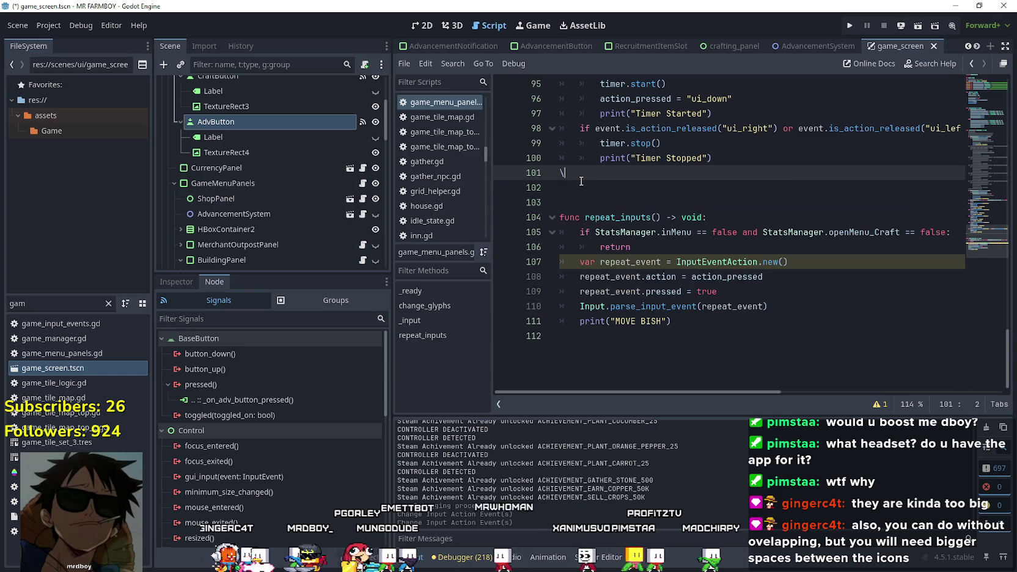
key(BackSpace)
scroll(up, 3)
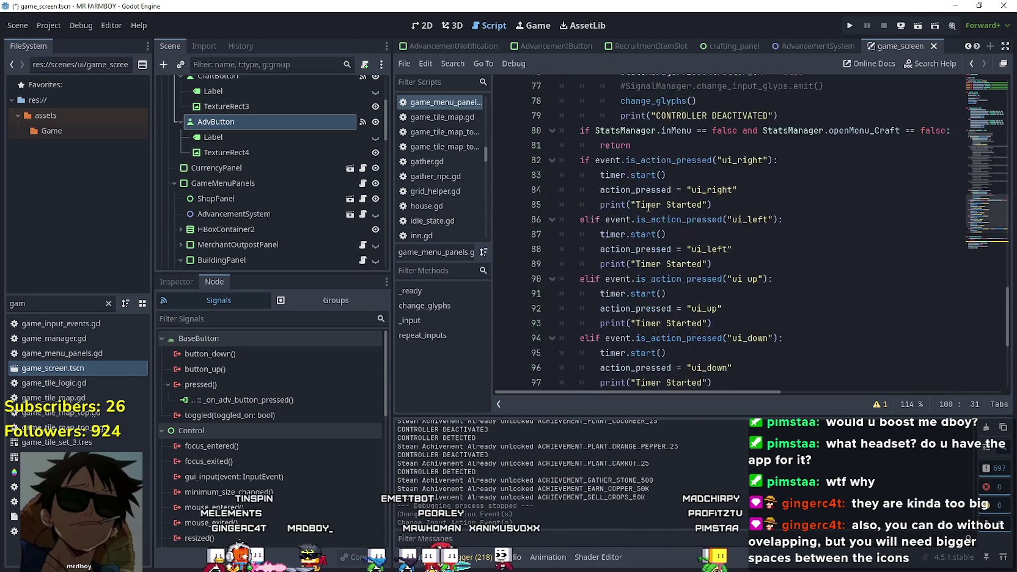
scroll(up, 3)
click(827, 250)
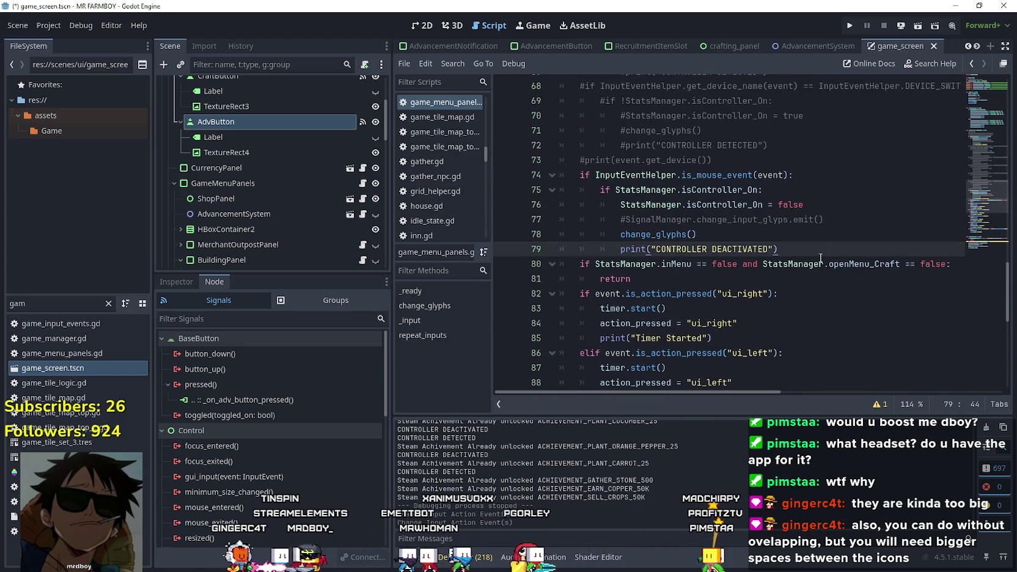
key(Return)
key(ctrl+v)
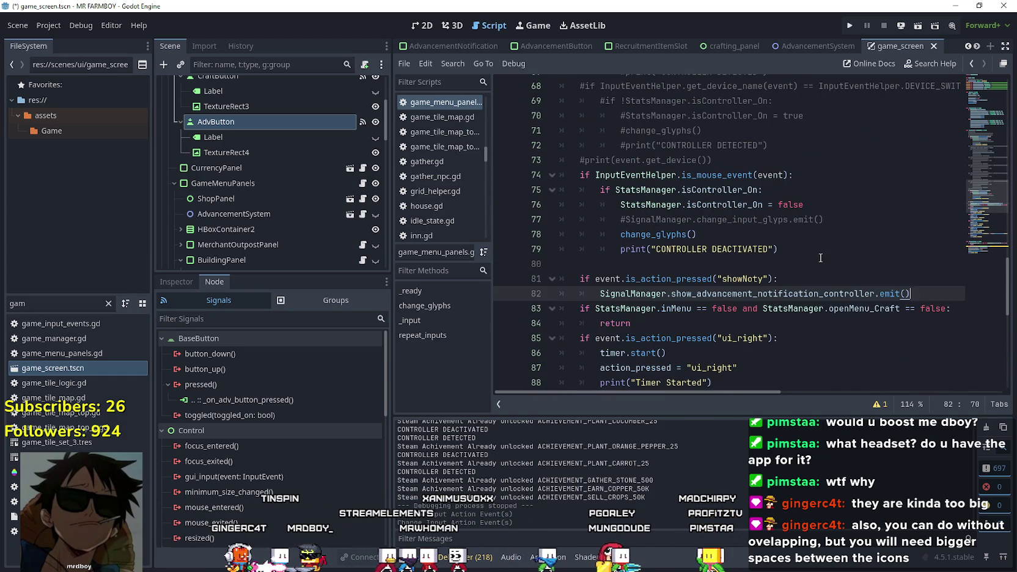
click(644, 263)
key(BackSpace)
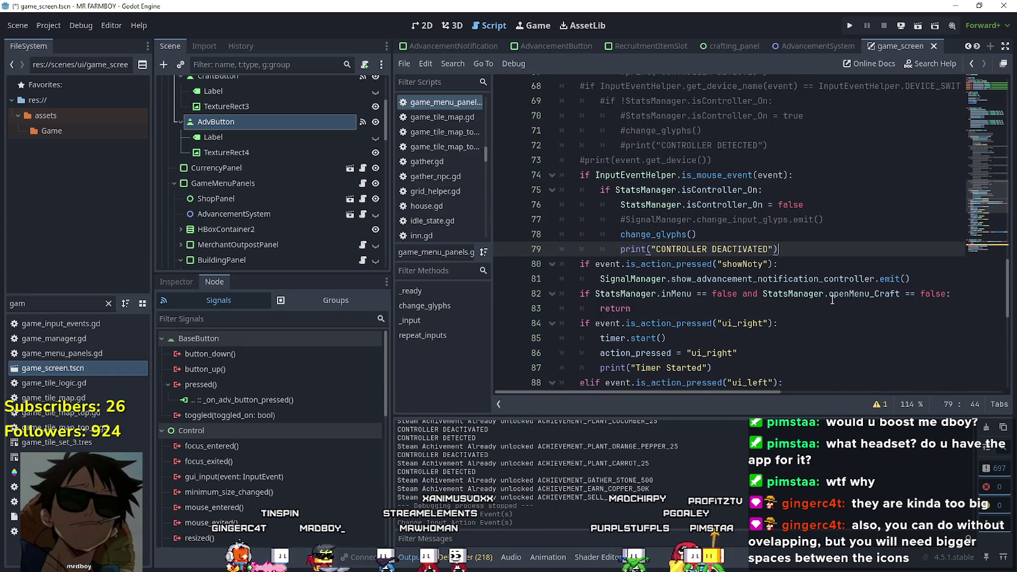
Save the script and run the project
click(934, 273)
key(ctrl+s)
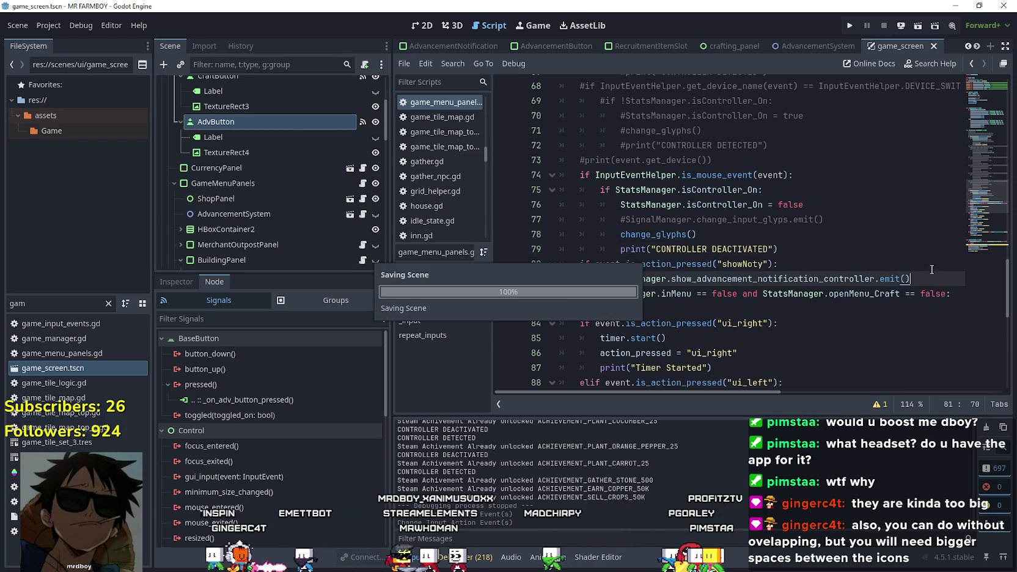
click(848, 26)
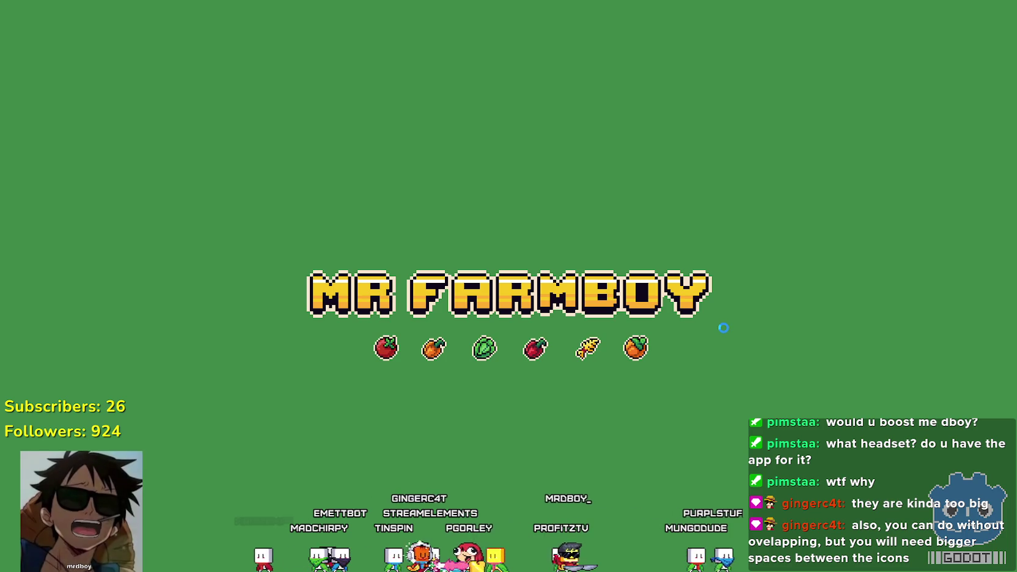
With the arrow keys, choose Continue, expand Save 6 and load it
key(Down)
key(Down)
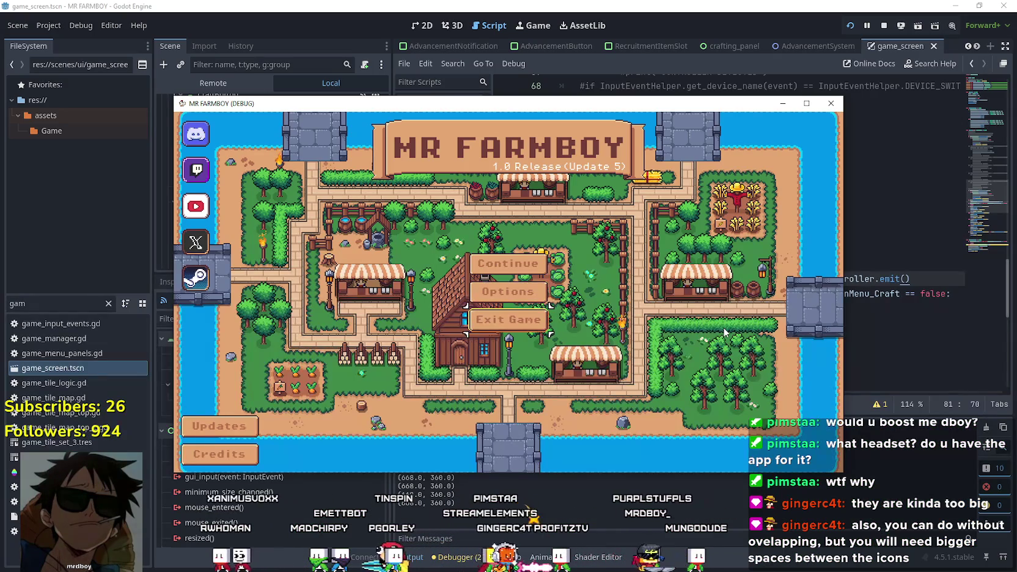
key(Up)
key(Up)
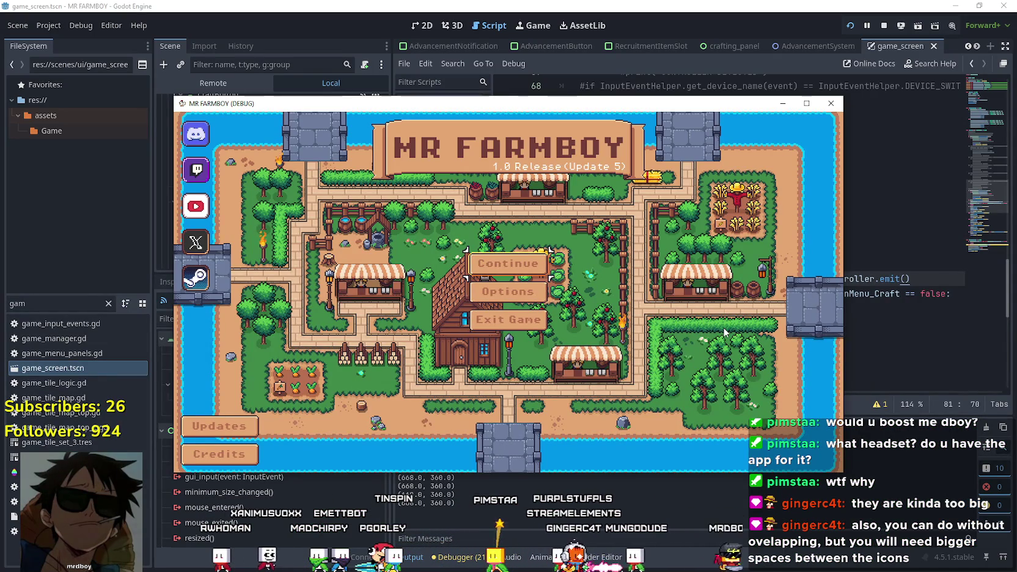
key(Return)
key(Down)
key(Down)
key(Down)
key(Down)
key(Down)
key(Down)
key(Up)
key(Return)
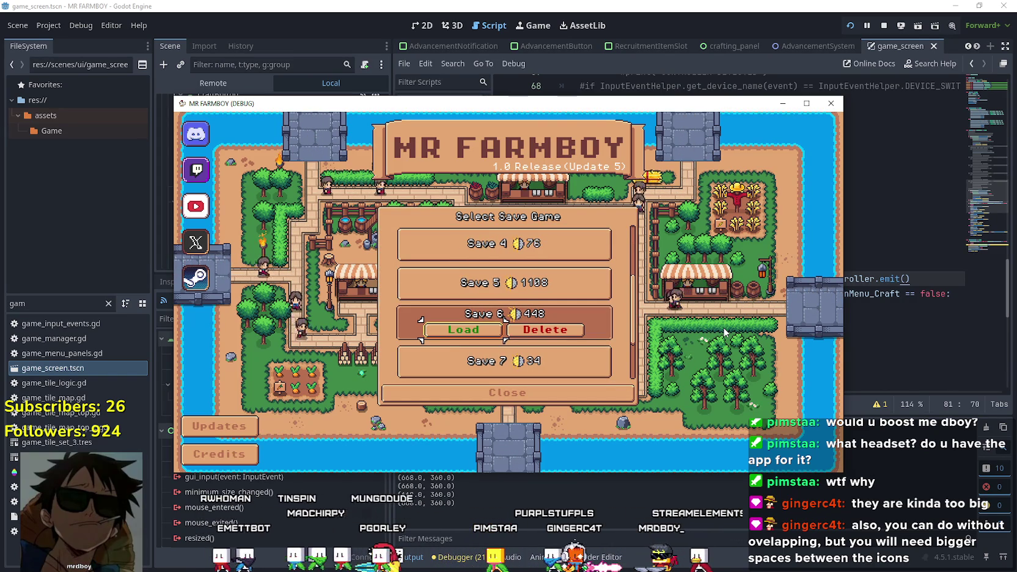
key(Up)
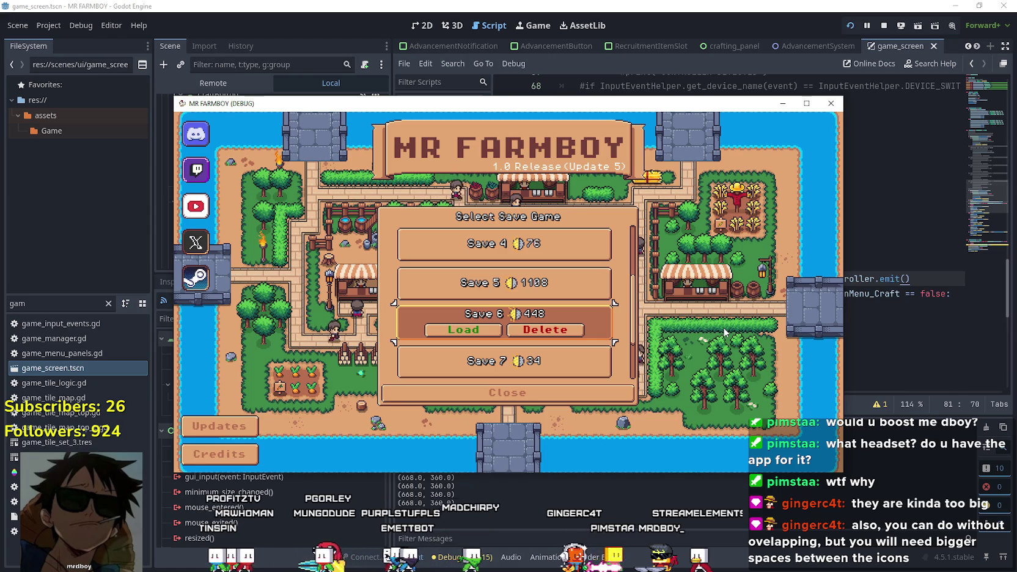
key(Return)
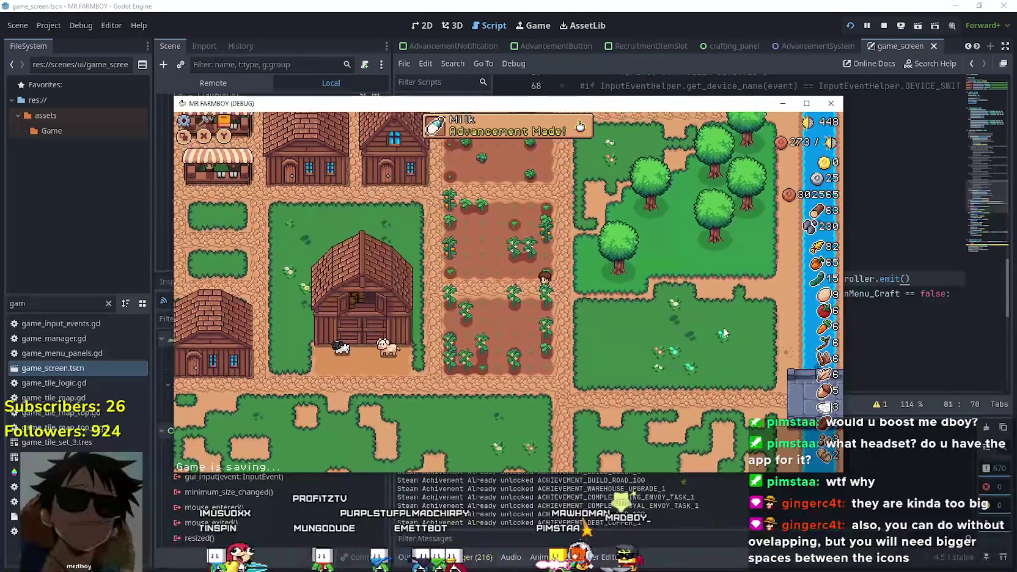
Open the Advancements panel with Tab and browse the Pigs, Cows and Sheep animal entries
key(Tab)
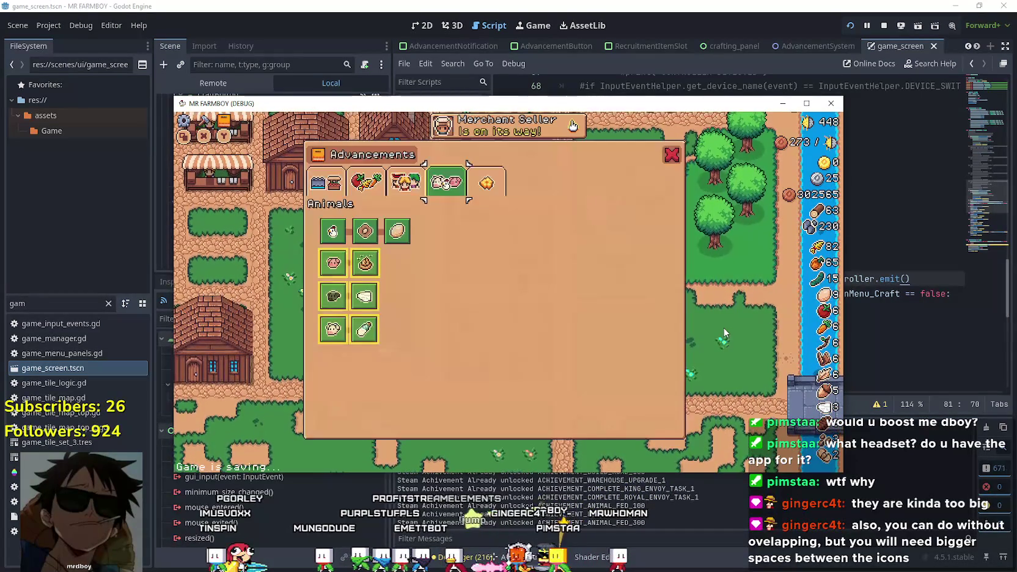
key(Down)
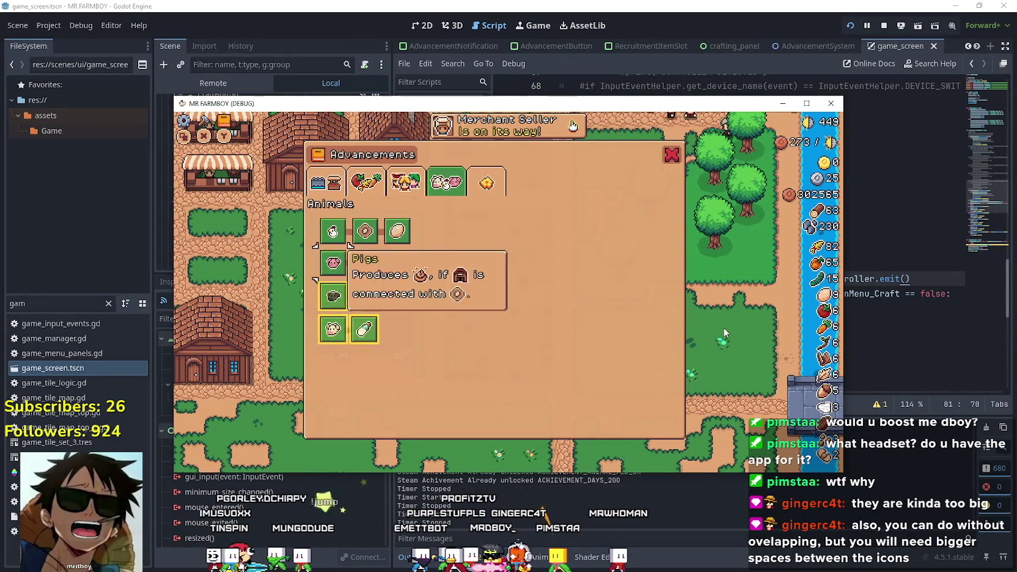
key(Down)
key(Down)
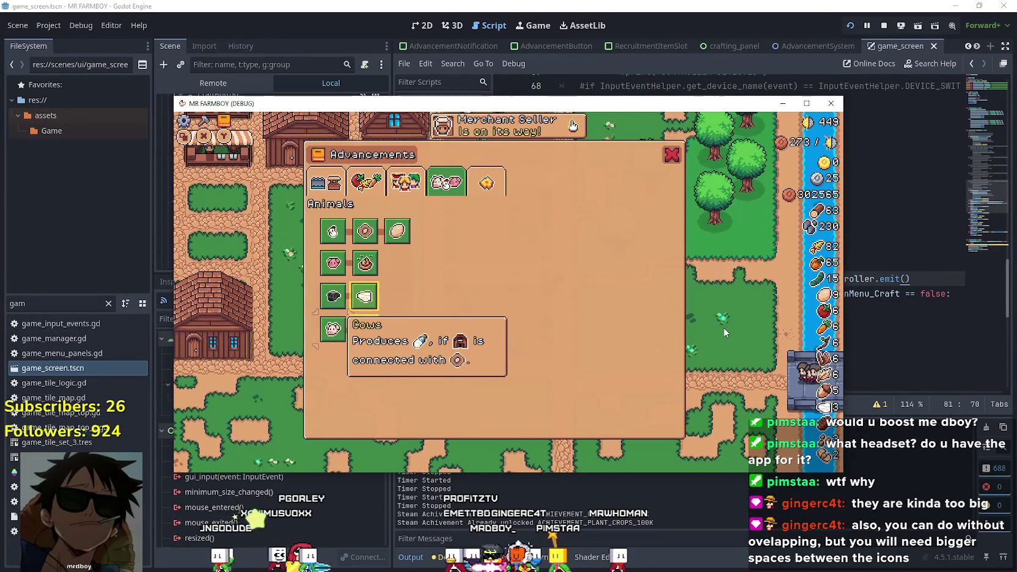
key(Tab)
key(Tab)
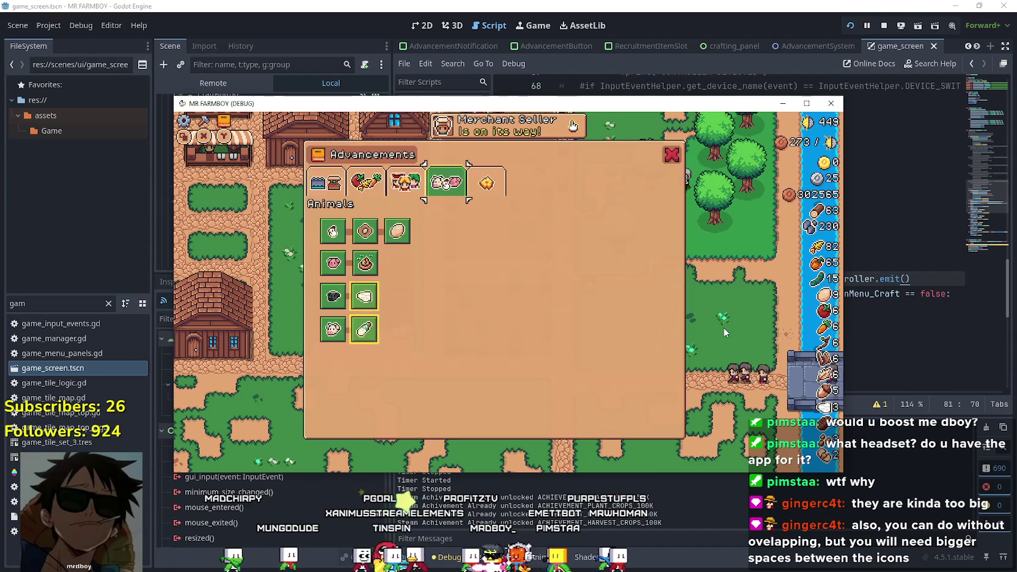
key(Down)
key(Down)
key(Left)
key(Down)
key(Right)
key(Left)
key(Down)
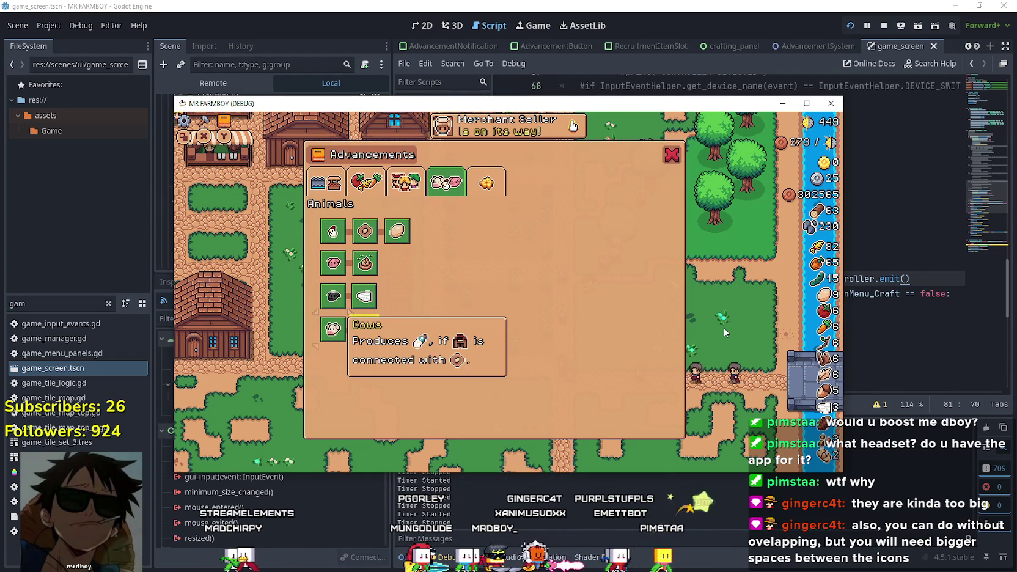
key(Right)
key(Up)
key(Up)
key(Up)
key(Up)
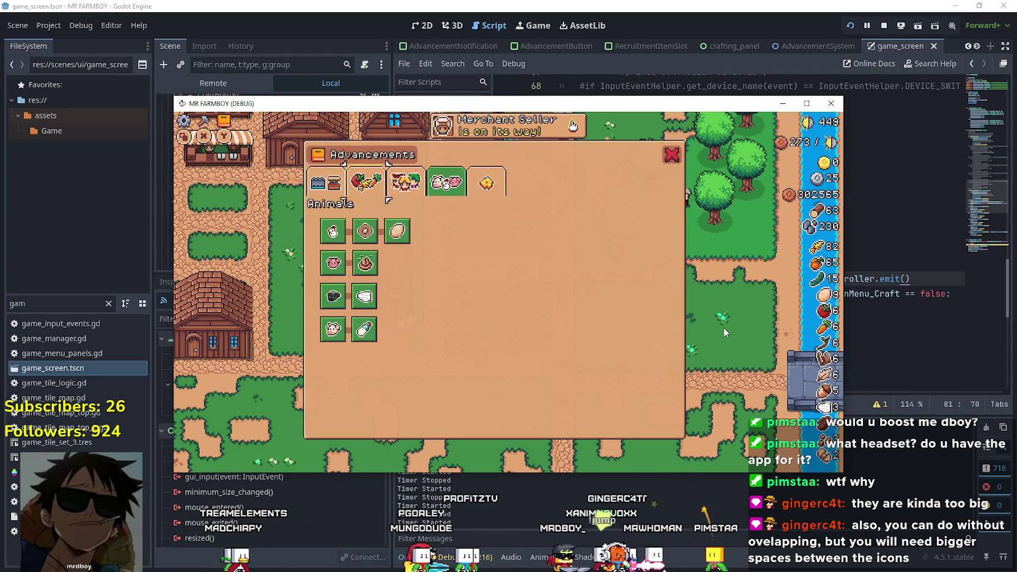
Switch to the Workers tab and move focus to Rancher Upgrade 1
key(Right)
key(Left)
key(Right)
key(Down)
key(Down)
key(Down)
key(Down)
key(Left)
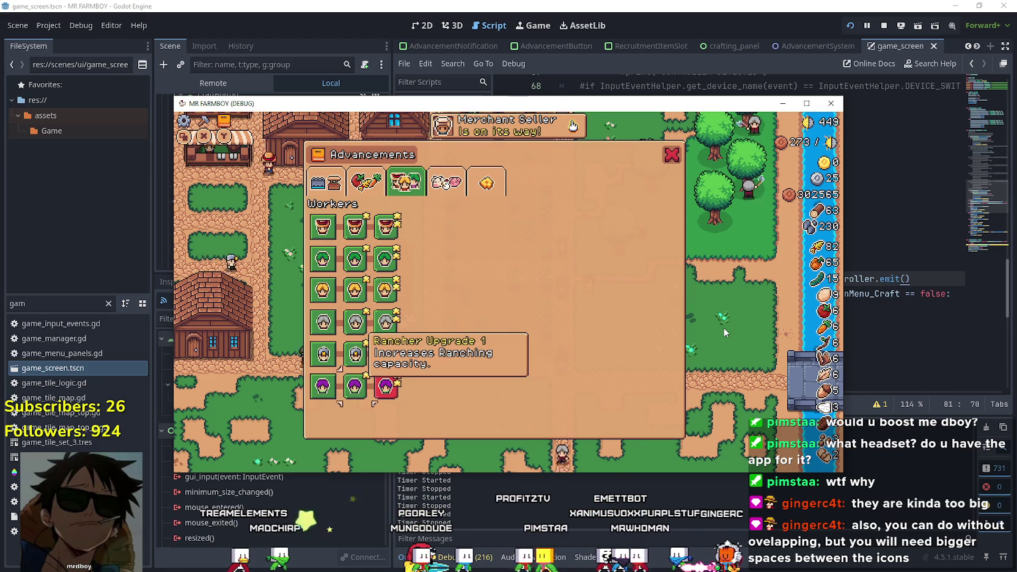
Open and close Crafting, harvest an orange pepper, then stop the game
key(c)
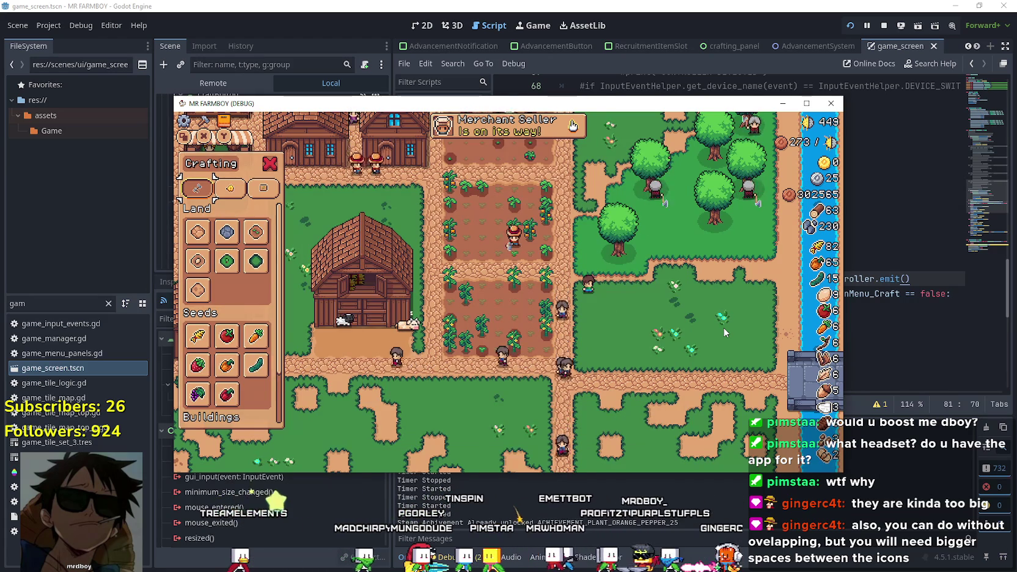
key(c)
key(Up)
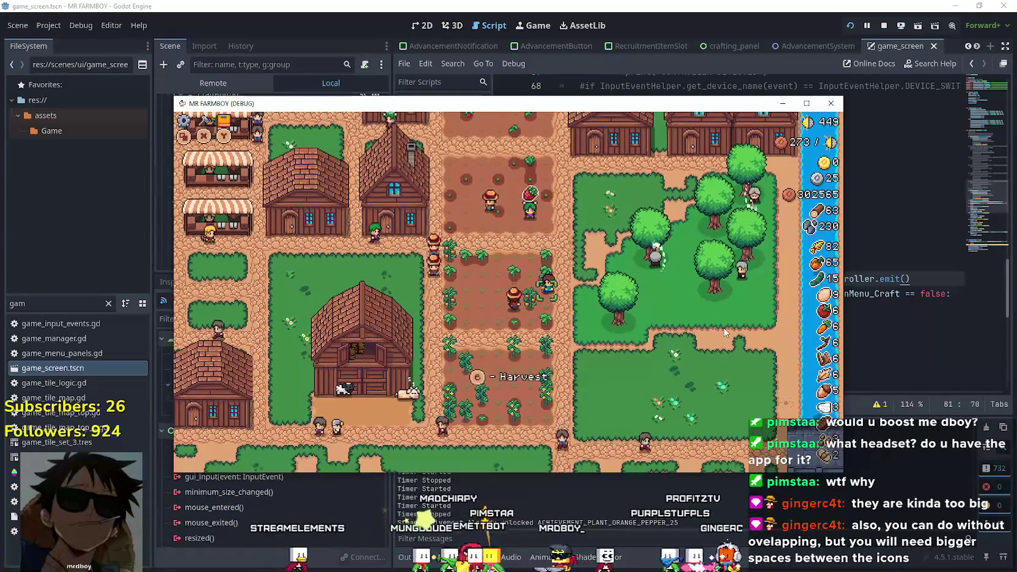
key(Down)
key(e)
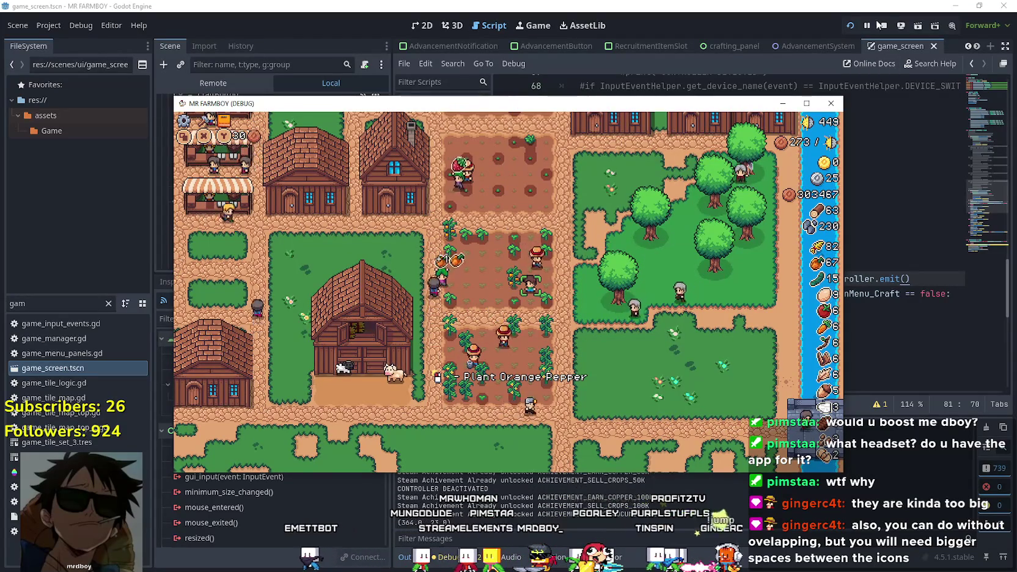
click(880, 25)
drag(927, 279, 597, 278)
Filter the FileSystem for 'adva' and open the AdvancementButton scene's AdvButton script
double_click(770, 279)
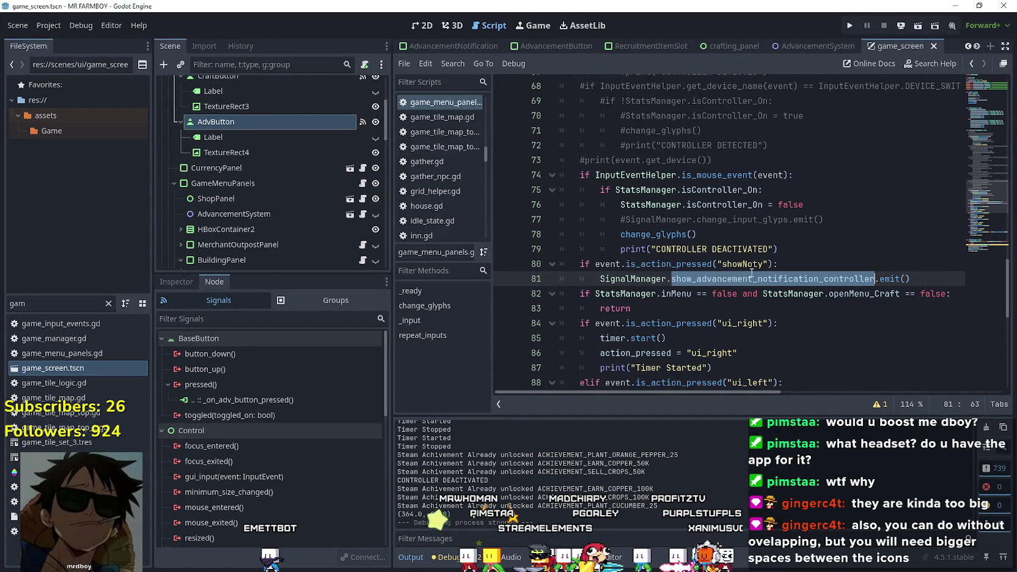
text(adva)
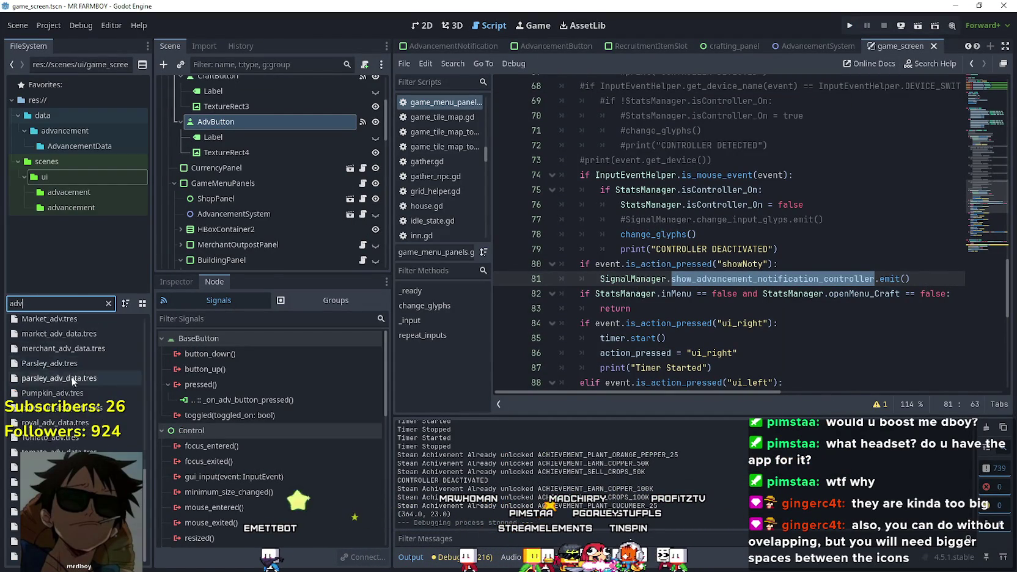
double_click(103, 369)
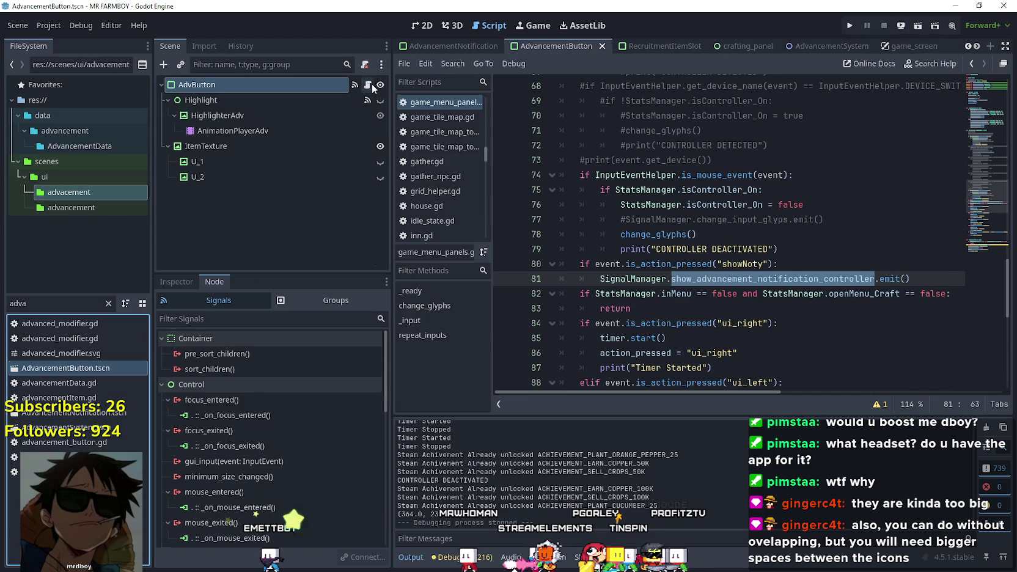
click(368, 85)
scroll(up, 3)
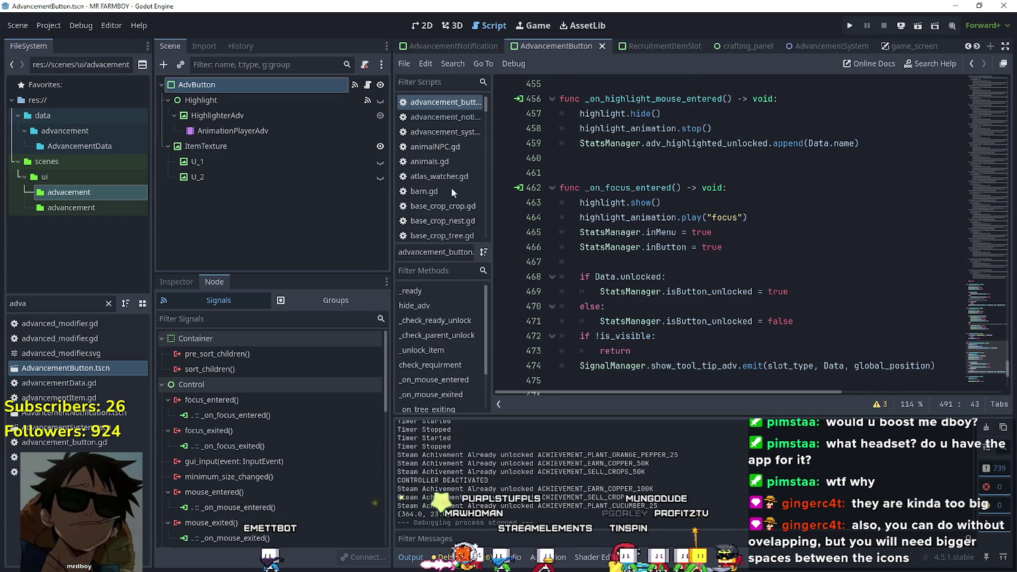
Review the AdvancementNotification script's showNotification connection, then clear the filter and open NPCNotification.tscn
double_click(74, 414)
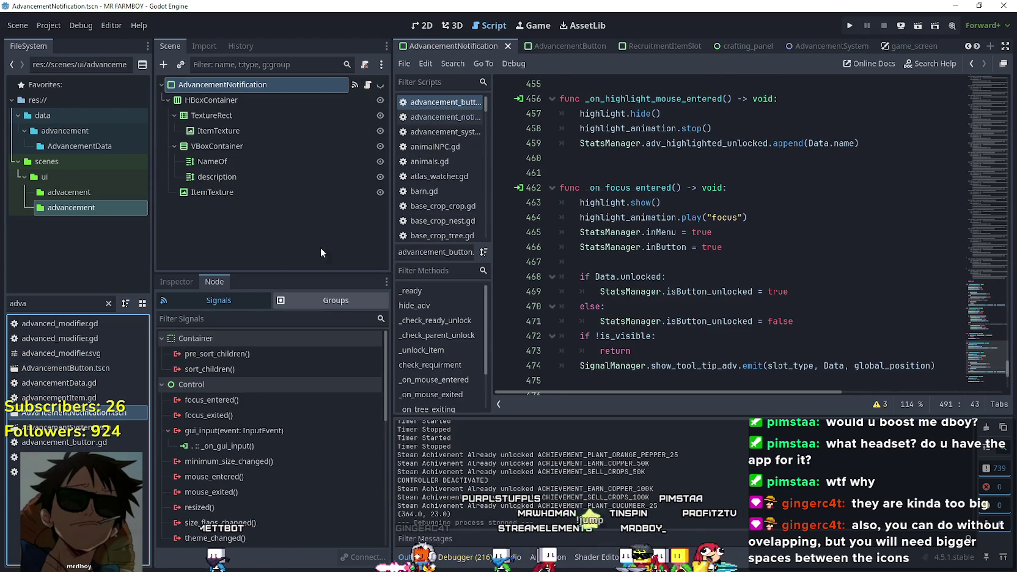
click(368, 83)
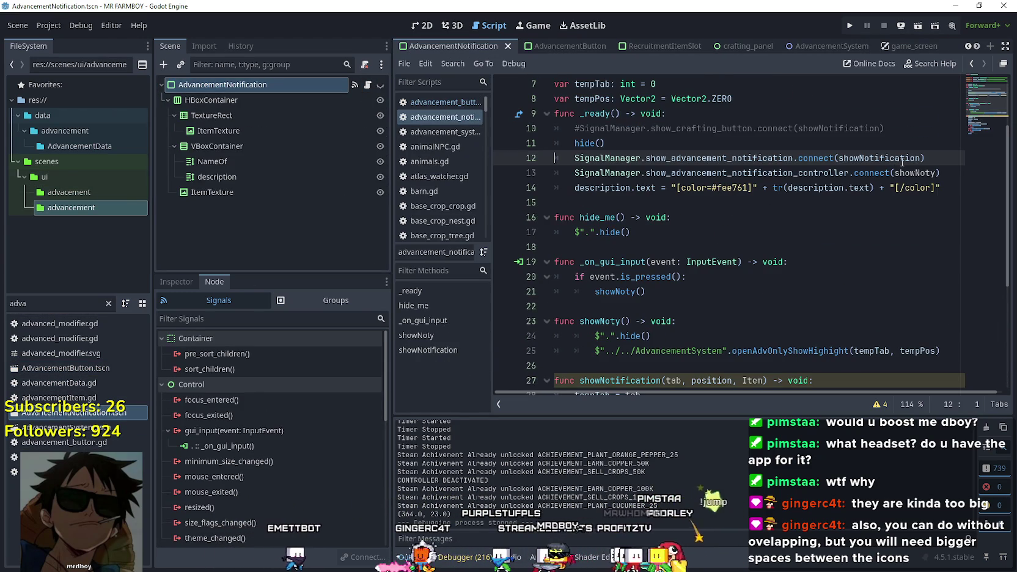
drag(927, 156, 572, 164)
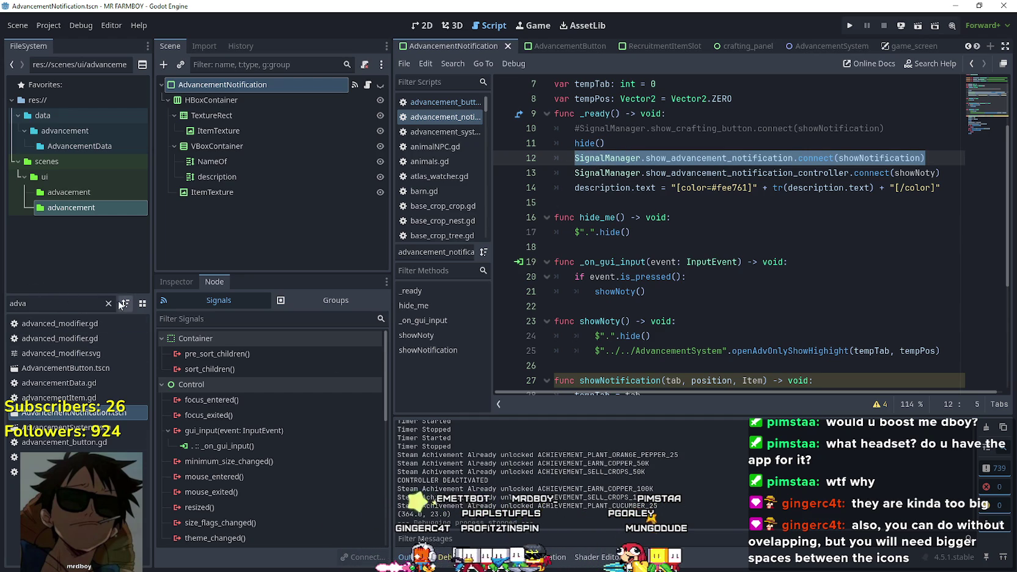
click(108, 304)
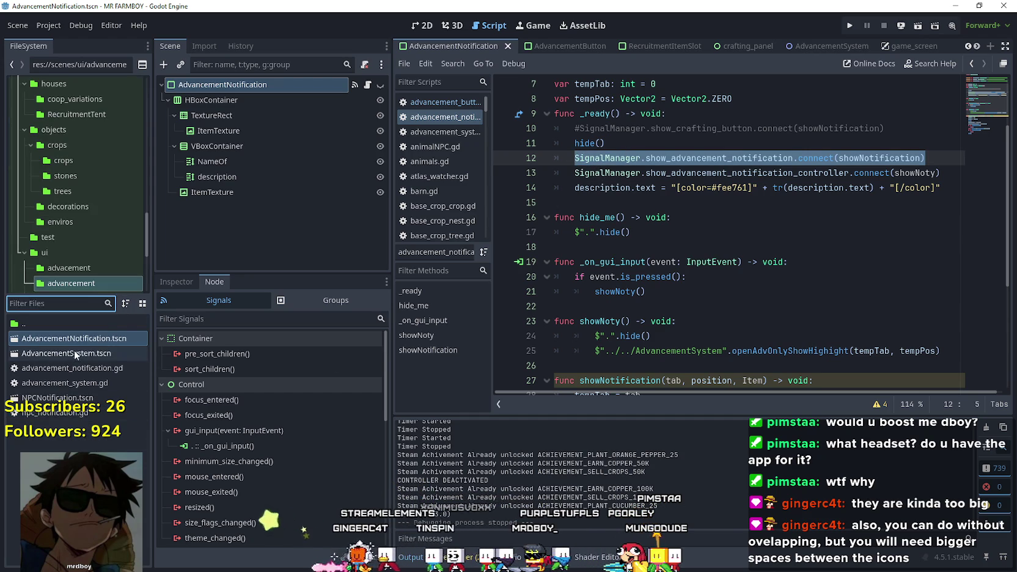
double_click(57, 398)
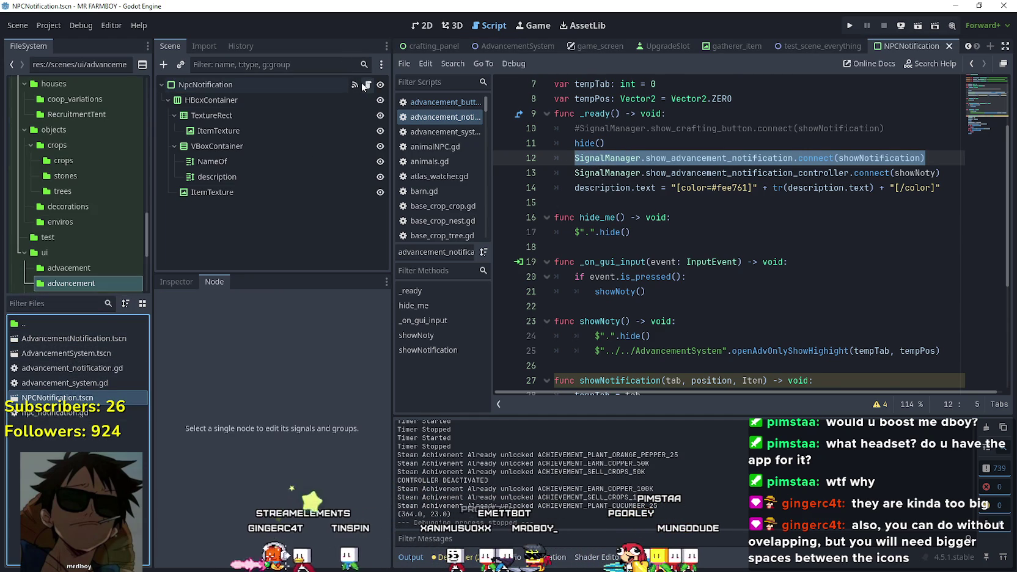
Add a blank line after the NPC signal connection and copy the controller connect line from advancement_notification.gd
click(367, 85)
click(919, 253)
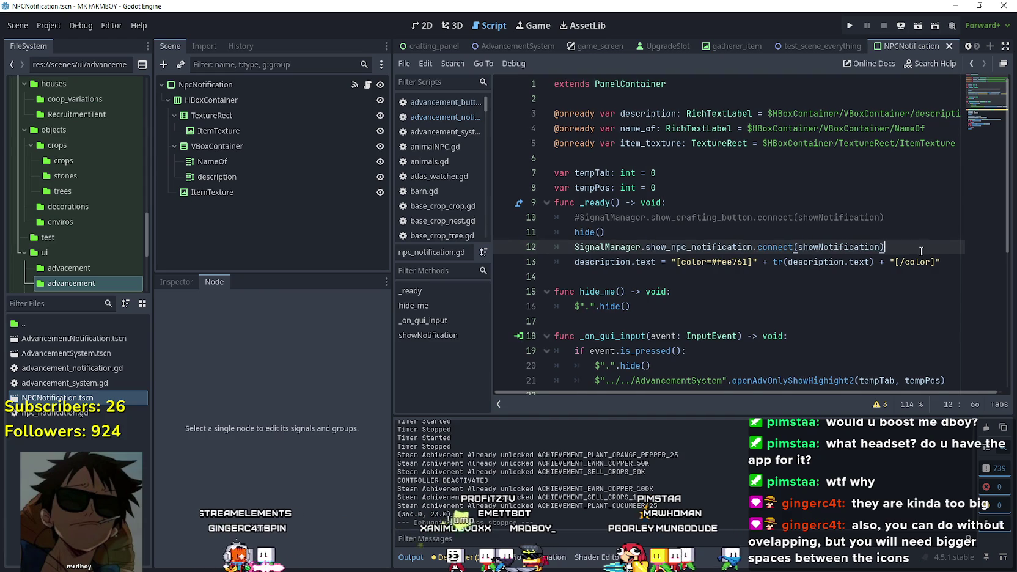
key(Return)
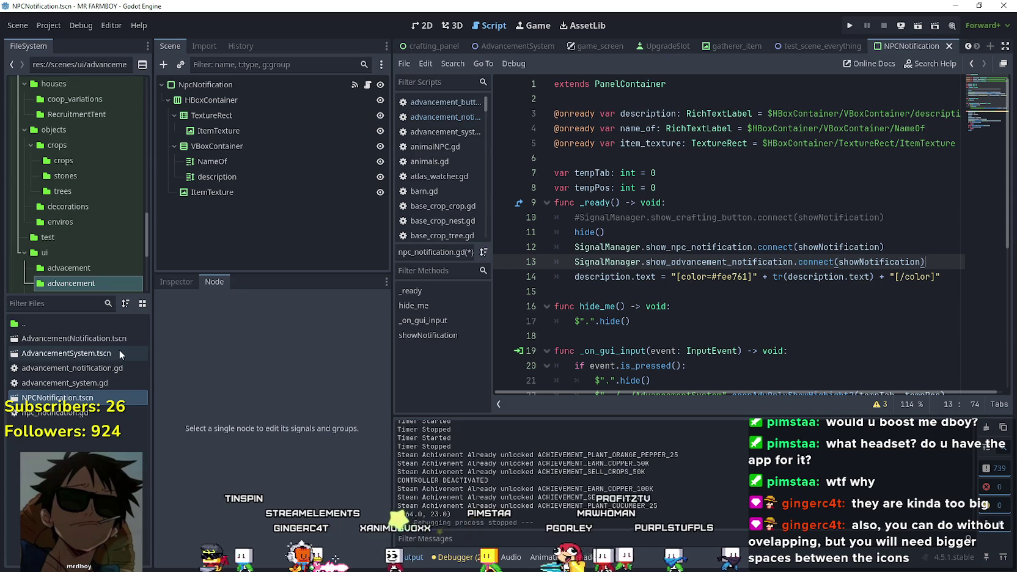
double_click(92, 338)
click(367, 87)
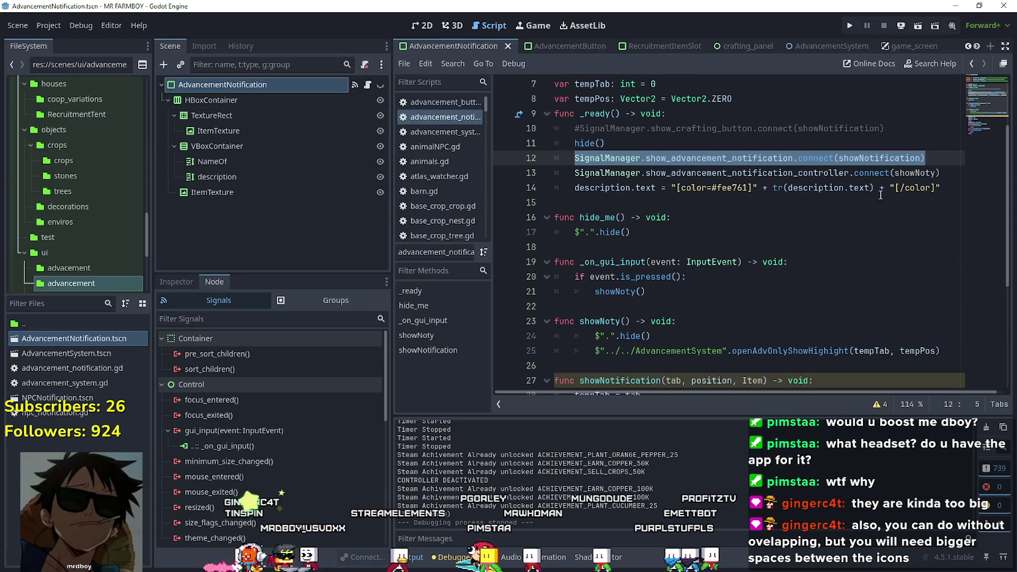
drag(940, 173, 570, 177)
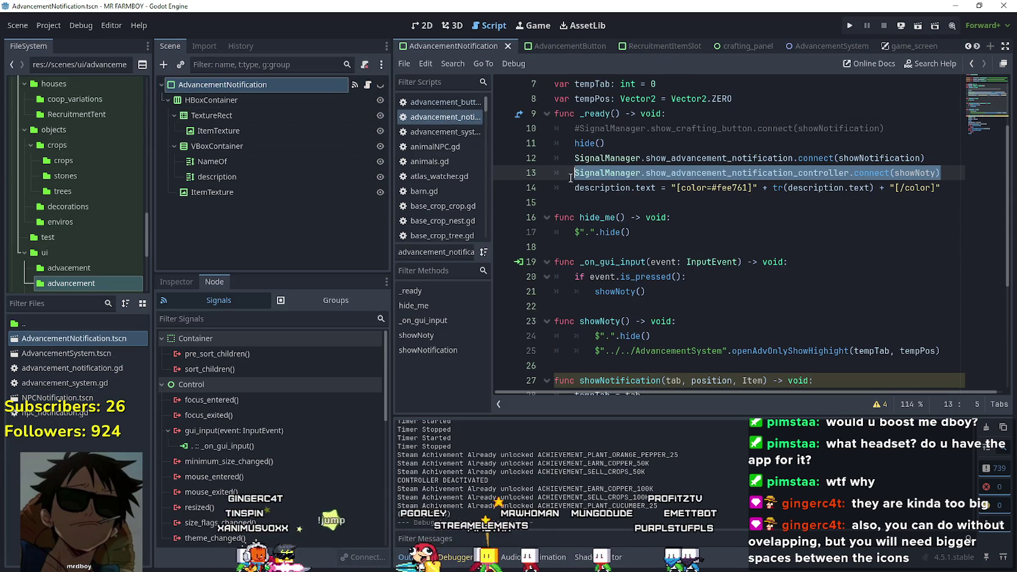
Paste show_advancement_notification_controller.connect(showNoty) as line 13 of npc_notification.gd
double_click(72, 397)
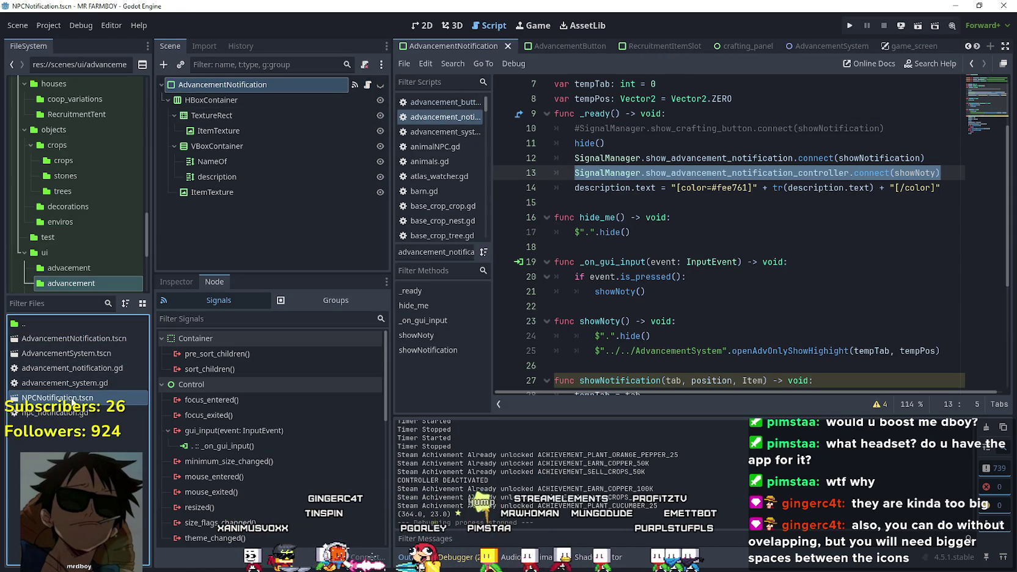
click(367, 85)
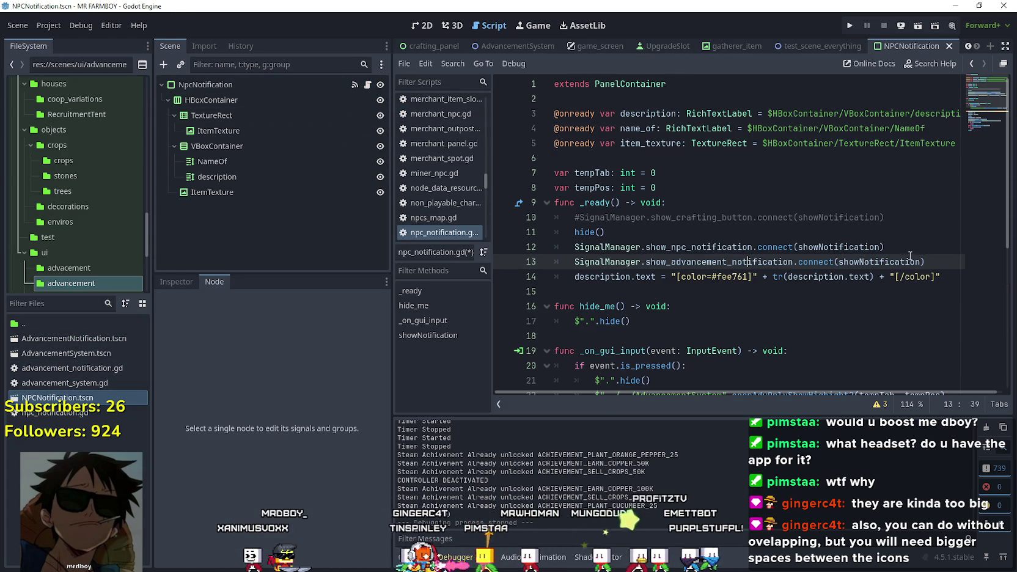
drag(936, 260, 572, 261)
key(ctrl+v)
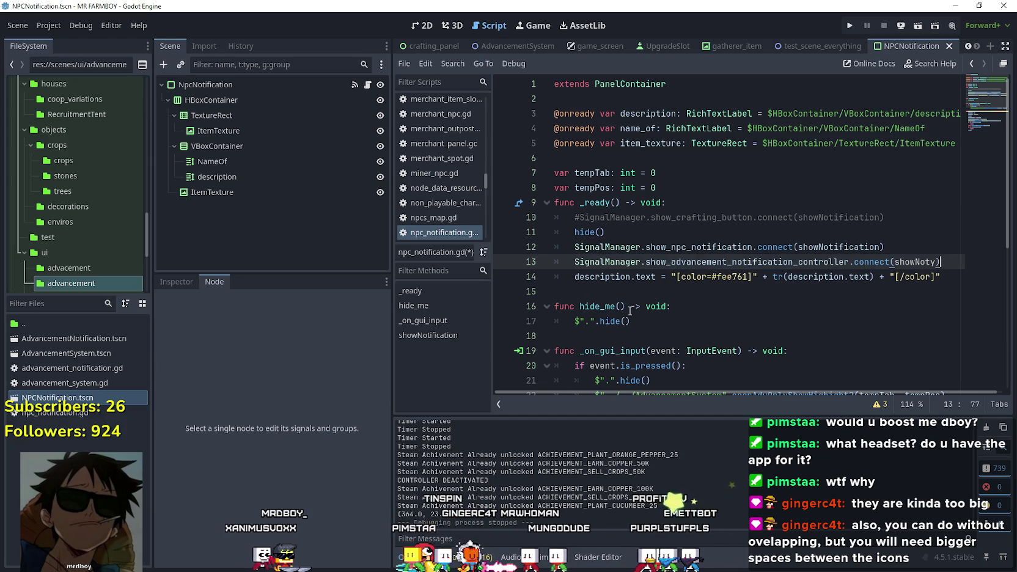
click(678, 306)
scroll(down, 3)
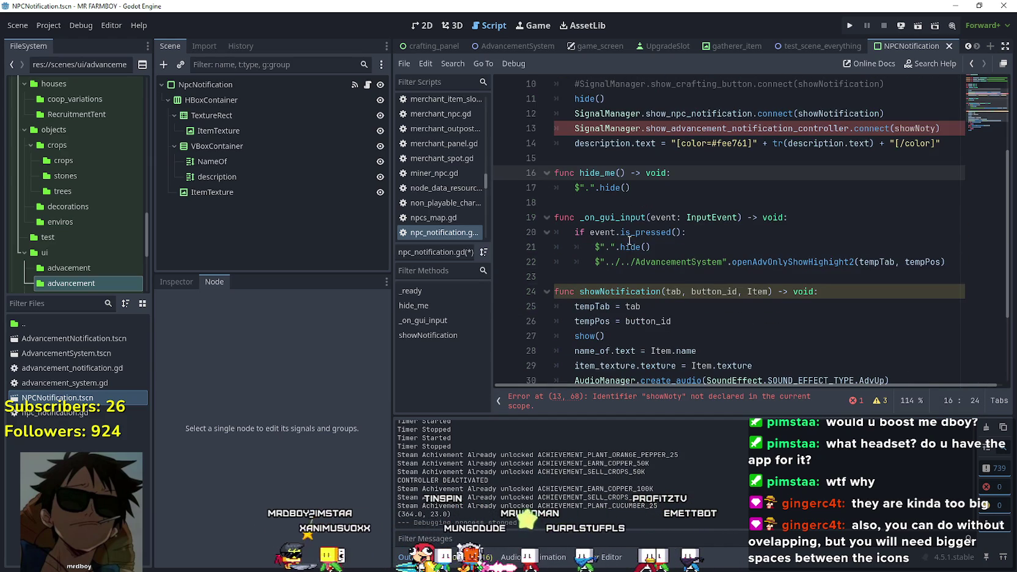
Create a new showNoty() function holding the hide() and openAdvOnlyShowHighight2 lines
click(833, 225)
key(Return)
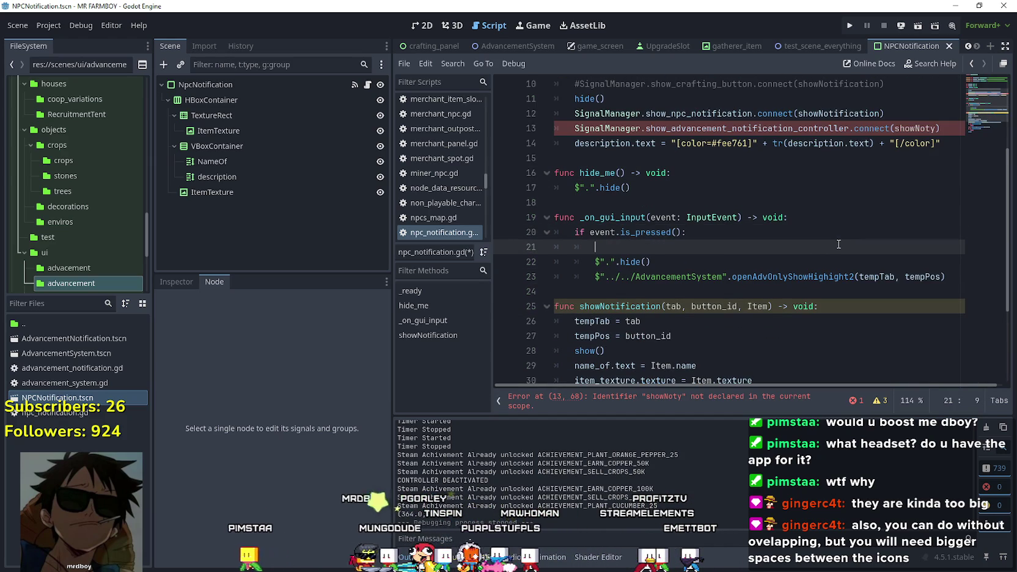
key(Return)
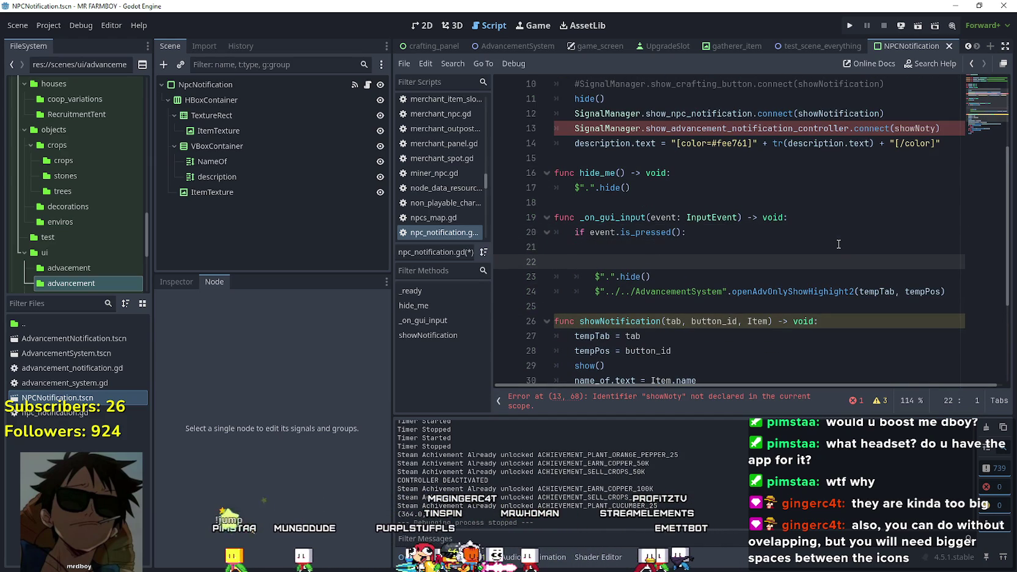
text(funcs)
text(howNoty() -> void:)
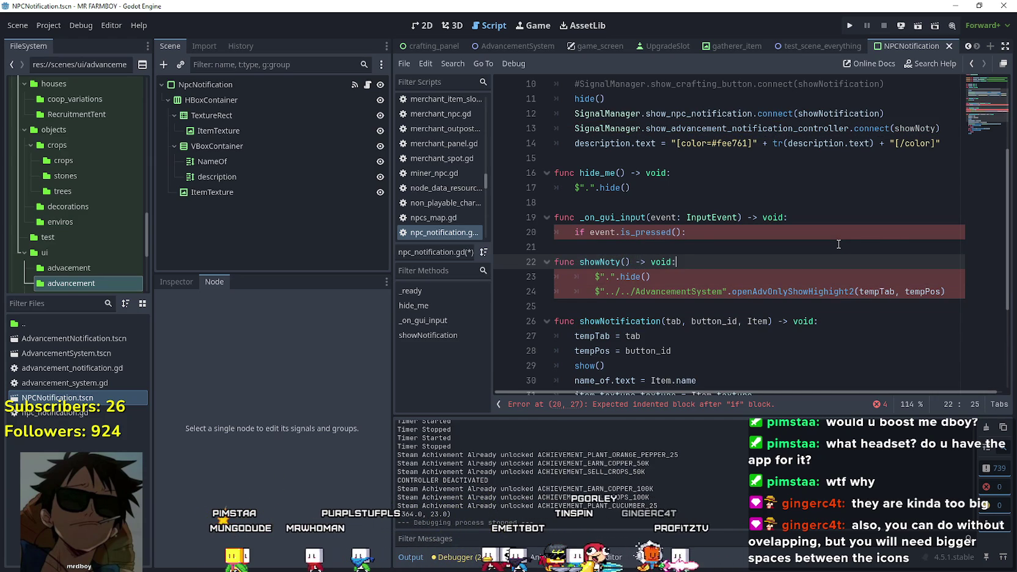
drag(950, 293, 555, 275)
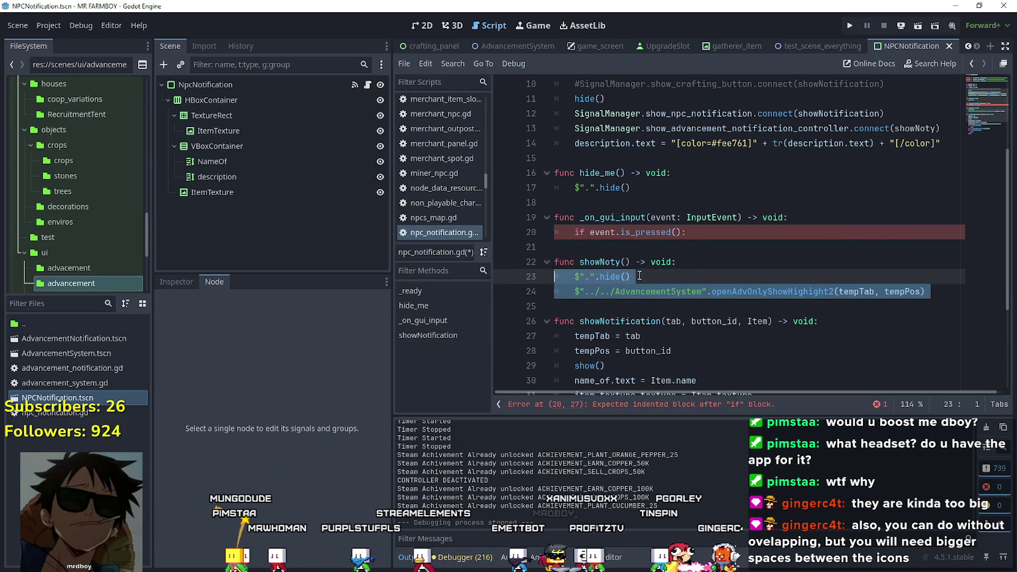
click(680, 262)
scroll(up, 3)
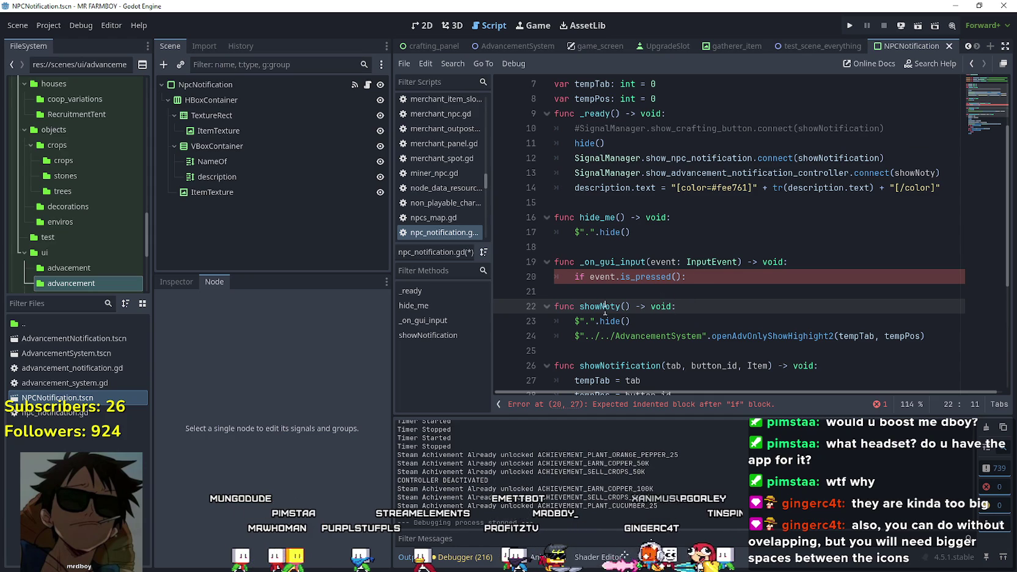
Call showNoty() inside the is_pressed check of _on_gui_input
click(712, 279)
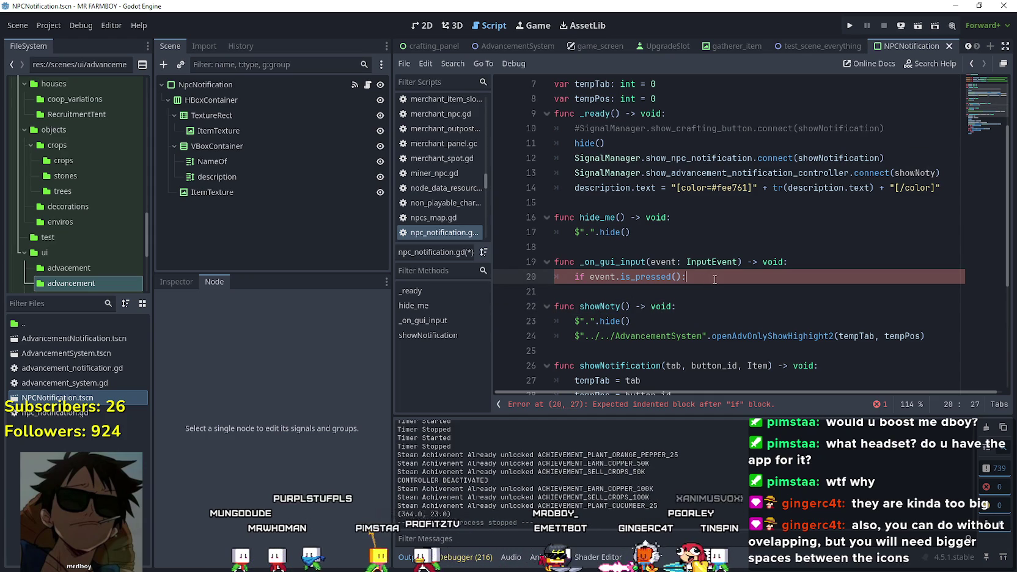
text(\)
key(Return)
text(showNoty())
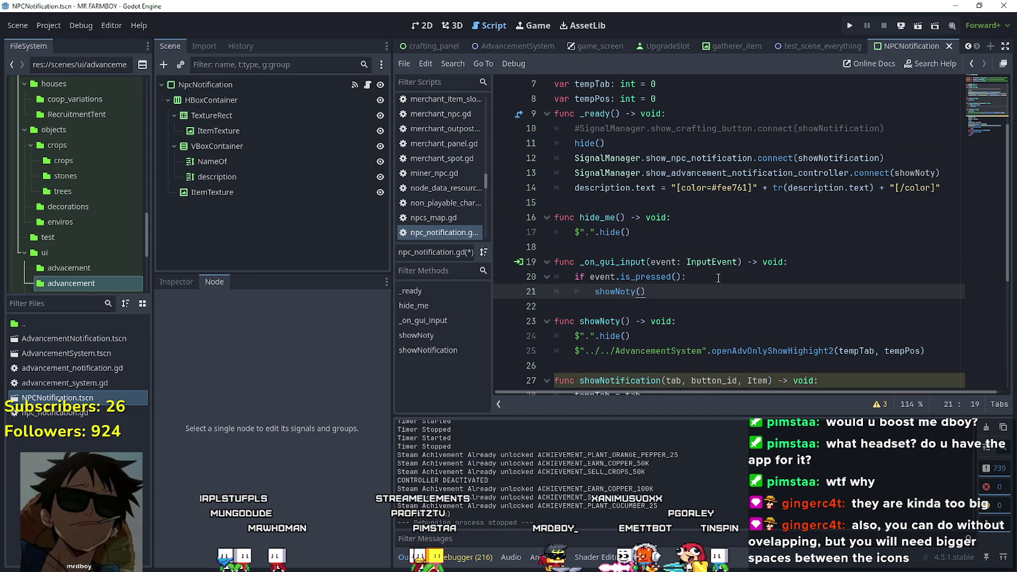
Save npc_notification.gd and launch the project to test the change
double_click(919, 173)
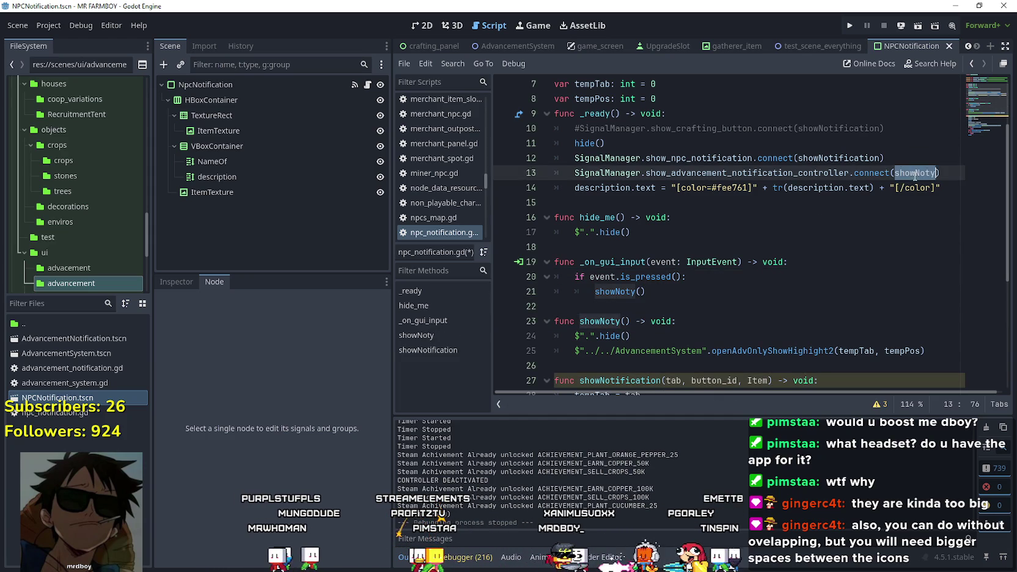
click(796, 233)
key(ctrl+s)
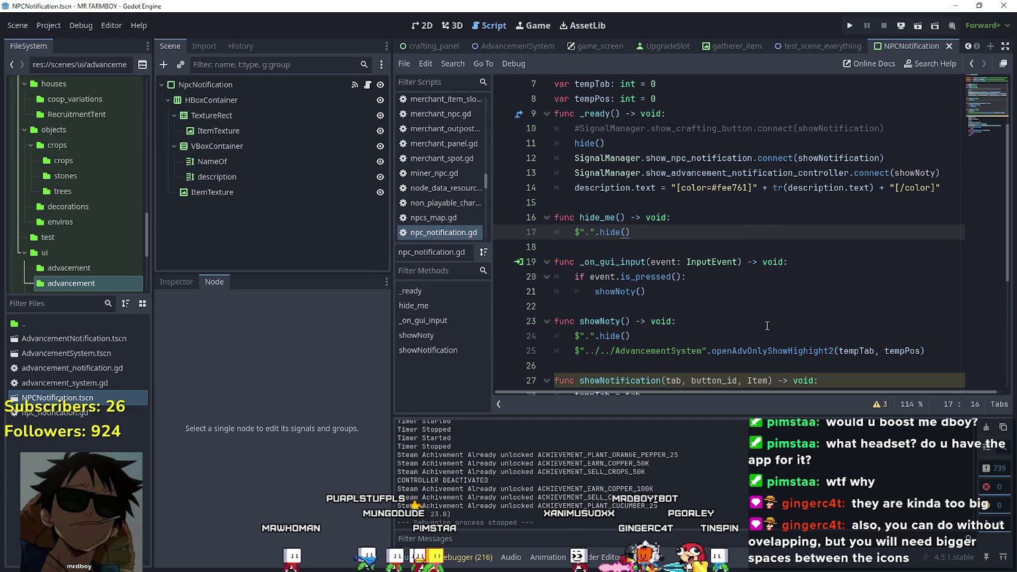
scroll(down, 3)
click(849, 26)
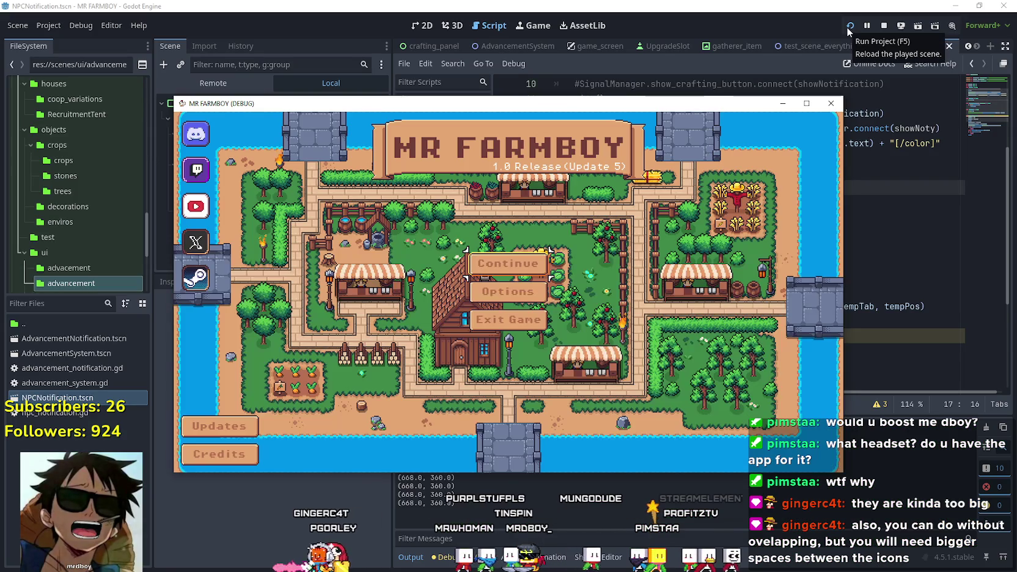
Load Save 6, open Advancements with Tab and move focus through the Uniques items
key(Return)
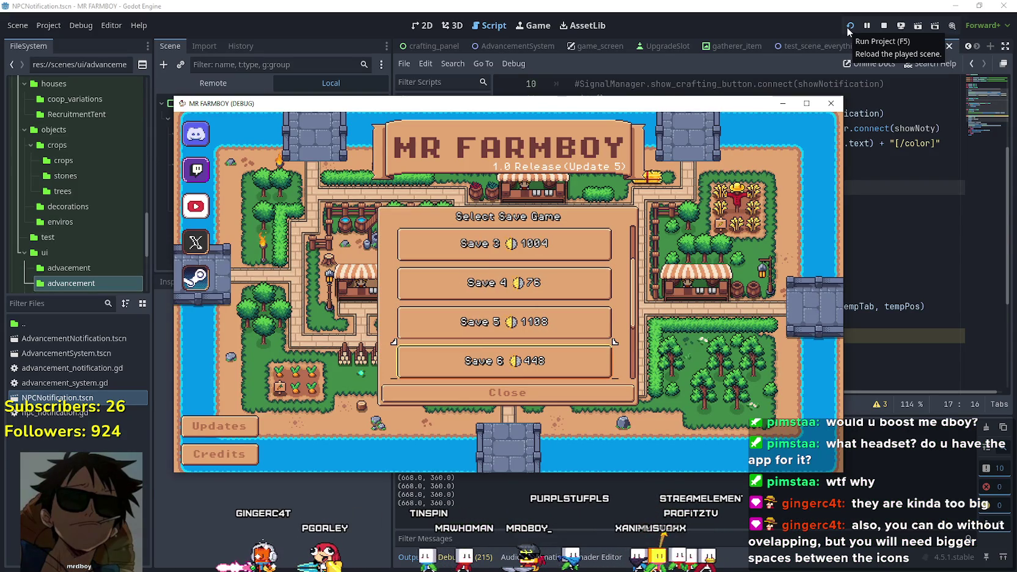
key(Return)
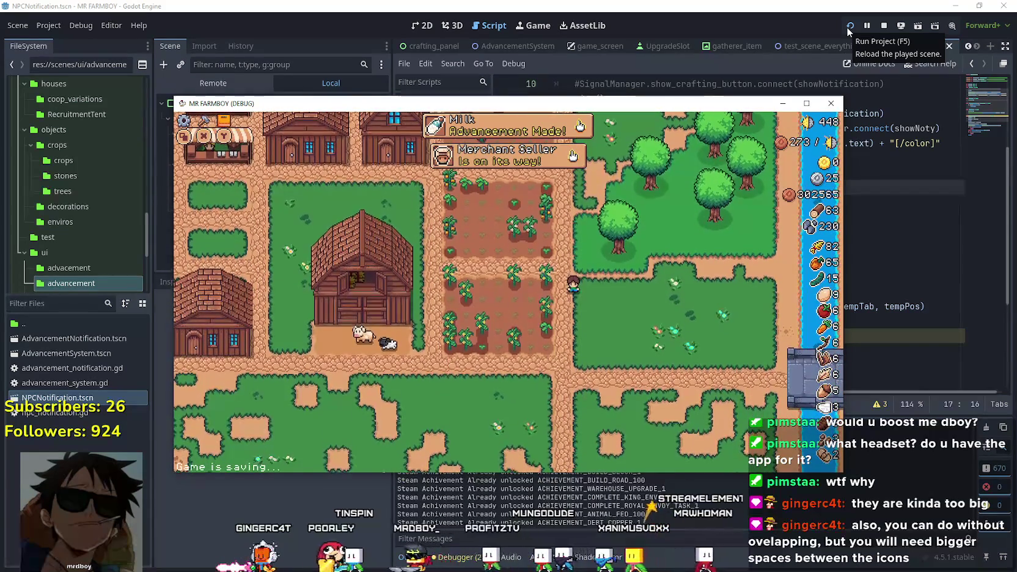
key(Tab)
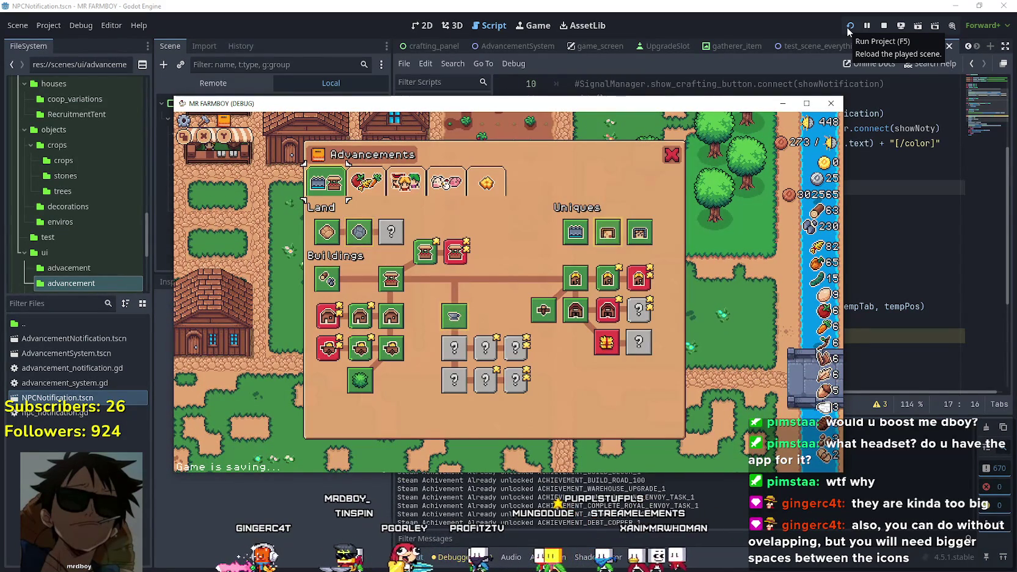
key(Right)
key(Right)
key(Right)
key(Up)
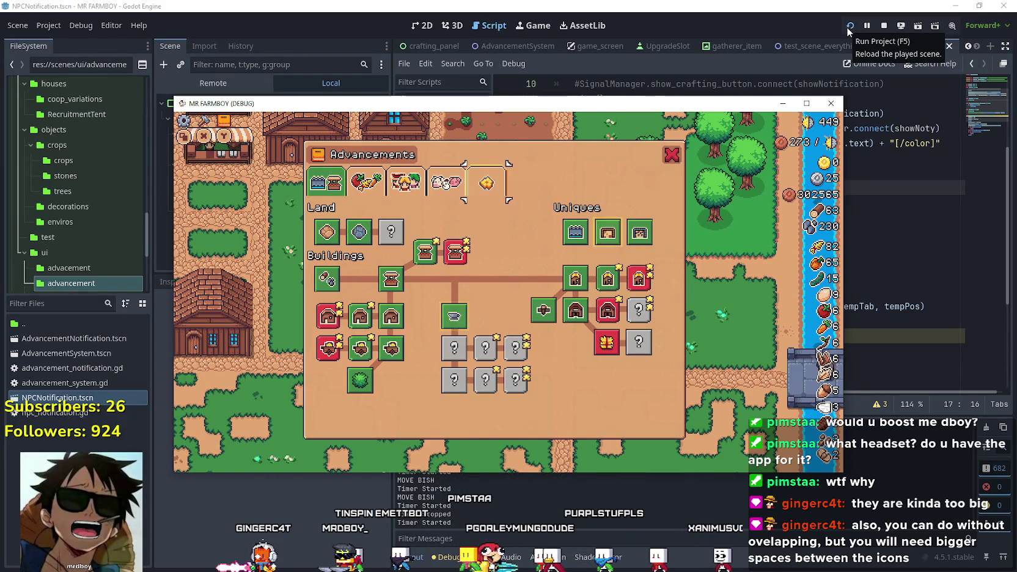
key(Down)
key(Right)
key(Down)
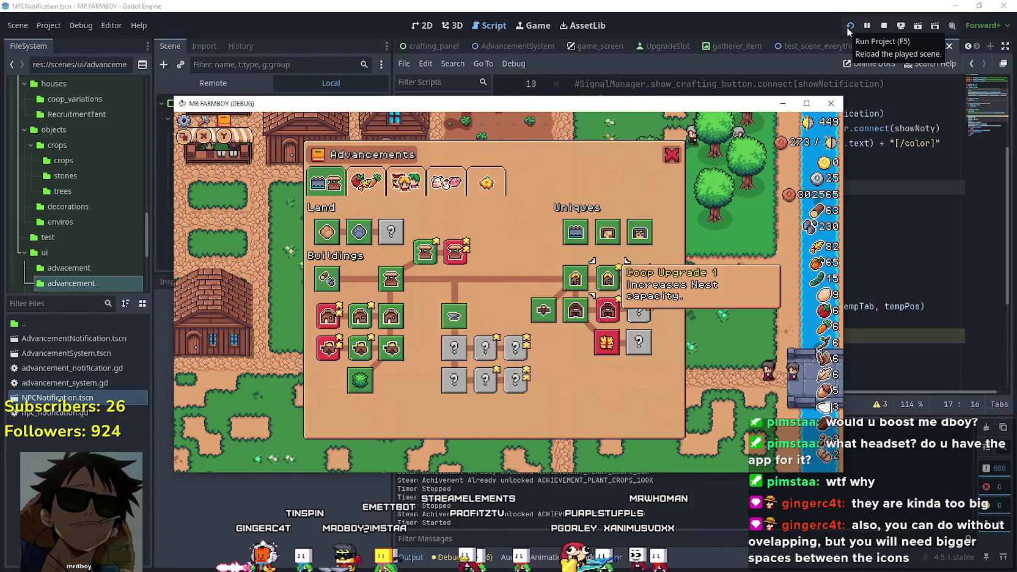
key(Down)
key(Left)
Close and reopen the Advancements panel repeatedly with Tab
key(Tab)
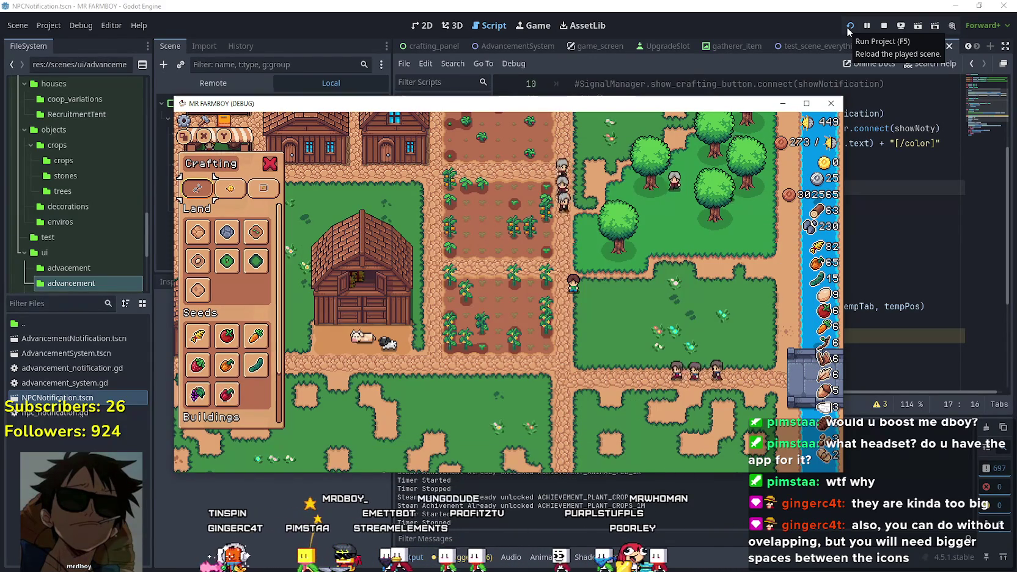
key(Up)
key(Tab)
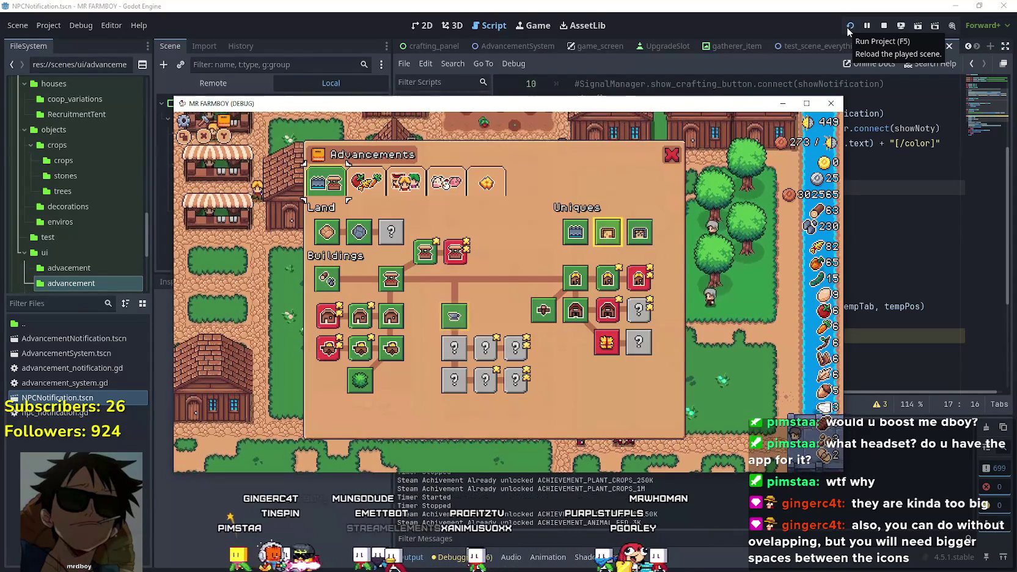
key(Tab)
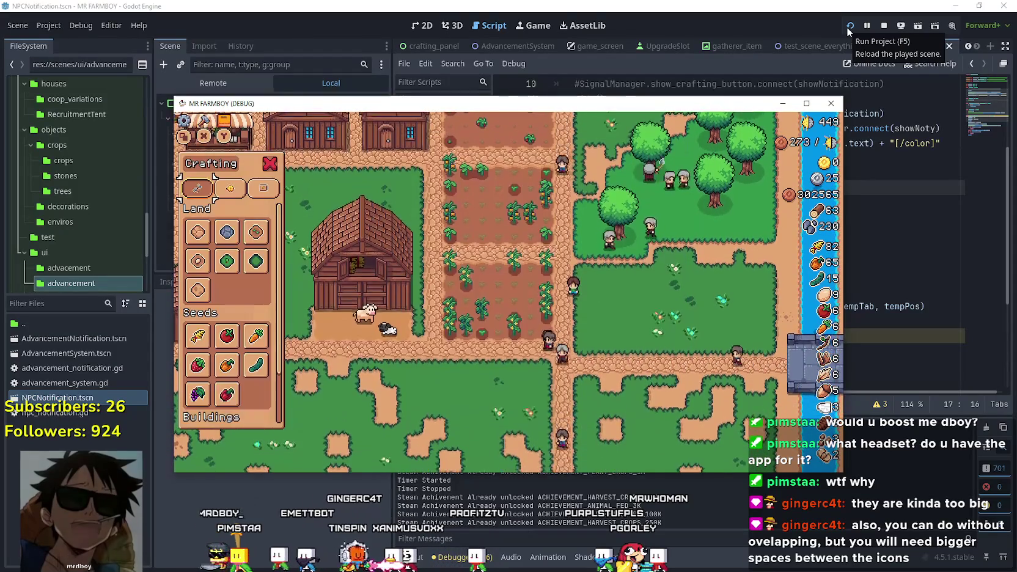
key(Tab)
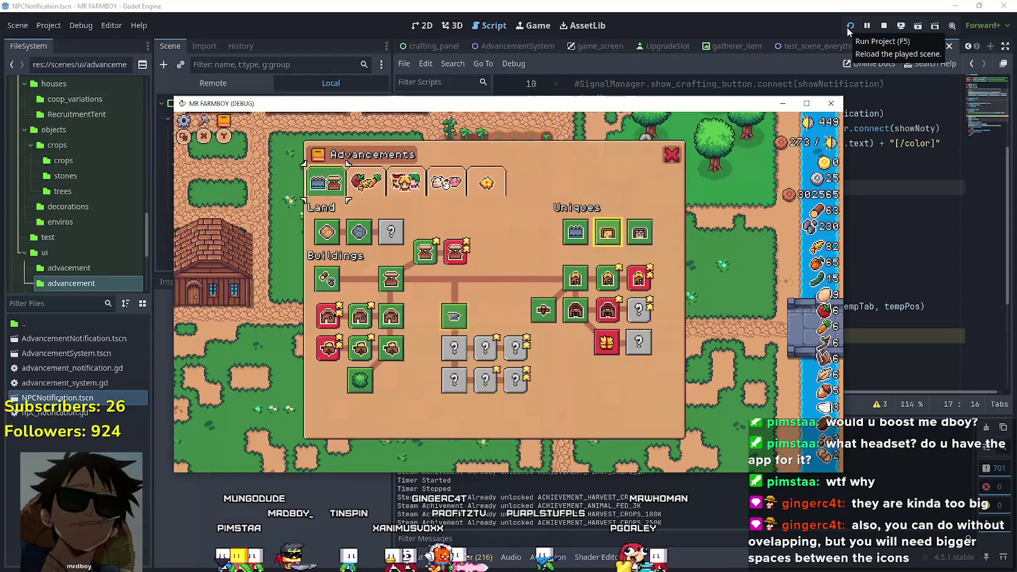
key(Tab)
key(Down)
Open Advancements, switch to the Workers tab and back to Land, then toggle it again
key(Tab)
key(Right)
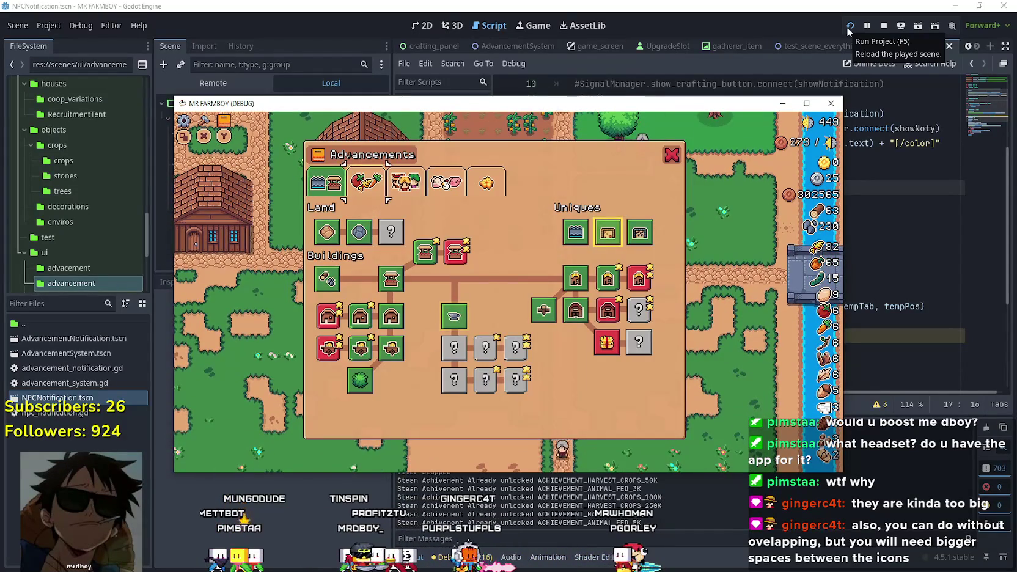
key(Right)
key(Left)
key(Left)
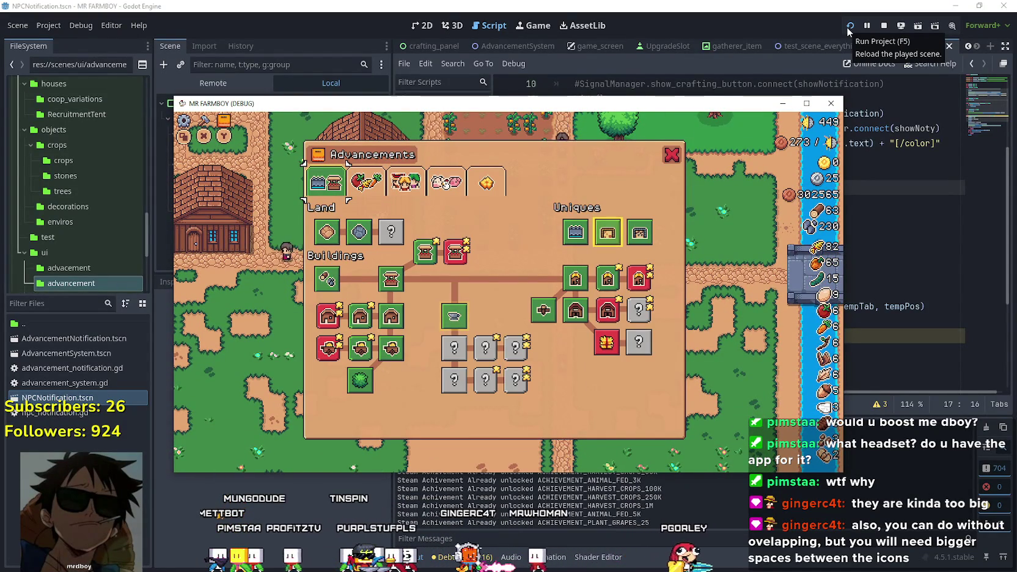
key(Tab)
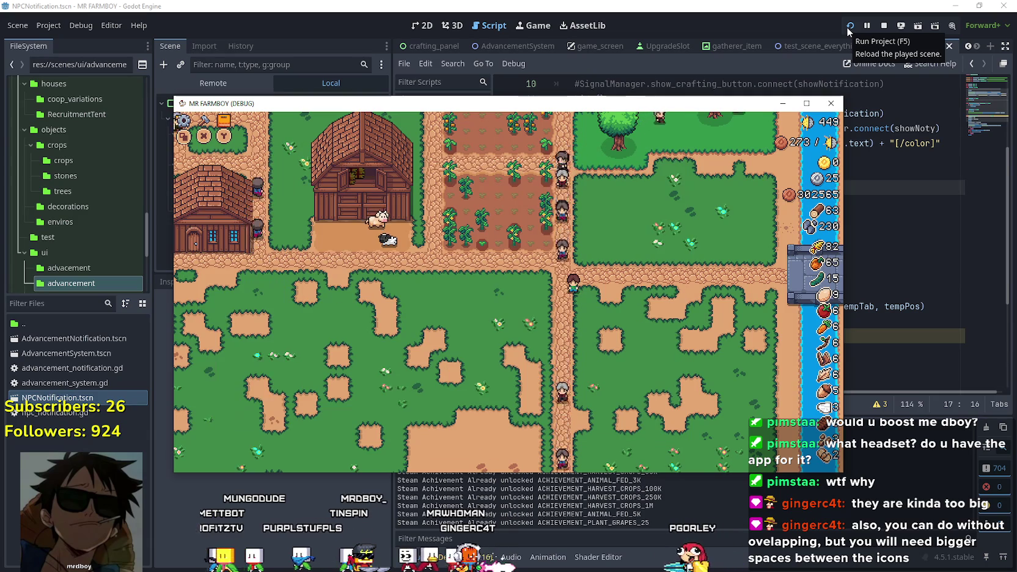
key(Tab)
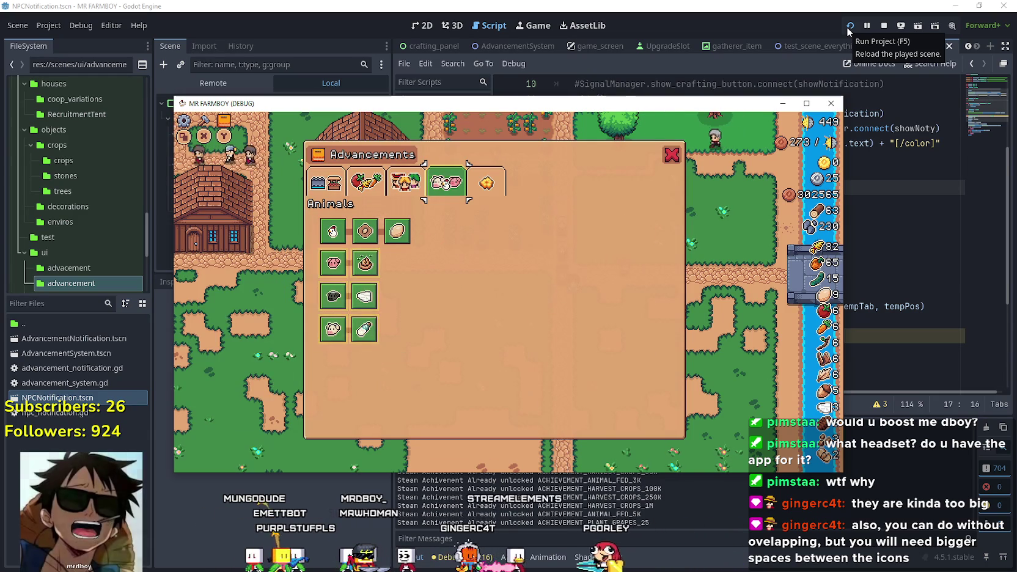
key(Tab)
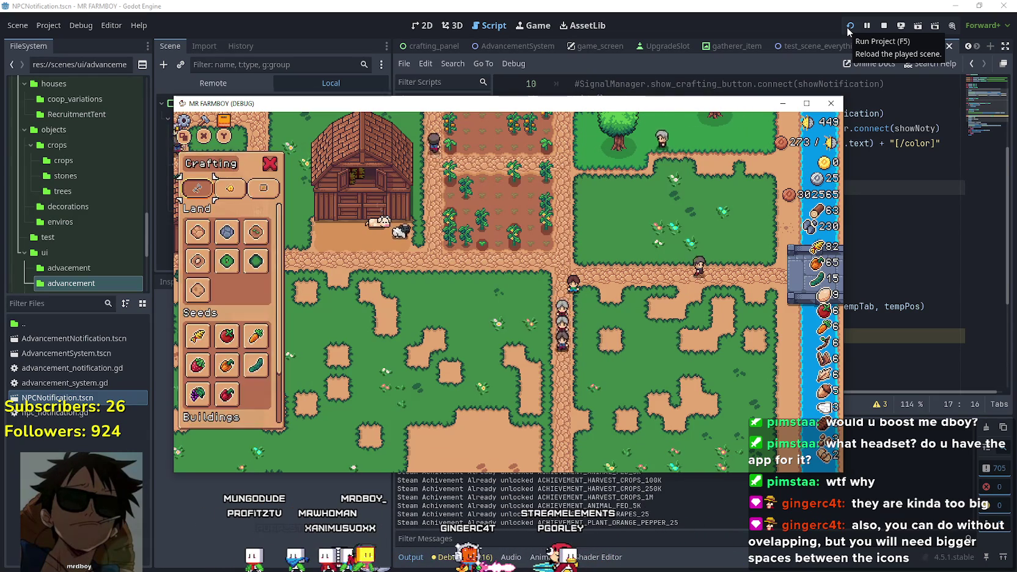
key(Tab)
key(Tab)
key(Tab)
key(Tab)
key(Tab)
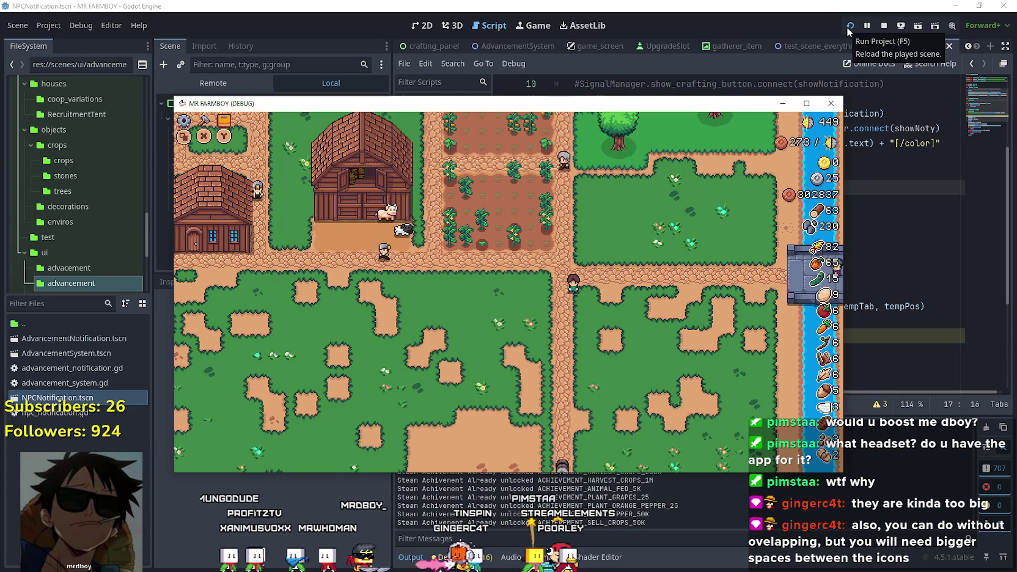
Walk the farmer north with W, toggling the panel and stepping through advancement nodes
key(w)
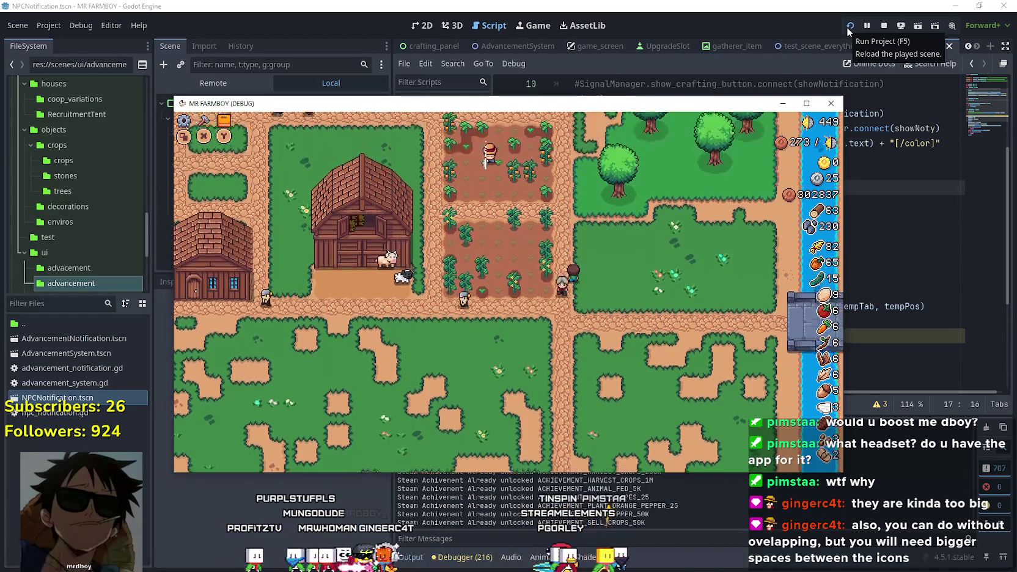
key(Tab)
key(Tab)
key(w)
key(Tab)
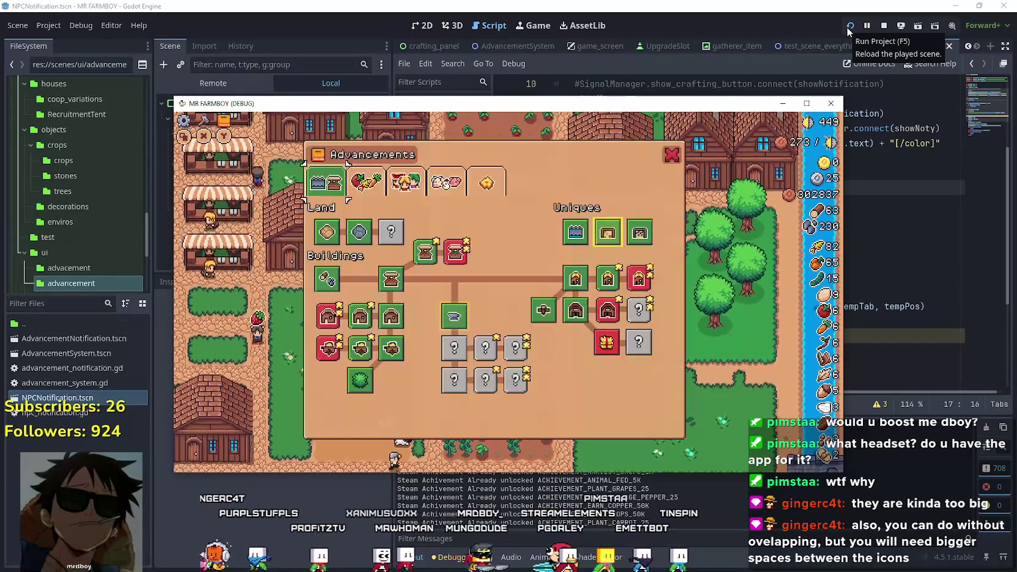
key(s)
key(s)
key(s)
key(d)
key(d)
key(w)
key(w)
key(w)
key(Tab)
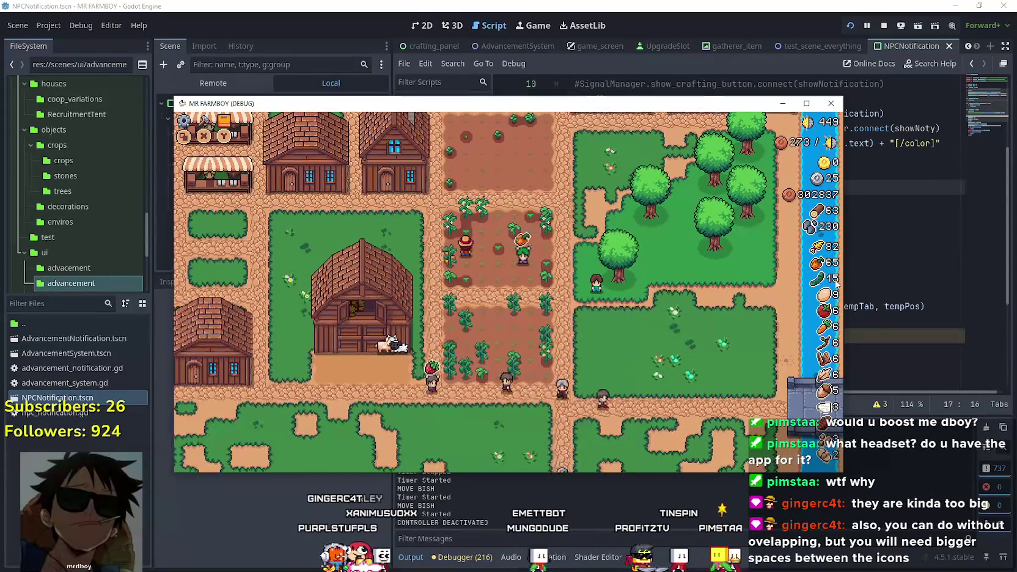
Stop the running game and scroll back through npc_notification.gd
click(884, 25)
click(749, 320)
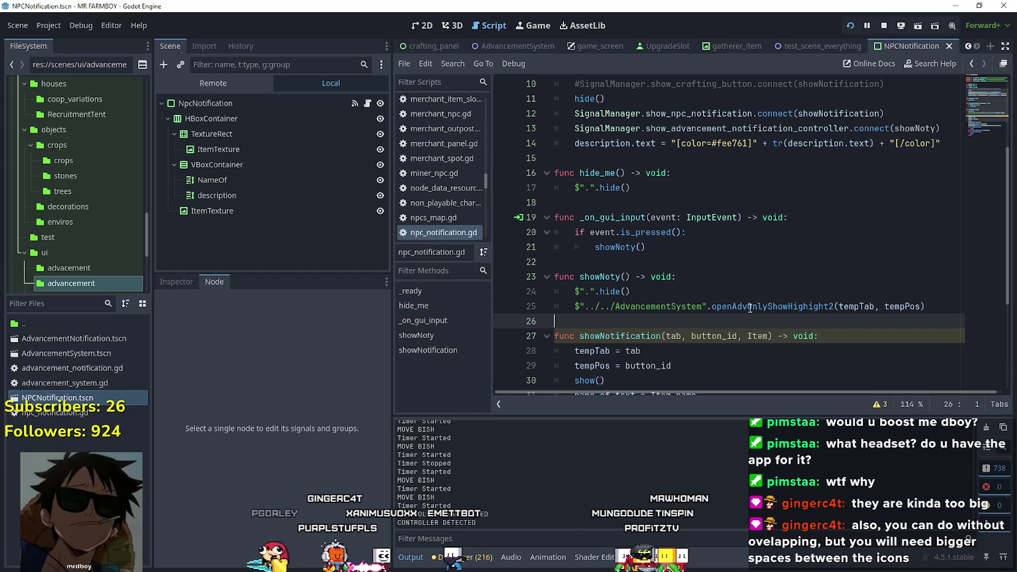
key(Up)
key(Up)
key(Up)
scroll(up, 3)
click(700, 288)
scroll(down, 3)
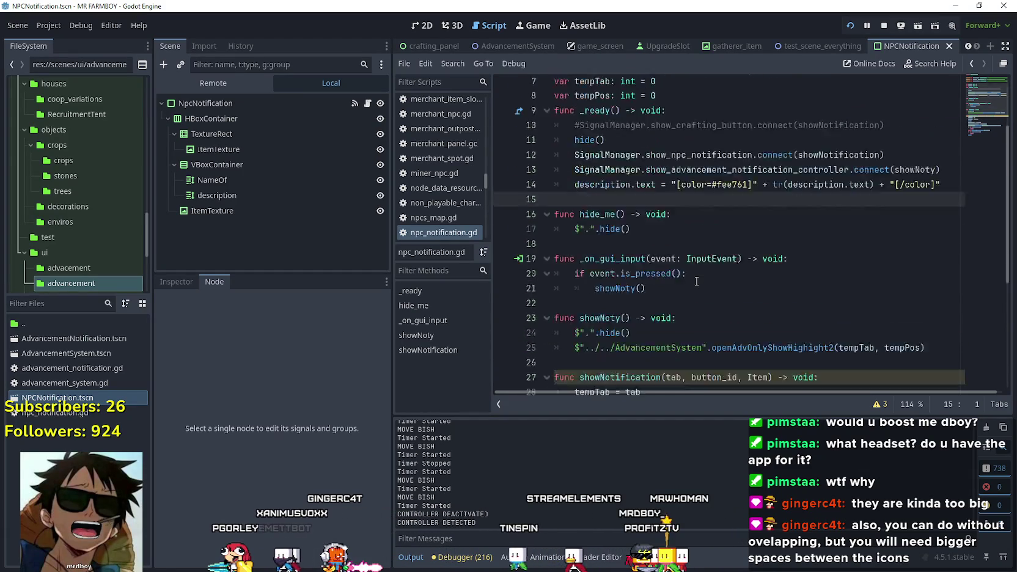
scroll(up, 3)
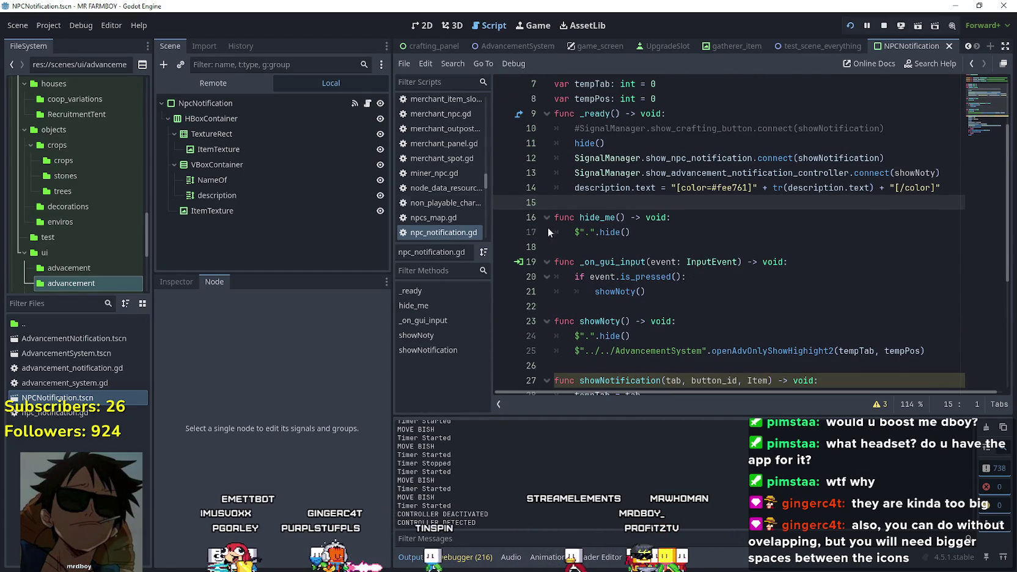
Inspect the upper ItemTexture, description node and lower ItemTexture in the Inspector
click(218, 149)
click(176, 282)
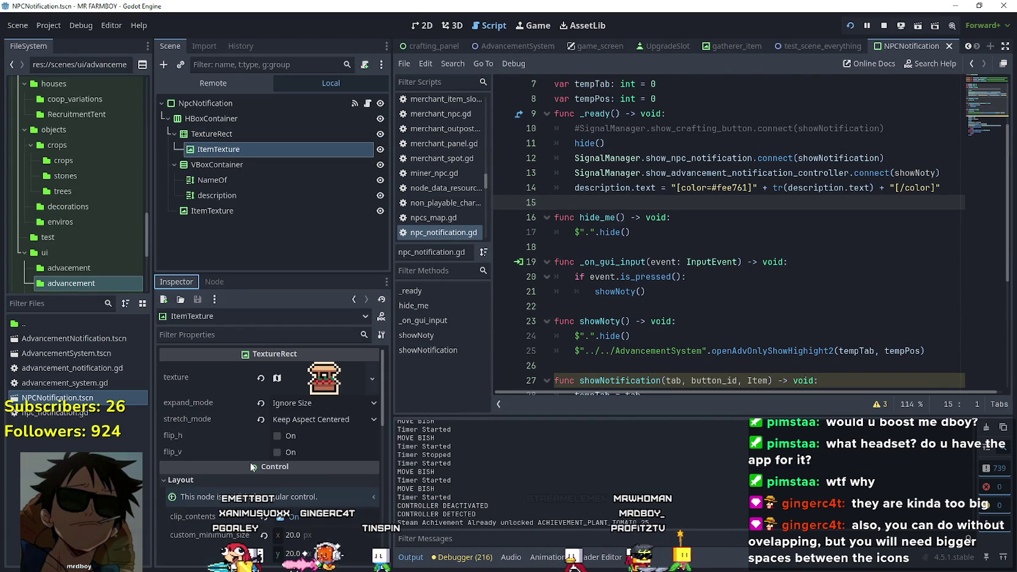
click(242, 194)
click(216, 211)
scroll(down, 3)
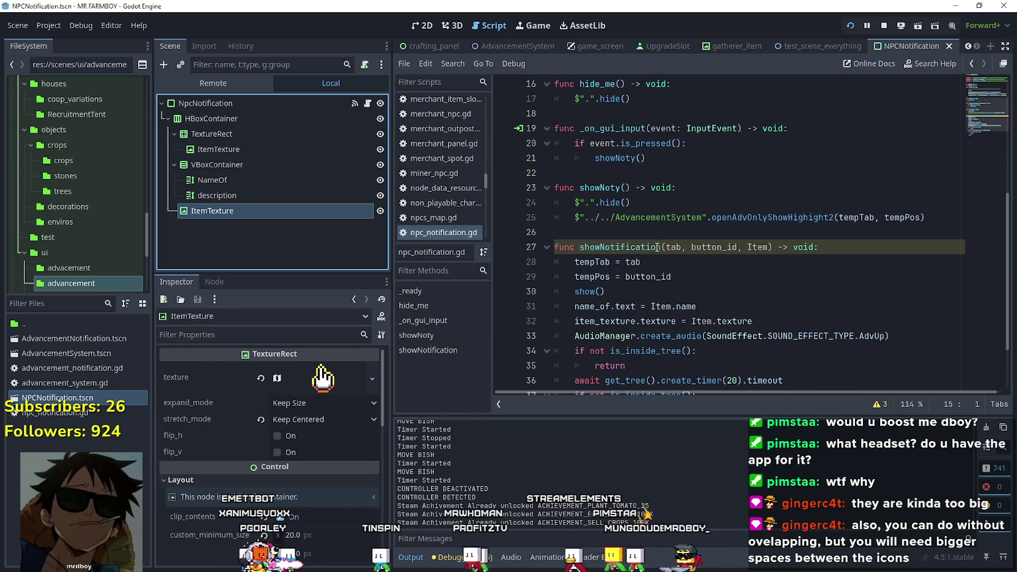
click(653, 230)
scroll(down, 3)
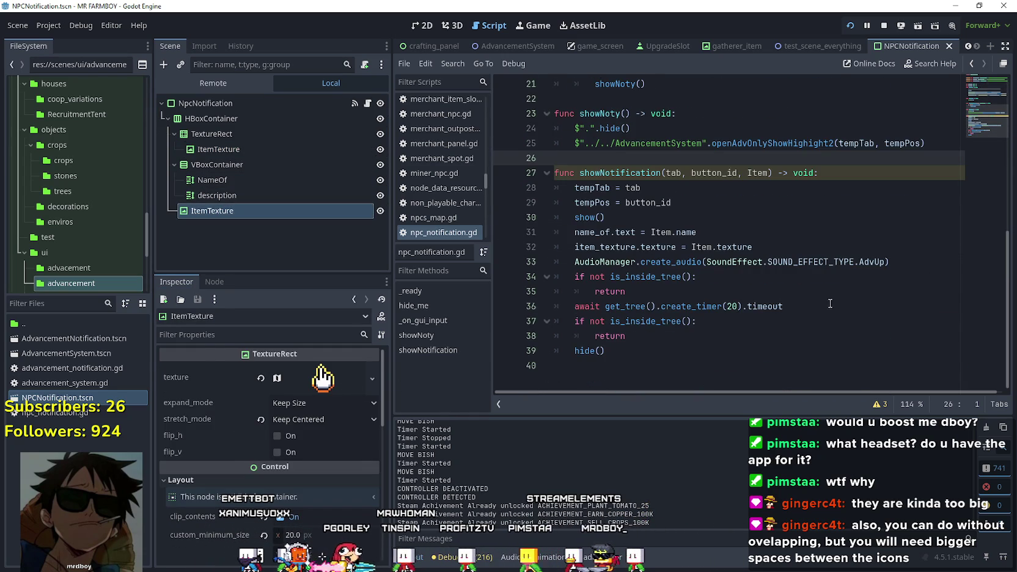
scroll(up, 3)
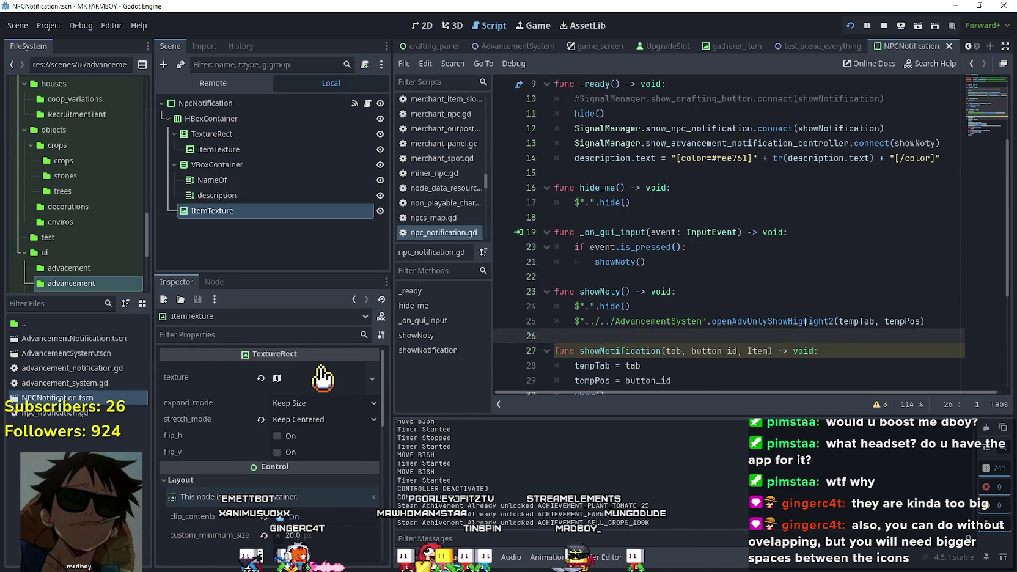
scroll(up, 3)
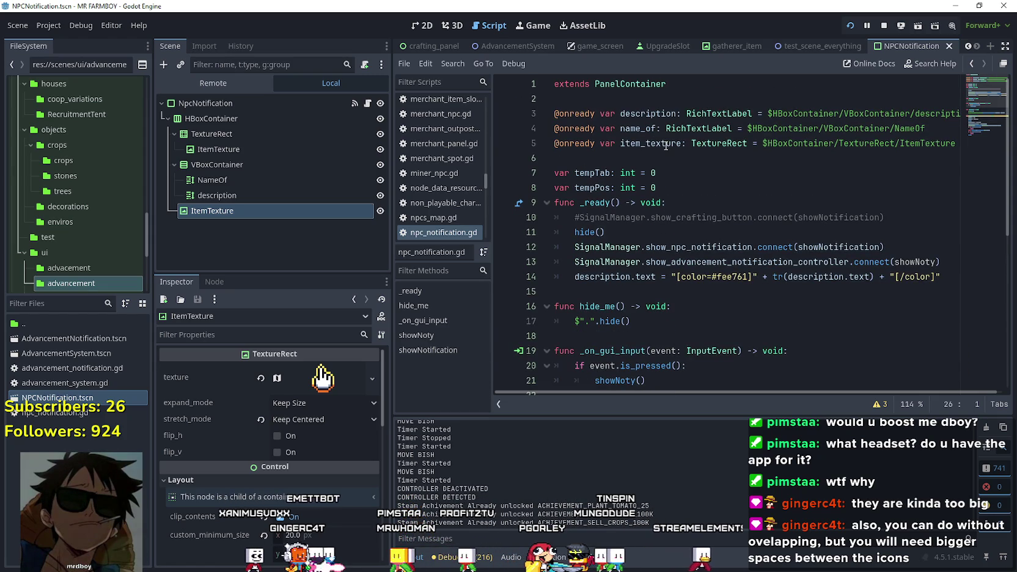
Review the item_texture declaration and reselect the upper and lower ItemTexture nodes
click(666, 145)
scroll(down, 3)
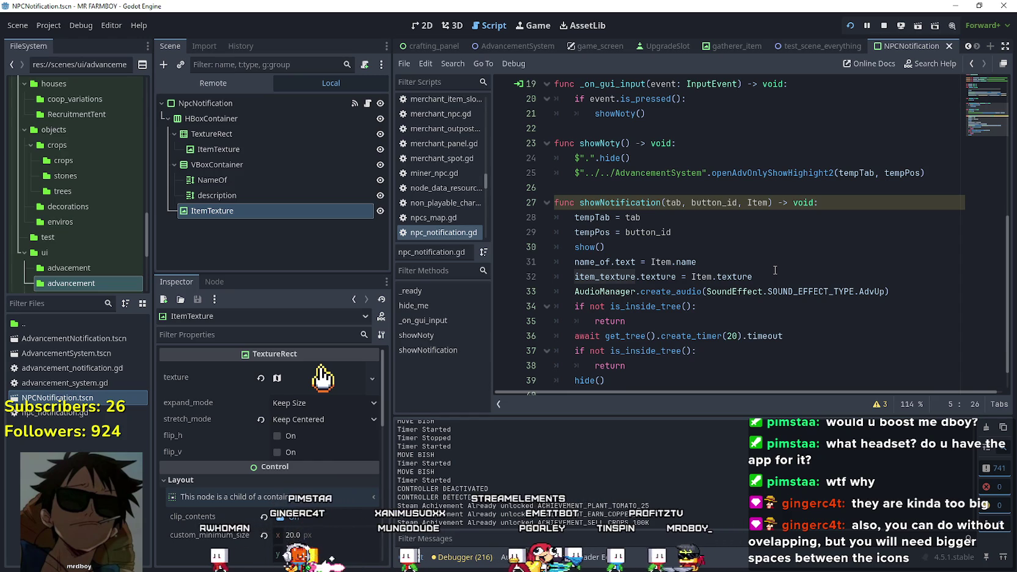
scroll(up, 3)
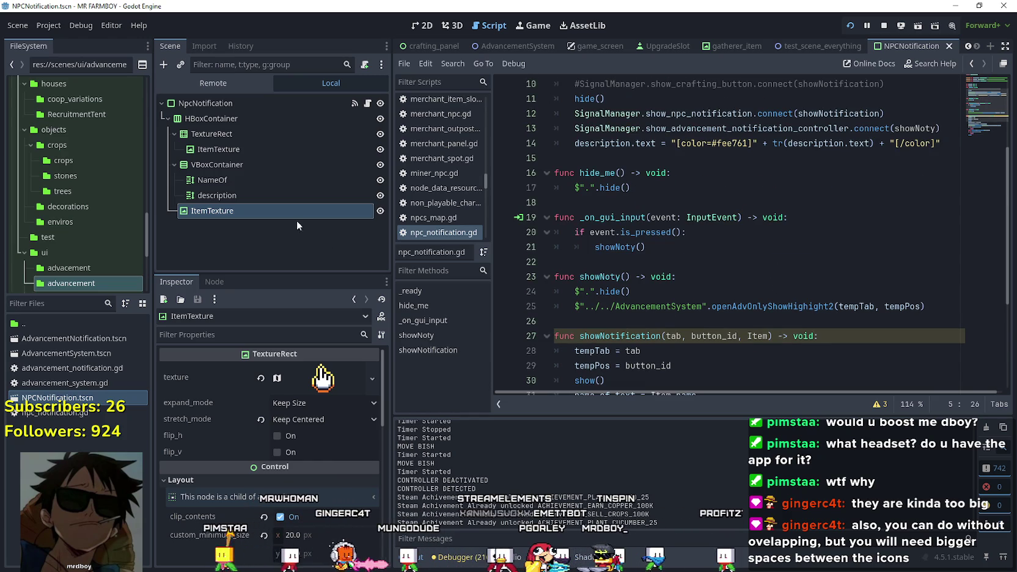
click(246, 151)
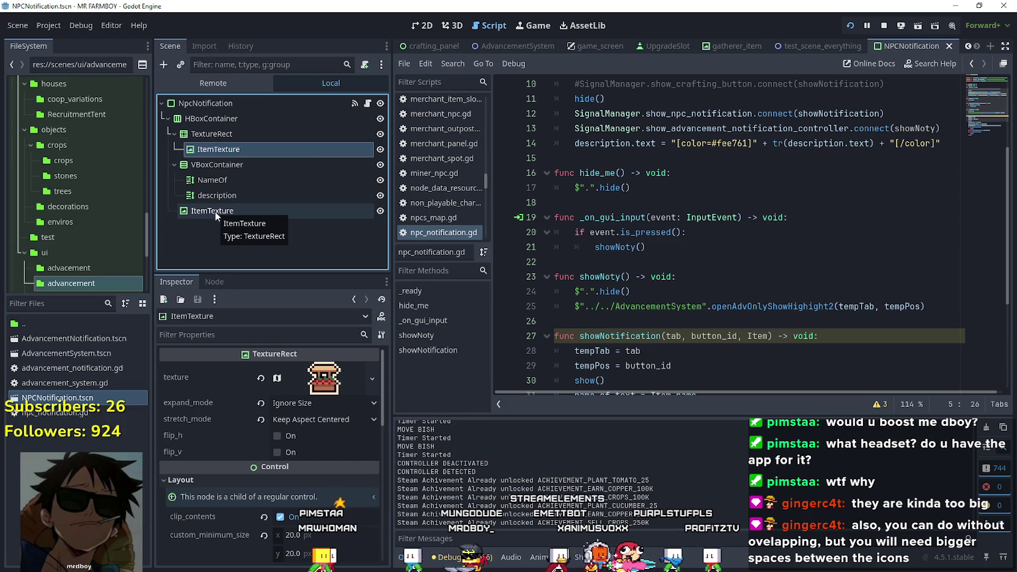
scroll(up, 3)
click(674, 155)
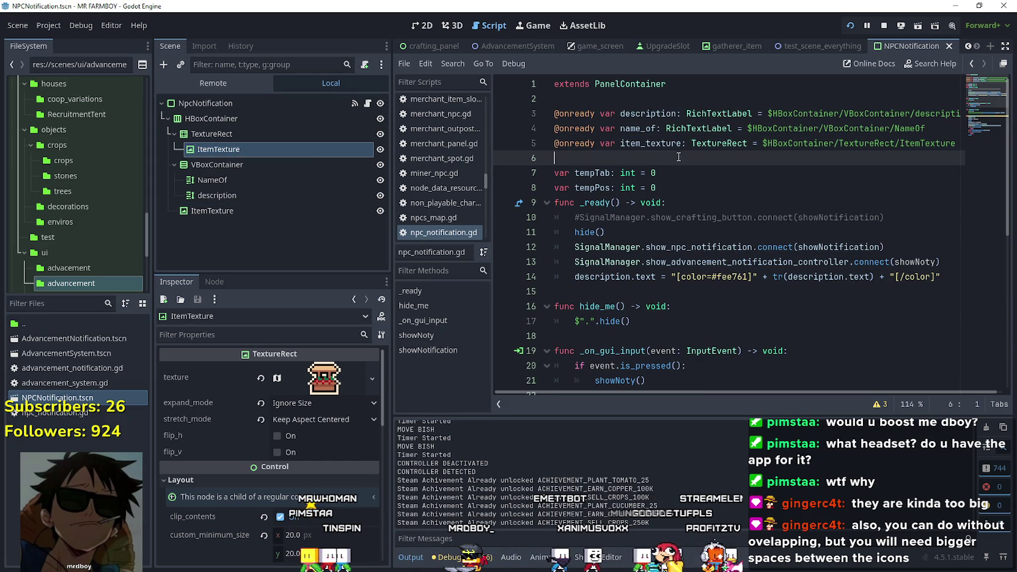
click(241, 216)
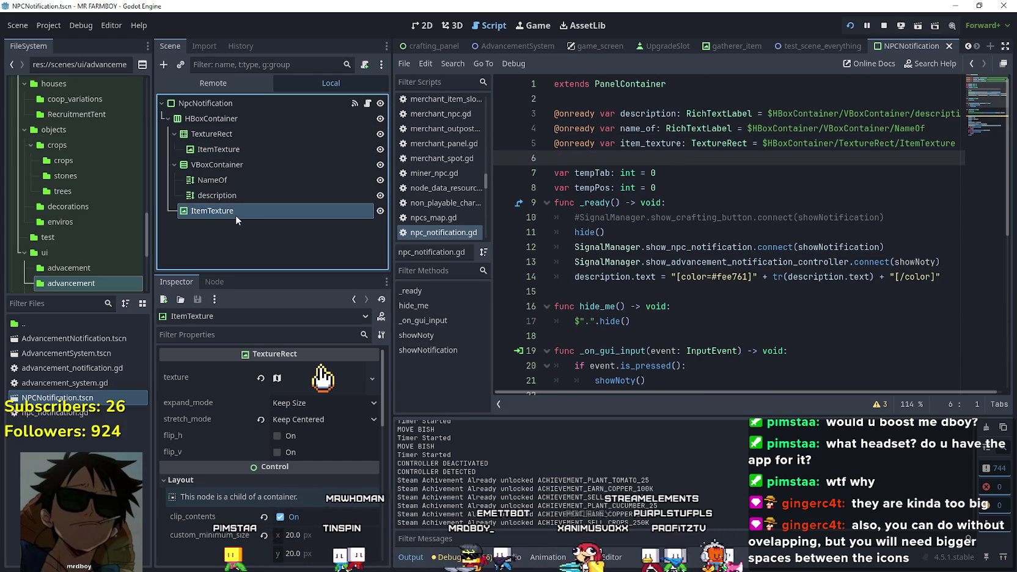
Ctrl-drag the lower ItemTexture onto line 6 and rename the variable to glph_texture
drag(241, 211, 644, 159)
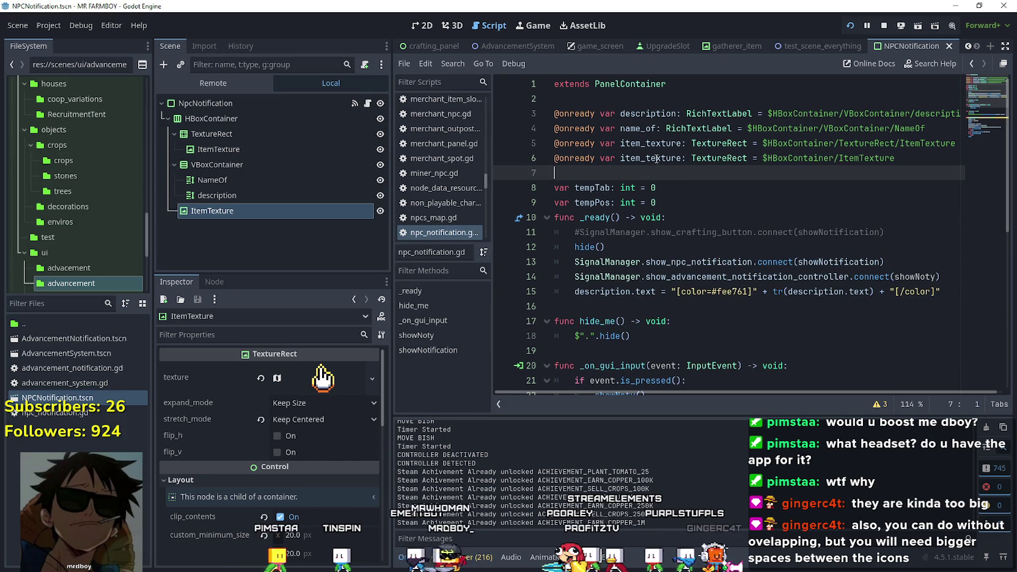
click(644, 159)
key(BackSpace)
key(BackSpace)
key(BackSpace)
text(gl_)
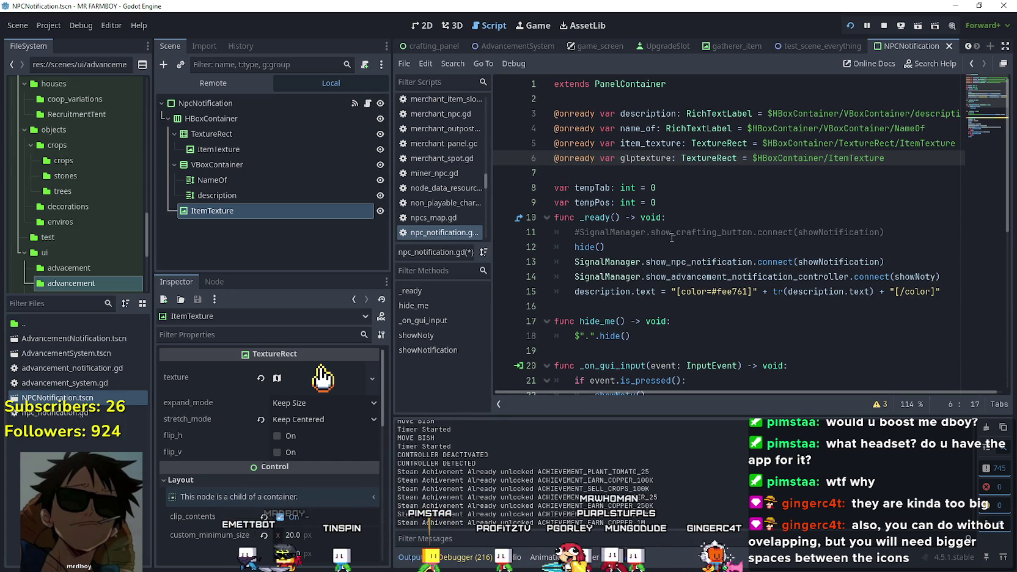
key(BackSpace)
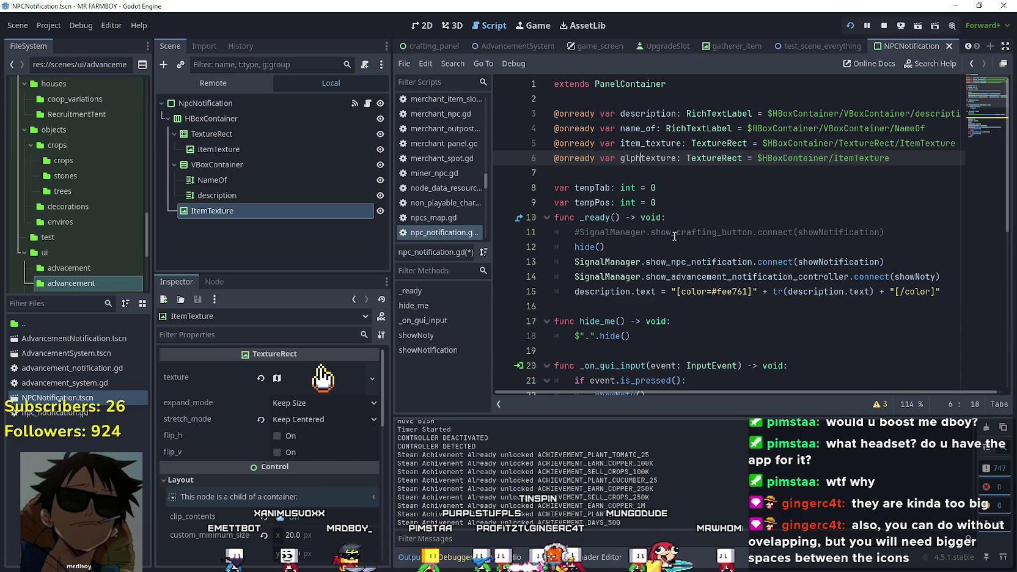
key(BackSpace)
text(_)
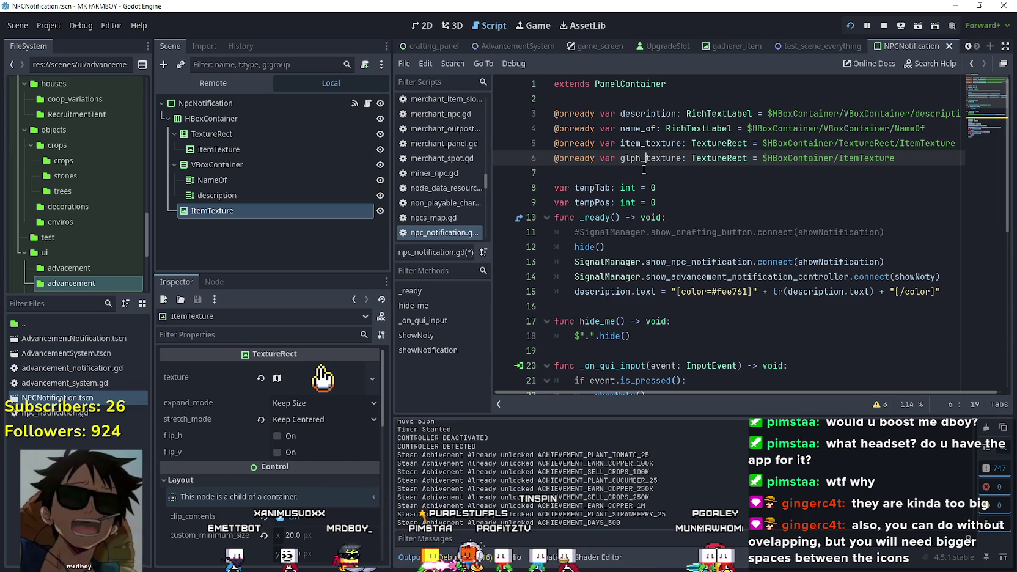
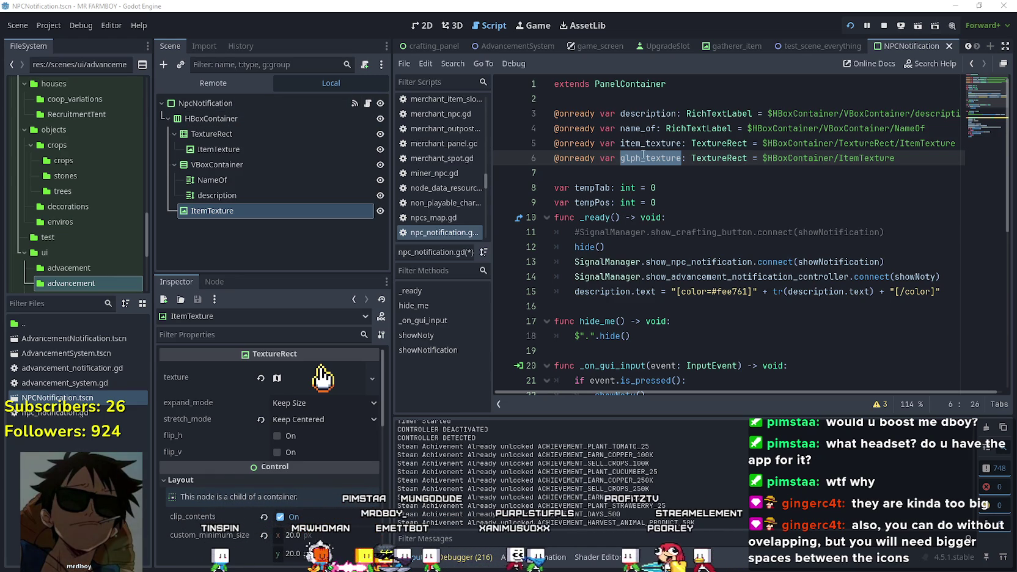
Rename glph_texture to glyph_texture on line 6 and save npc_notification.gd
drag(640, 158, 621, 157)
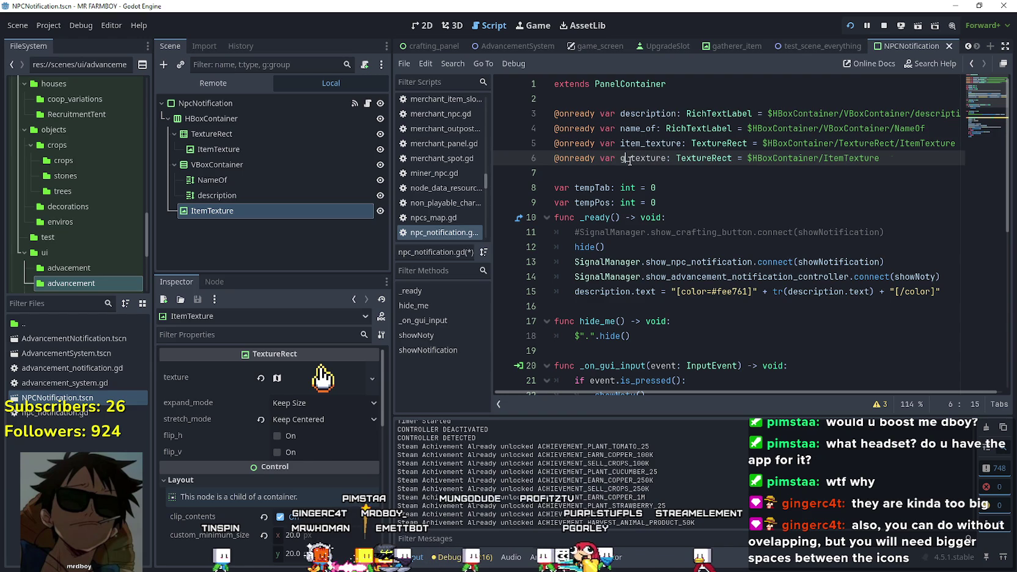
text(lyglyph)
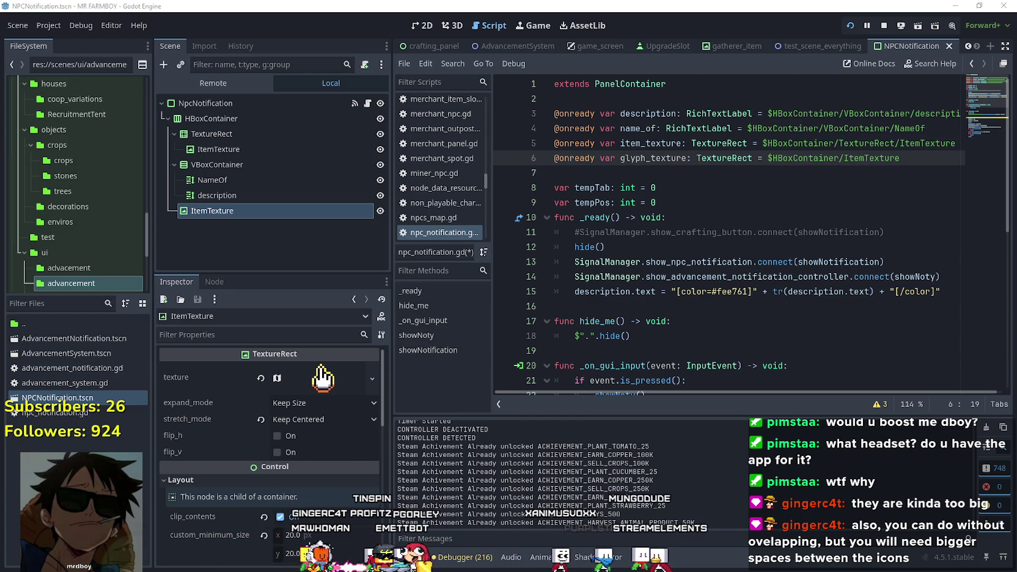
key(Down)
key(ctrl+s)
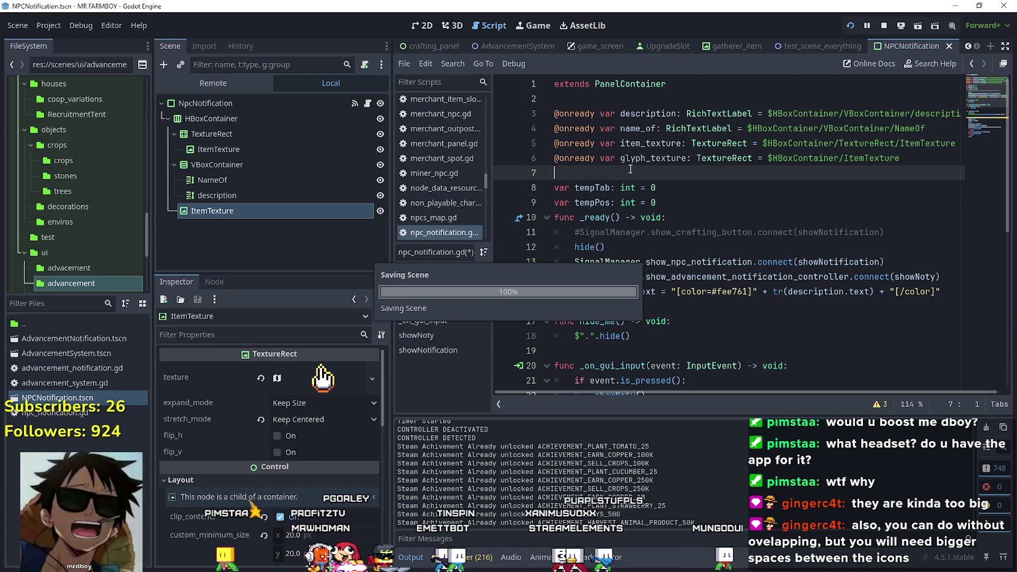
Review the lines around the _ready function in npc_notification.gd, then focus the file filter
click(645, 158)
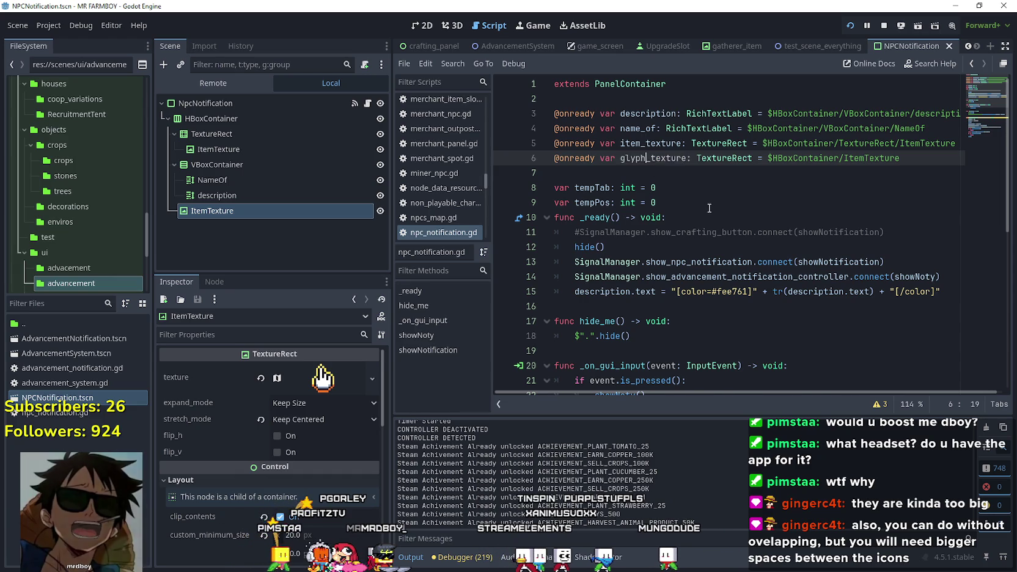
scroll(down, 3)
click(704, 211)
scroll(up, 3)
click(728, 212)
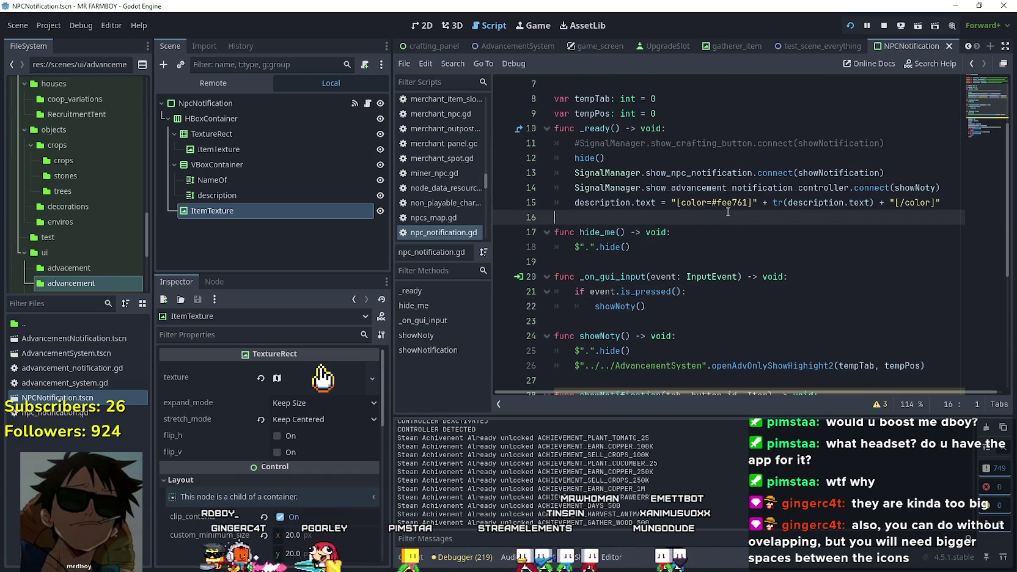
scroll(up, 3)
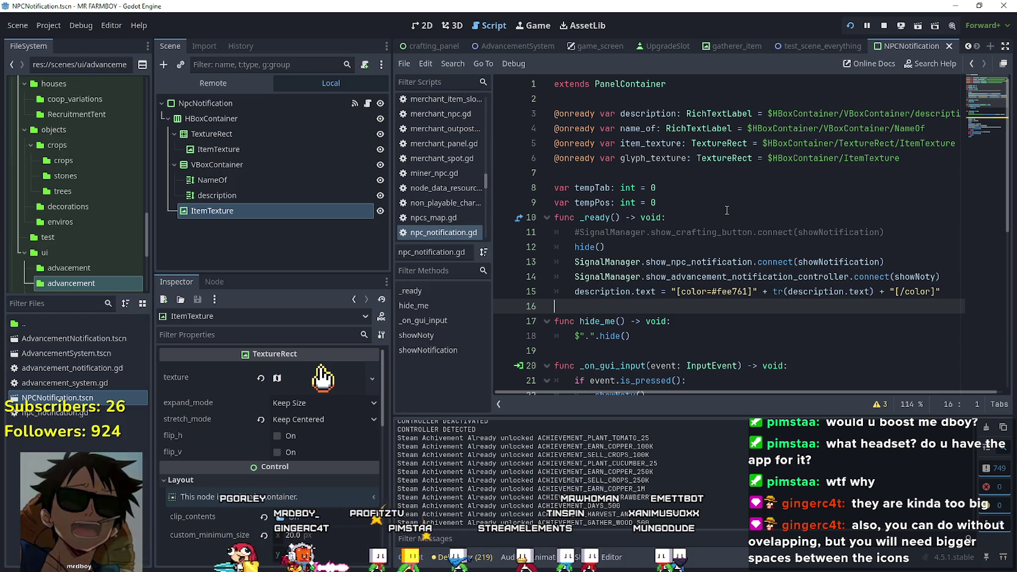
scroll(down, 3)
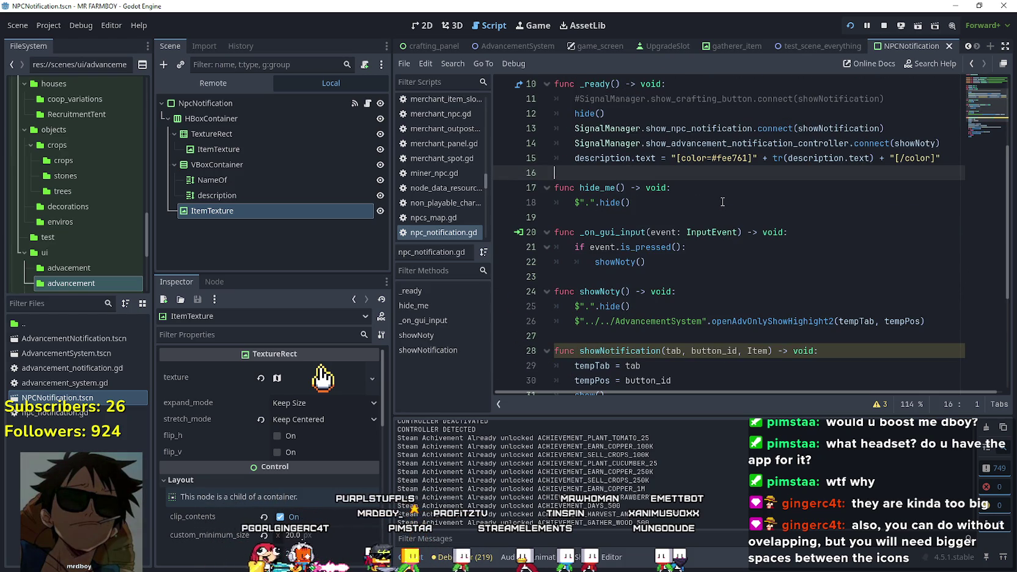
click(942, 136)
scroll(down, 3)
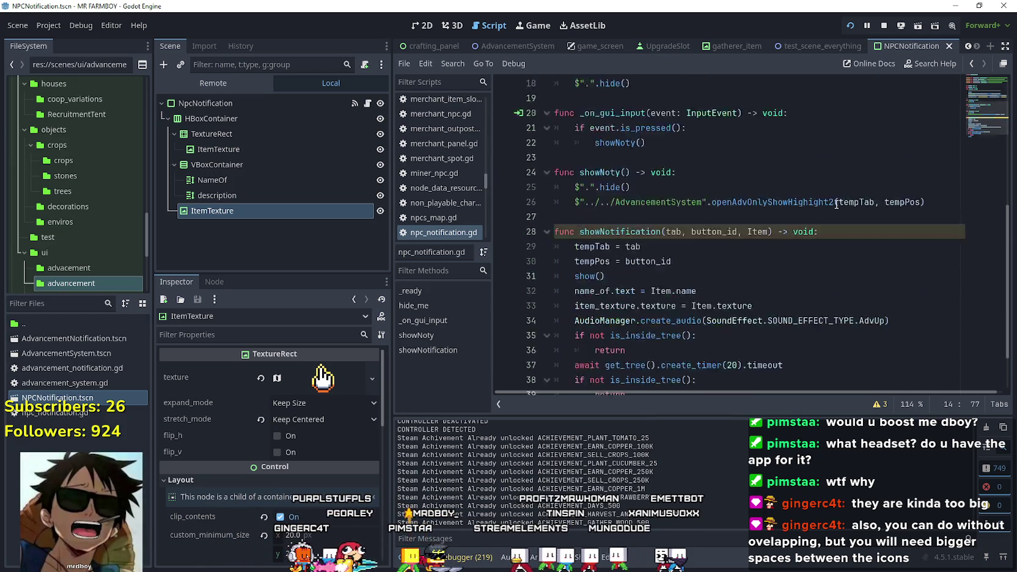
scroll(up, 3)
scroll(up, 3)
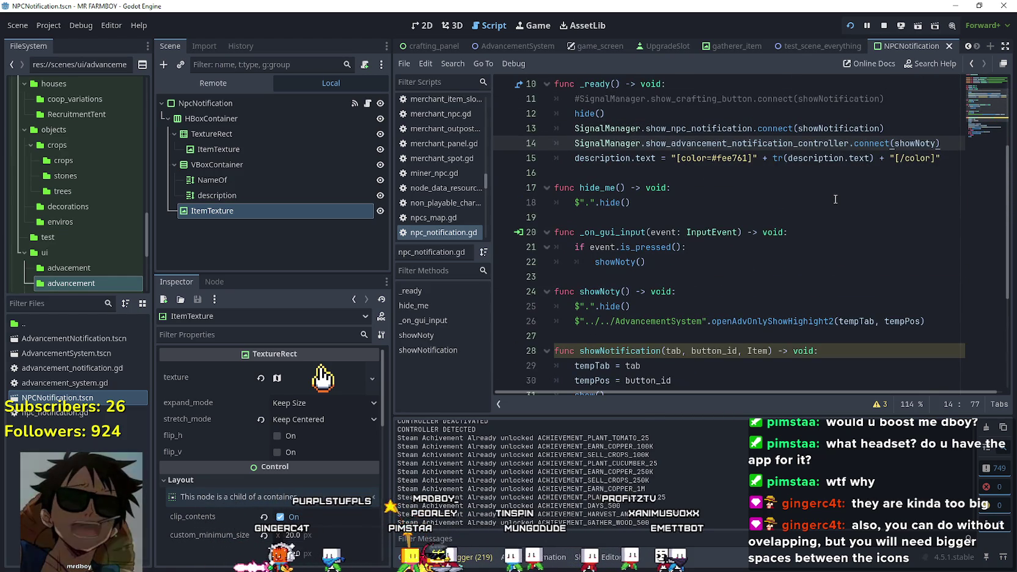
scroll(up, 3)
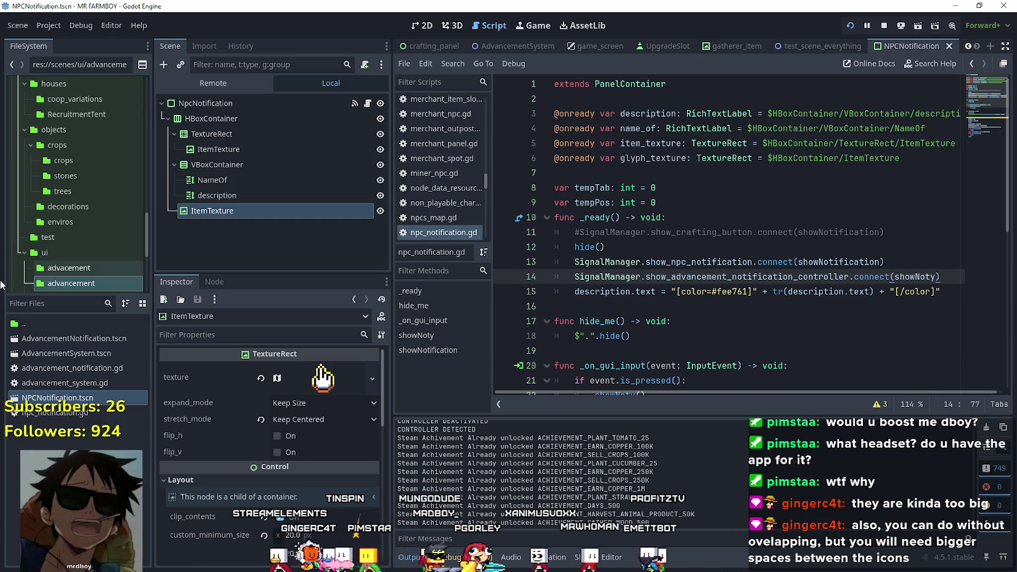
click(95, 285)
Filter project files by 'game' and open the game_screen.tscn scene
text(game)
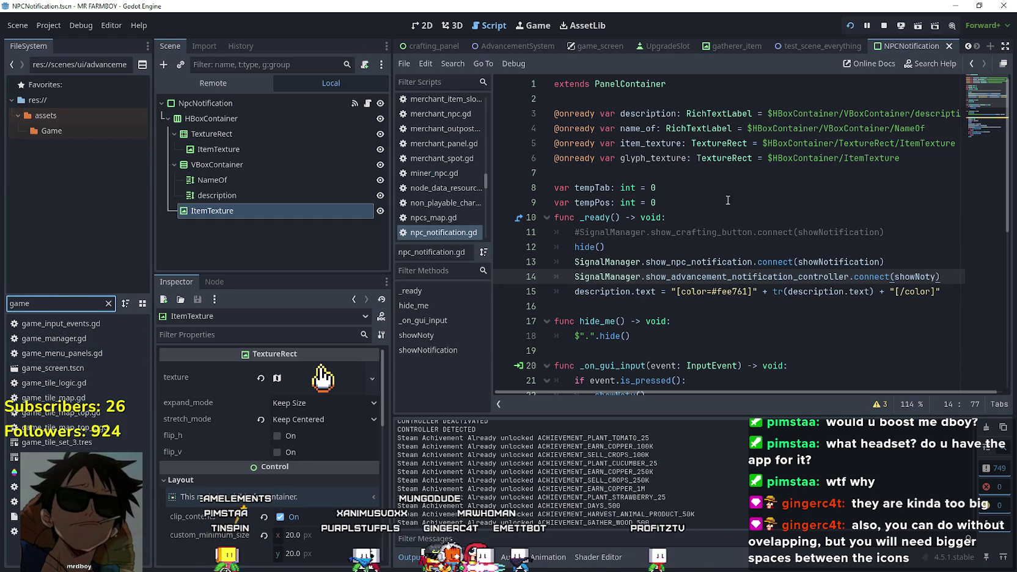
double_click(673, 158)
click(660, 172)
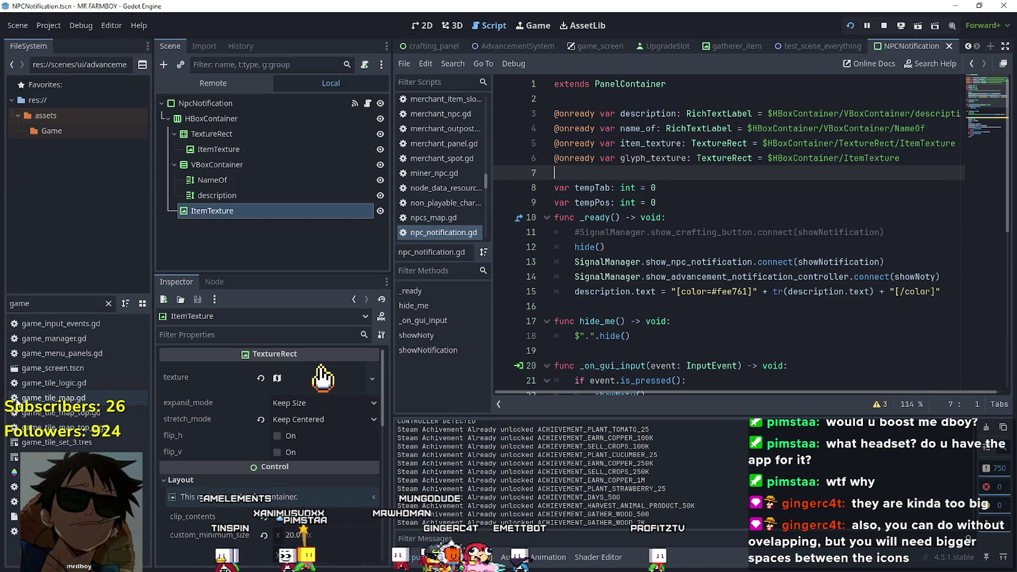
click(76, 371)
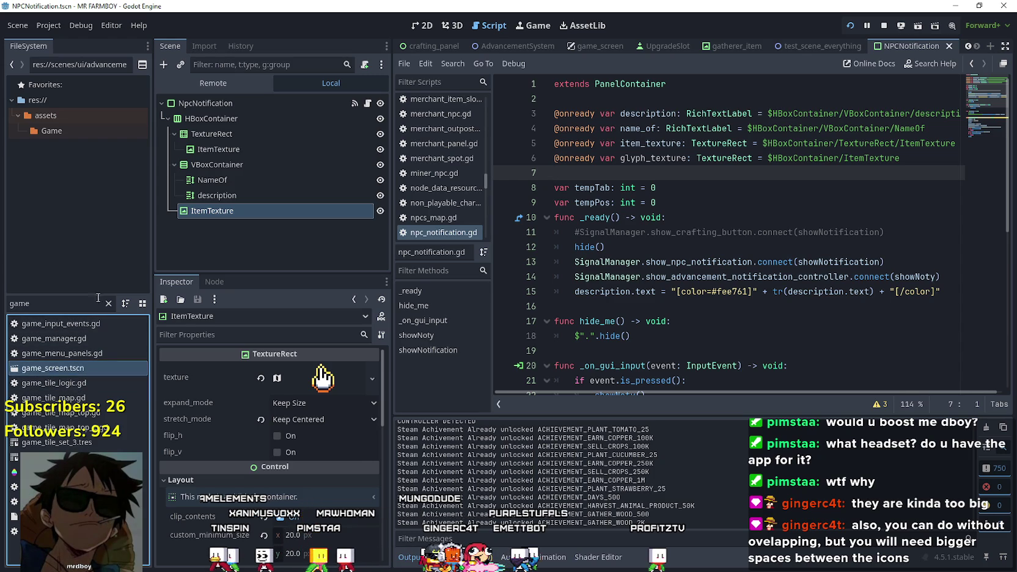
double_click(82, 366)
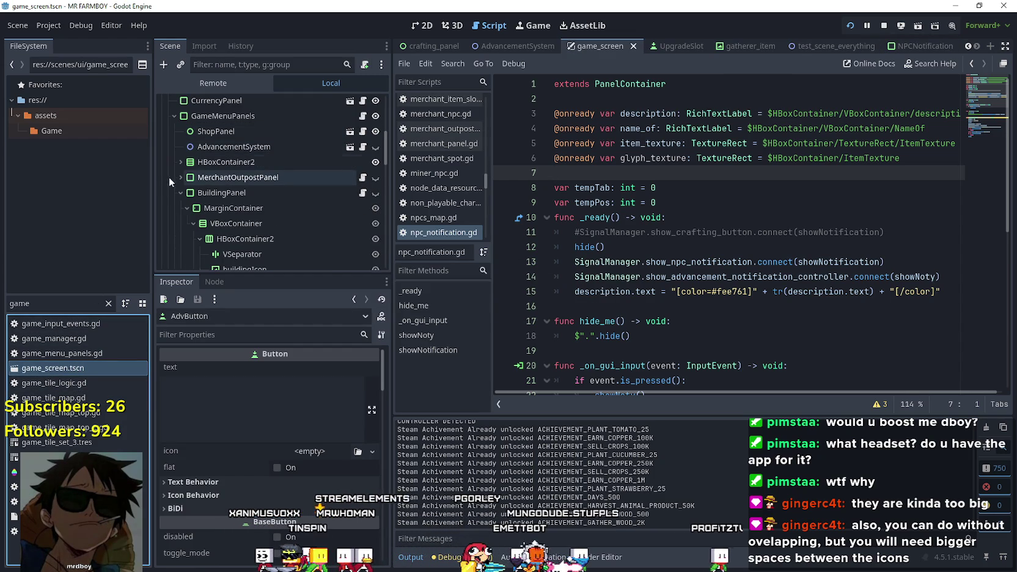
Expand HBoxContainer2 in the scene tree to reveal the AdvancementNotification nodes
click(174, 181)
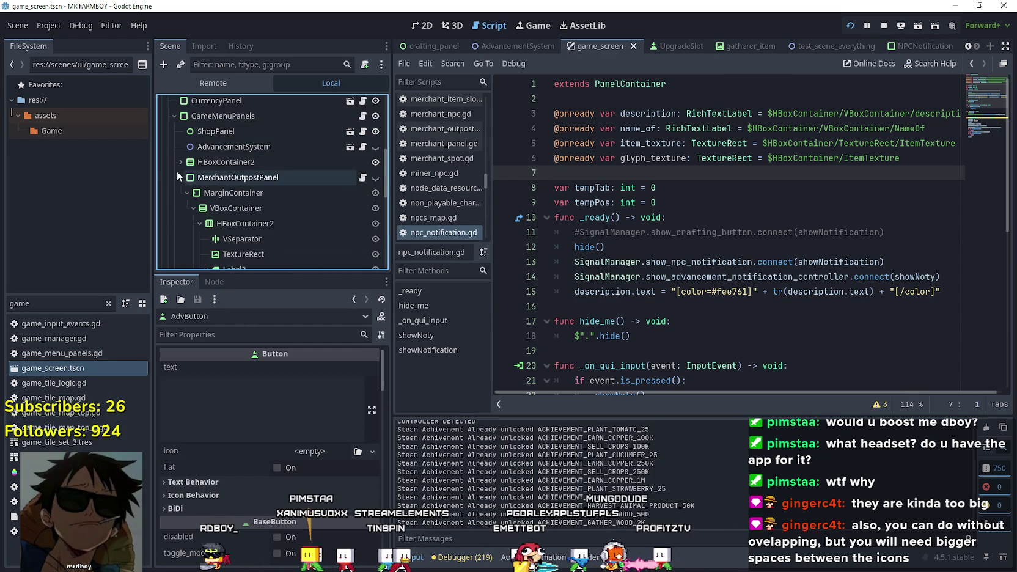
click(177, 176)
click(175, 162)
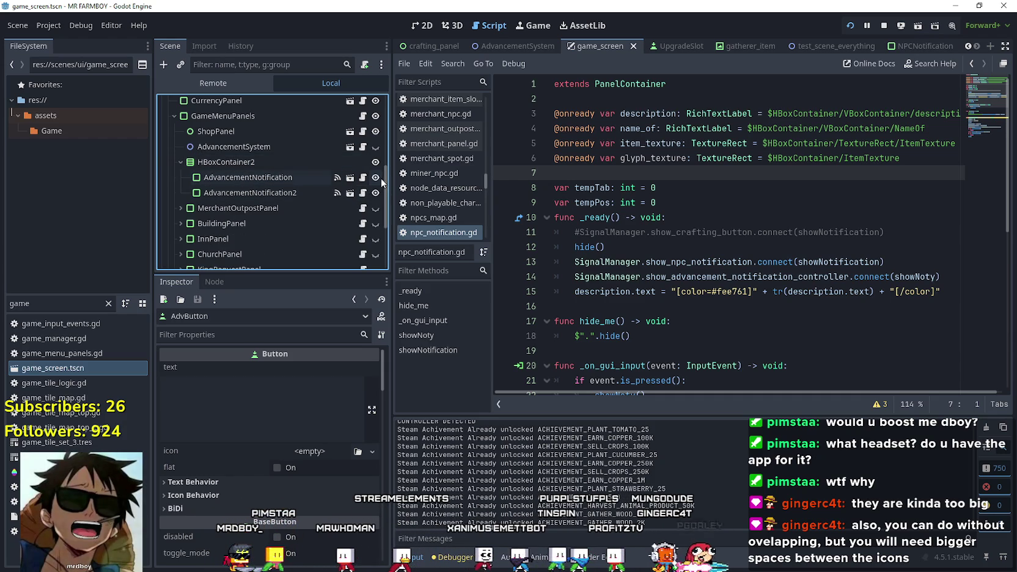
scroll(up, 3)
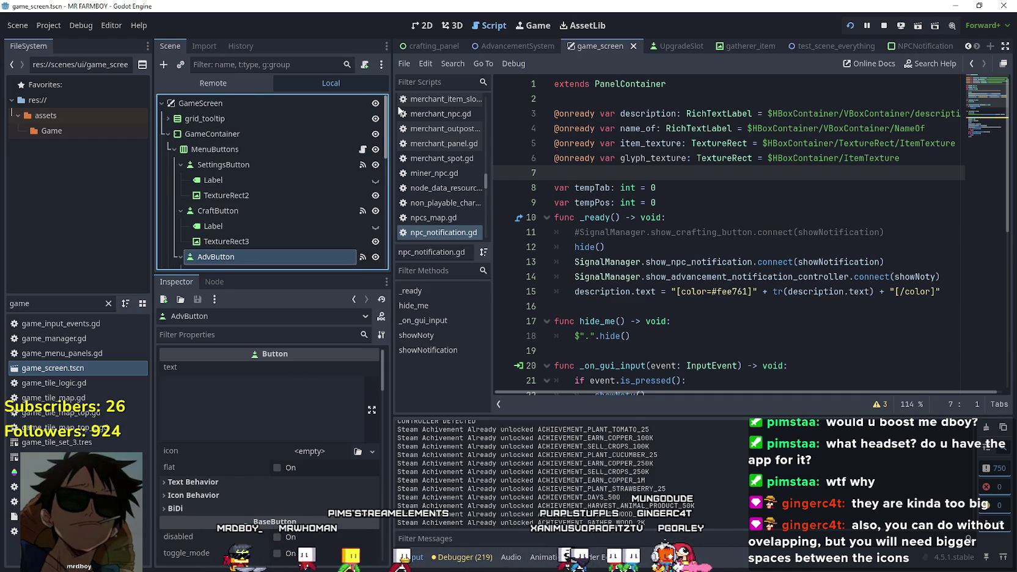
scroll(down, 3)
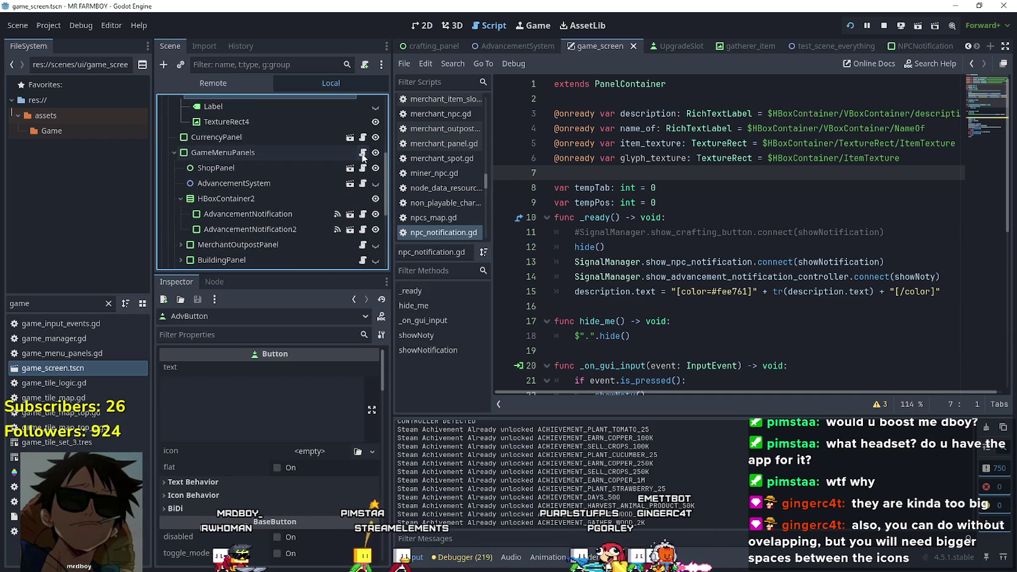
click(363, 154)
scroll(up, 3)
scroll(down, 3)
click(611, 136)
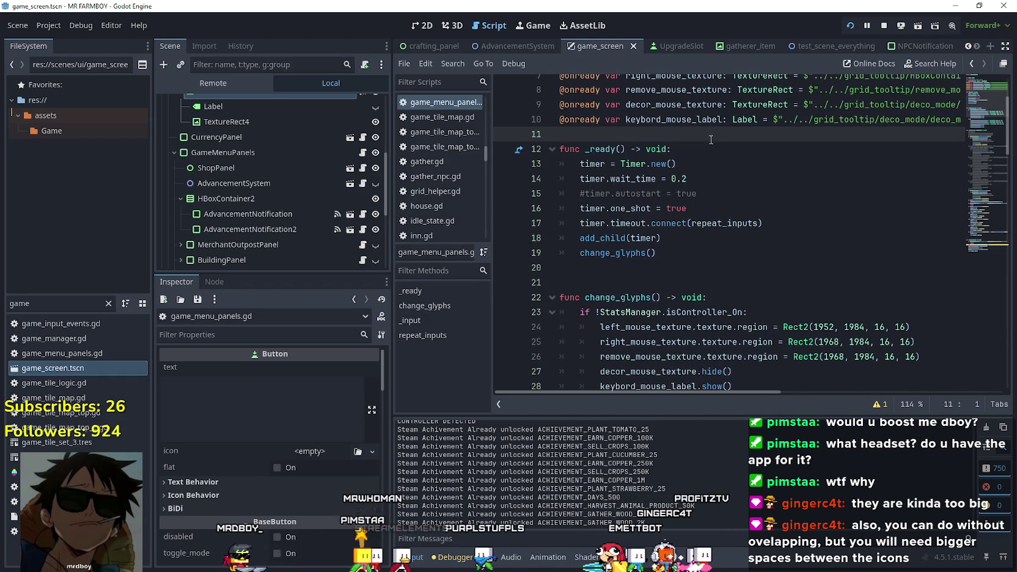
key(Return)
scroll(down, 3)
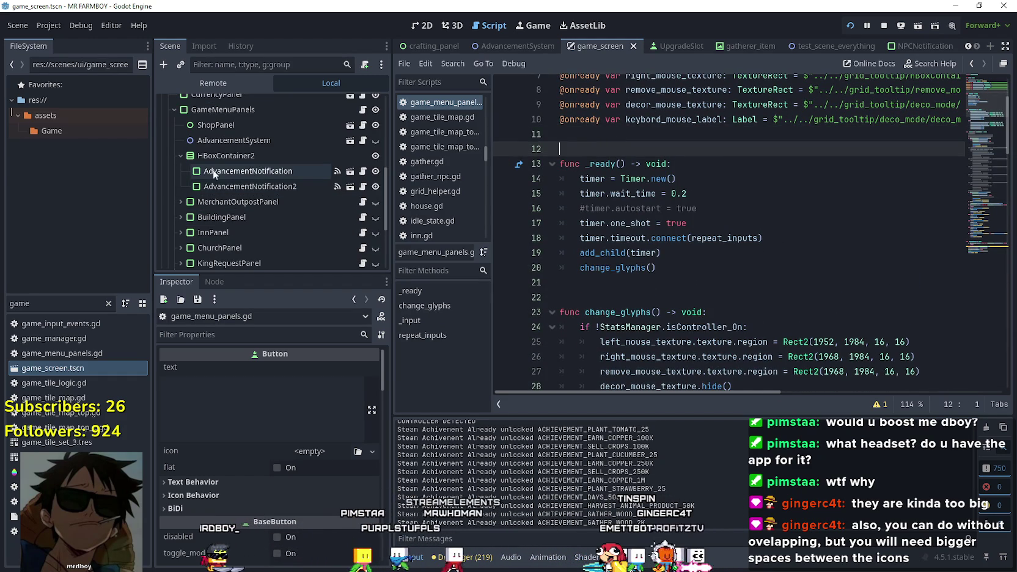
drag(224, 173, 568, 149)
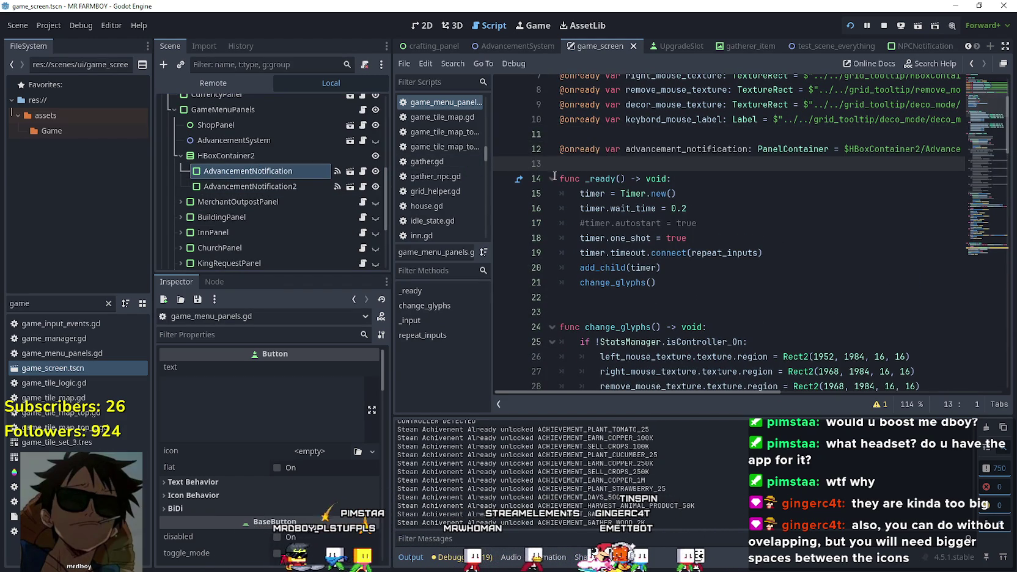
drag(242, 187, 615, 170)
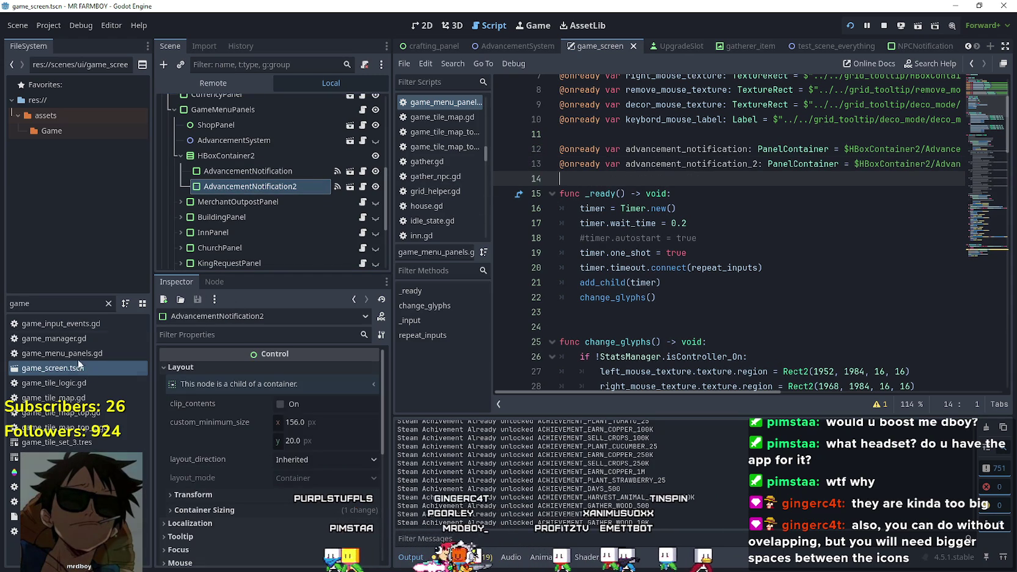
Filter the project files to find the AdvancementNotification.tscn scene
key(BackSpace)
key(BackSpace)
key(BackSpace)
text(adbv)
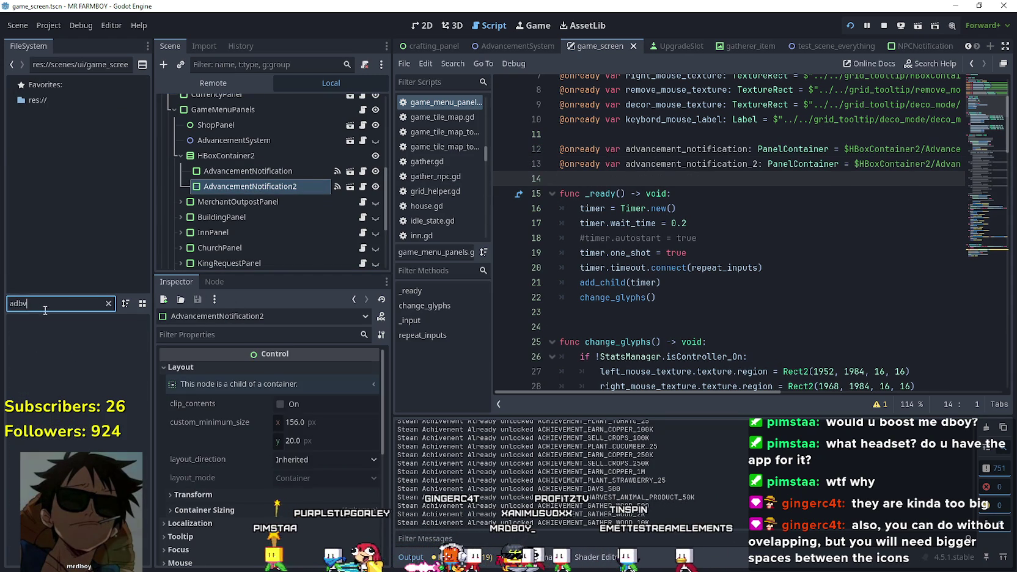
text(adva)
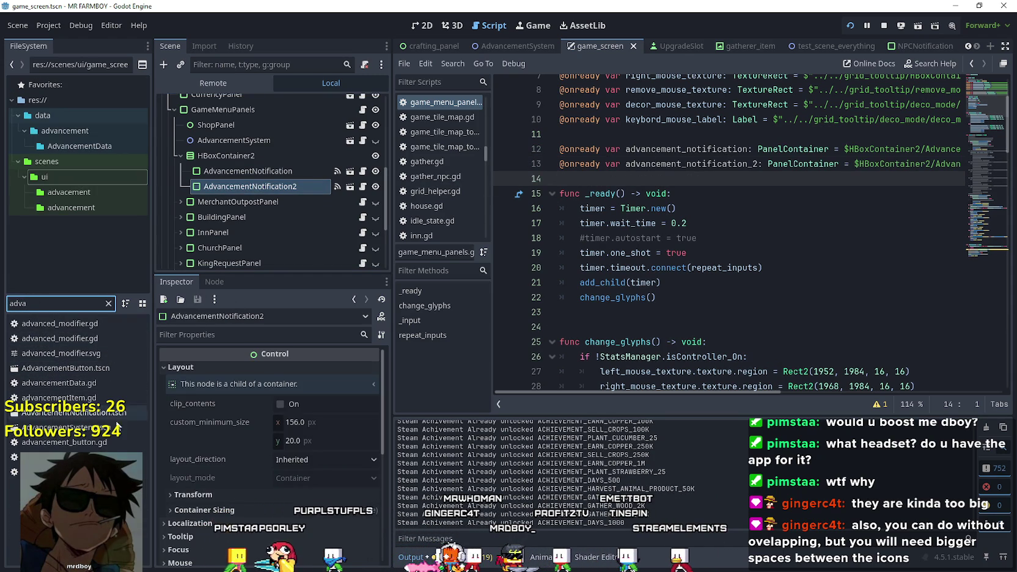
click(91, 413)
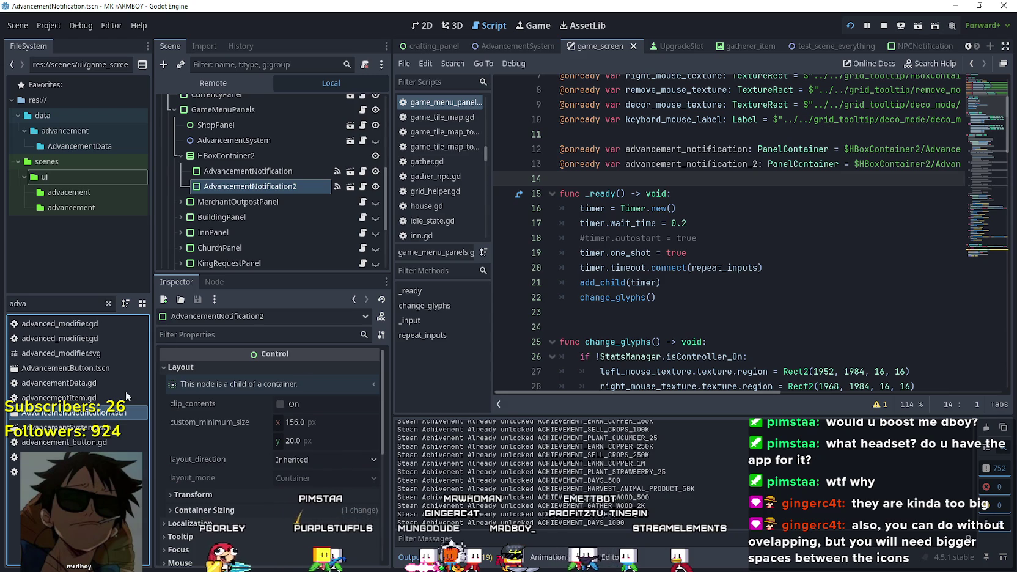
double_click(104, 416)
click(275, 210)
click(367, 103)
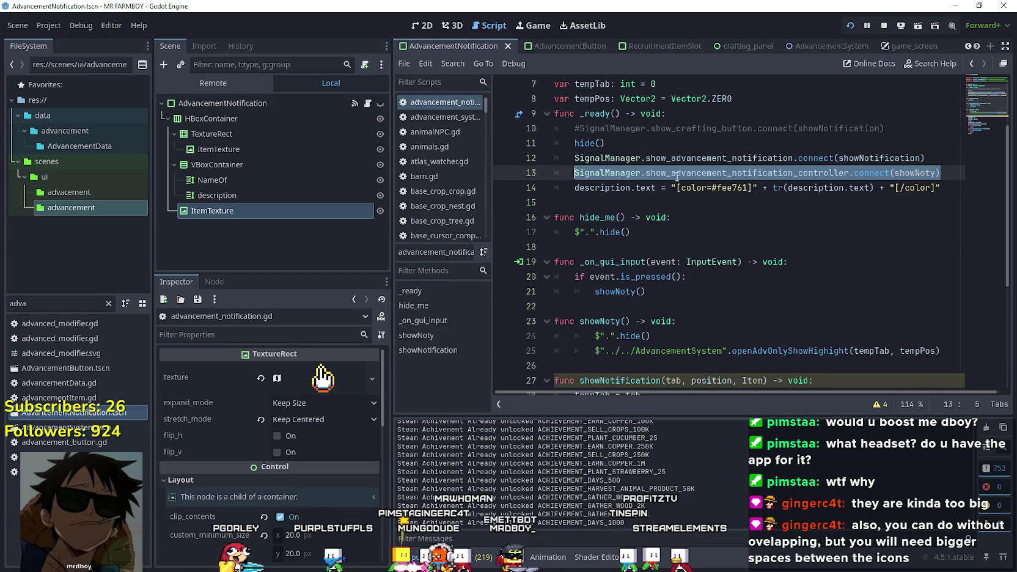
scroll(up, 3)
scroll(down, 3)
click(603, 121)
drag(214, 210, 636, 115)
click(639, 116)
key(BackSpace)
key(BackSpace)
key(BackSpace)
text(g)
text(lyph_texture: TextureRect = $HBoxContainer/ItemTexture)
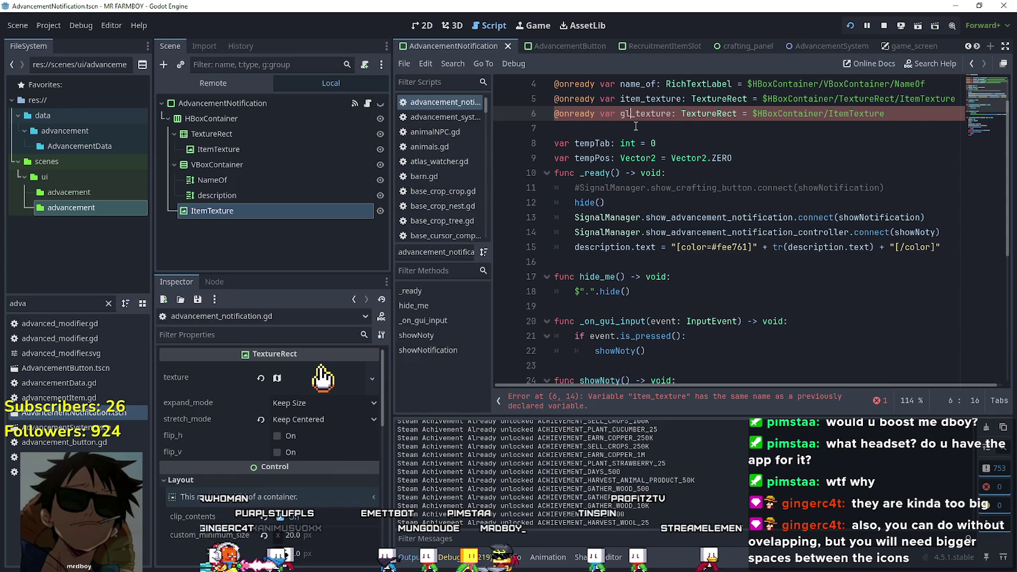
click(636, 126)
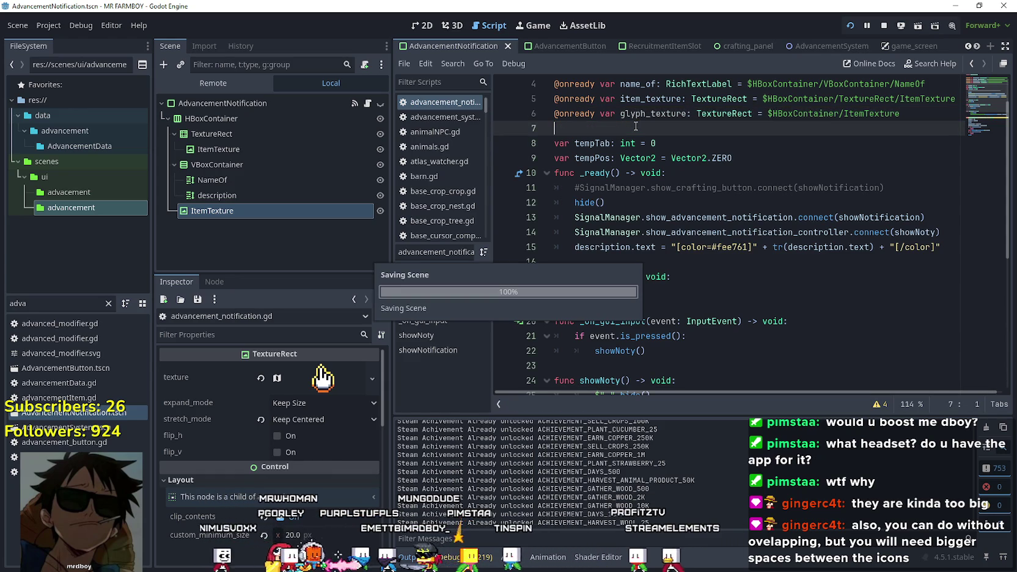
double_click(643, 116)
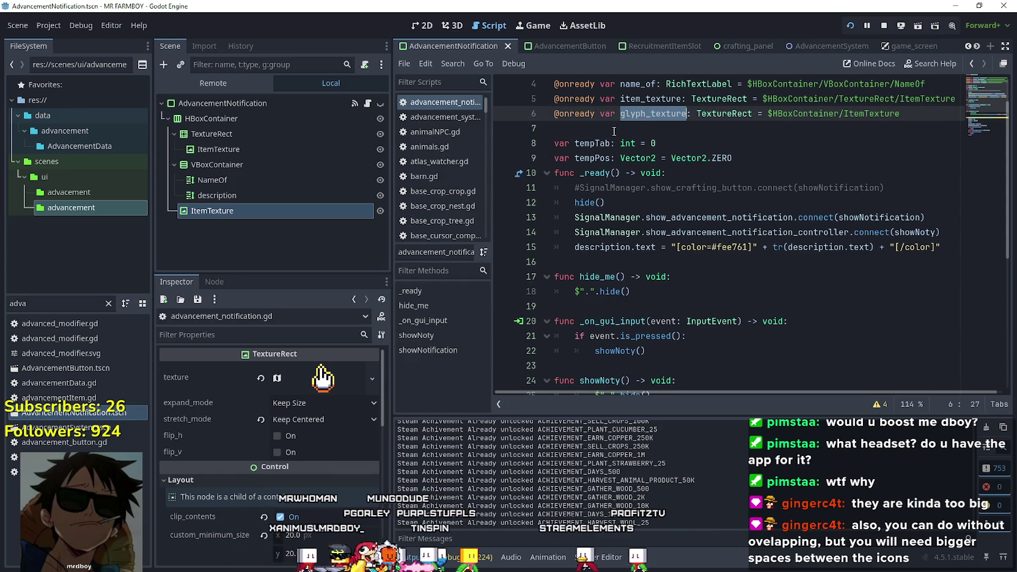
Snip ItemTexture's atlas region values (1888, 2000, 16, 16) and set the snip aside
click(336, 382)
scroll(down, 3)
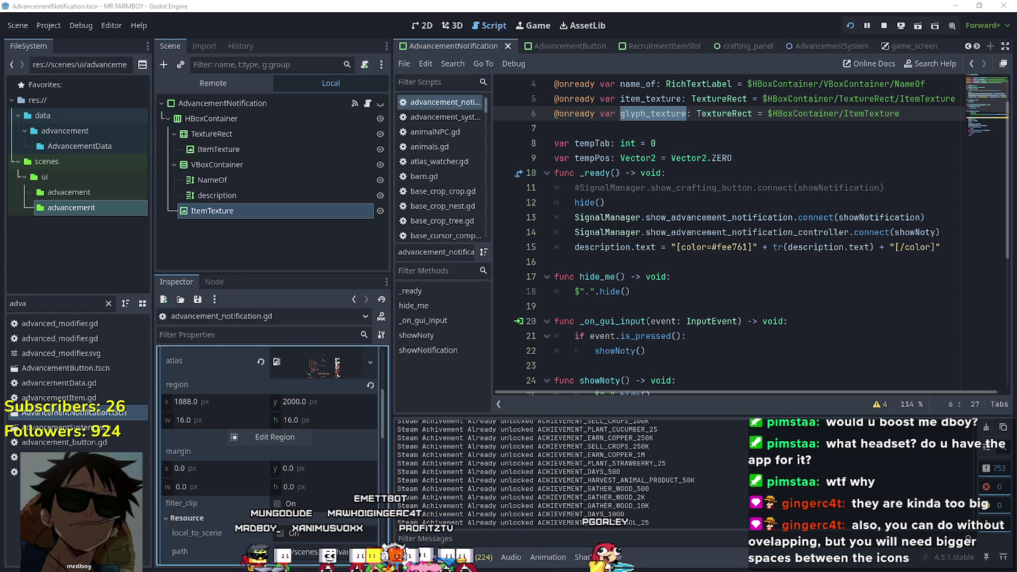
click(493, 248)
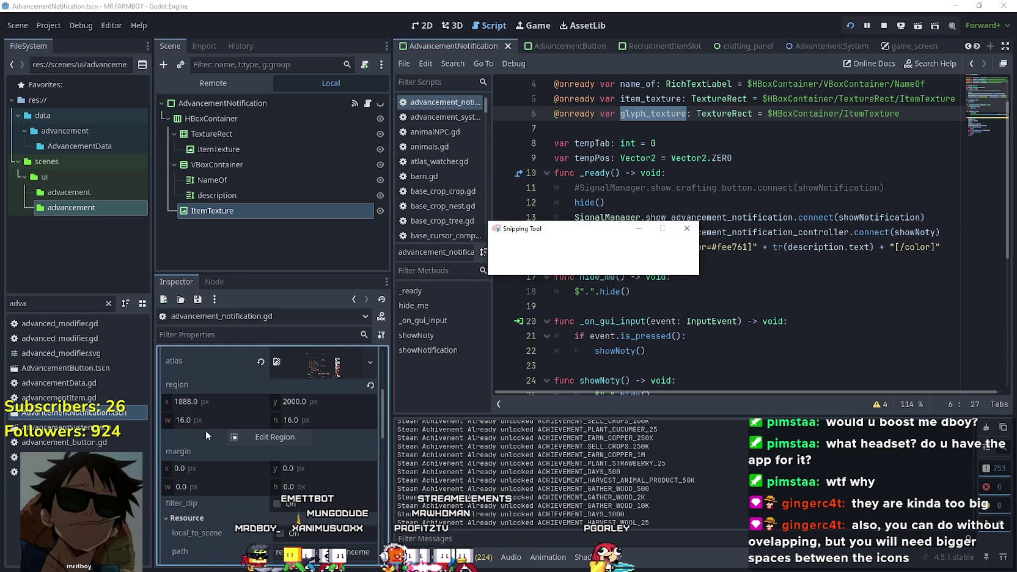
drag(172, 381, 396, 458)
drag(181, 295, 0, 293)
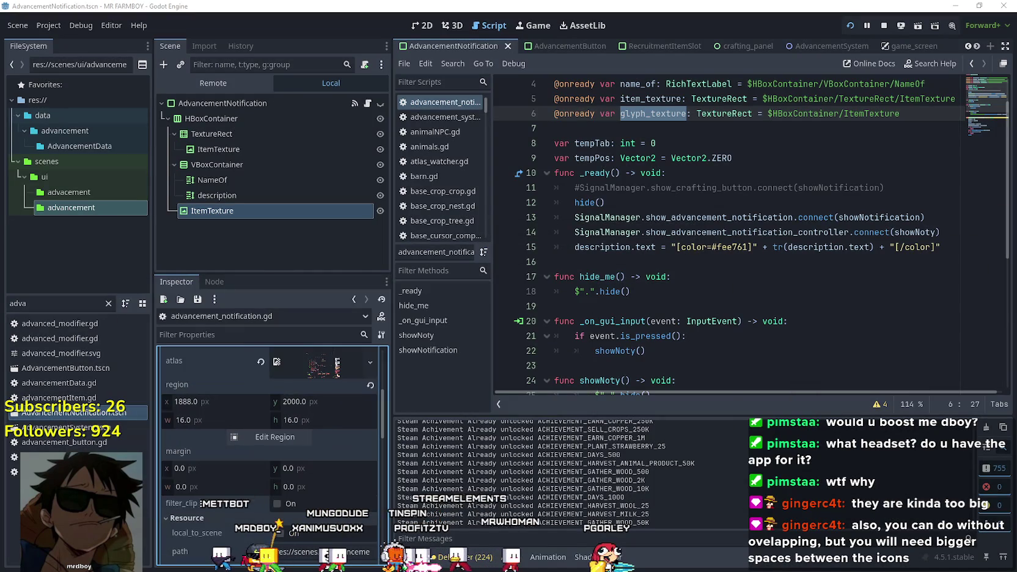
Filter project files by 'game_s' and reopen game_screen.tscn
double_click(84, 304)
text(game_s)
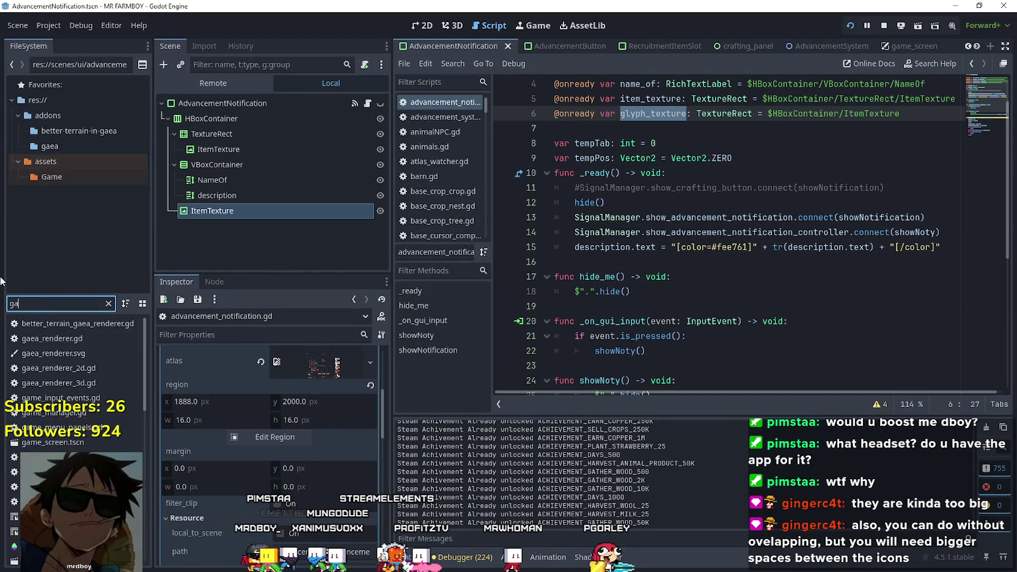
double_click(84, 324)
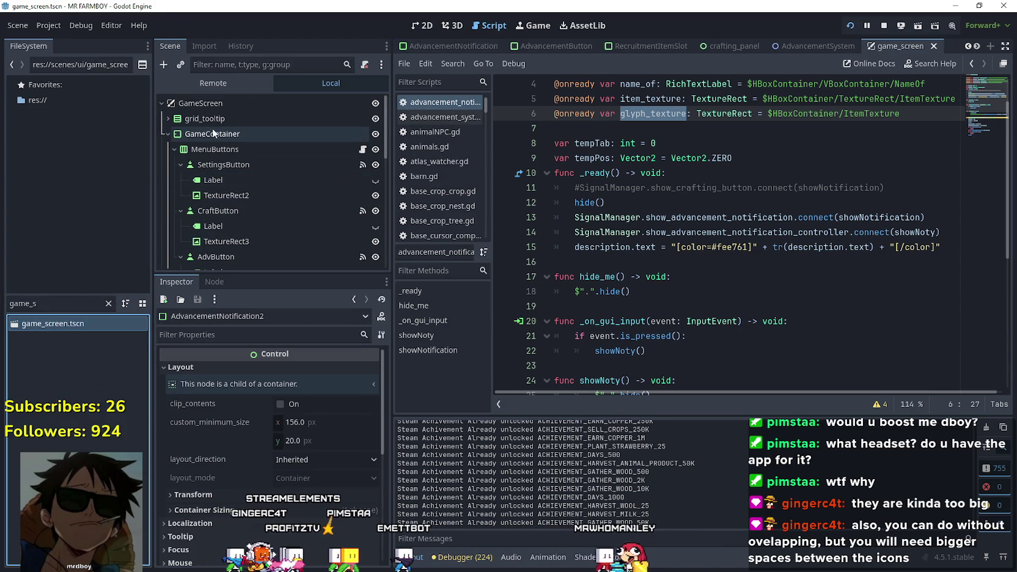
After line 31 of change_glyphs, start a new line with advancement_notification.glyph
scroll(down, 3)
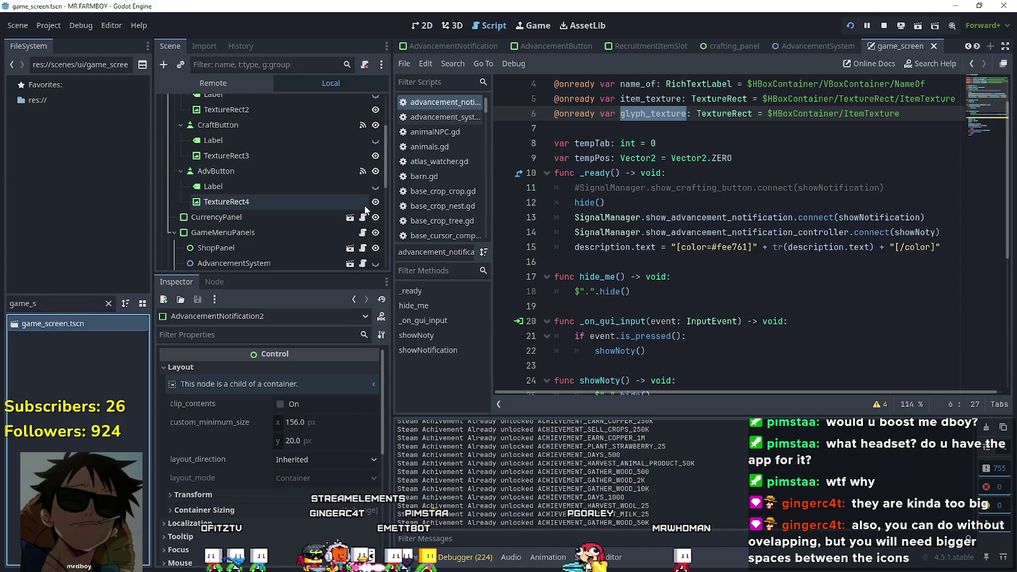
click(363, 231)
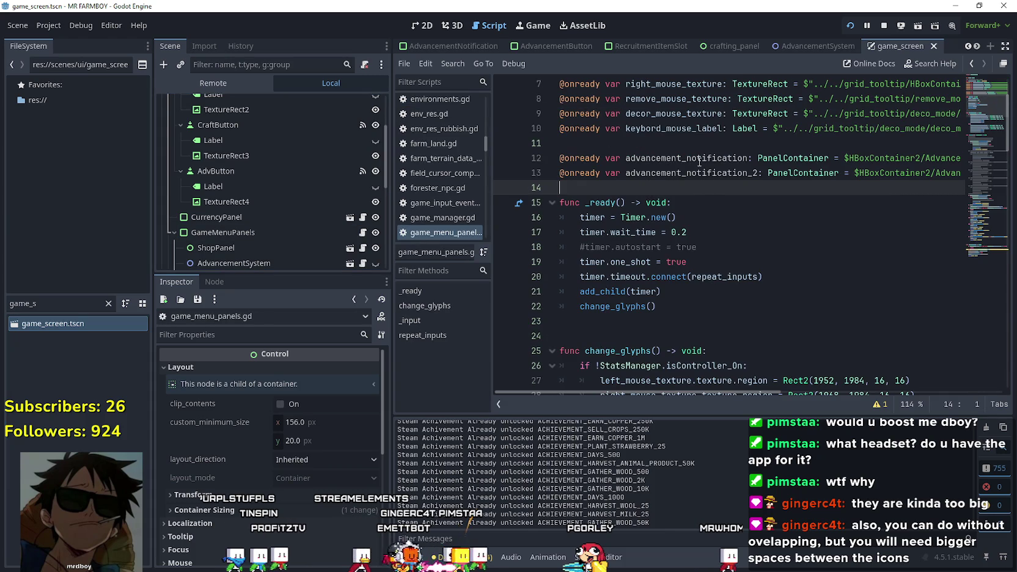
click(747, 159)
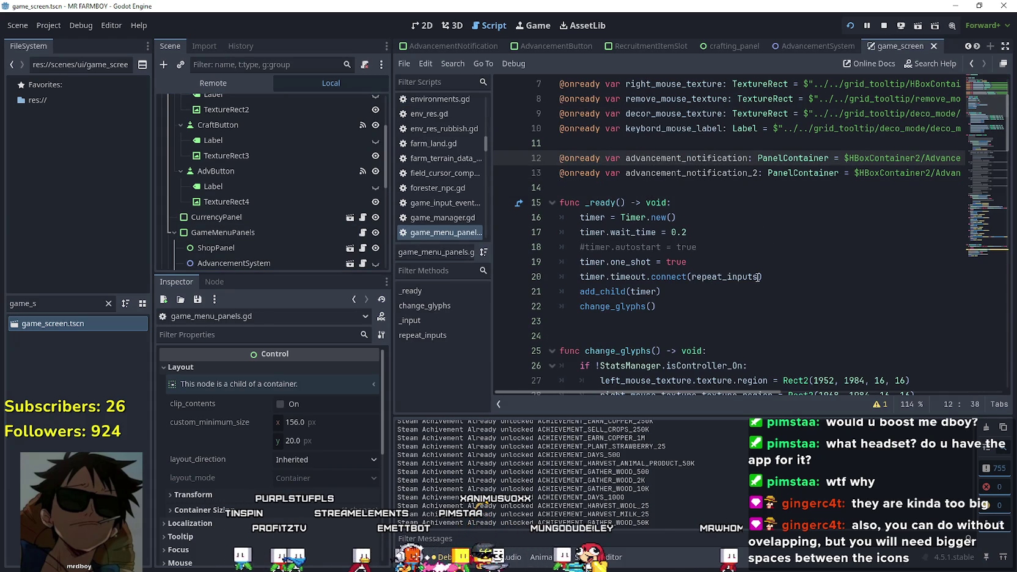
scroll(down, 3)
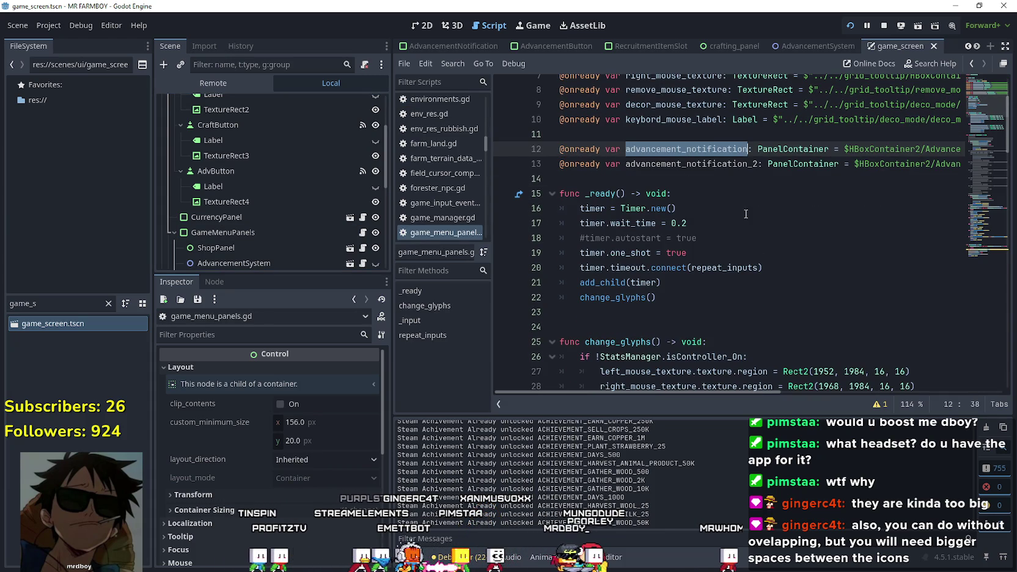
scroll(down, 3)
click(853, 256)
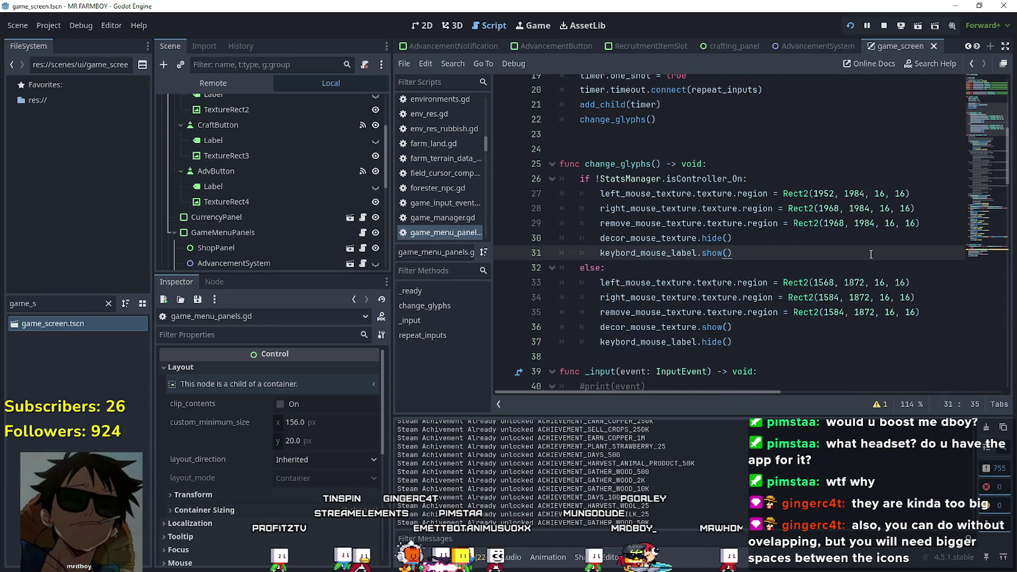
key(Return)
key(ctrl+v)
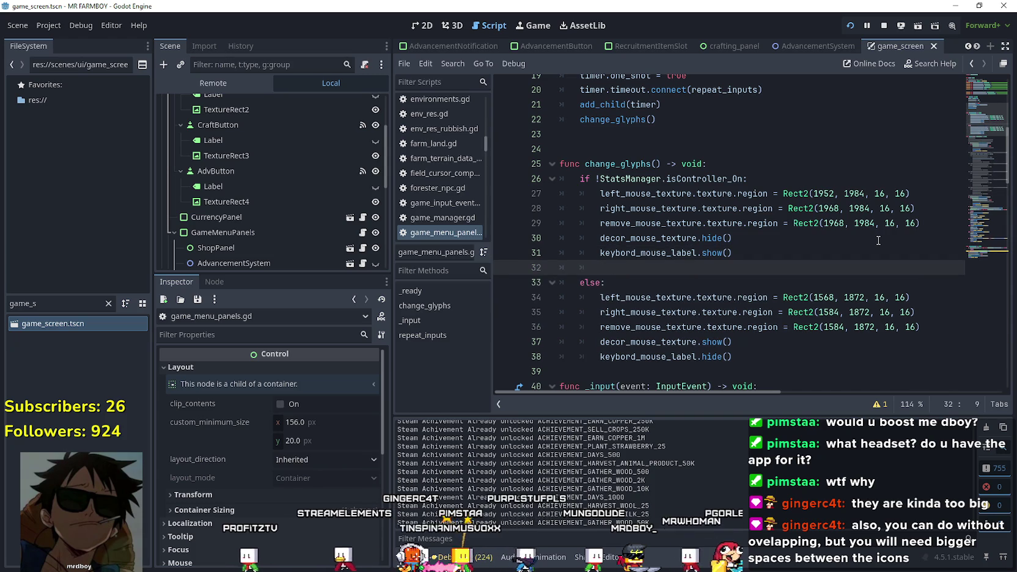
text(.gl)
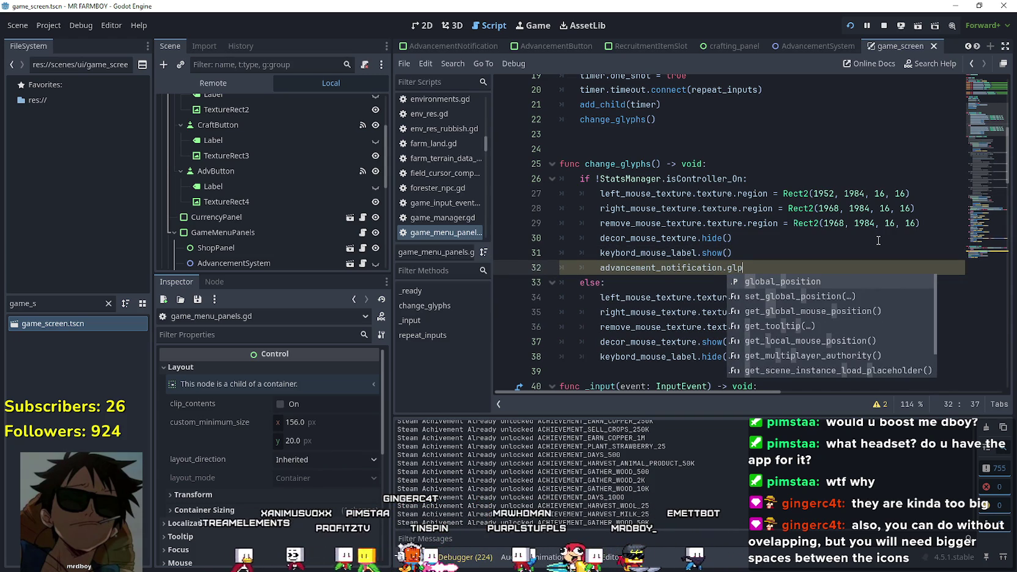
text(p)
text(yp)
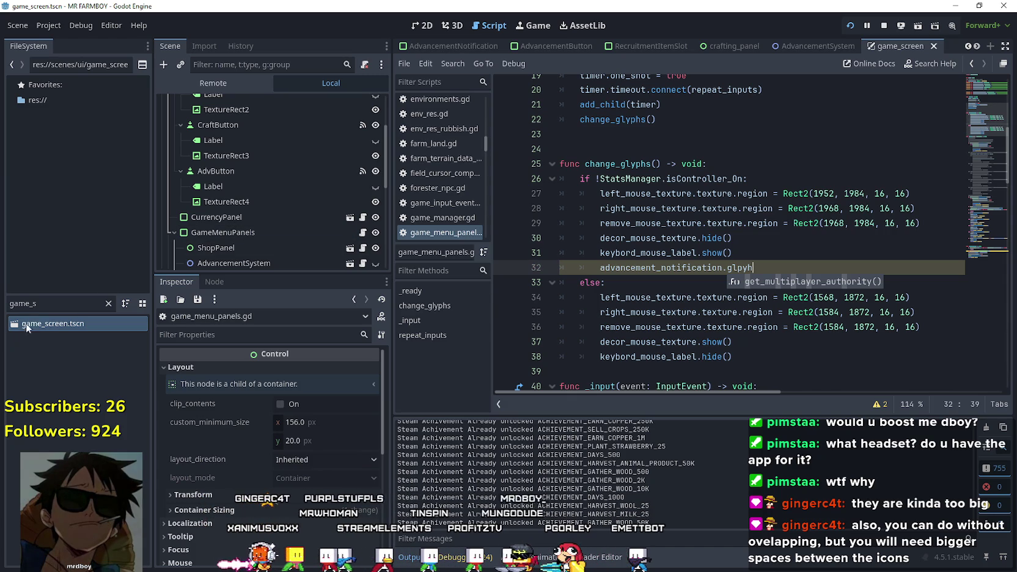
double_click(26, 303)
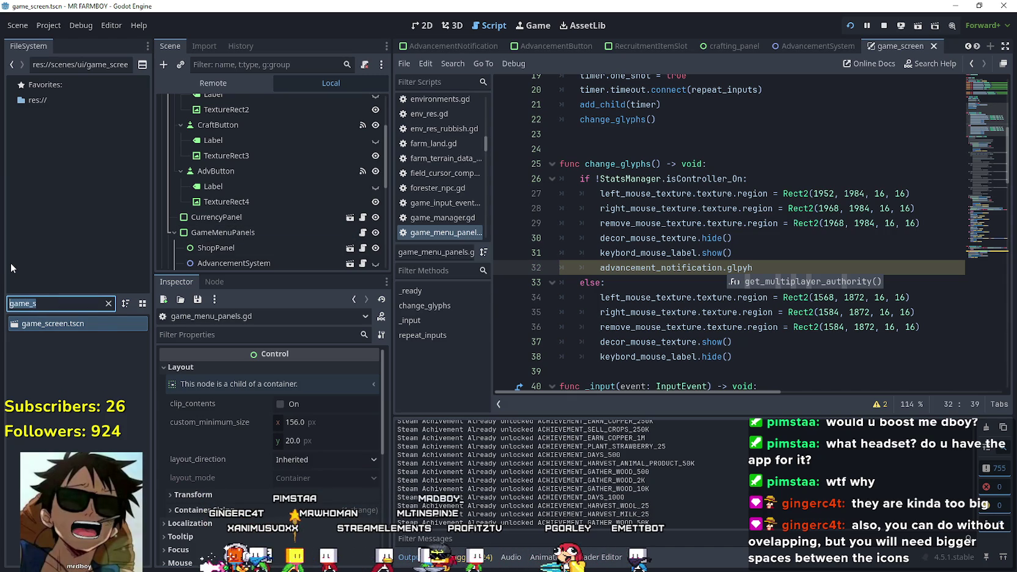
Open the AdvancementNotification scene's script to check the glyph_texture variable name
text(adva)
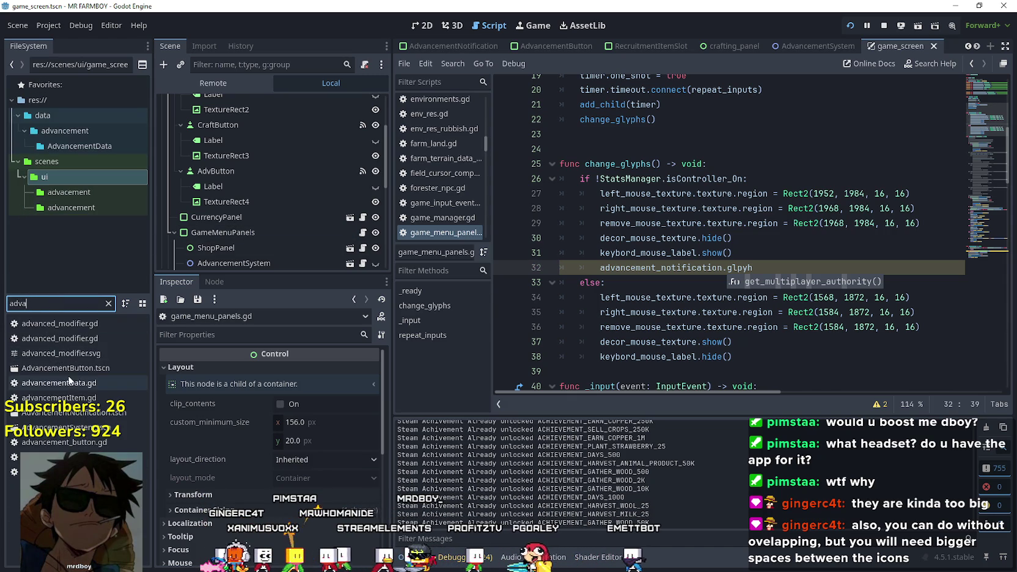
double_click(73, 369)
double_click(97, 413)
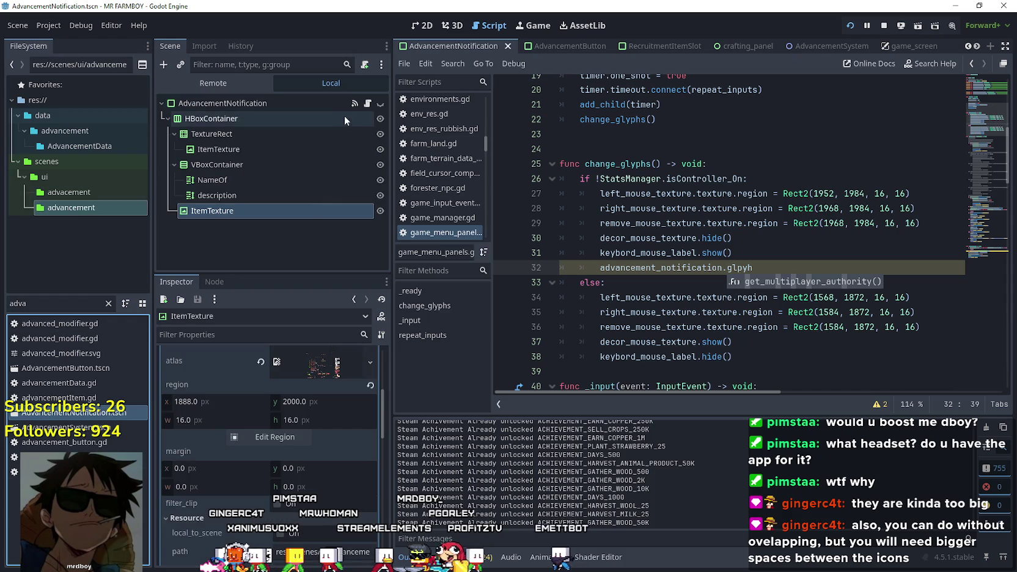
click(369, 105)
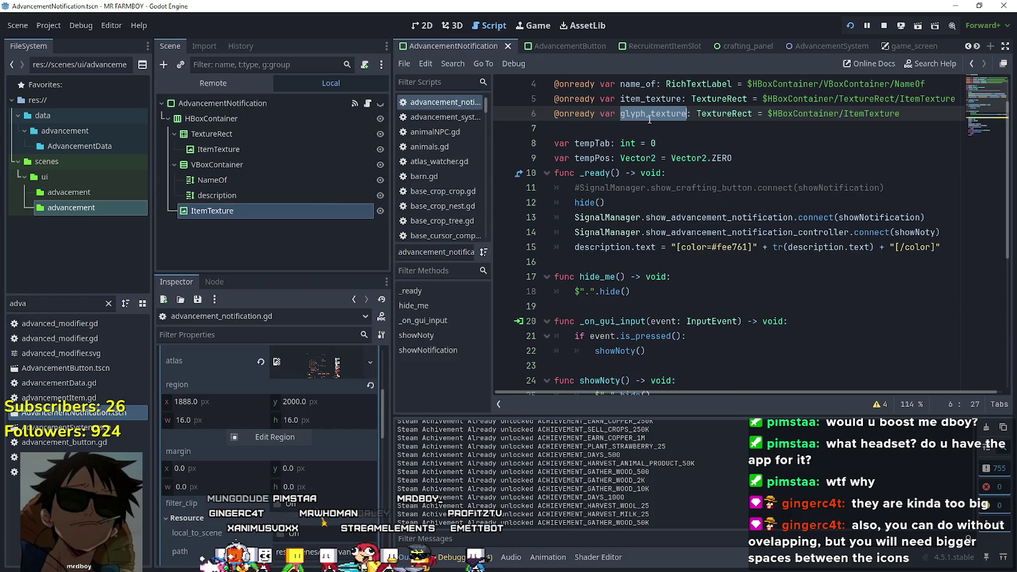
Reopen game_screen.tscn and return to the GameMenuPanels script
click(109, 303)
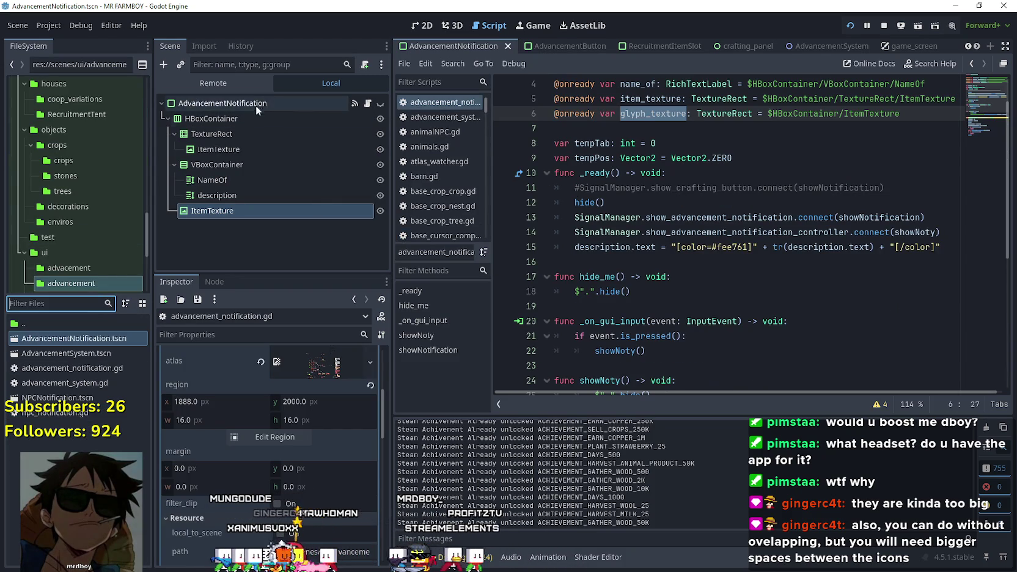
text(game)
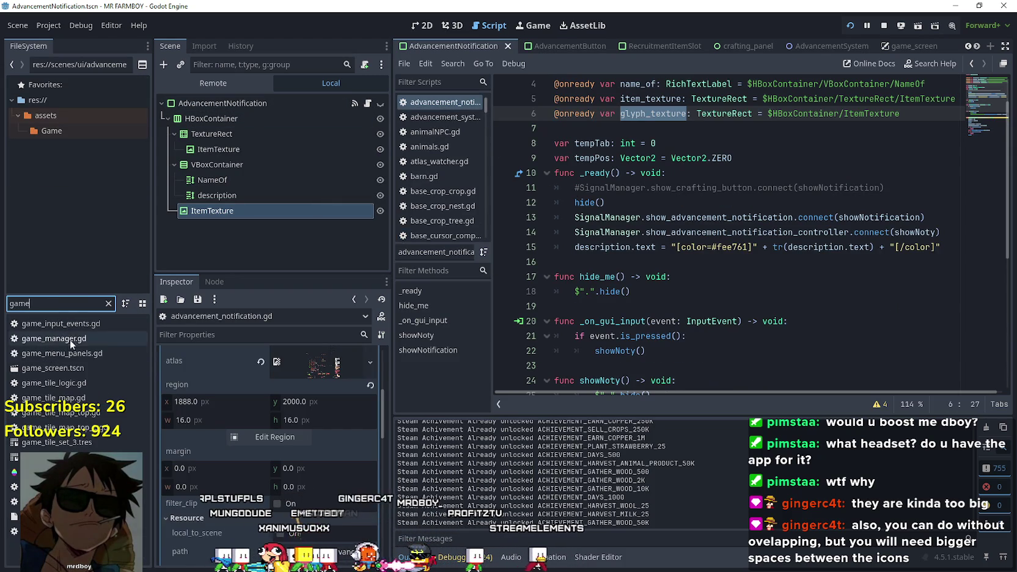
double_click(75, 367)
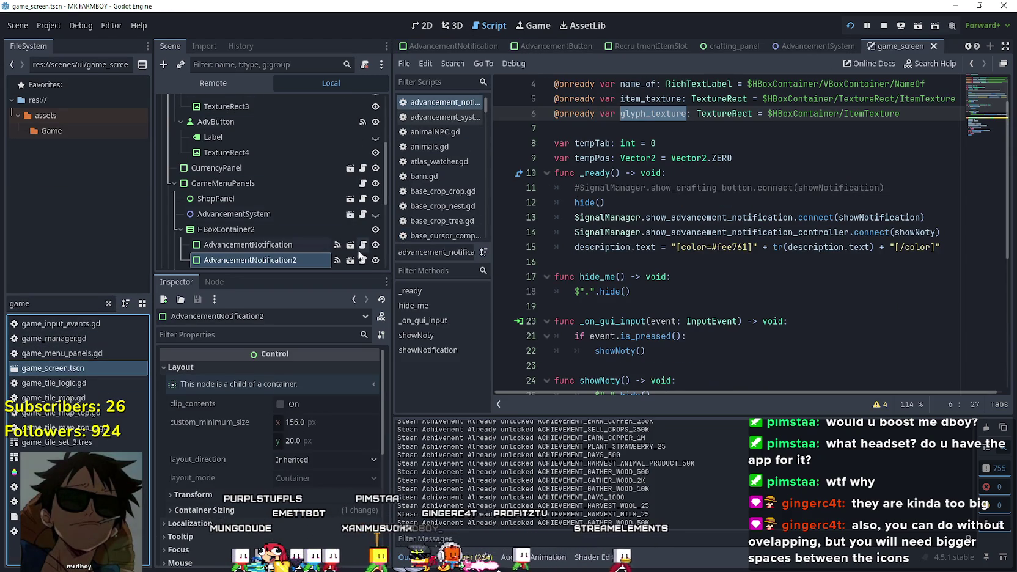
scroll(up, 3)
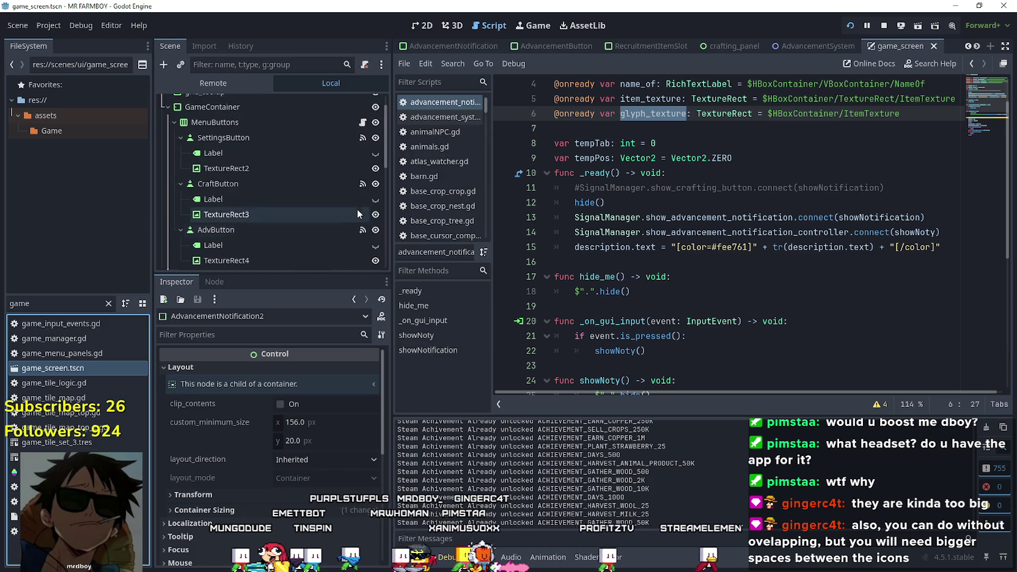
scroll(up, 3)
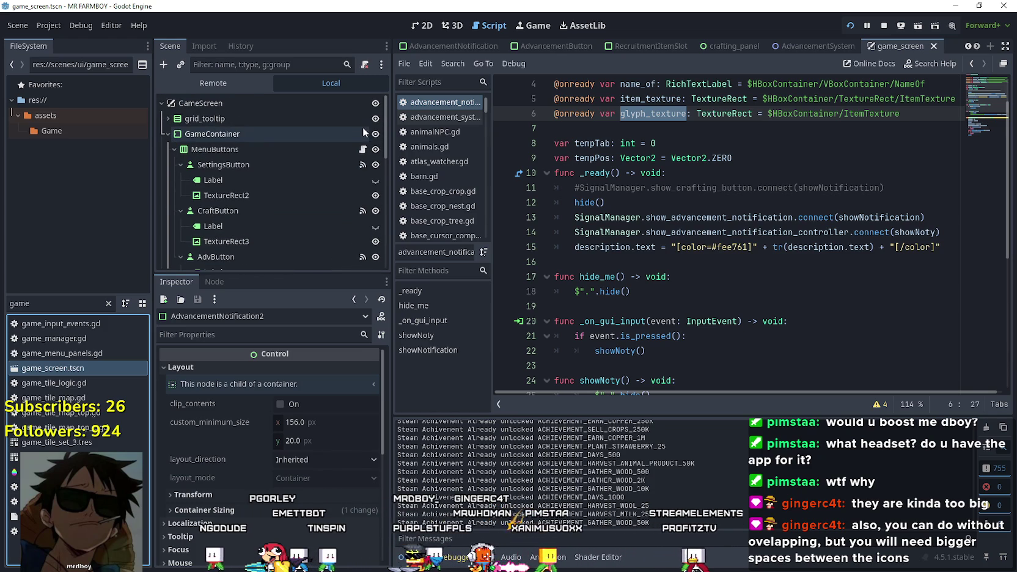
click(363, 149)
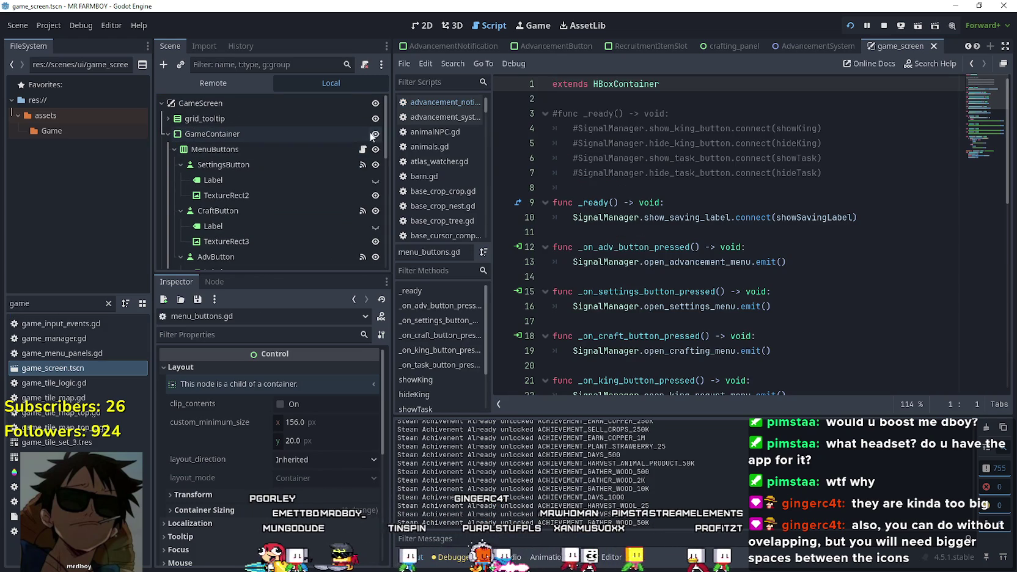
scroll(down, 3)
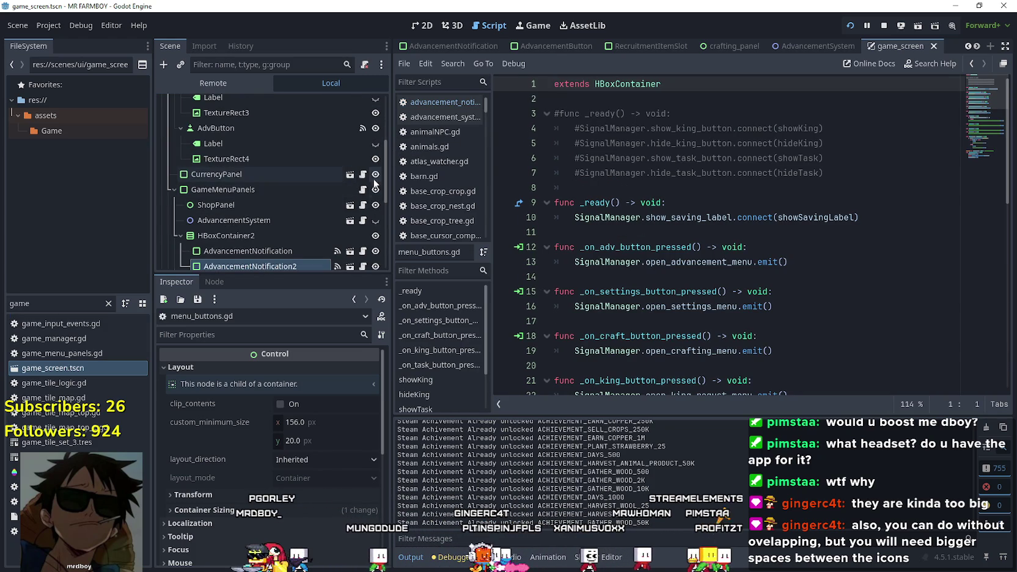
click(364, 190)
text(advancement_notification.glyph_texture.texture.region())
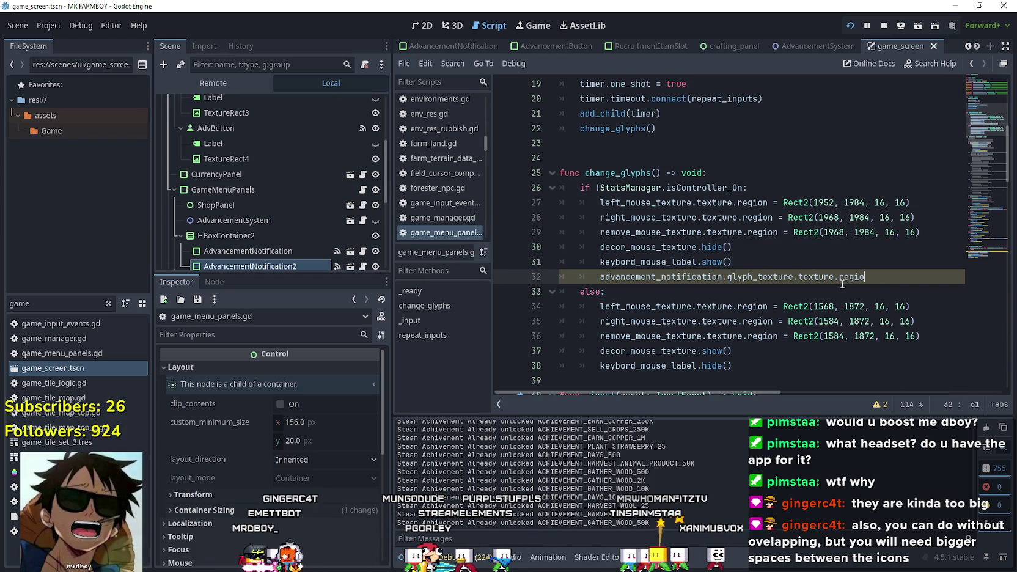
Set advancement_notification's glyph region to Rect2(1888, 2000, 16, 16) on line 32
key(BackSpace)
text(= R)
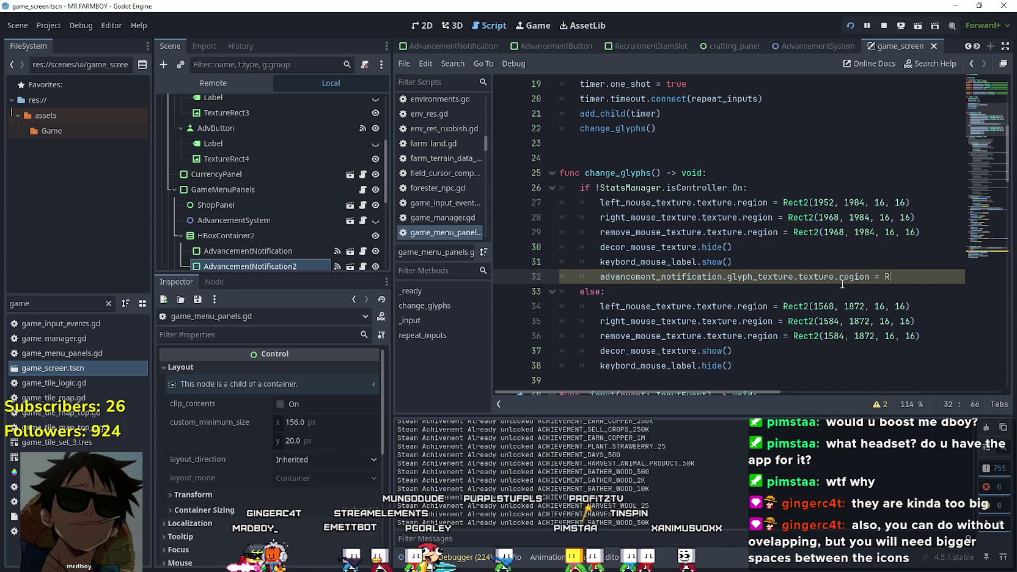
text(ect2()
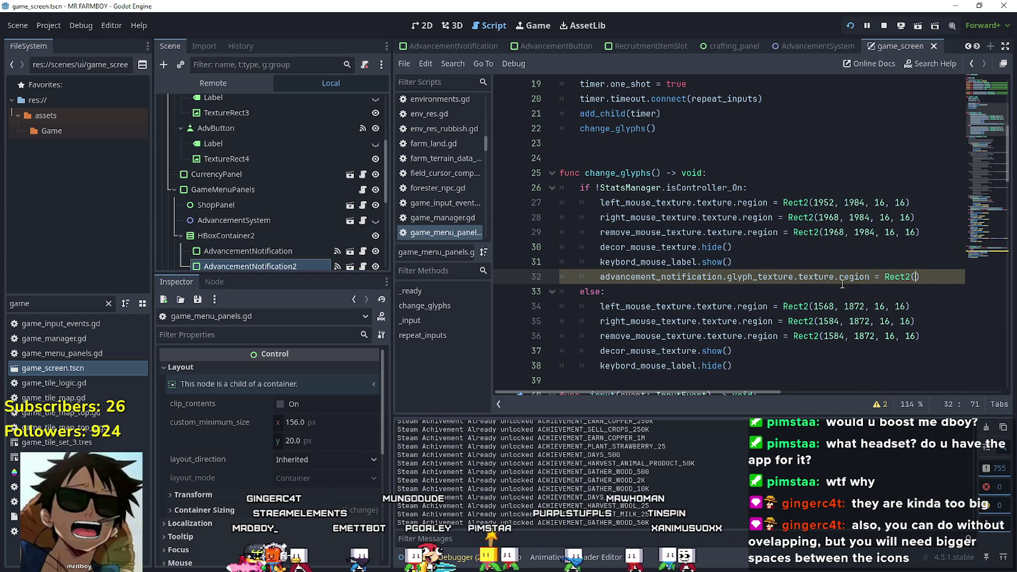
text(18)
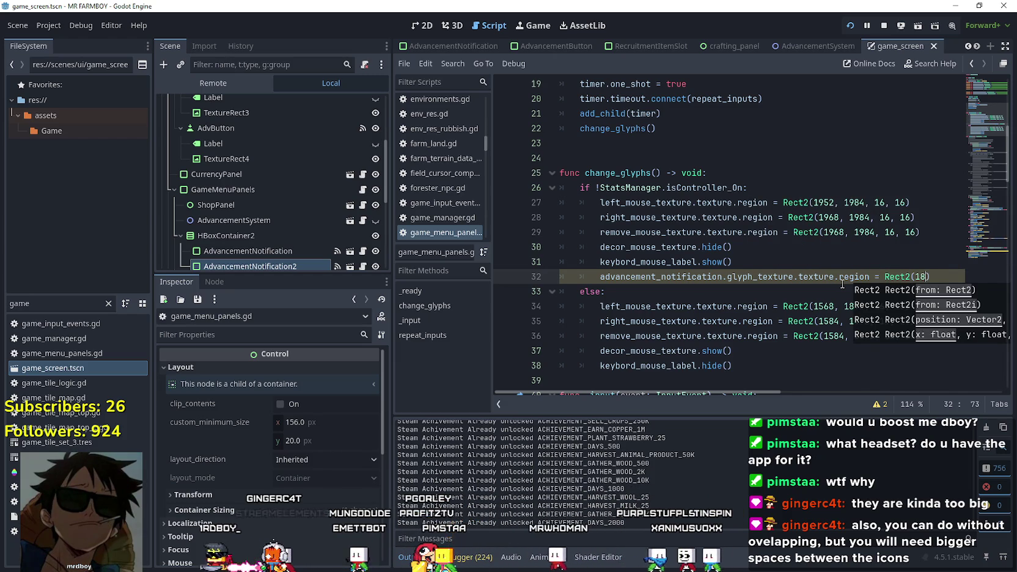
text(2000)
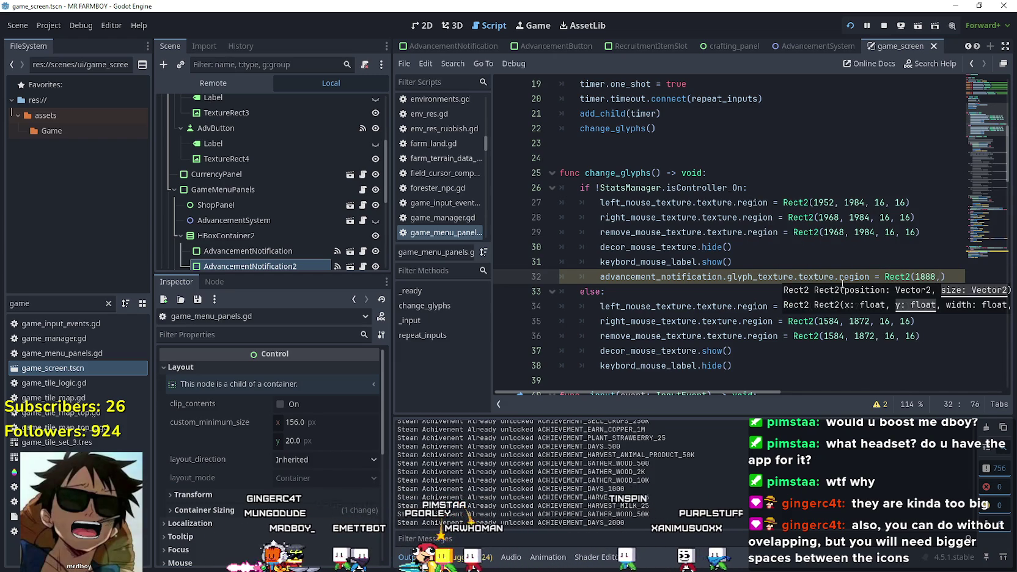
text(m,)
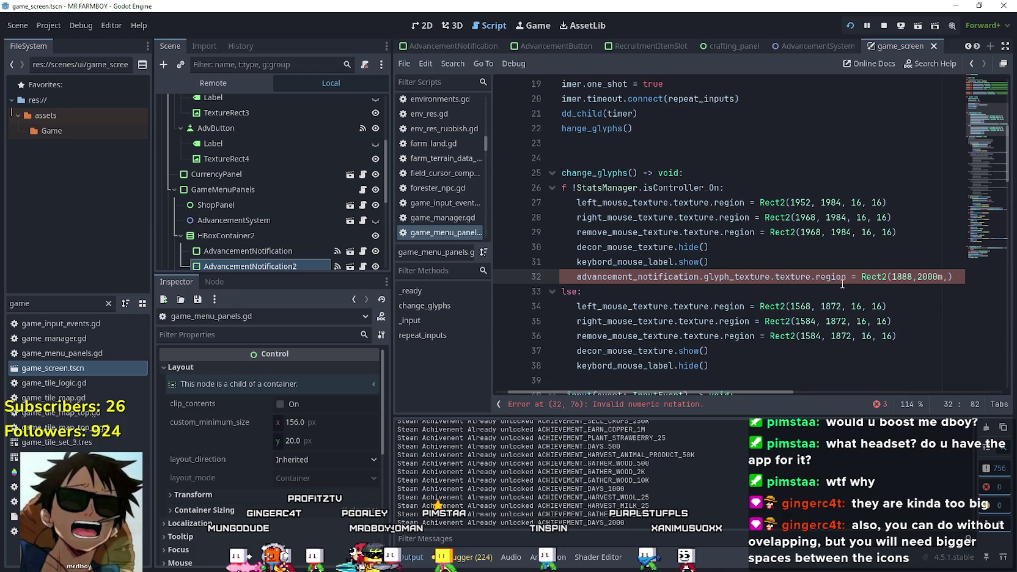
text(, 16, 16)
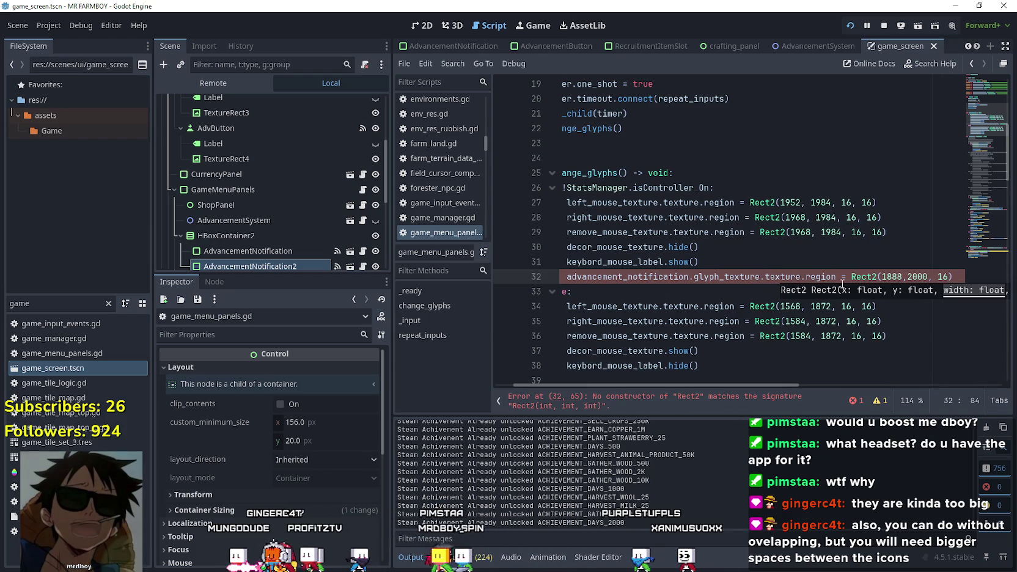
click(703, 276)
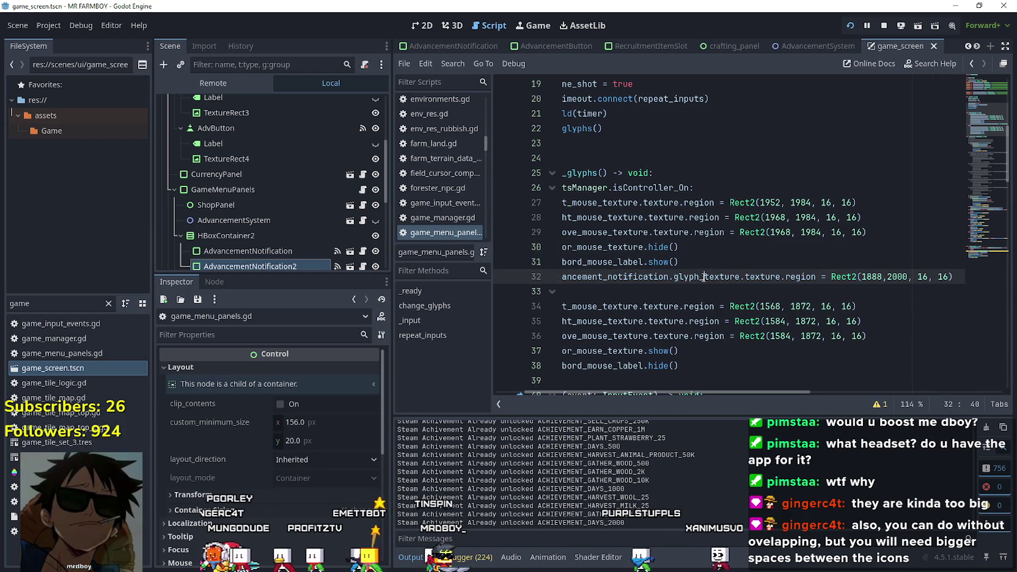
drag(958, 282, 616, 285)
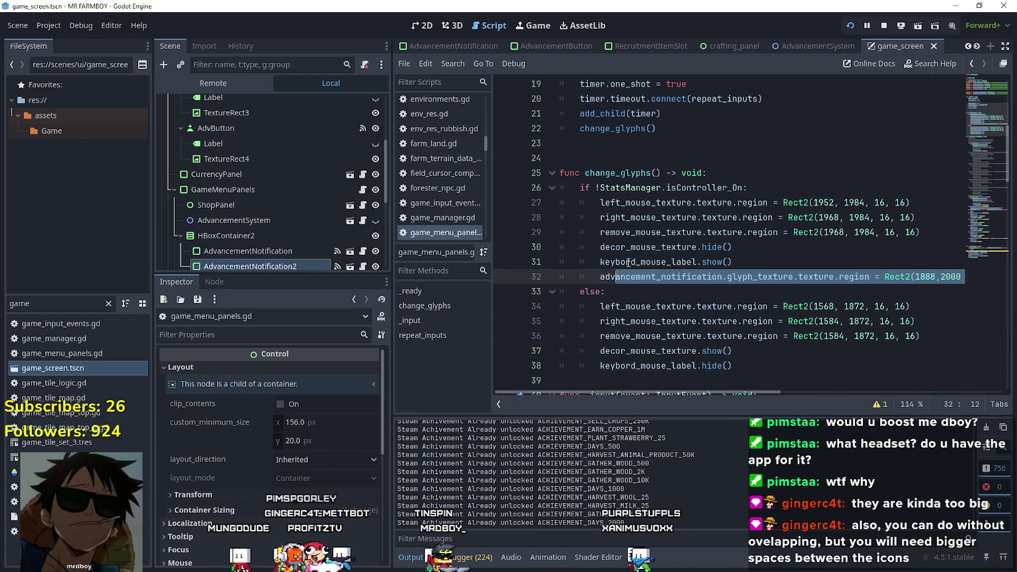
Add line 33 giving advancement_notification_2's glyph_texture the same region
scroll(up, 3)
click(662, 114)
click(662, 128)
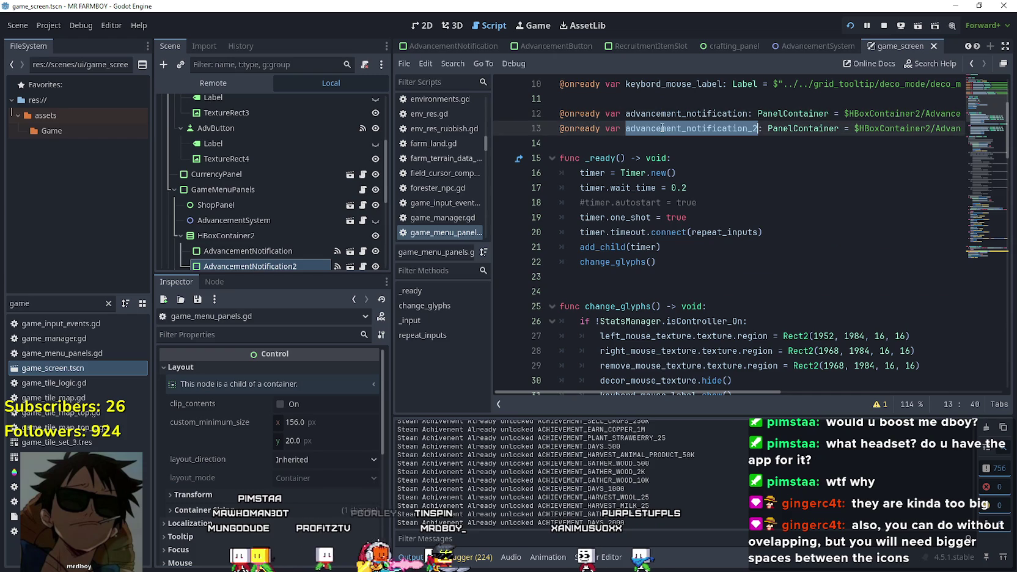
scroll(down, 3)
click(931, 276)
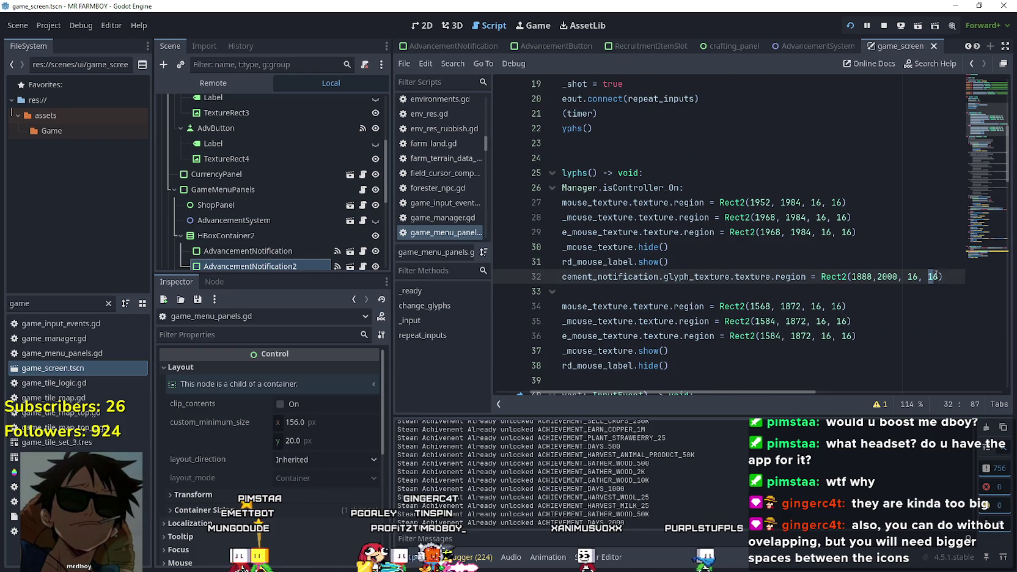
key(Return)
text(advancement_notification_2)
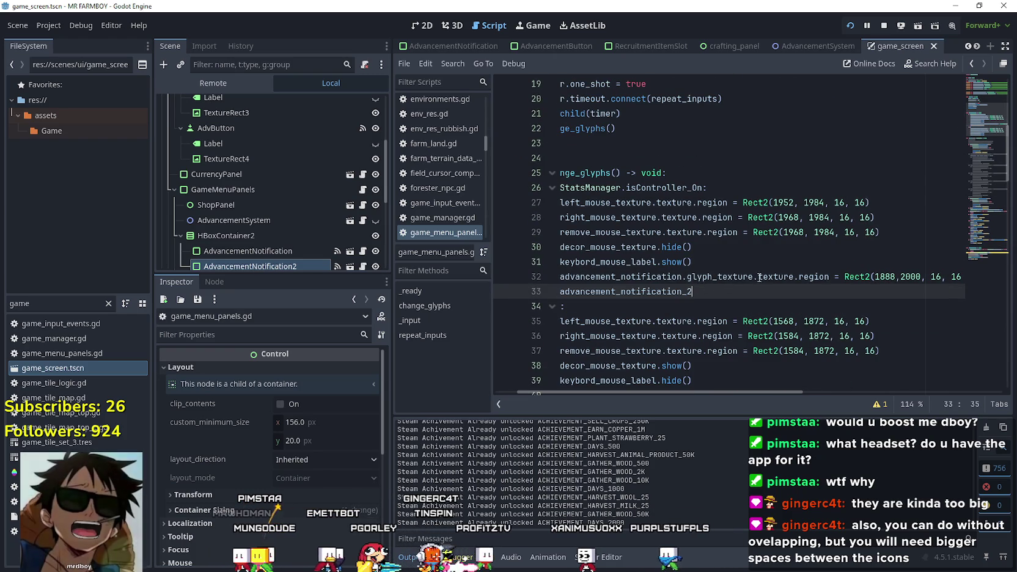
drag(687, 276, 976, 278)
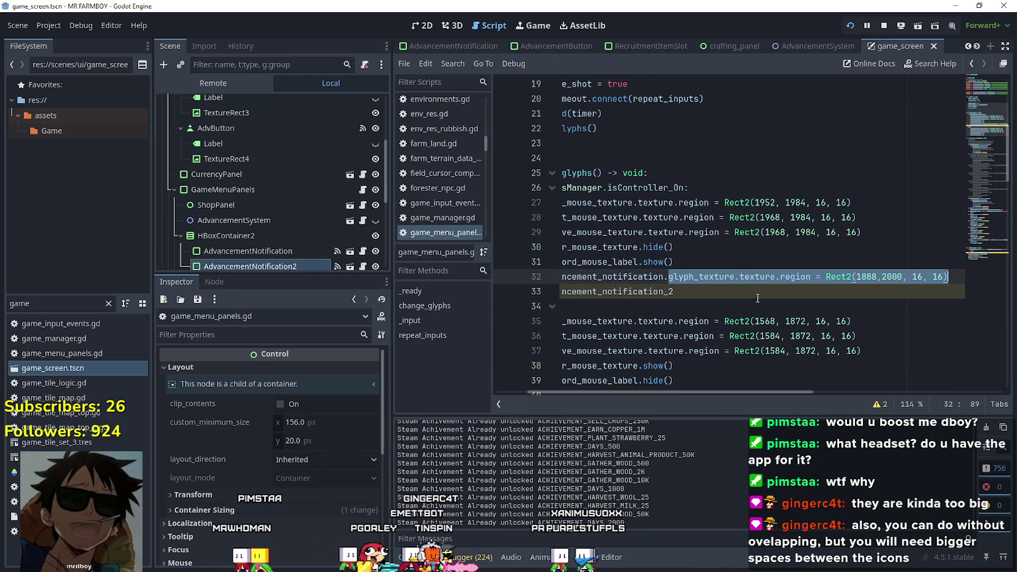
key(ctrl+c)
click(757, 297)
key(ctrl+v)
Paste both glyph region lines into the else branch of change_glyphs
scroll(down, 3)
drag(950, 247, 594, 237)
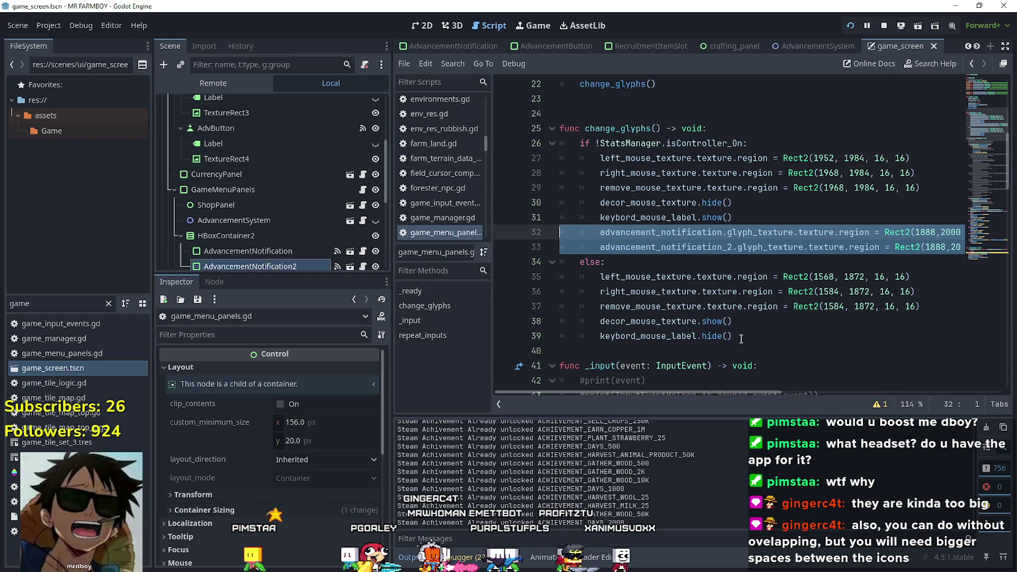
click(752, 336)
key(Return)
drag(601, 350, 531, 349)
key(ctrl+v)
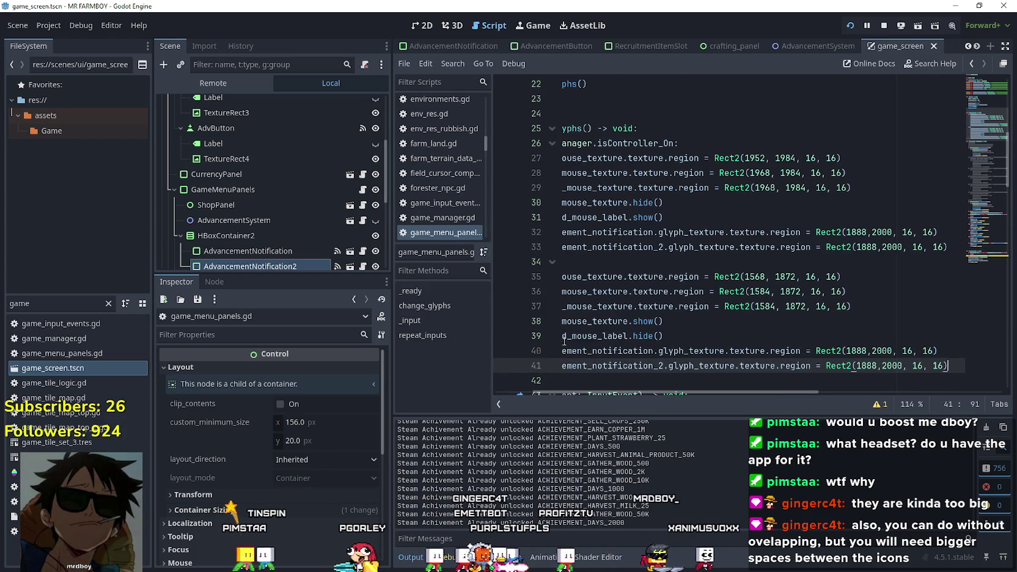
Filter files by 'adva' and open the AdvancementNotification scene
double_click(19, 303)
text(adv)
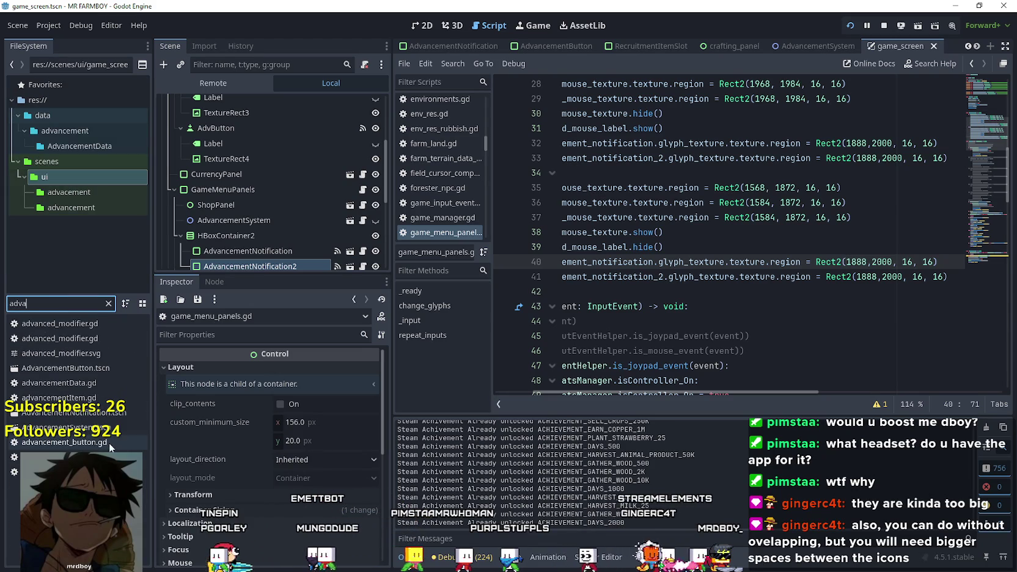
text(a)
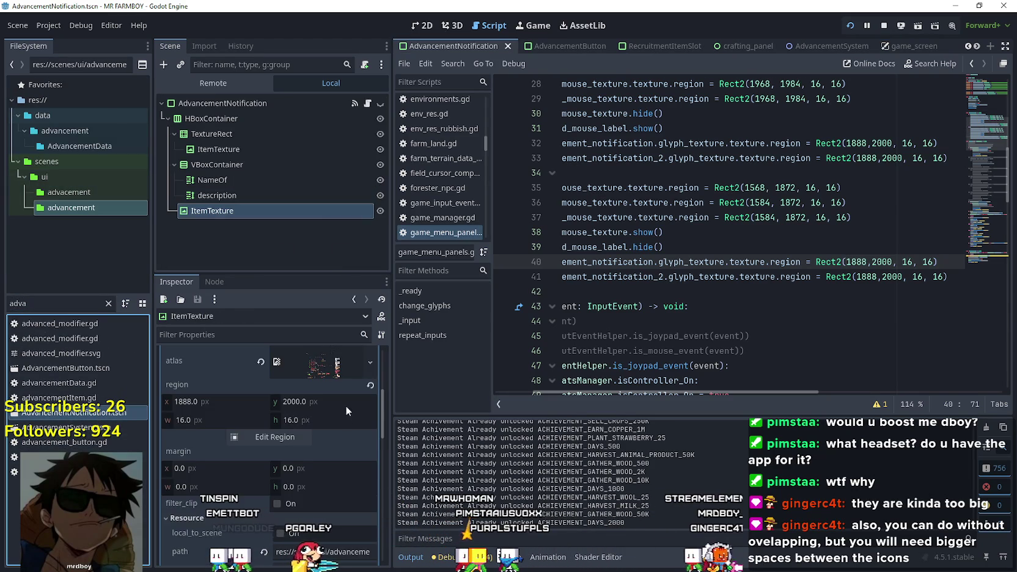
click(249, 197)
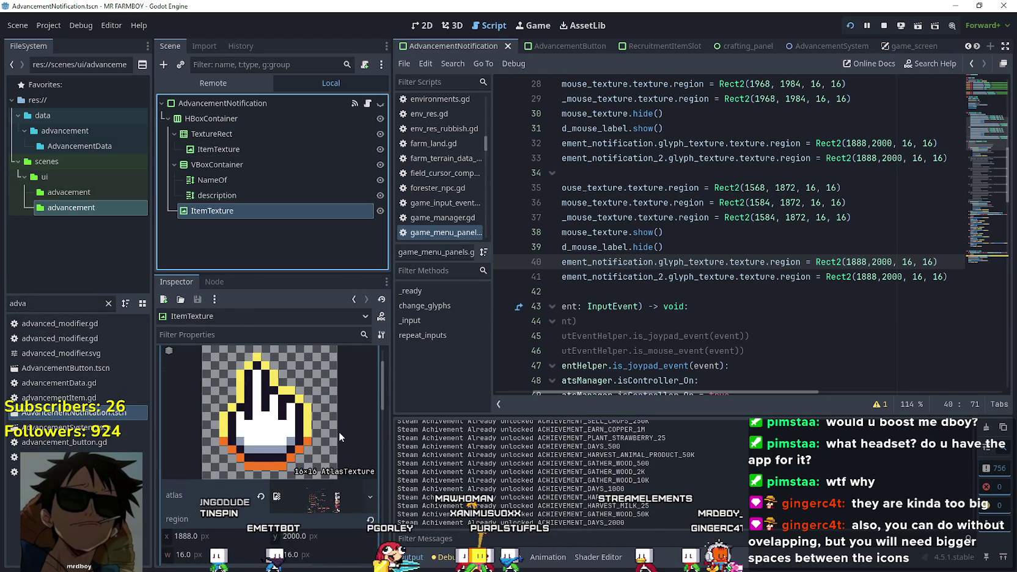
Check ItemTexture's atlas region (1888, 2000, 16×16) in the region editor, then switch to Aseprite
click(321, 498)
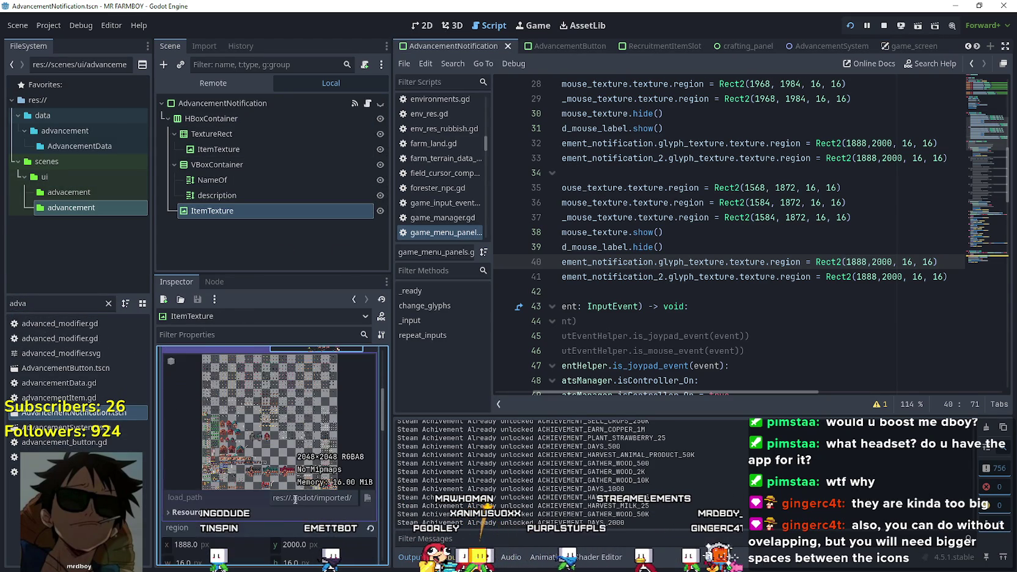
scroll(up, 3)
scroll(down, 3)
click(269, 473)
scroll(down, 3)
scroll(up, 3)
scroll(up, 3)
scroll(down, 3)
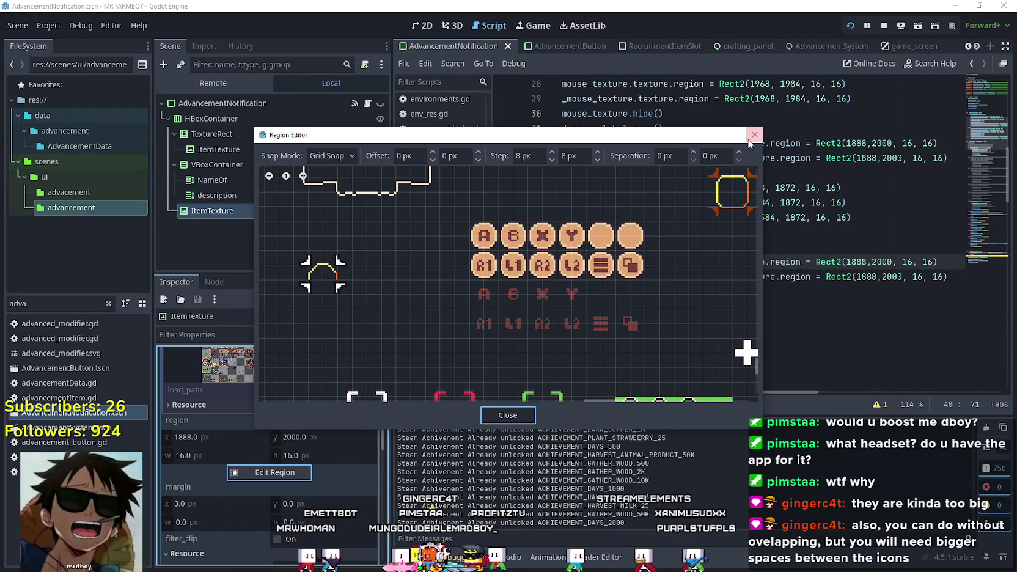
key(Escape)
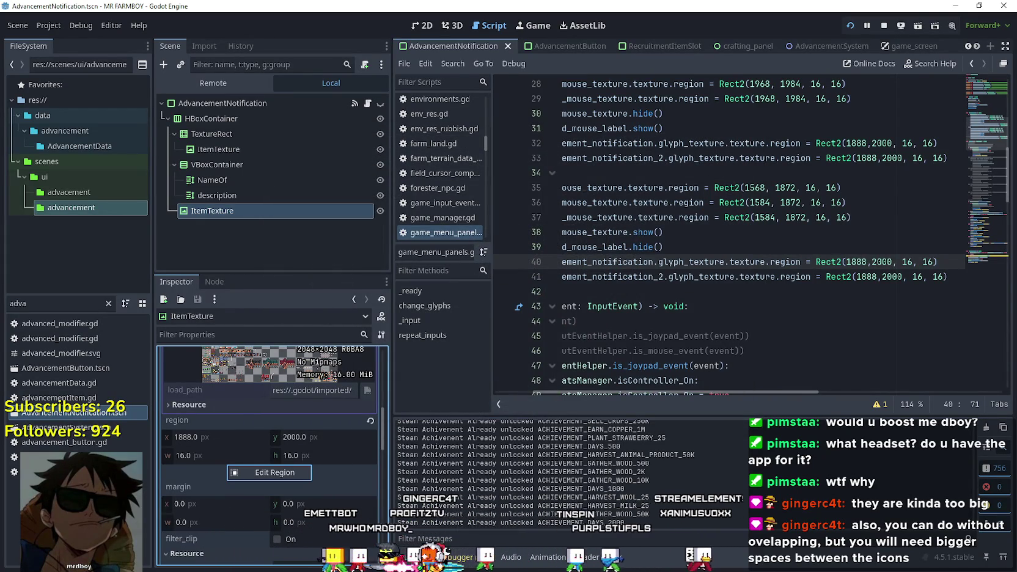
key(alt+Tab)
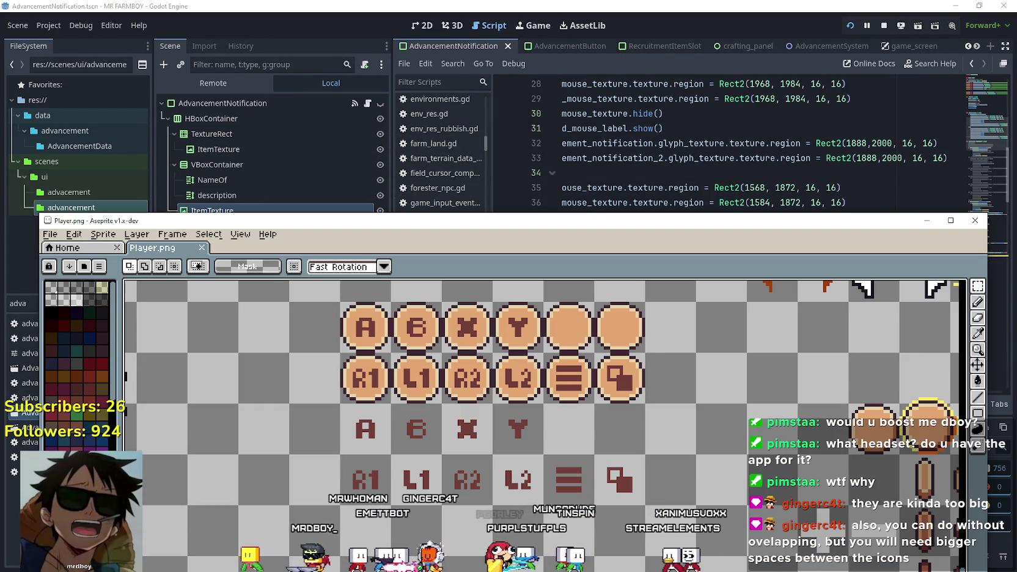
Open UI_ALL.png from Aseprite's recent files
click(50, 234)
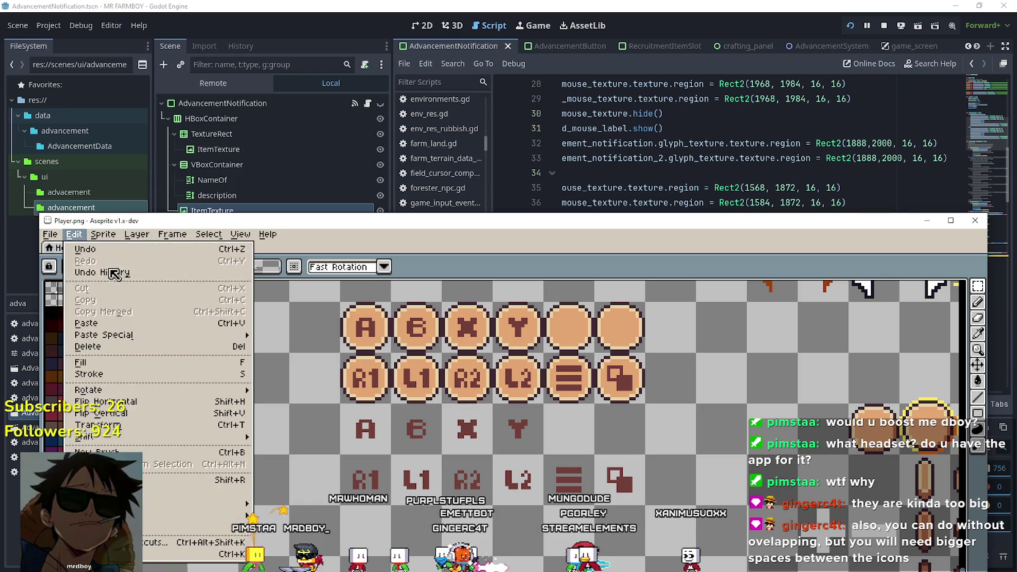
mouse_move(86, 278)
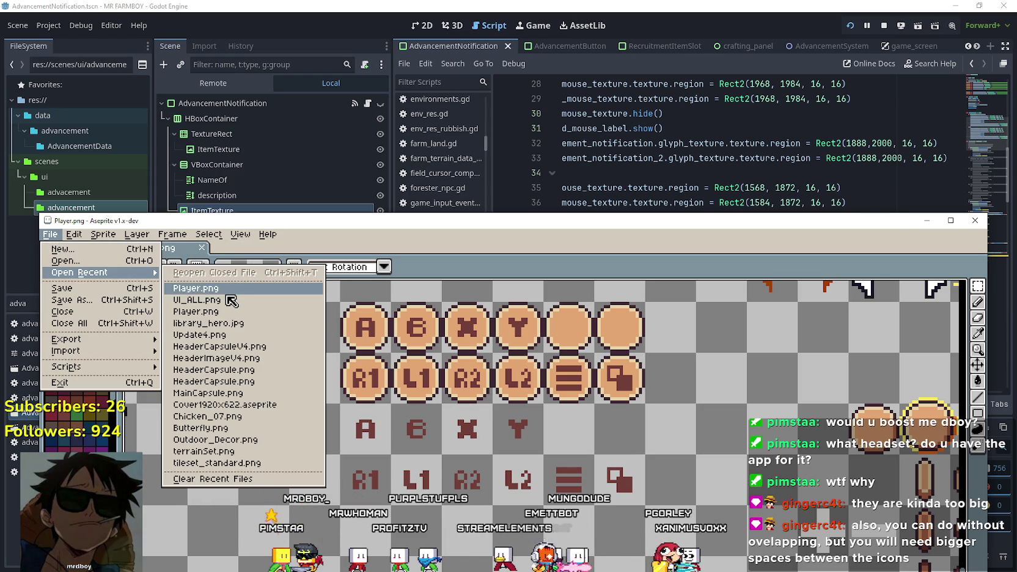
click(235, 299)
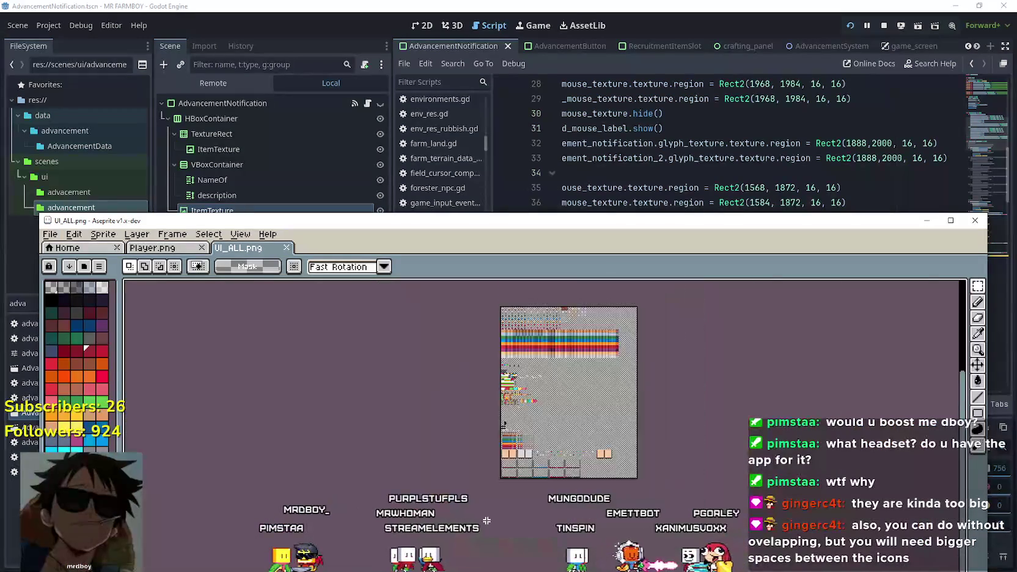
Pan across the UI_ALL.png sheet to review the controller glyphs like RT, LT, RB, LB
scroll(up, 3)
scroll(down, 3)
scroll(up, 3)
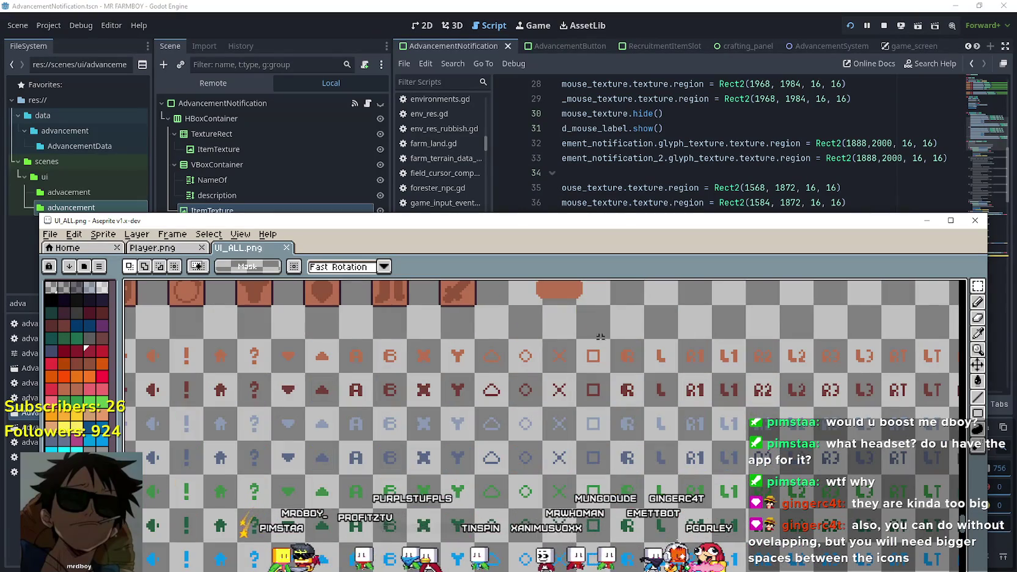
drag(548, 440, 859, 406)
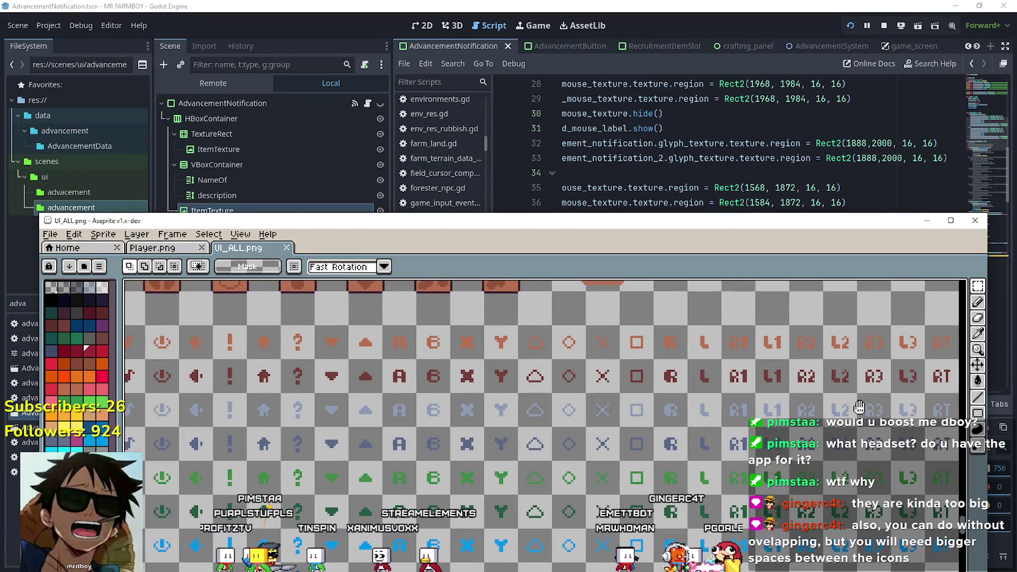
drag(549, 382, 561, 287)
drag(905, 481, 602, 446)
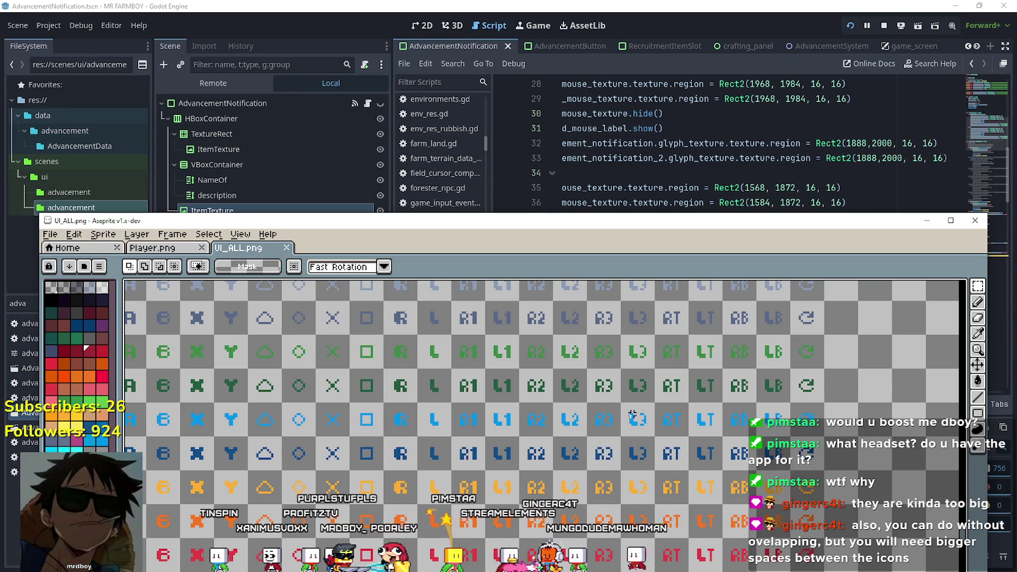
drag(638, 384, 521, 459)
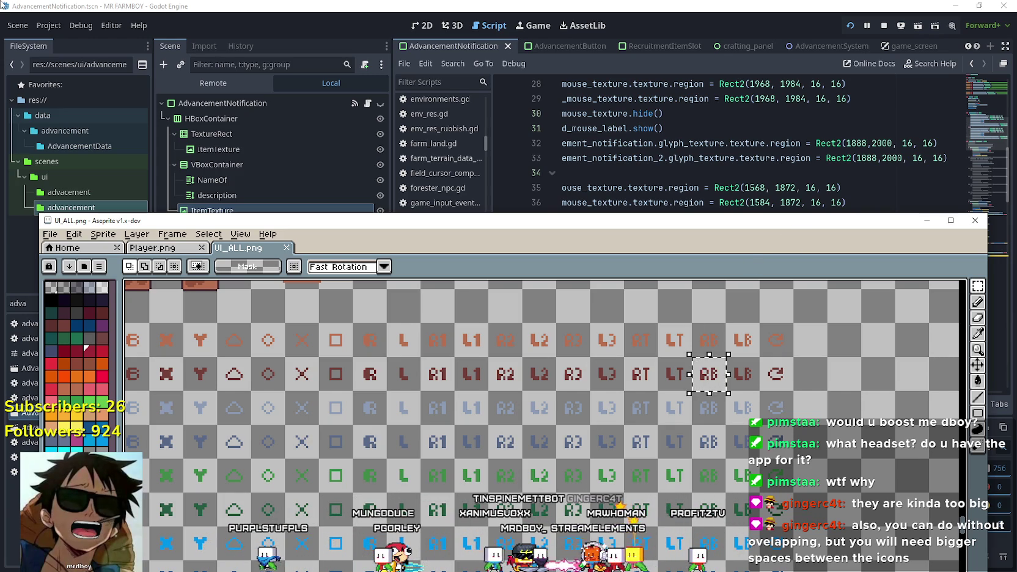
Back in Godot, open the Project Settings Input Map showing the showNoty action
click(51, 23)
click(51, 23)
click(51, 43)
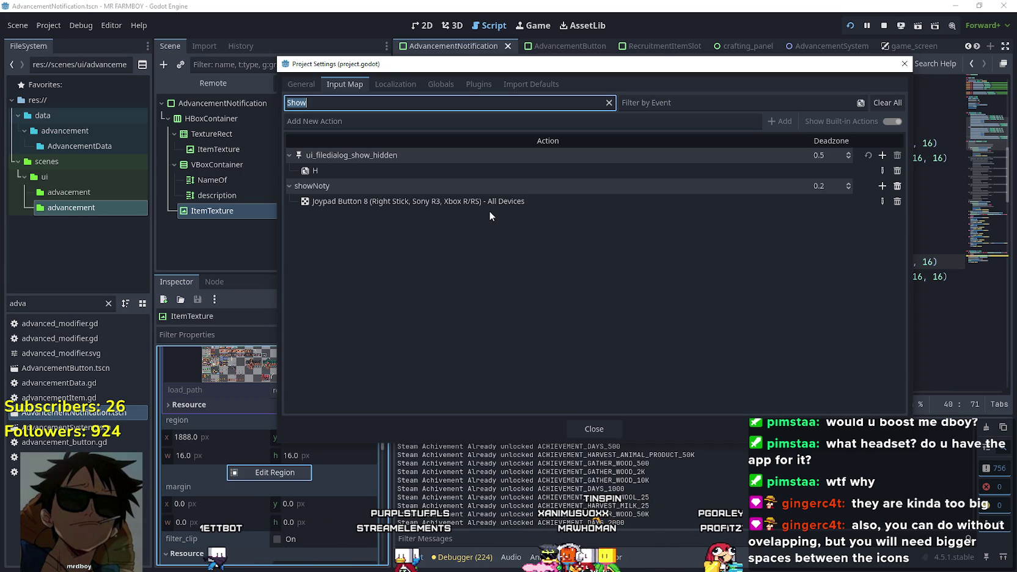
Close the Project Settings dialog
click(596, 429)
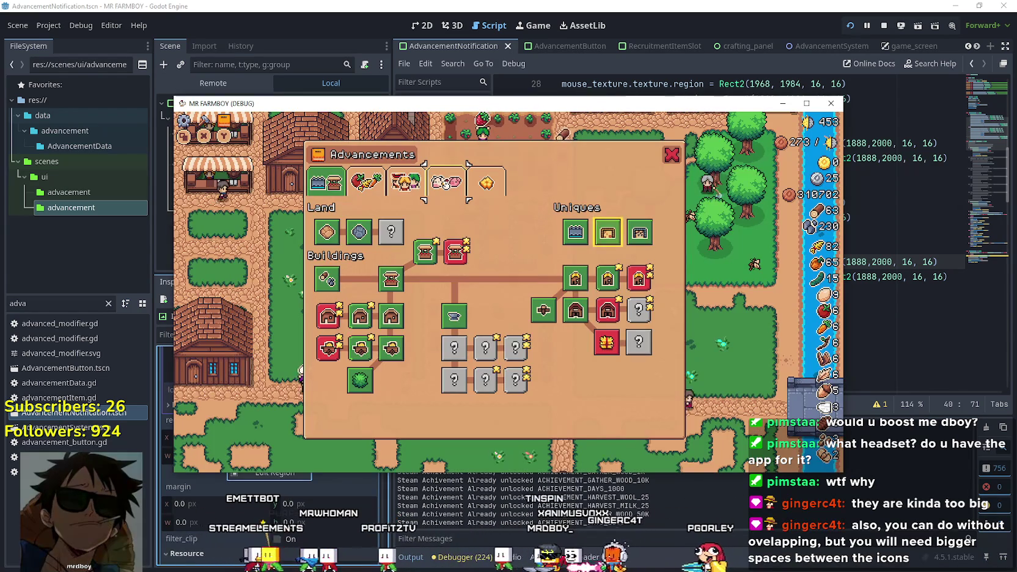
Pause the debug game and open Key Bindings from the Options Input tab
key(Escape)
key(Escape)
key(Down)
key(Return)
key(Right)
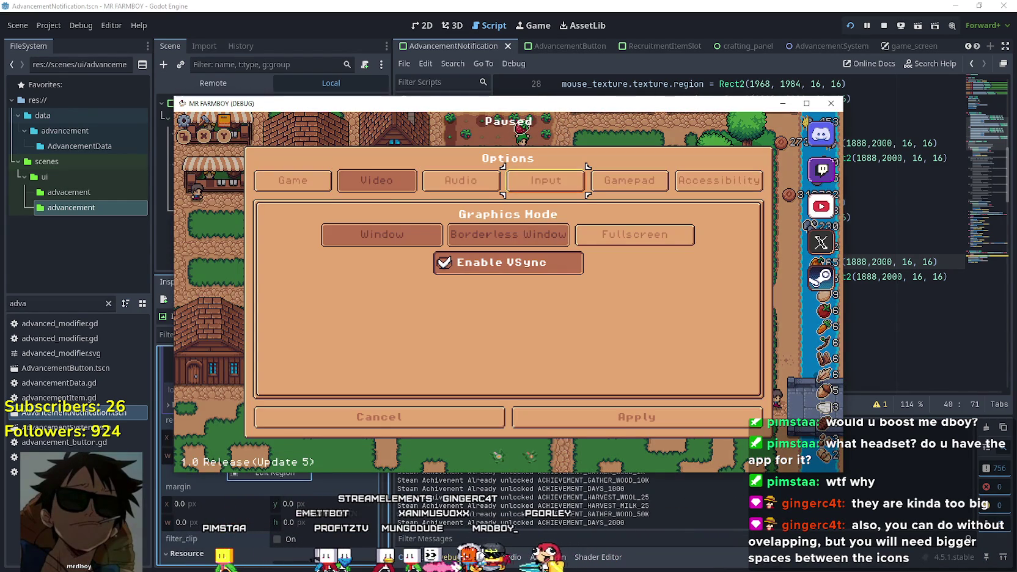
key(Right)
key(Return)
key(Down)
key(Return)
Bind Rotate Decor's third slot to Right Stick and apply it
key(Down)
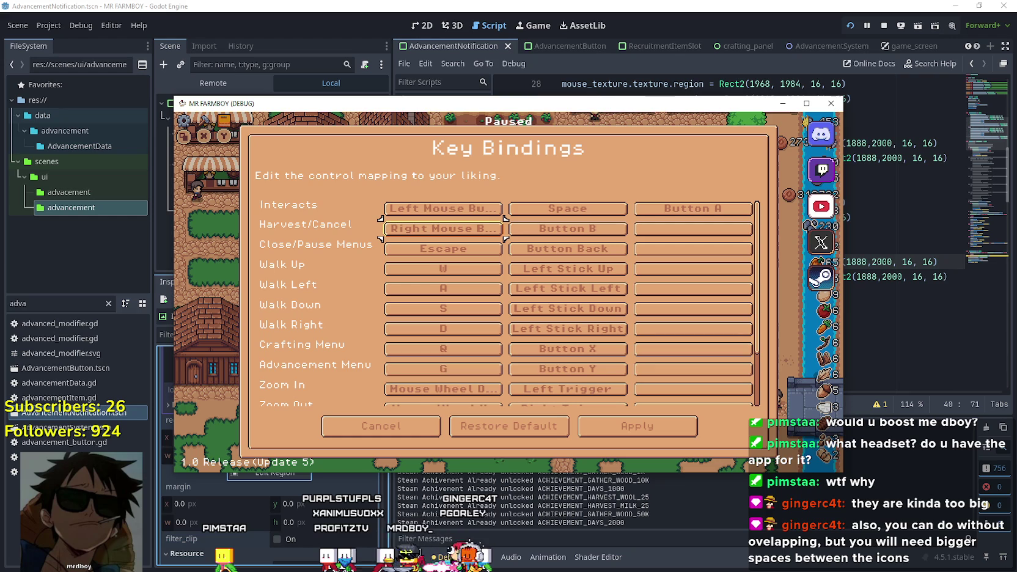
key(Down)
key(Down)
key(Down)
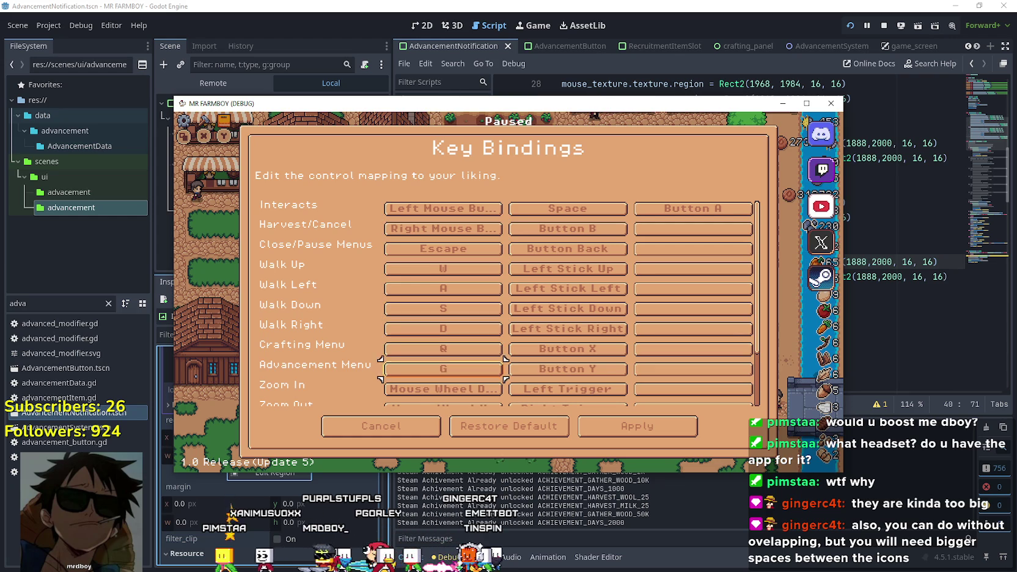
key(Down)
key(Down)
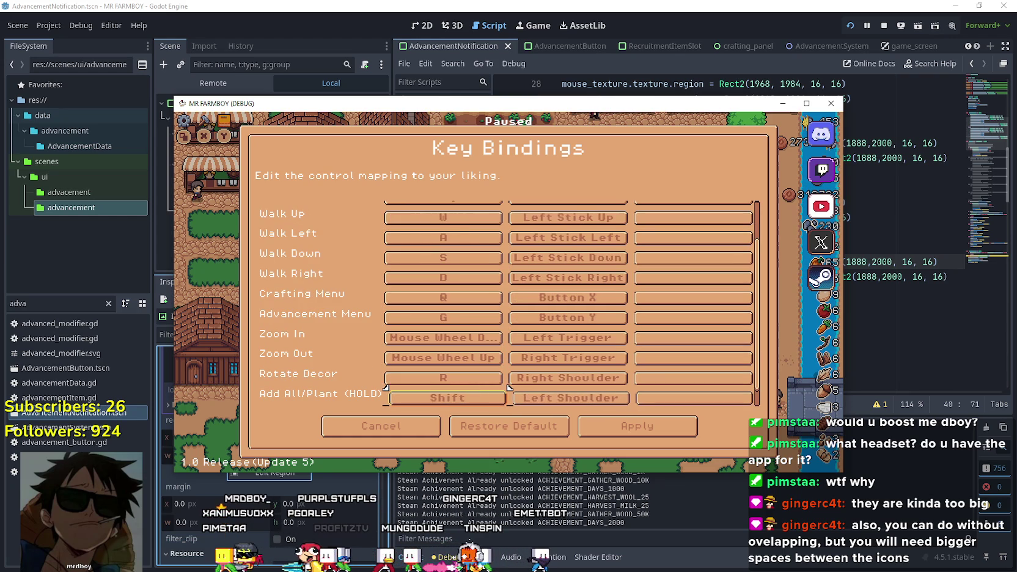
key(Right)
key(Right)
key(Right)
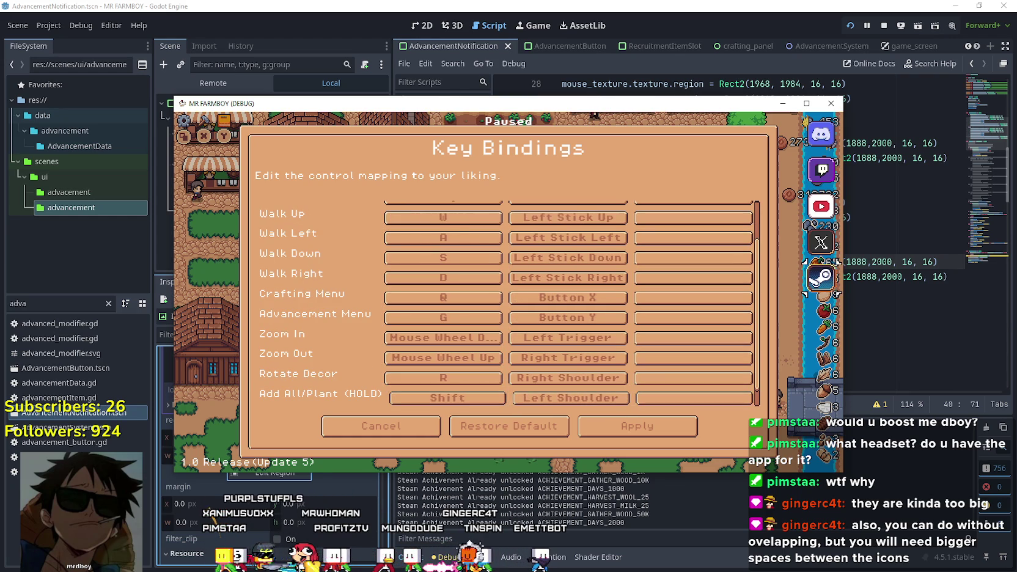
key(Down)
key(Down)
key(Down)
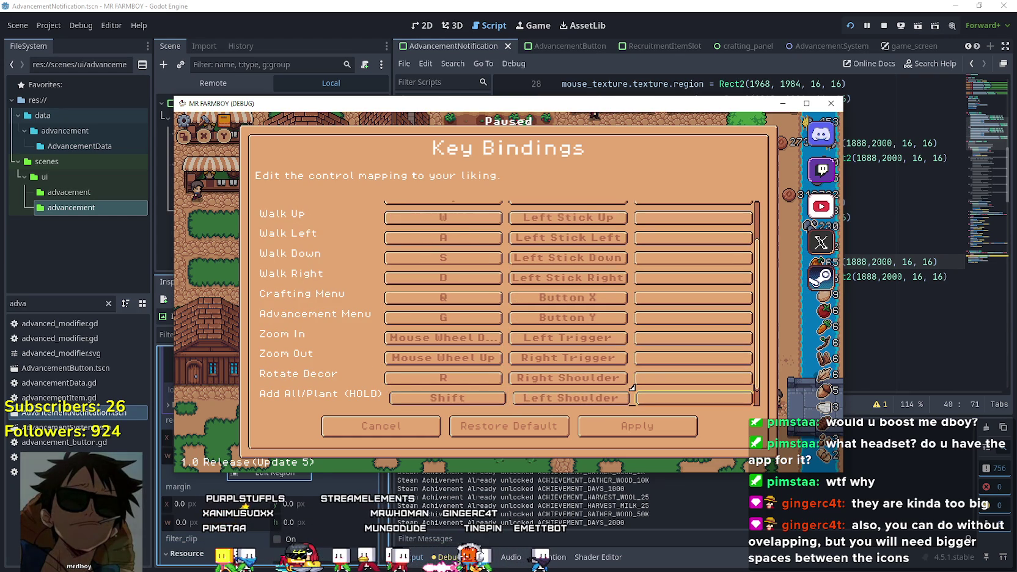
key(Up)
key(Up)
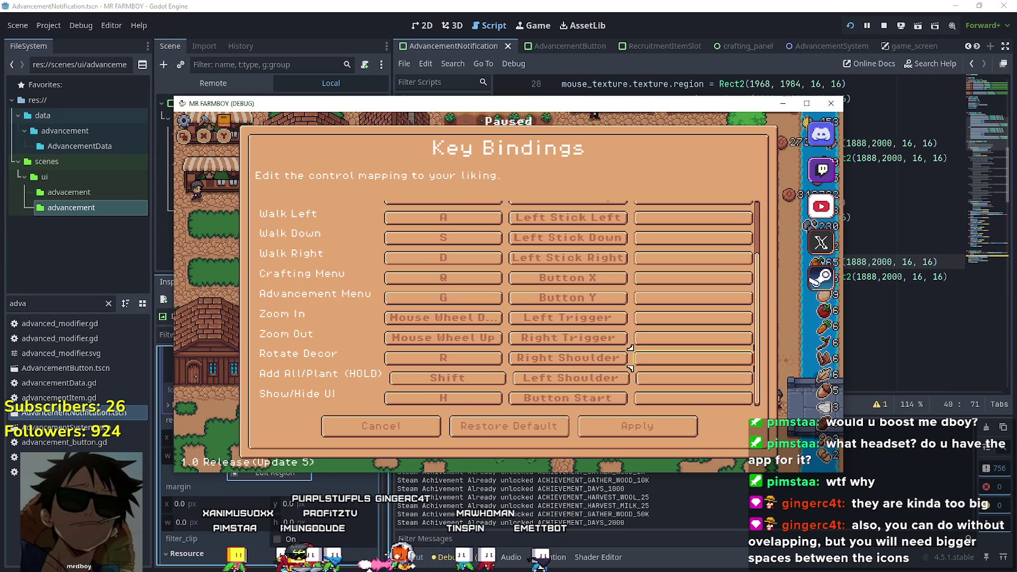
key(Return)
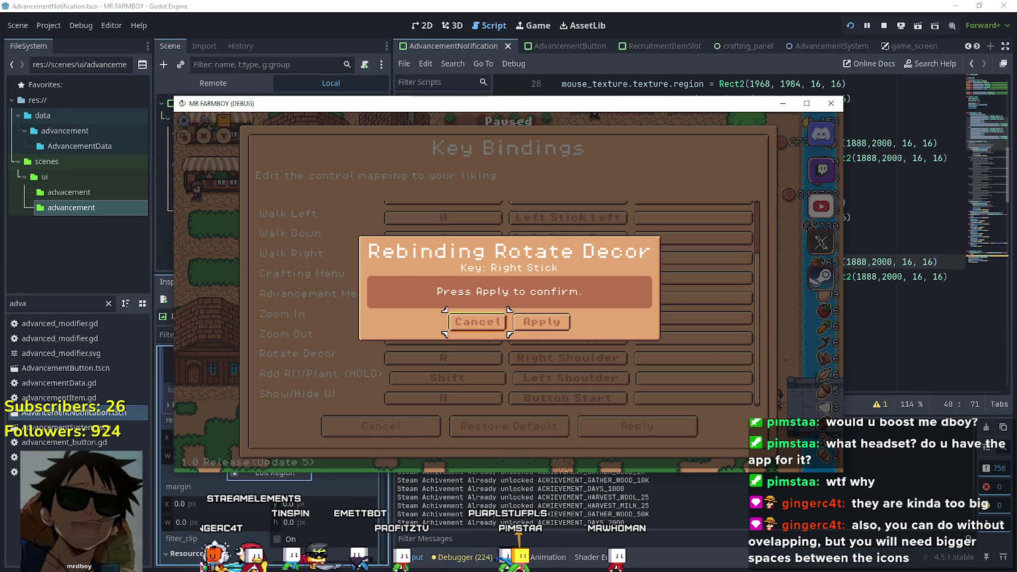
key(Right)
key(Left)
key(Right)
key(Return)
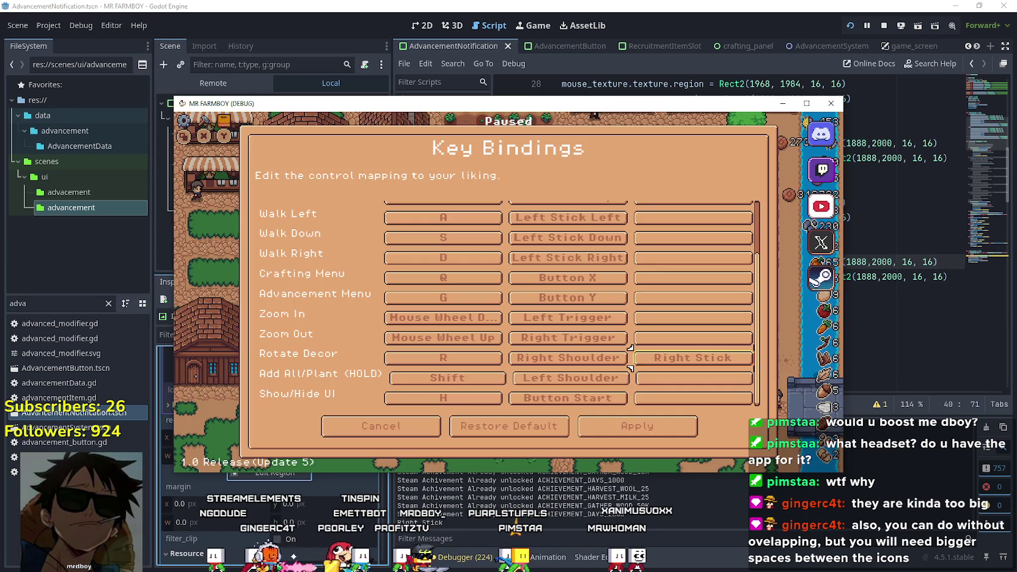
Briefly rebind that slot to Dpad Left, then restore and confirm Right Stick
key(Return)
key(Left)
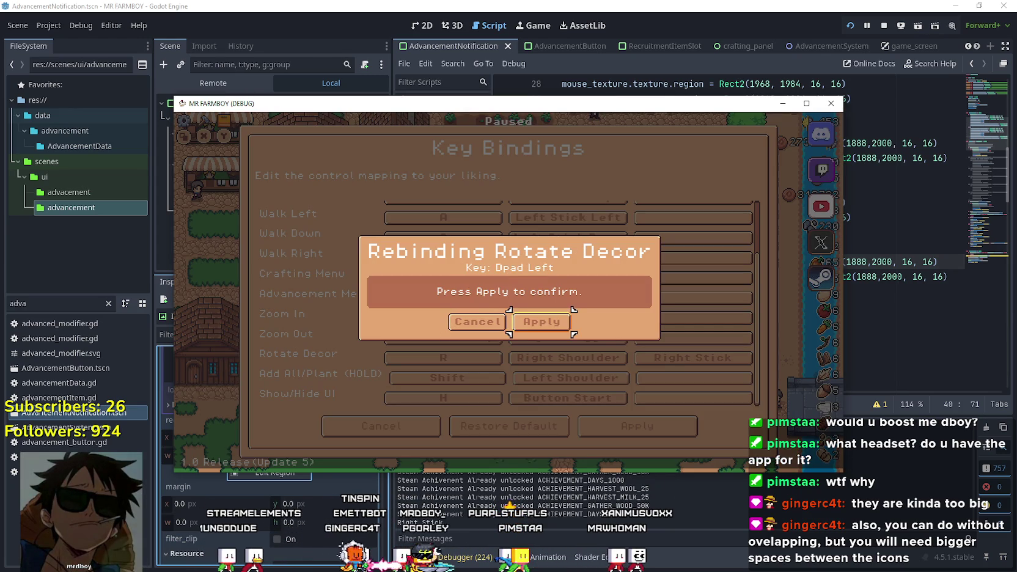
key(Right)
key(Return)
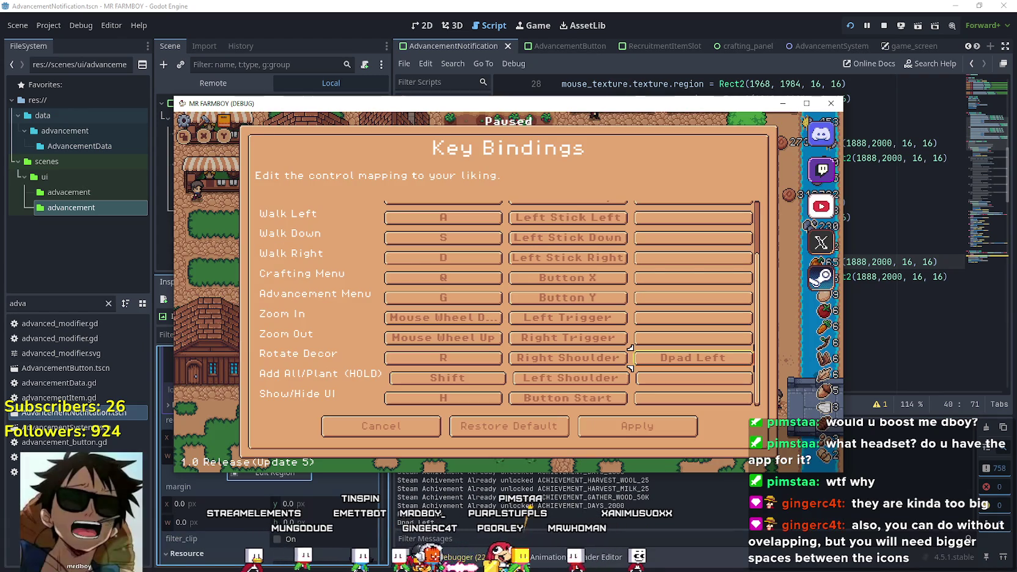
key(Return)
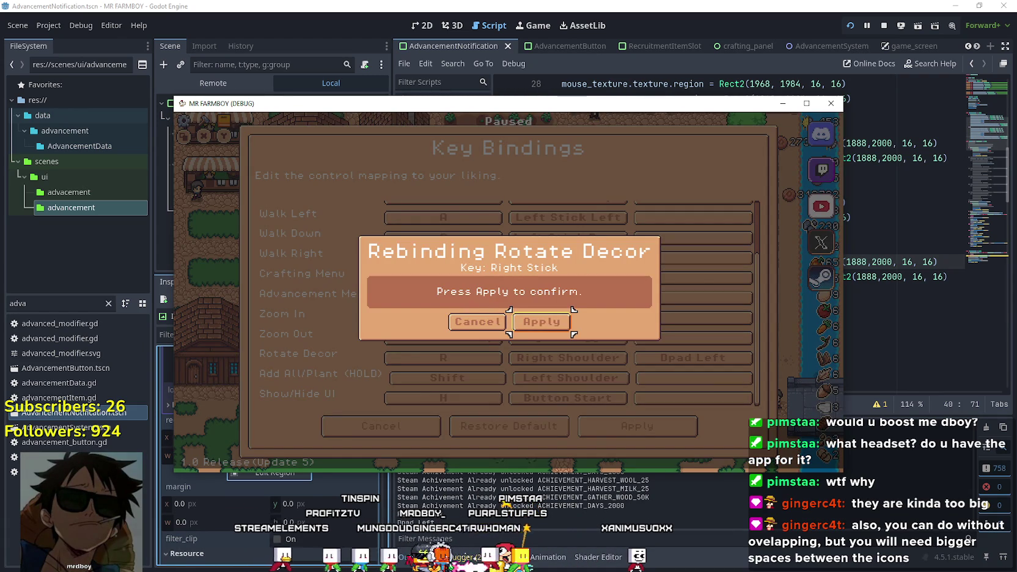
key(Return)
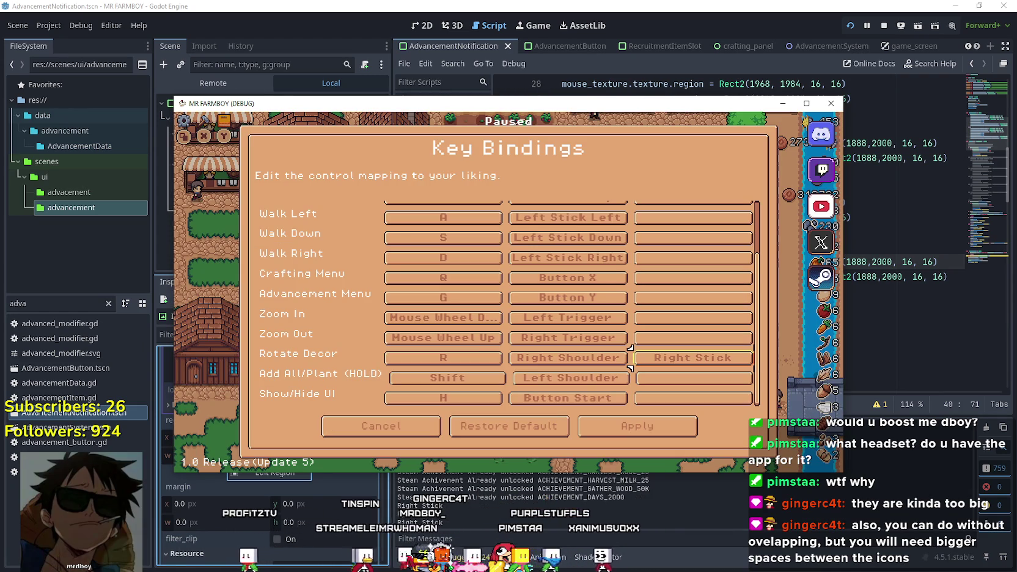
Back out of Key Bindings to the Options Input tab
key(Down)
key(Down)
key(Down)
key(Left)
key(Left)
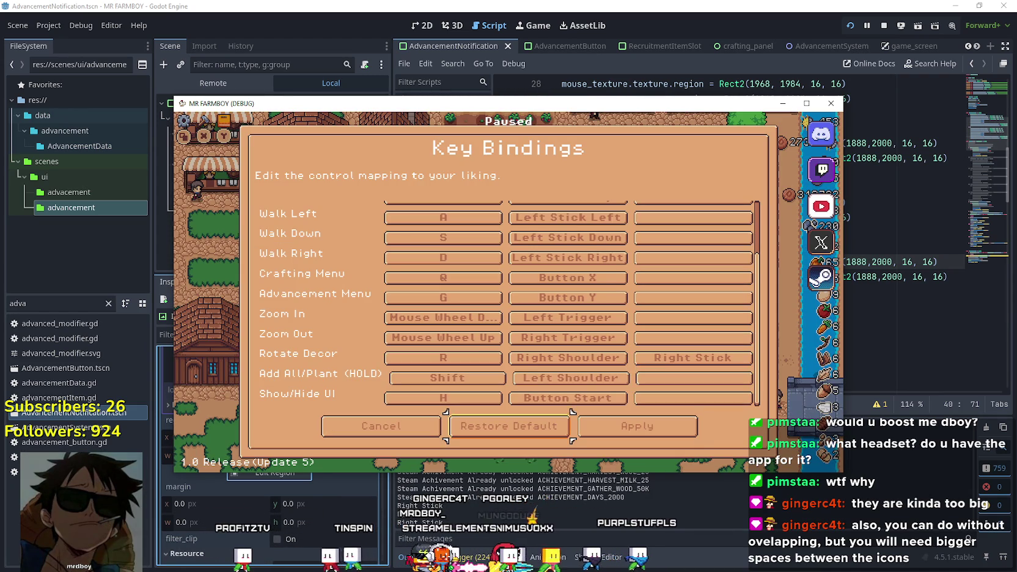
key(Return)
key(Down)
key(Left)
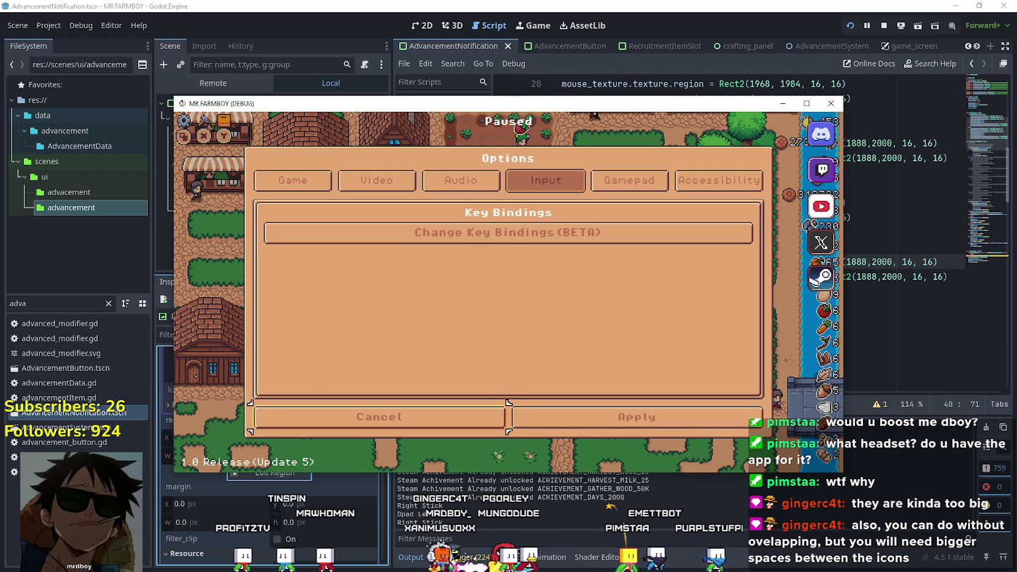
Close the pause menu, stop the debug game with F8, and switch to Aseprite
key(Return)
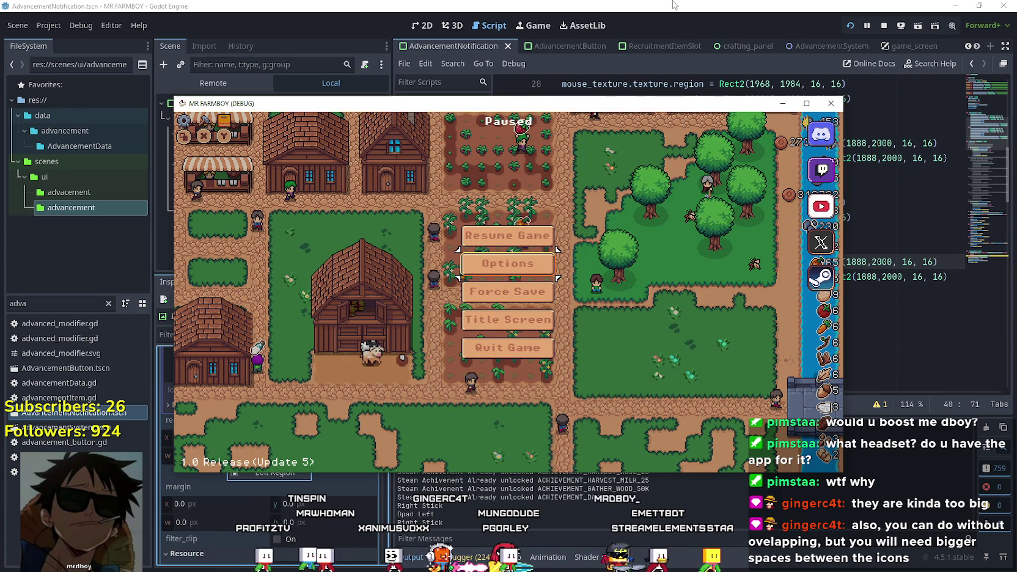
key(F8)
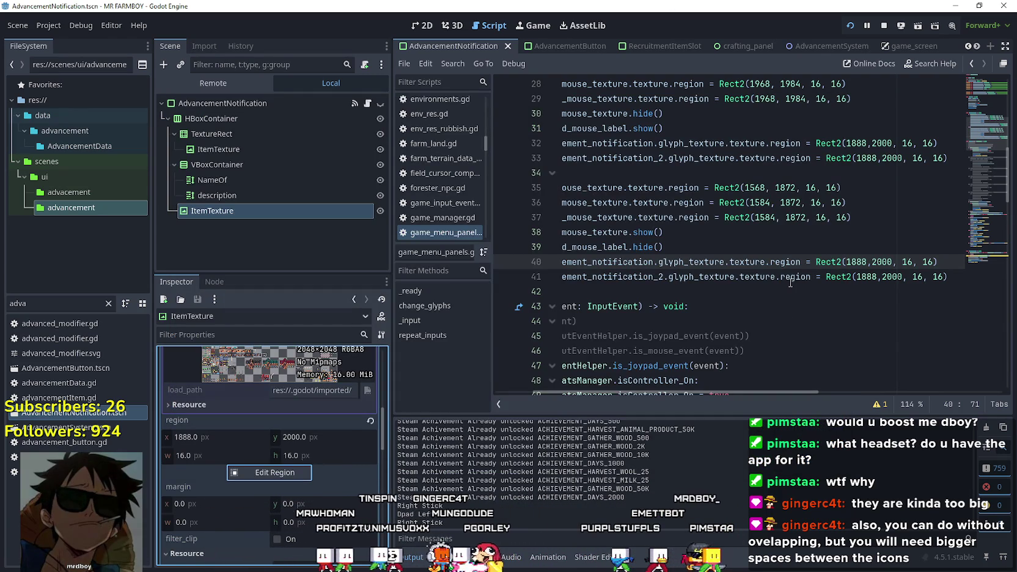
key(alt+Tab)
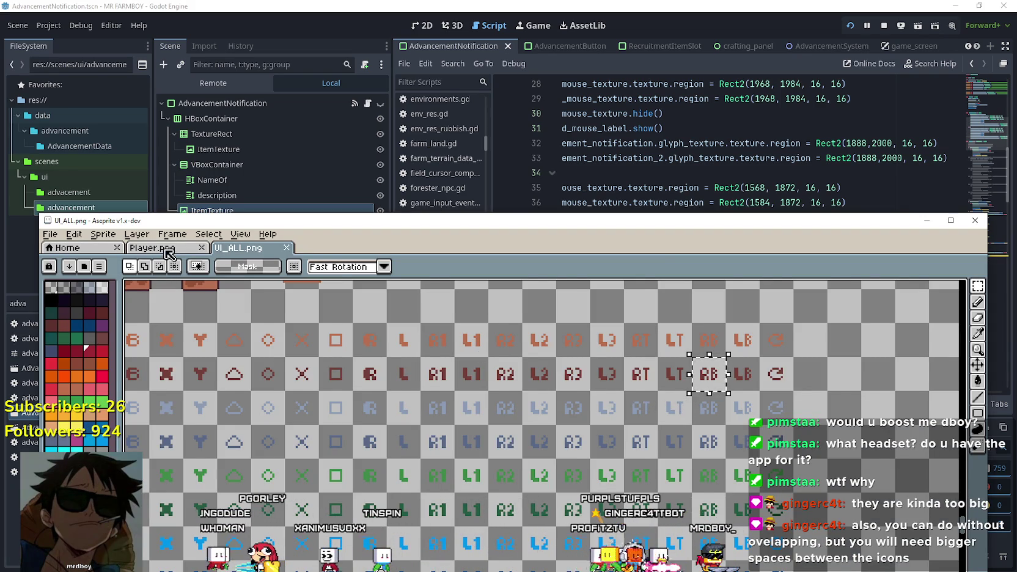
Return to the UI_ALL.png sheet and bring the icon columns around the RB glyph into view
click(167, 251)
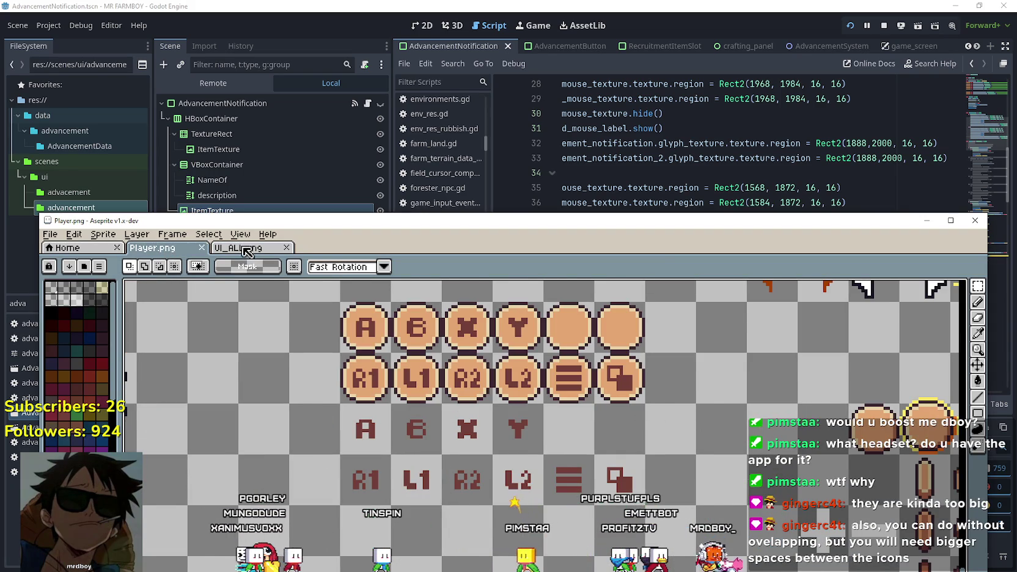
click(249, 251)
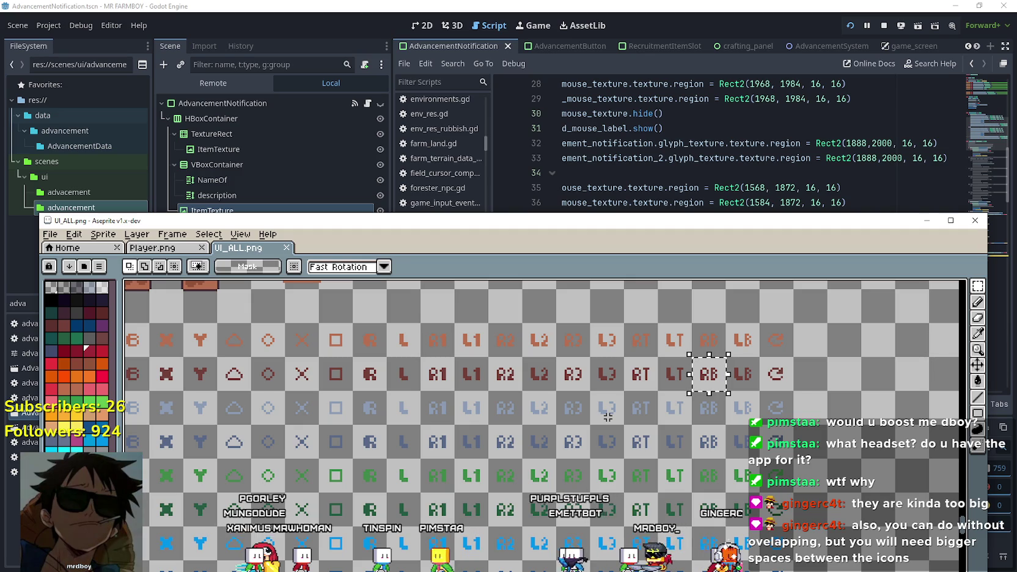
scroll(left, 3)
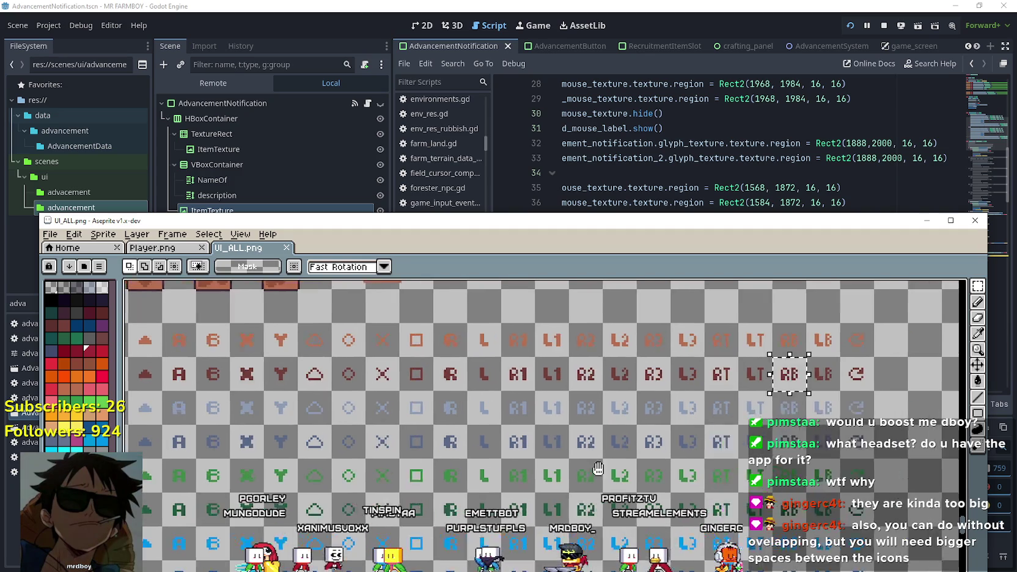
drag(605, 444, 661, 423)
scroll(up, 3)
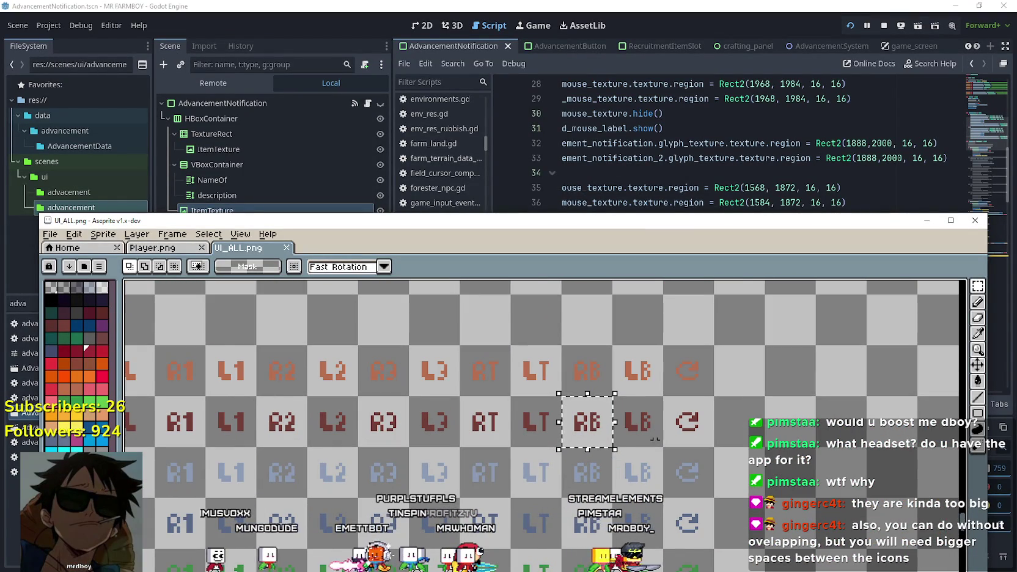
scroll(up, 3)
drag(586, 476, 665, 420)
Zoom to the dark RB glyph, box-select its cell, and go back to Player.png
scroll(down, 3)
drag(690, 520, 496, 441)
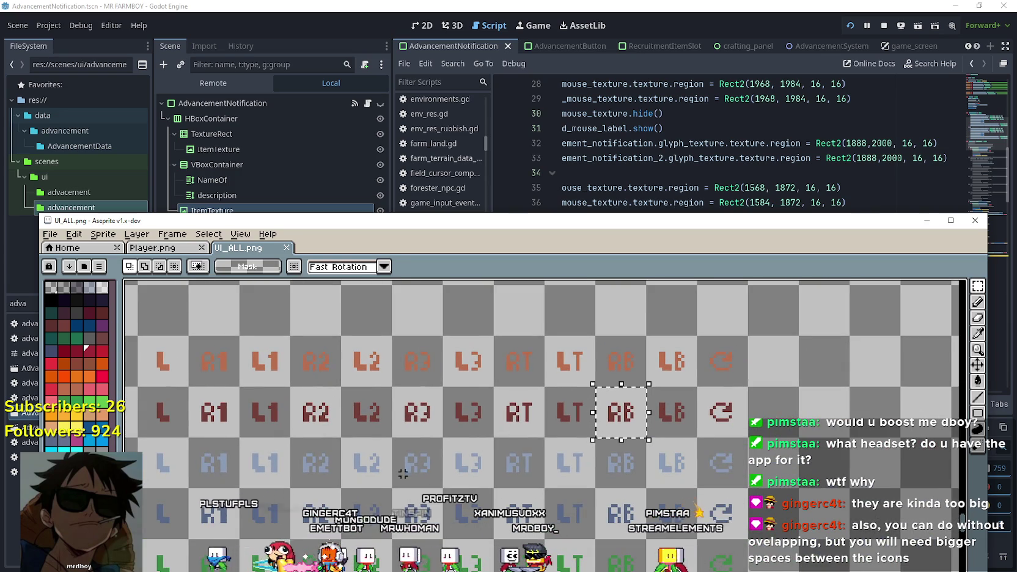
scroll(down, 3)
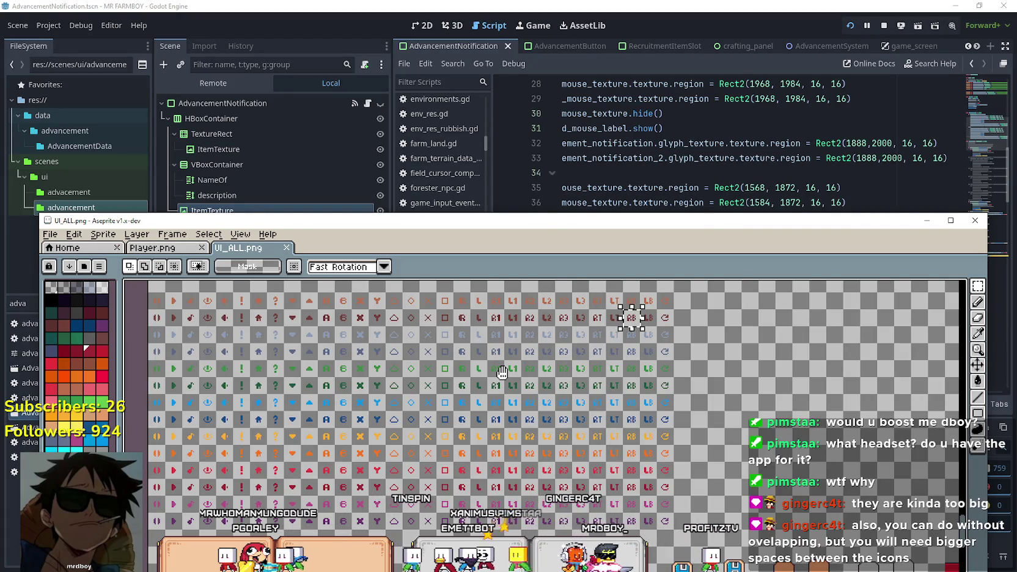
scroll(up, 3)
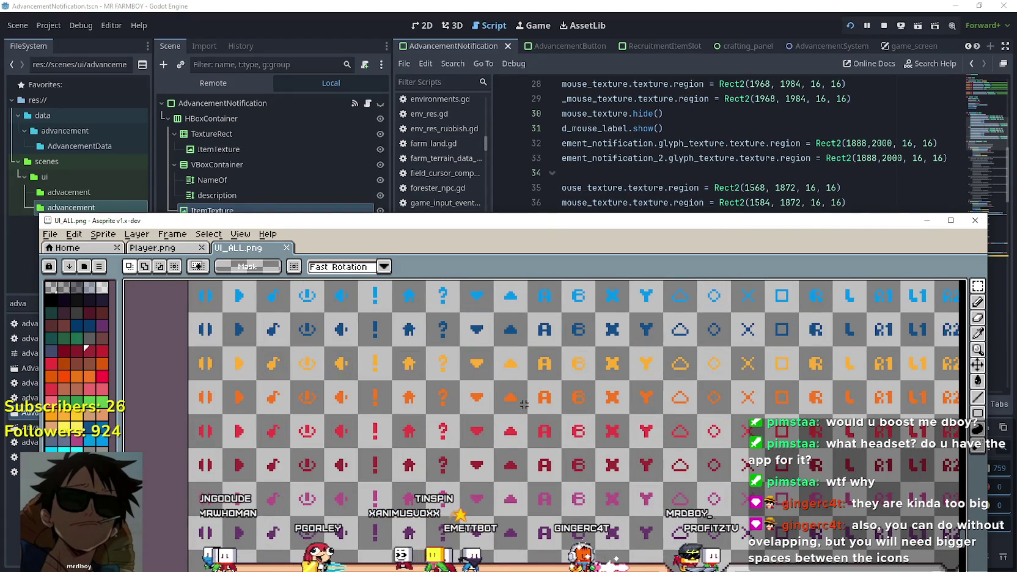
scroll(up, 3)
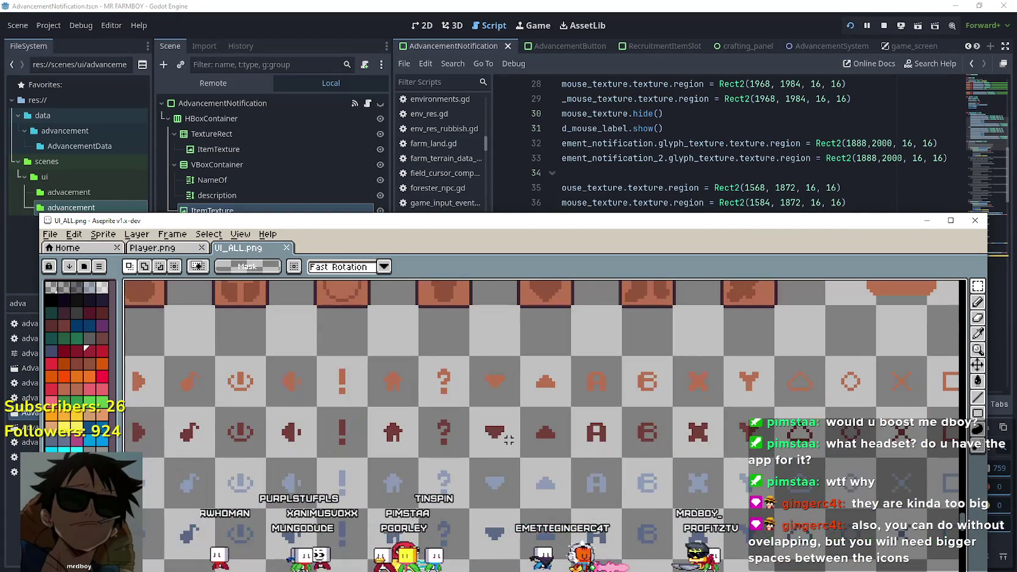
scroll(down, 3)
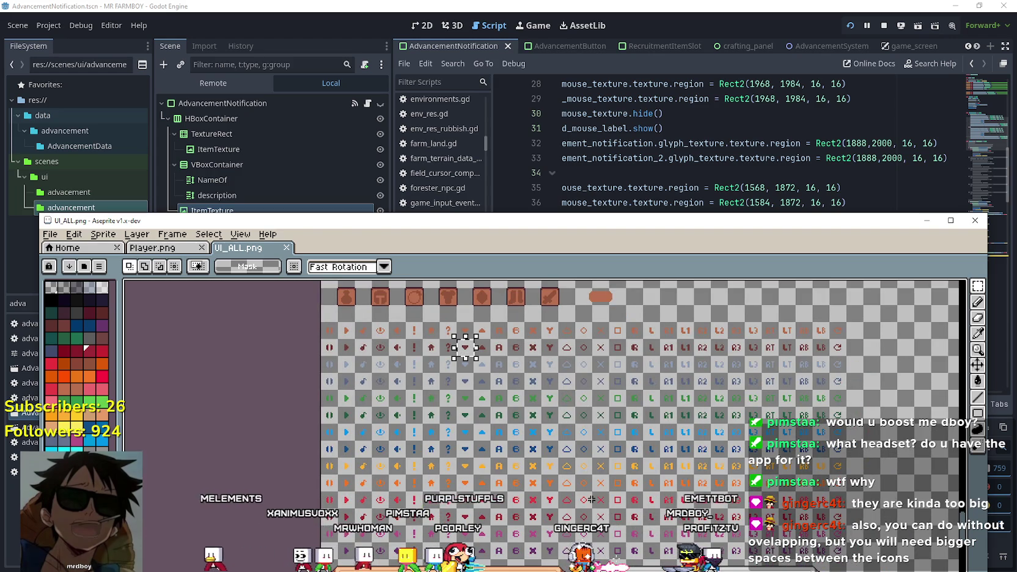
scroll(up, 3)
scroll(up, 3)
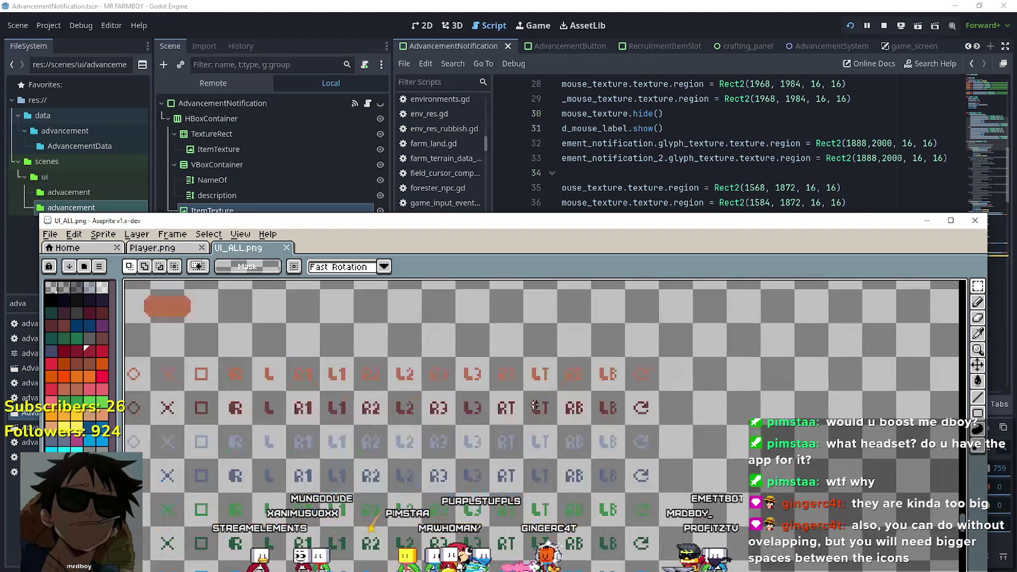
scroll(up, 3)
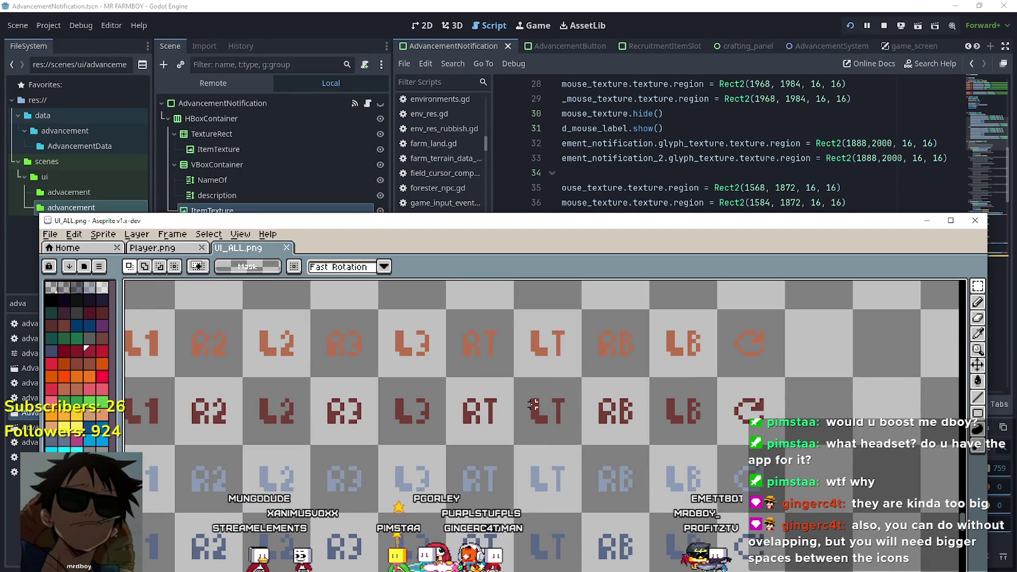
drag(604, 413, 627, 428)
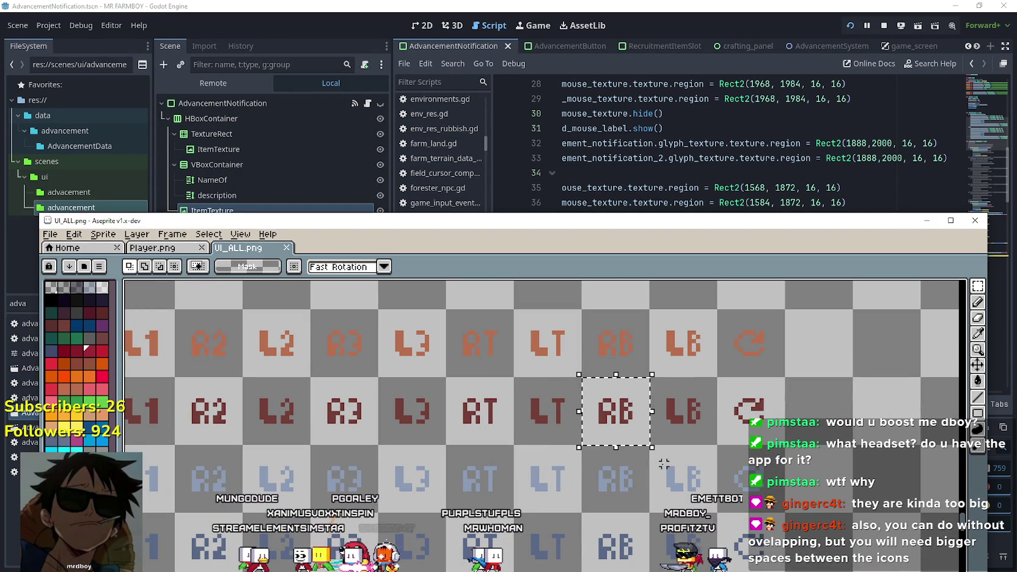
click(177, 249)
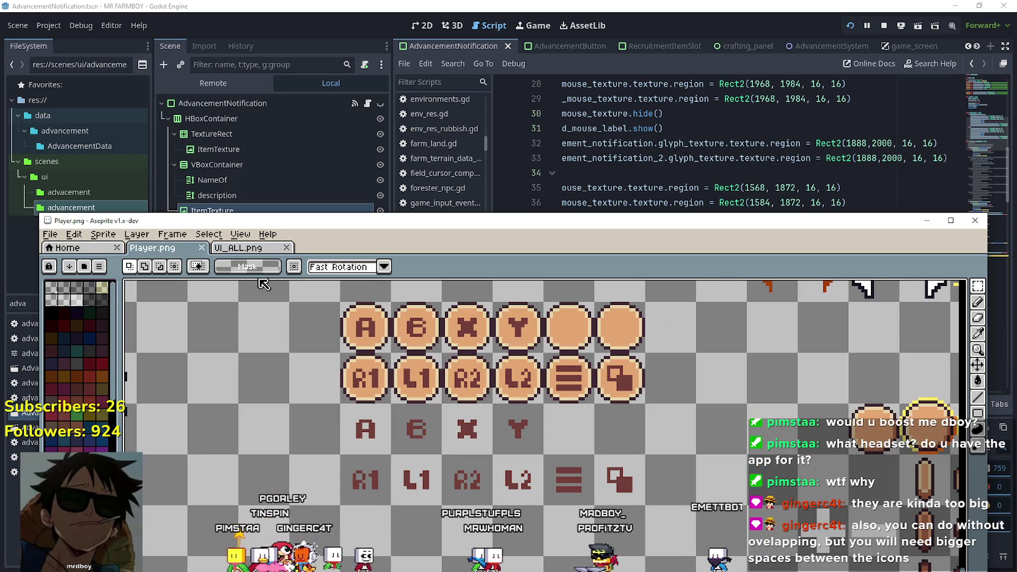
scroll(up, 3)
scroll(up, 3)
key(ctrl+v)
drag(514, 446, 532, 400)
scroll(up, 3)
click(651, 427)
scroll(up, 3)
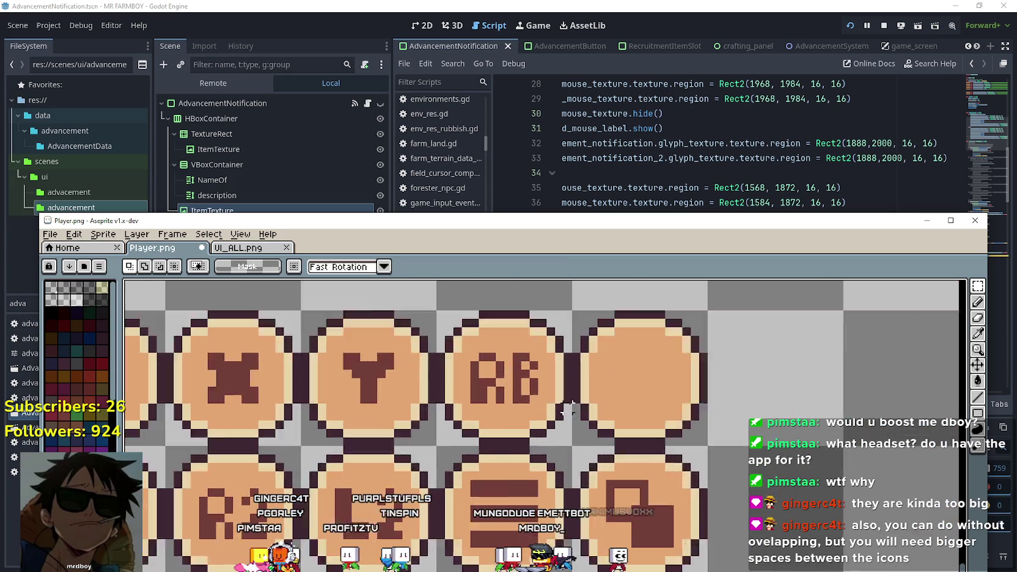
scroll(down, 3)
scroll(up, 3)
scroll(left, 3)
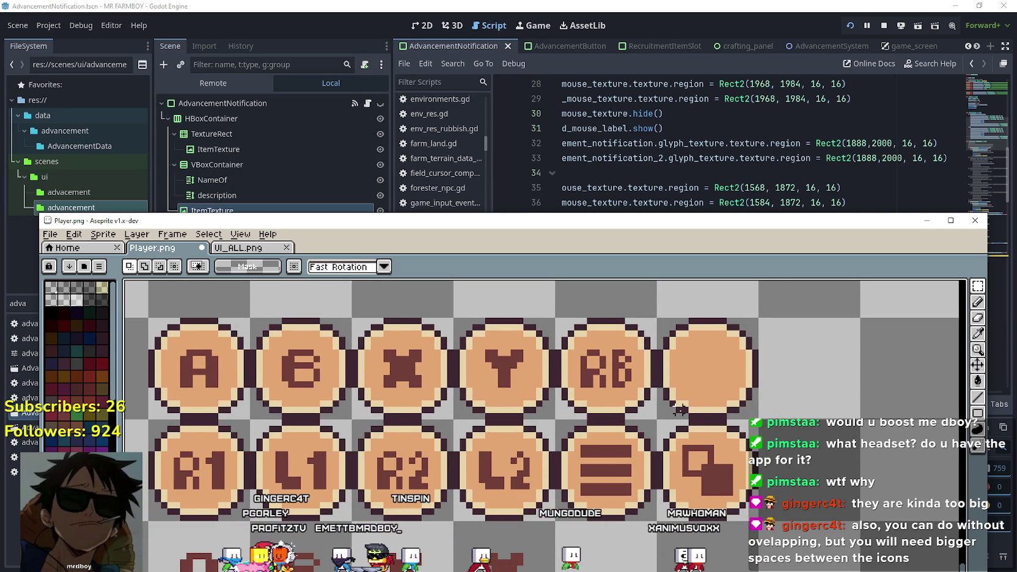
scroll(up, 3)
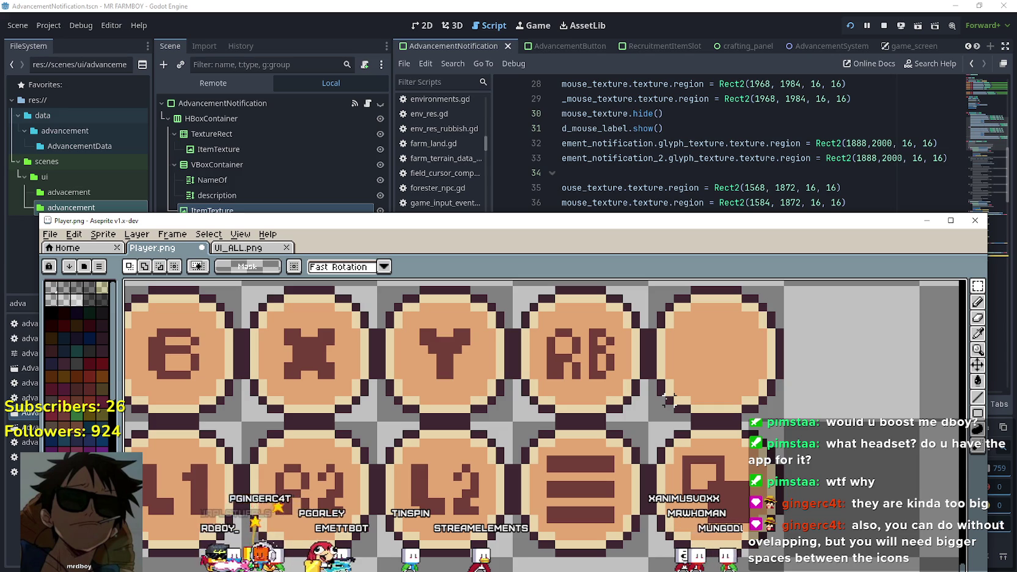
scroll(up, 3)
scroll(down, 3)
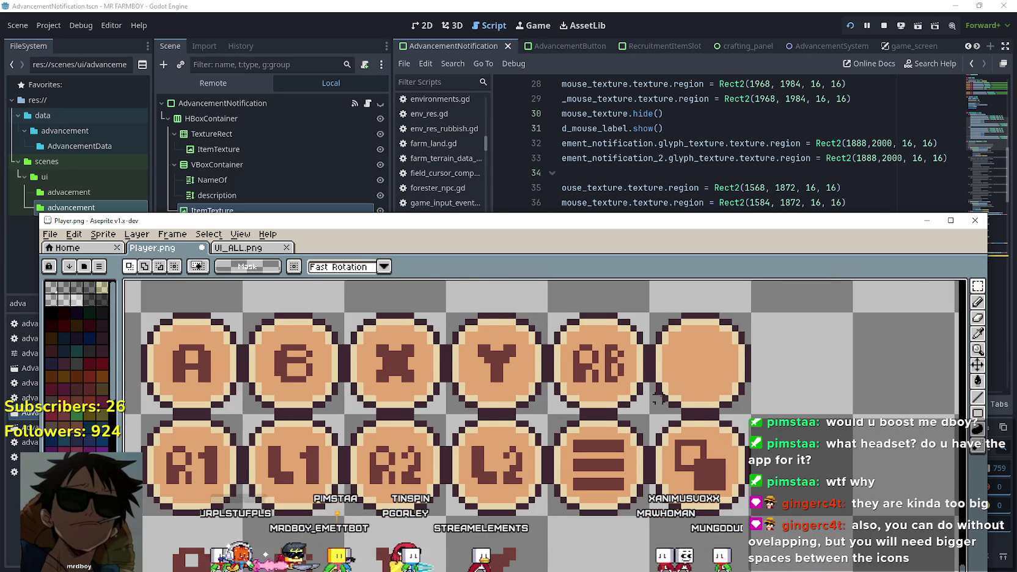
scroll(down, 3)
scroll(down, 3)
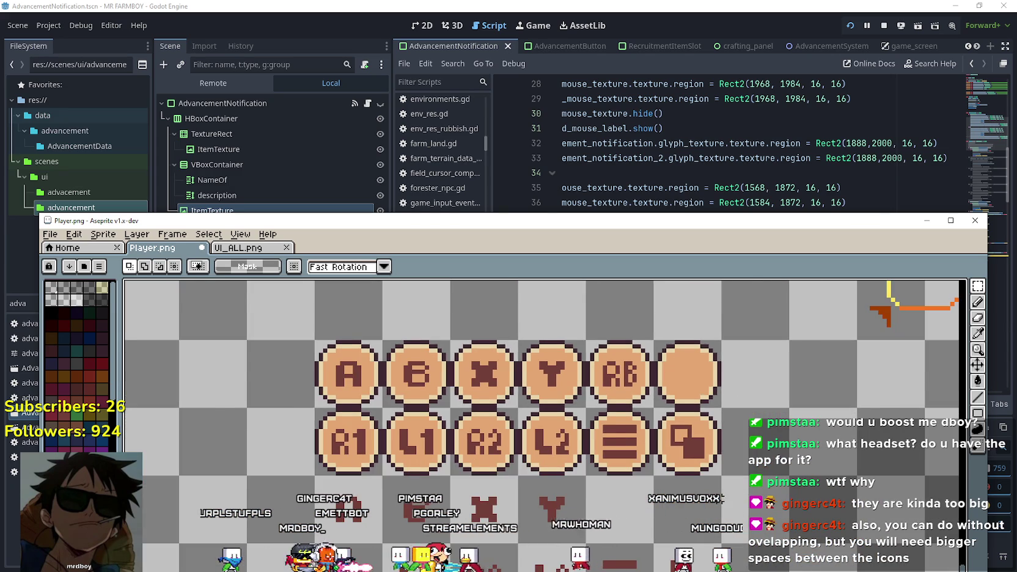
scroll(up, 3)
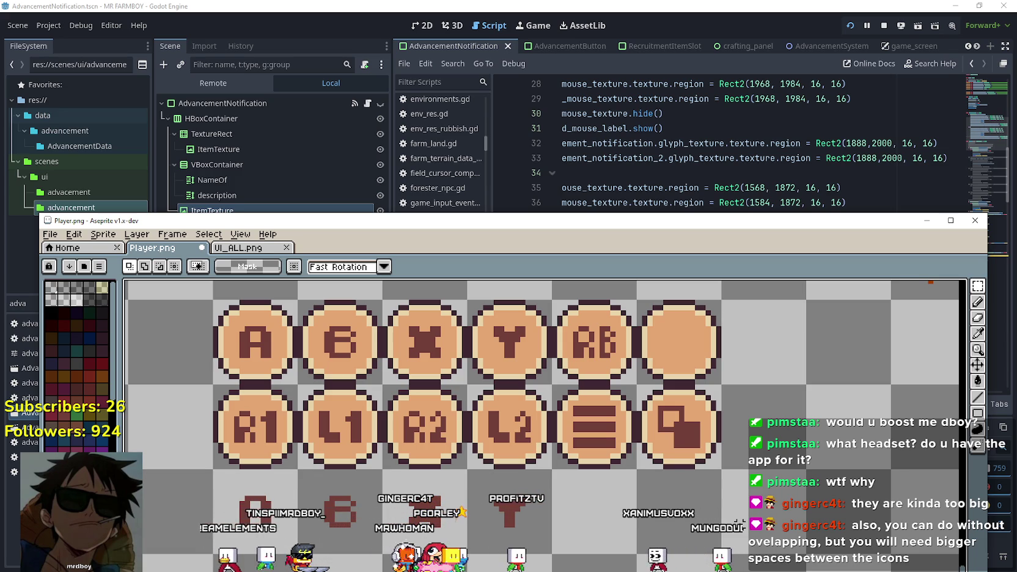
scroll(up, 3)
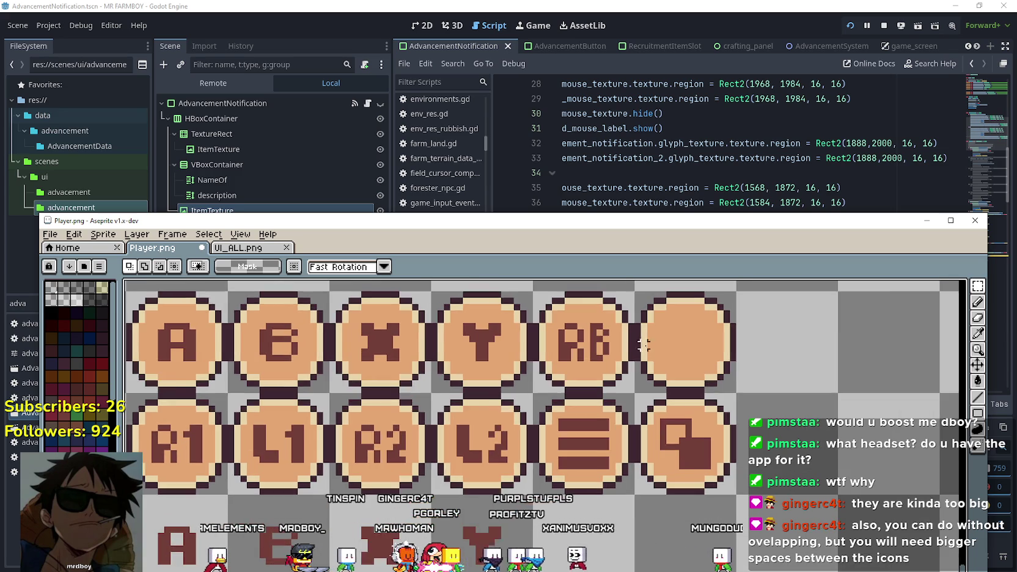
scroll(up, 3)
scroll(down, 3)
Copy the R from the RB button onto the blank round button beside it
drag(548, 437, 587, 399)
key(ctrl+v)
drag(867, 466, 786, 451)
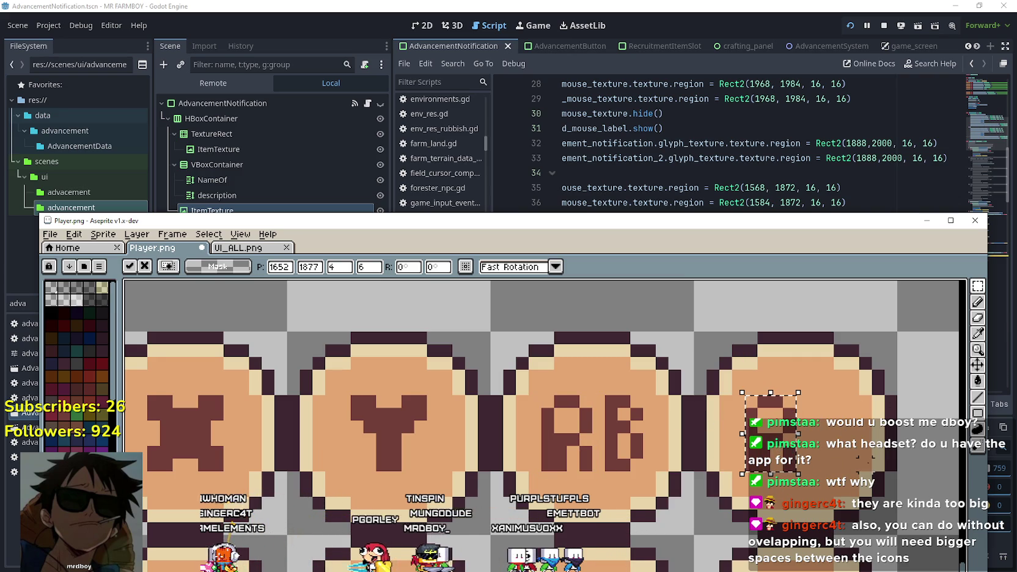
key(ctrl+d)
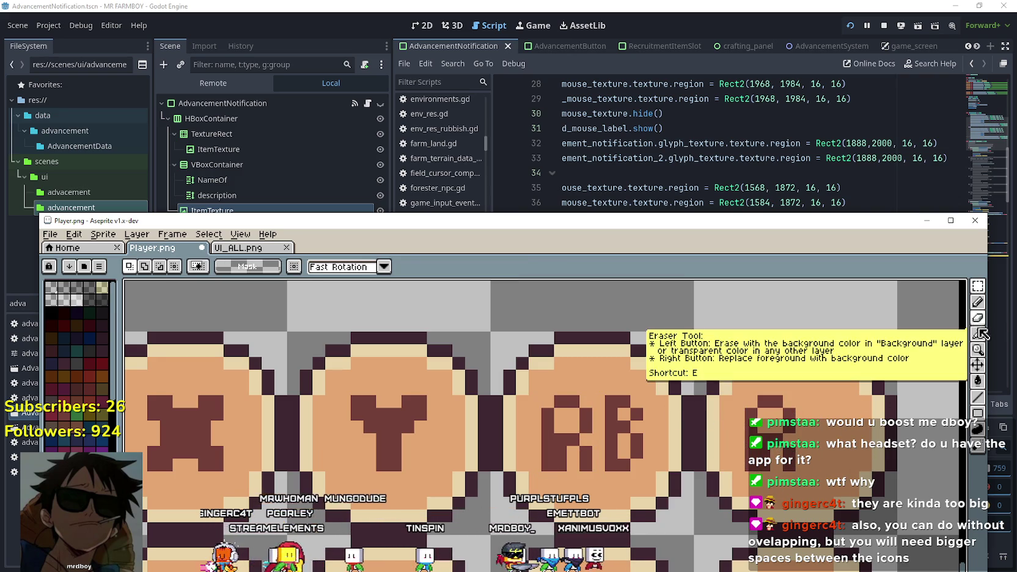
Shift part of the pasted R one pixel right and sample the button colour
click(978, 333)
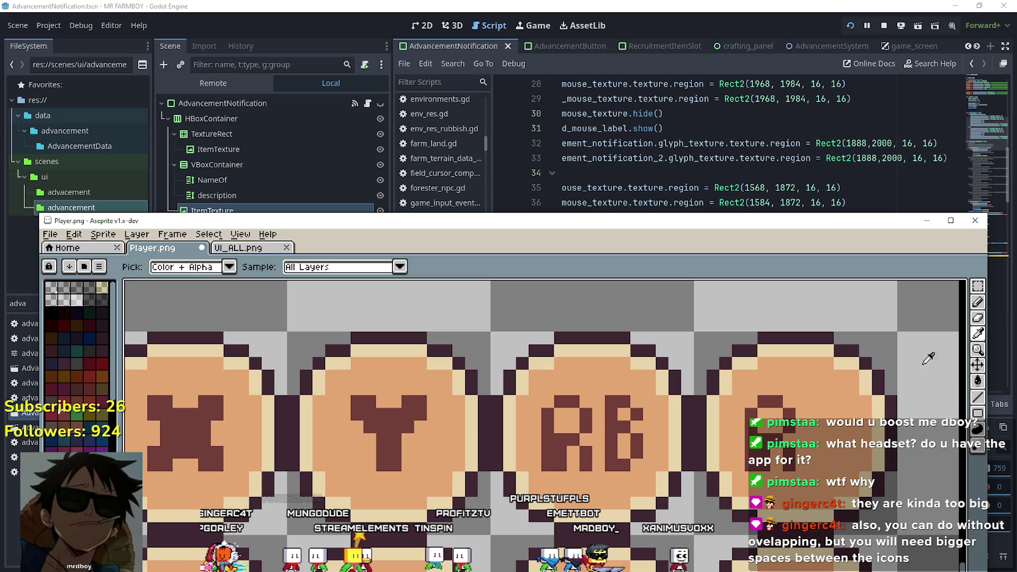
key(b)
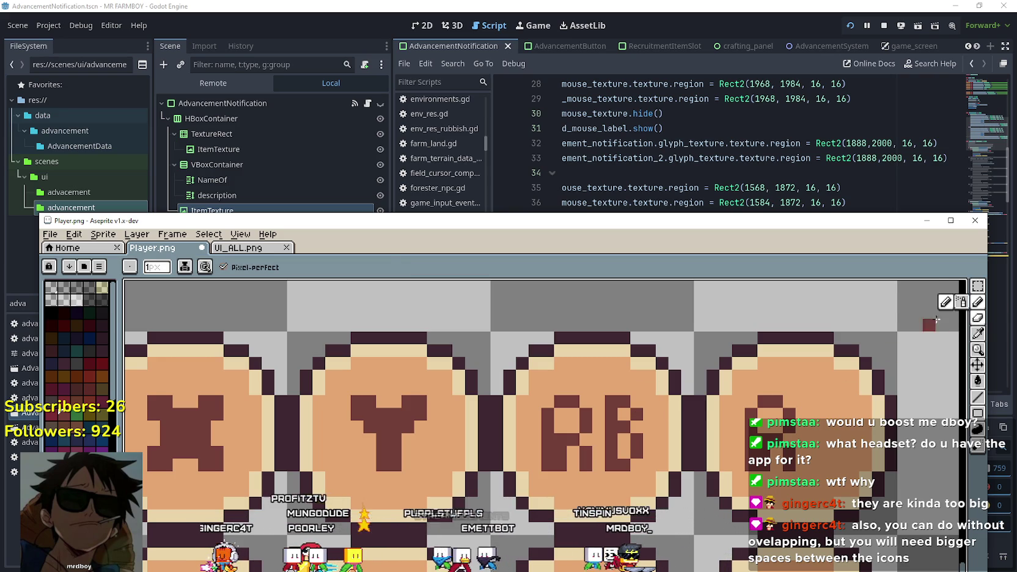
key(m)
drag(604, 392, 834, 447)
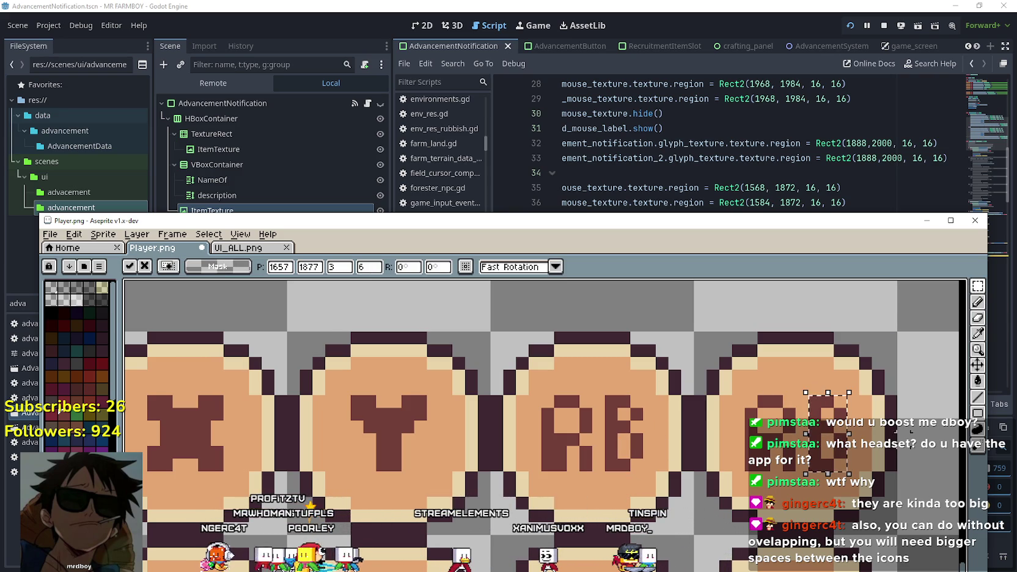
click(978, 333)
click(821, 381)
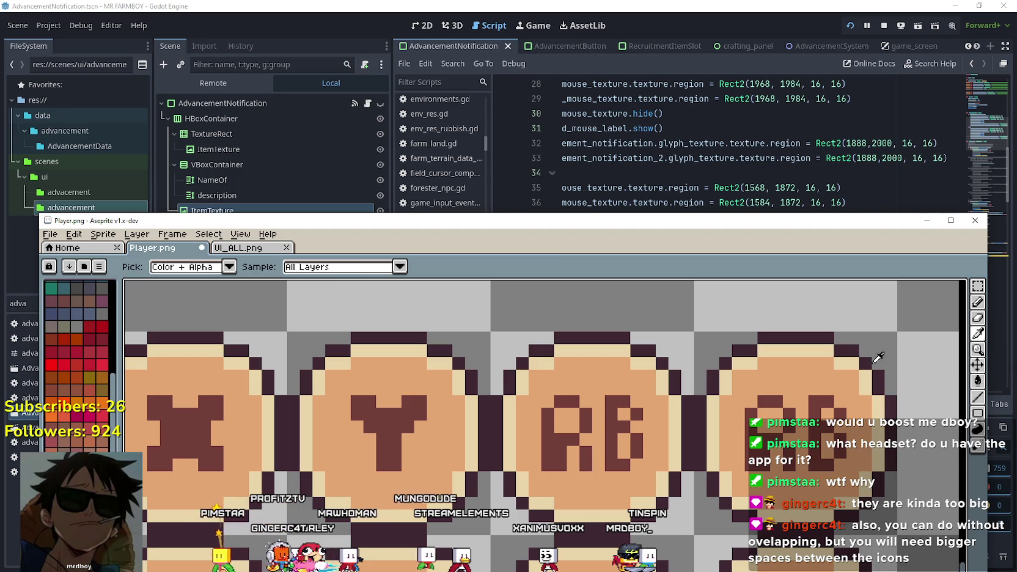
click(978, 302)
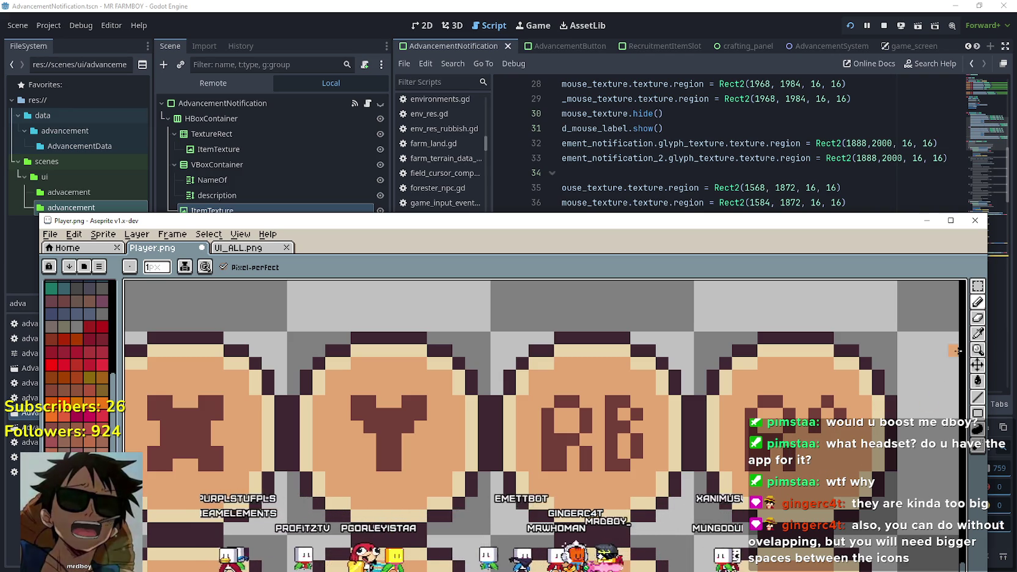
Sample the dark brown letter colour and begin pencilling the S next to the R
key(i)
click(819, 416)
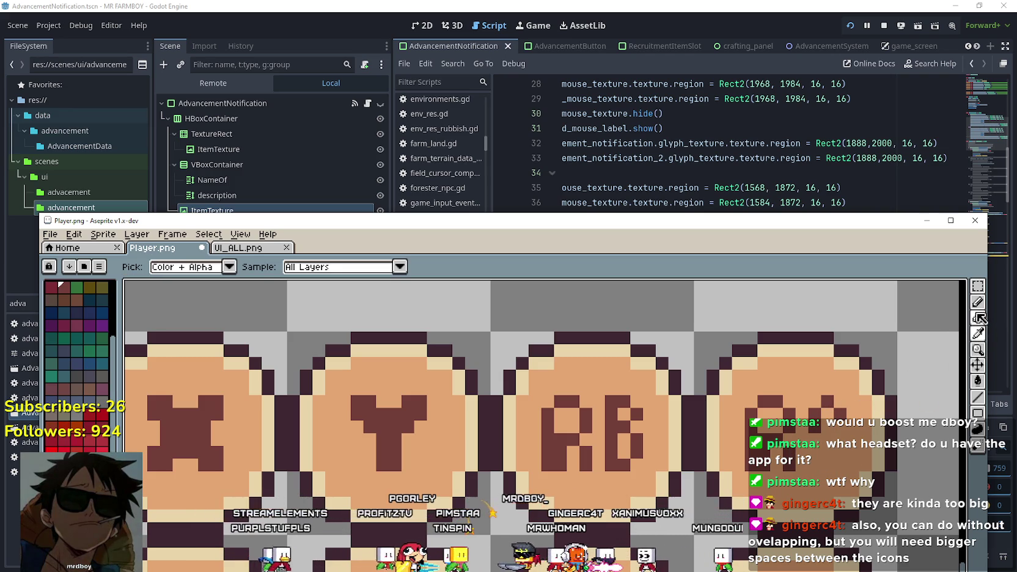
key(b)
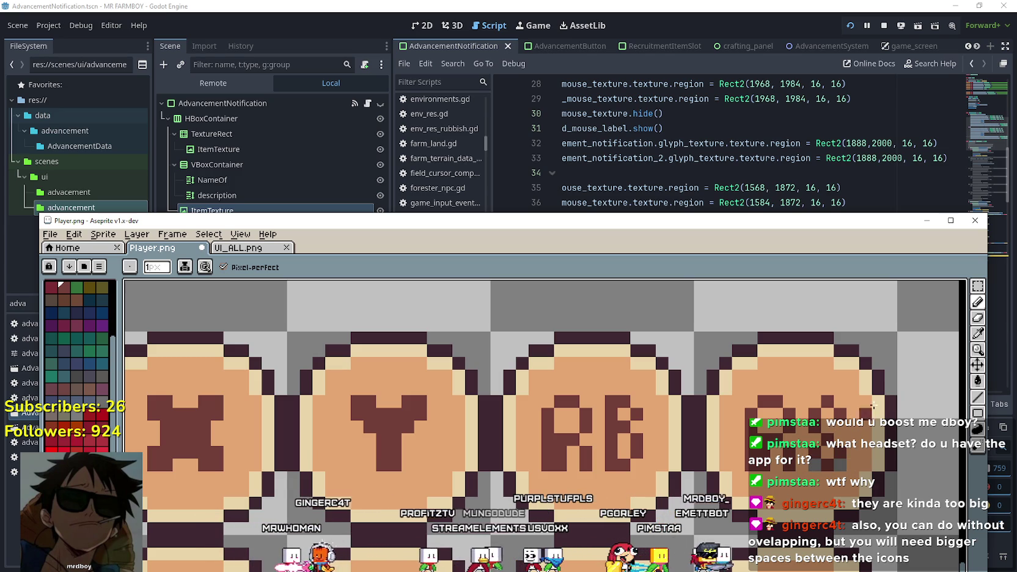
click(977, 334)
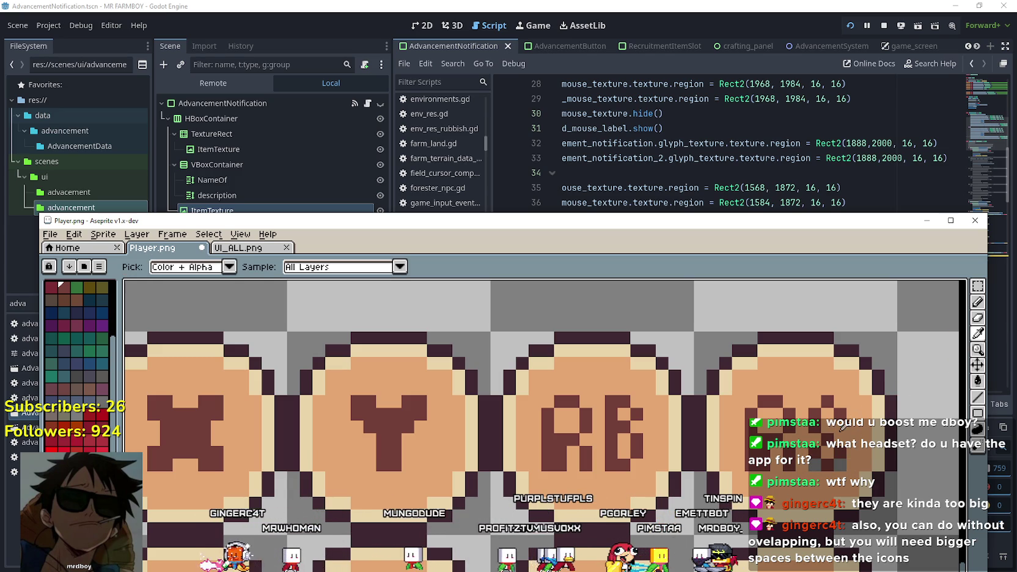
click(975, 307)
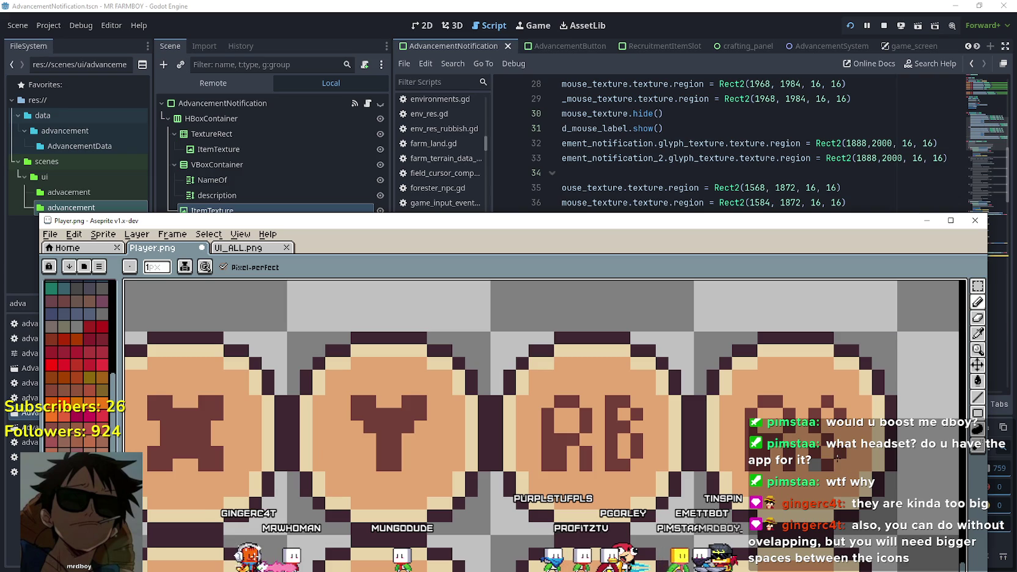
scroll(down, 3)
scroll(up, 3)
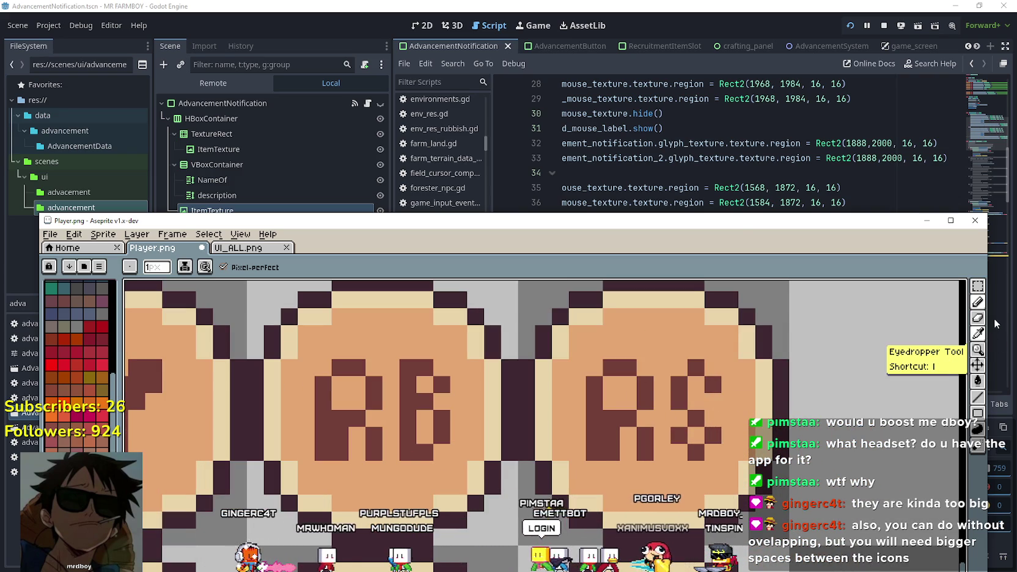
Add dark S pixels and repaint a stray one with the button's fill colour
click(978, 333)
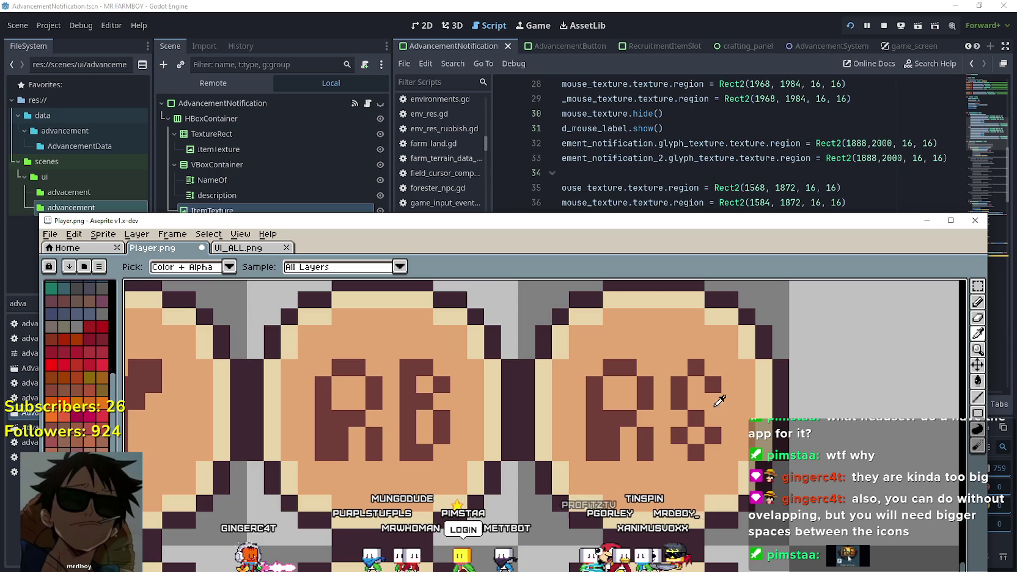
key(b)
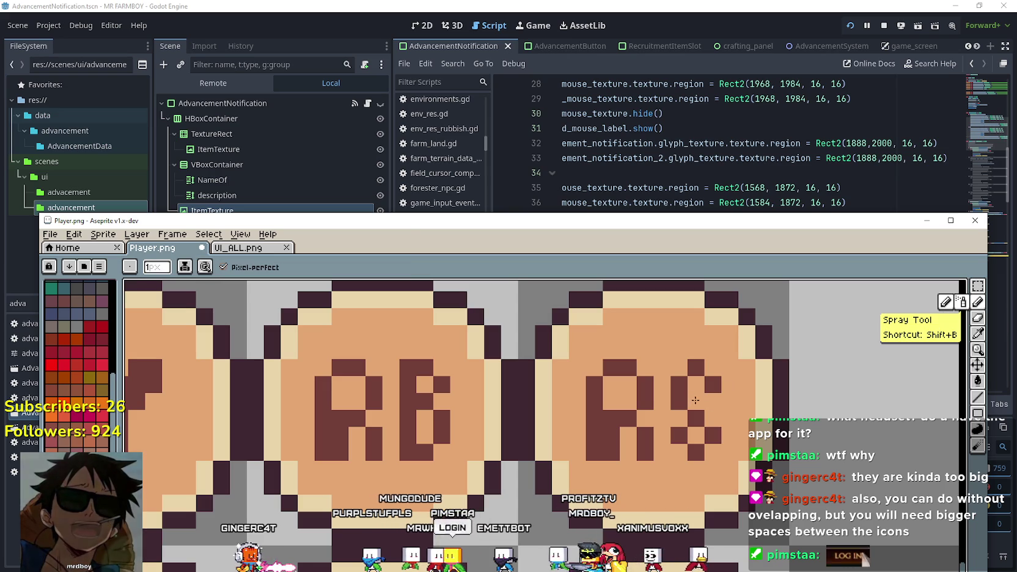
key(i)
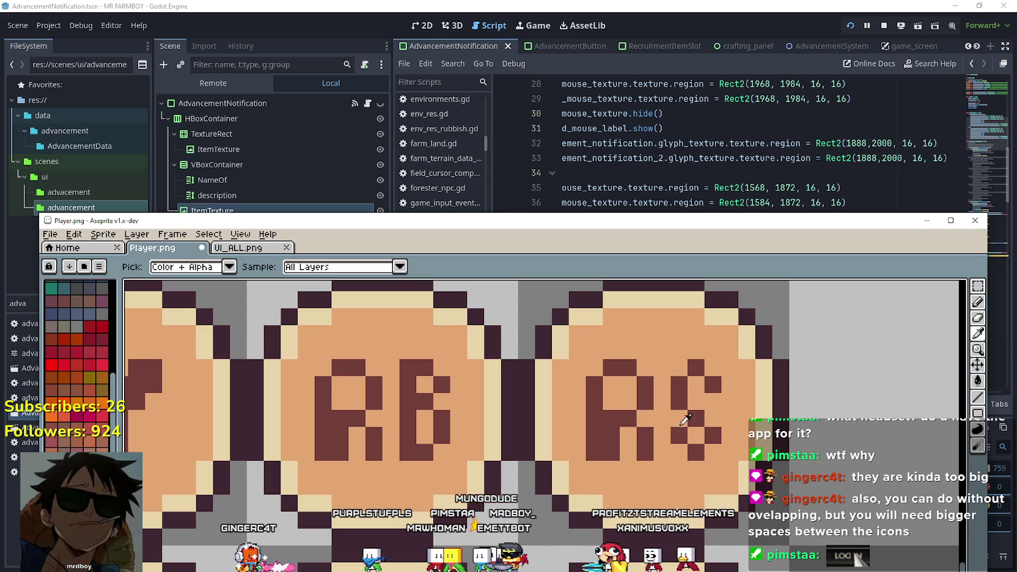
click(683, 433)
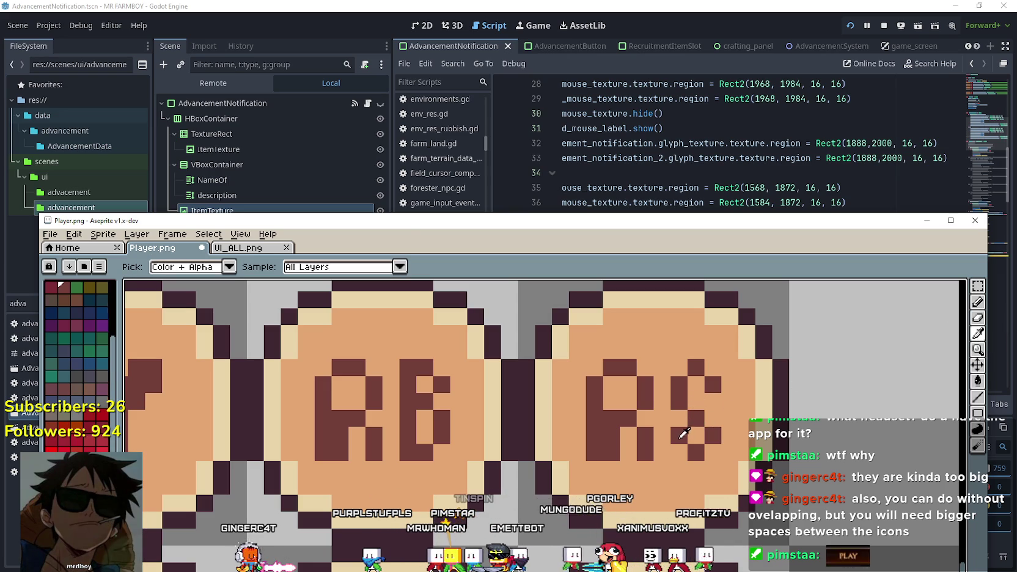
key(b)
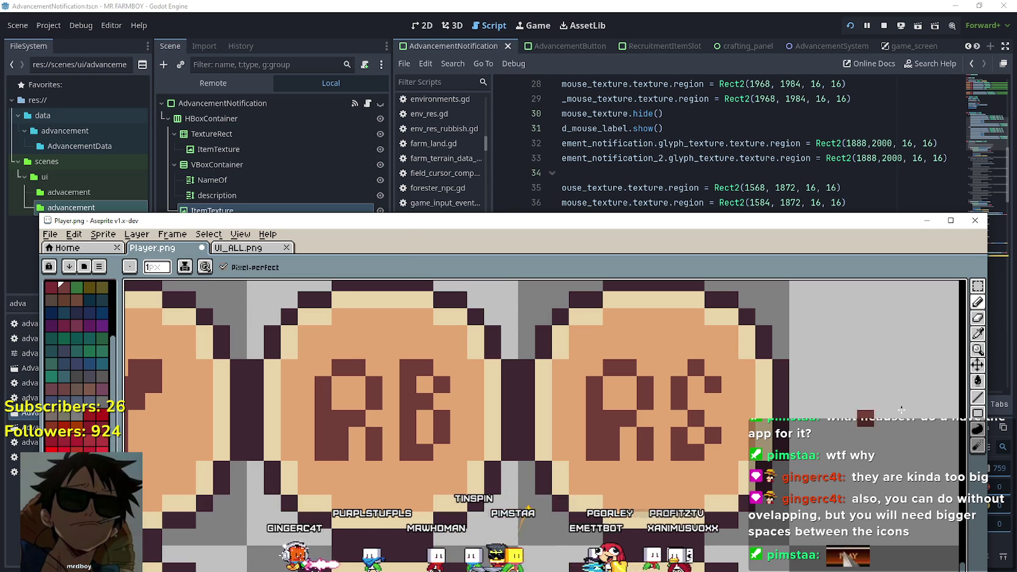
key(i)
click(962, 315)
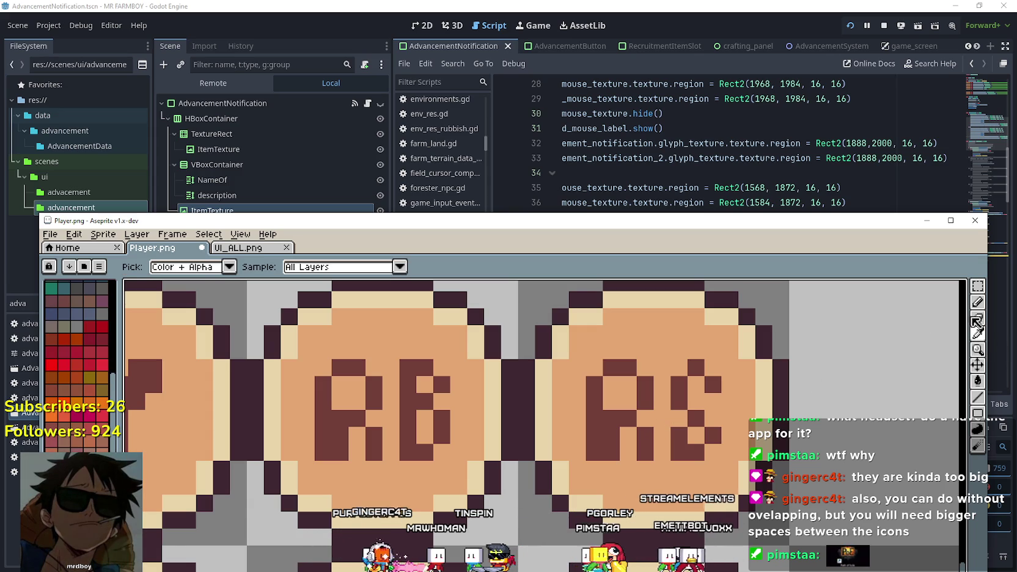
key(b)
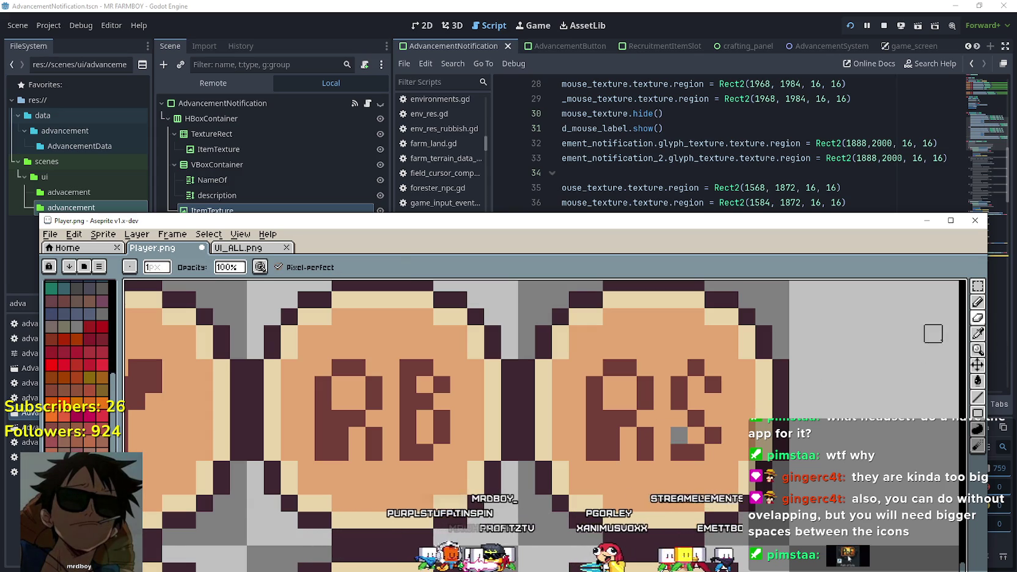
key(i)
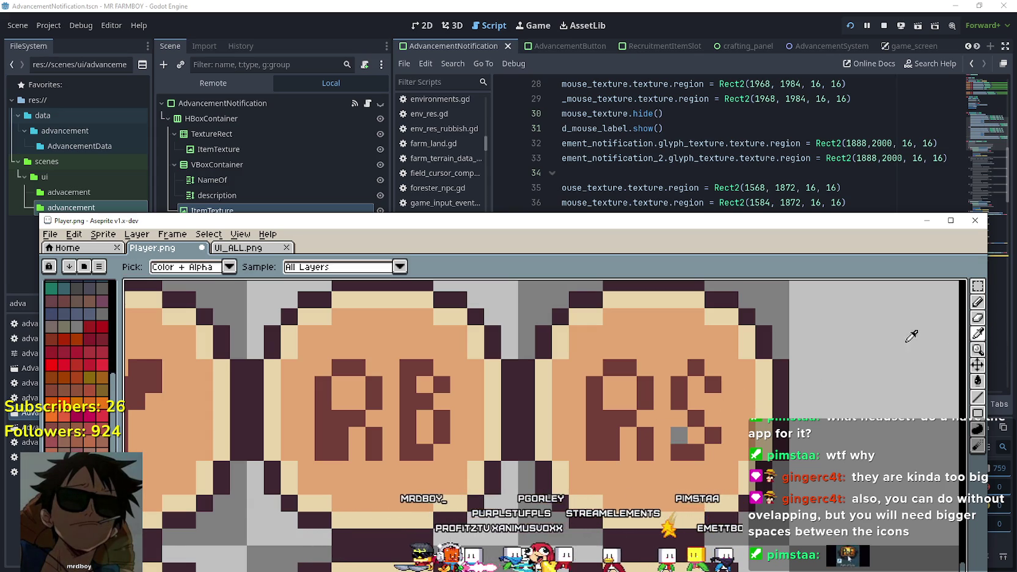
key(b)
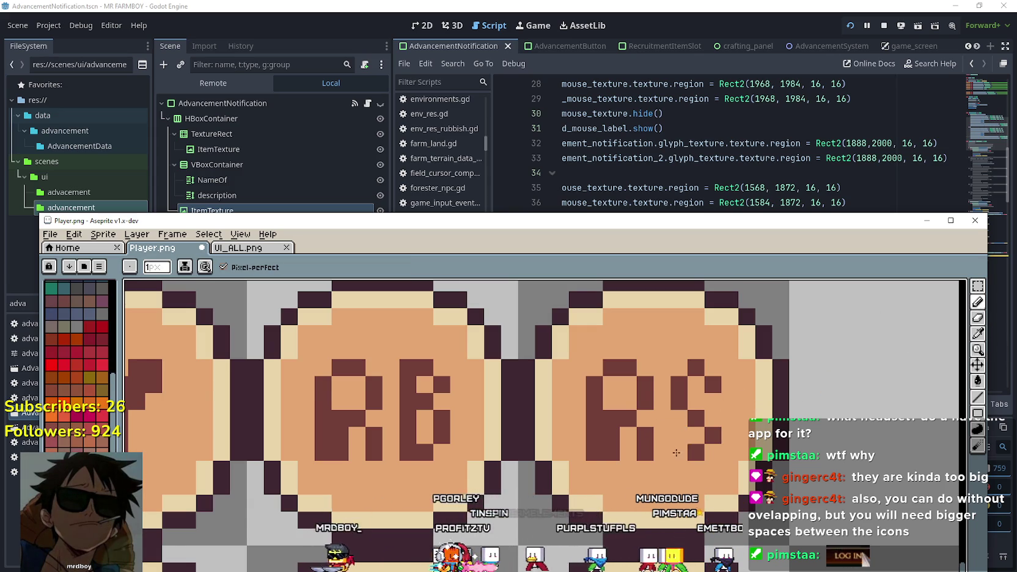
scroll(down, 3)
scroll(up, 3)
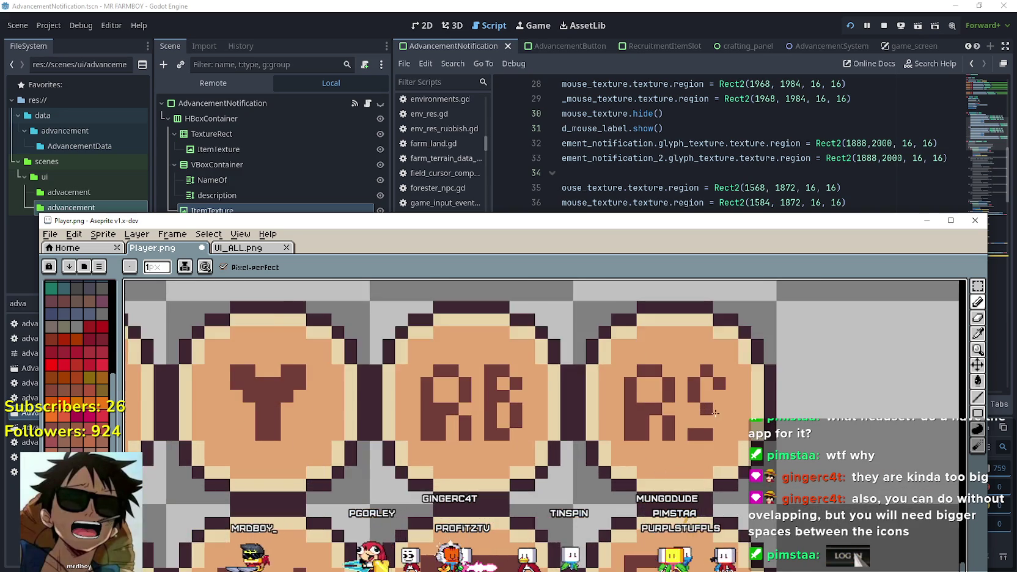
scroll(up, 3)
Complete the S's lower curve with dark pixels, undoing one misplaced pixel
key(i)
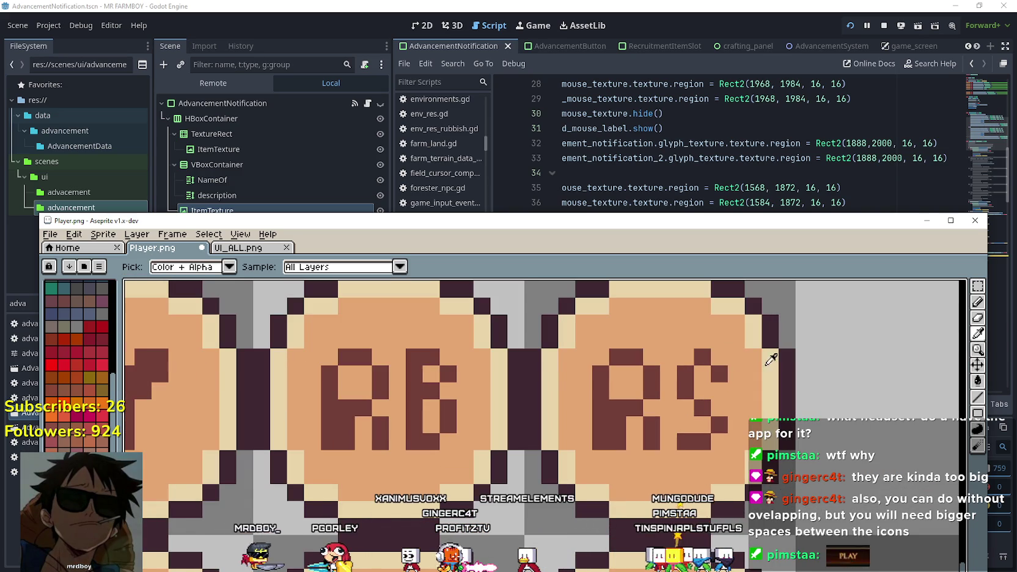
click(704, 404)
key(b)
click(740, 395)
key(ctrl+z)
click(719, 406)
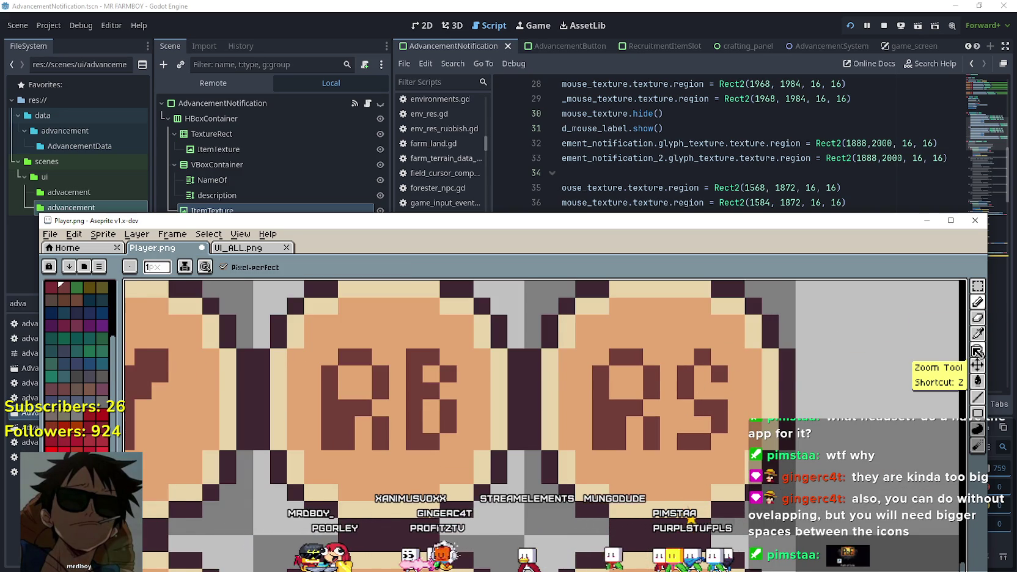
click(981, 346)
click(979, 333)
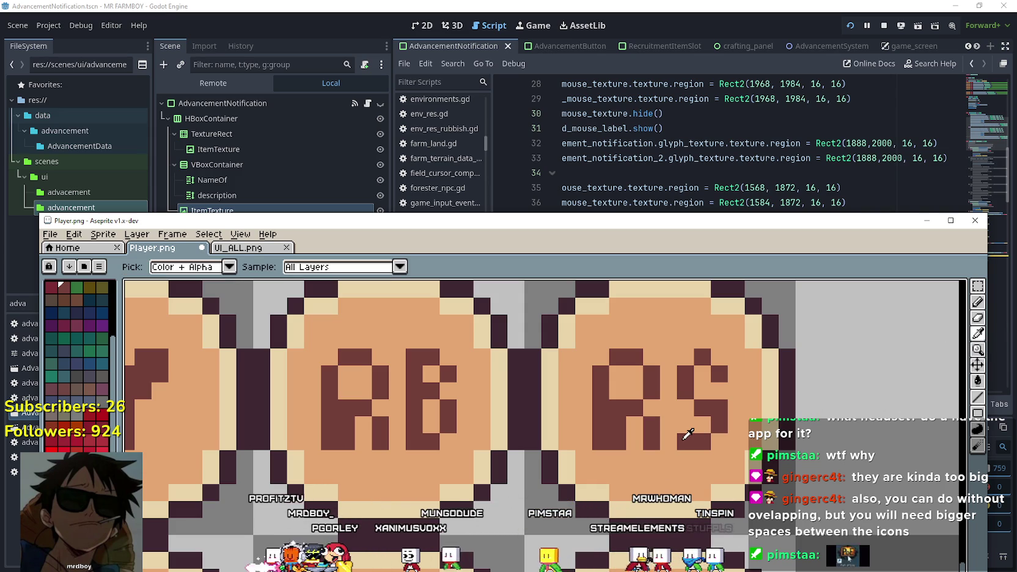
scroll(down, 3)
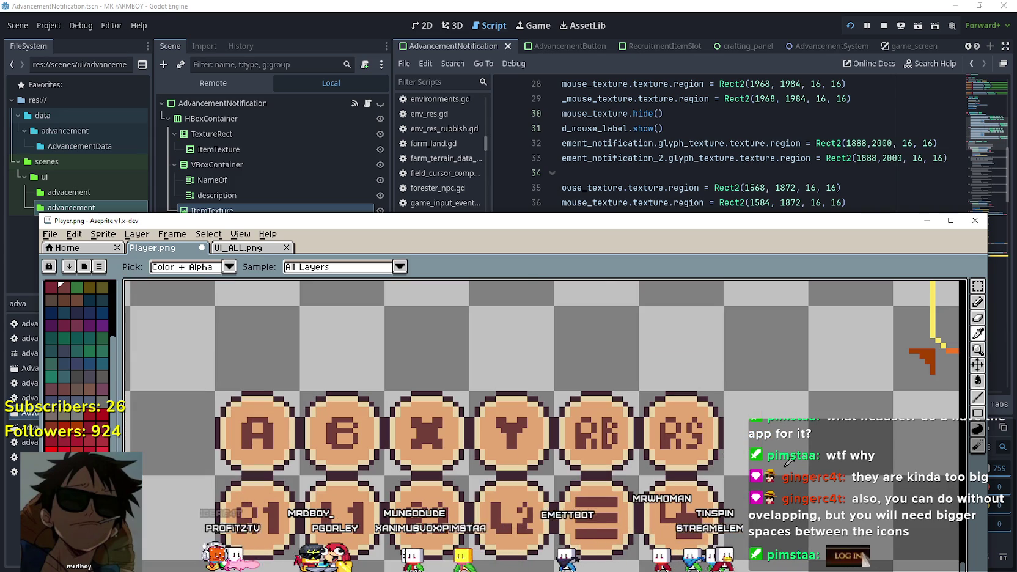
scroll(up, 3)
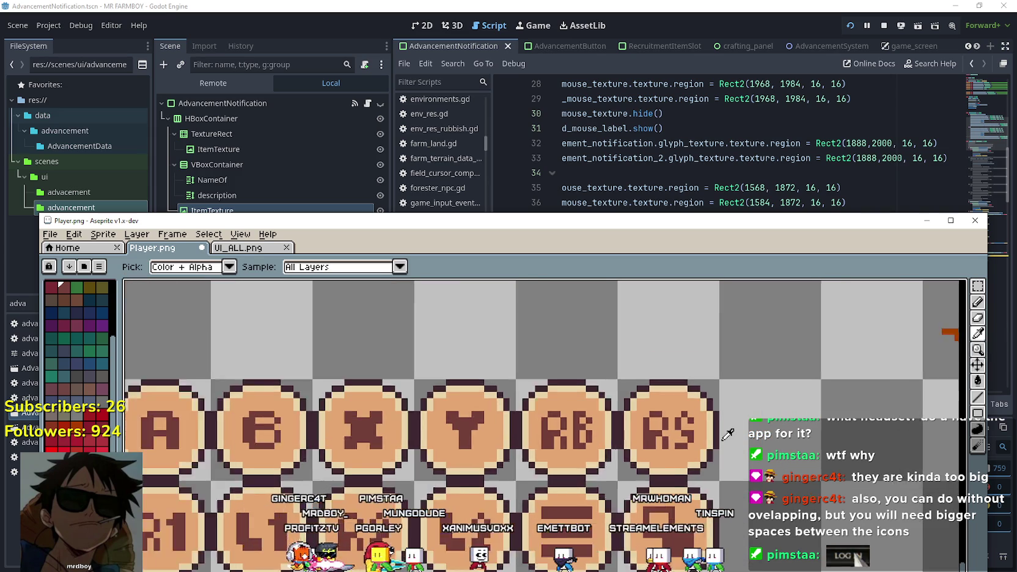
scroll(up, 3)
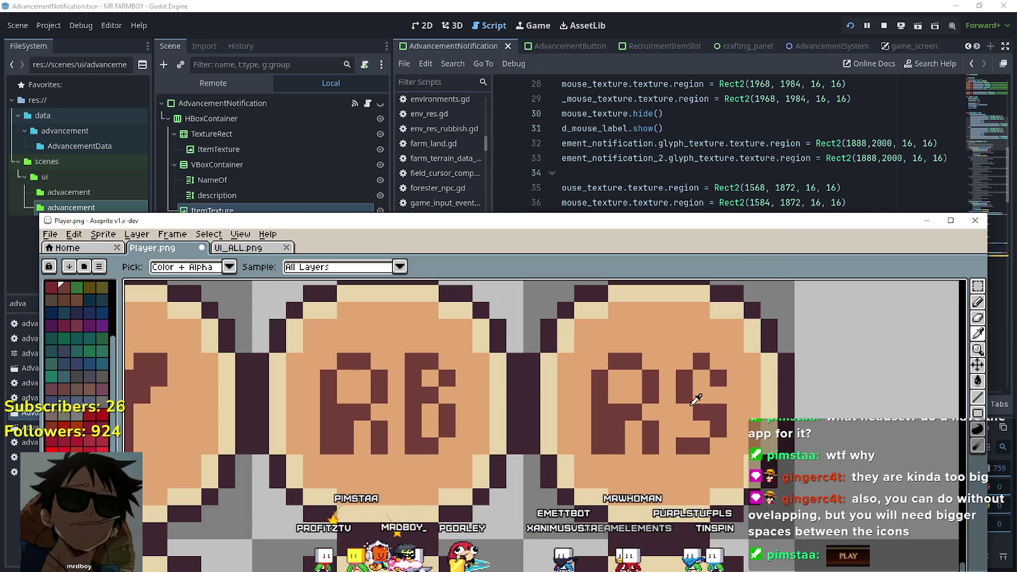
scroll(down, 3)
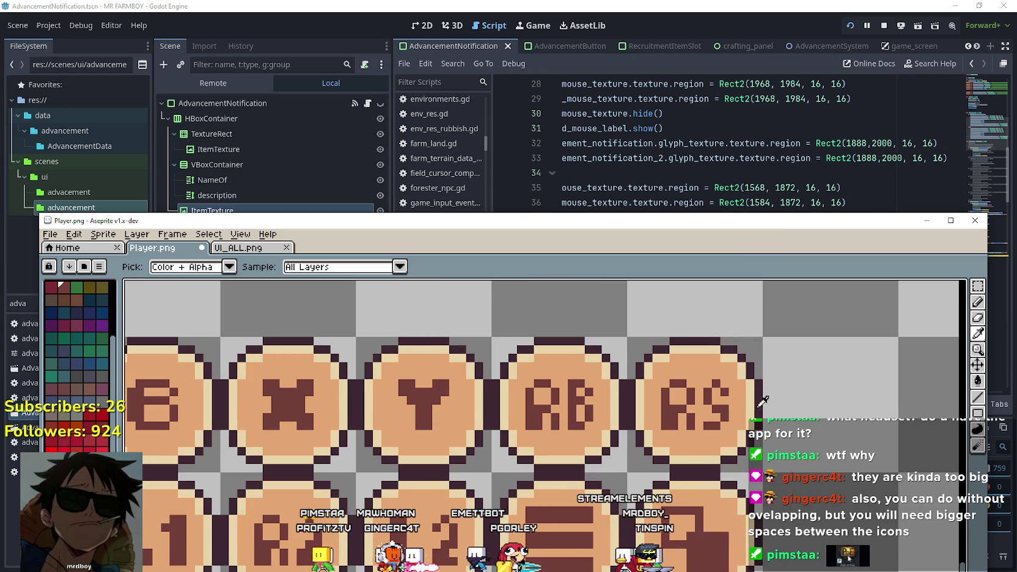
drag(743, 409, 760, 399)
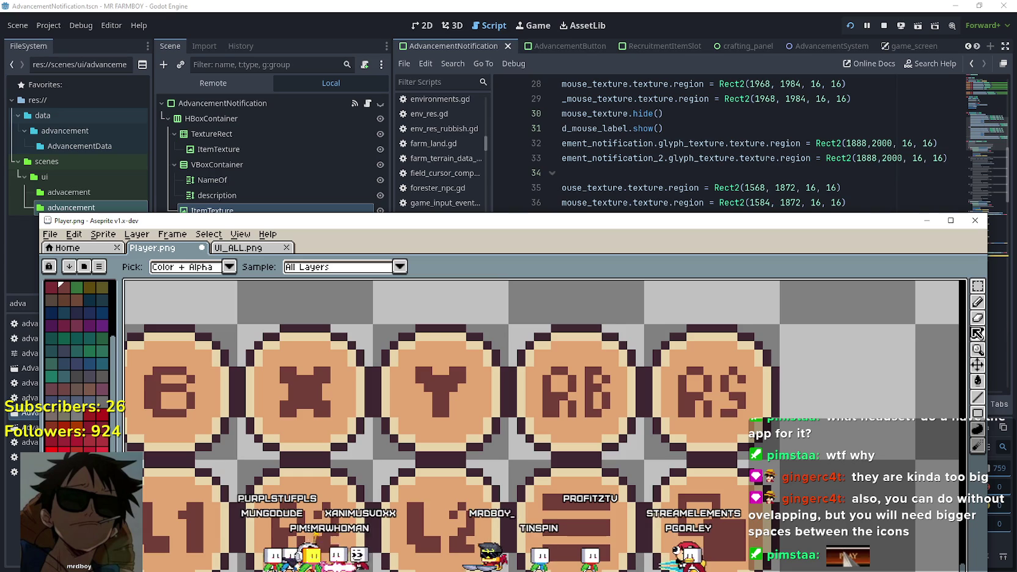
click(978, 301)
scroll(up, 3)
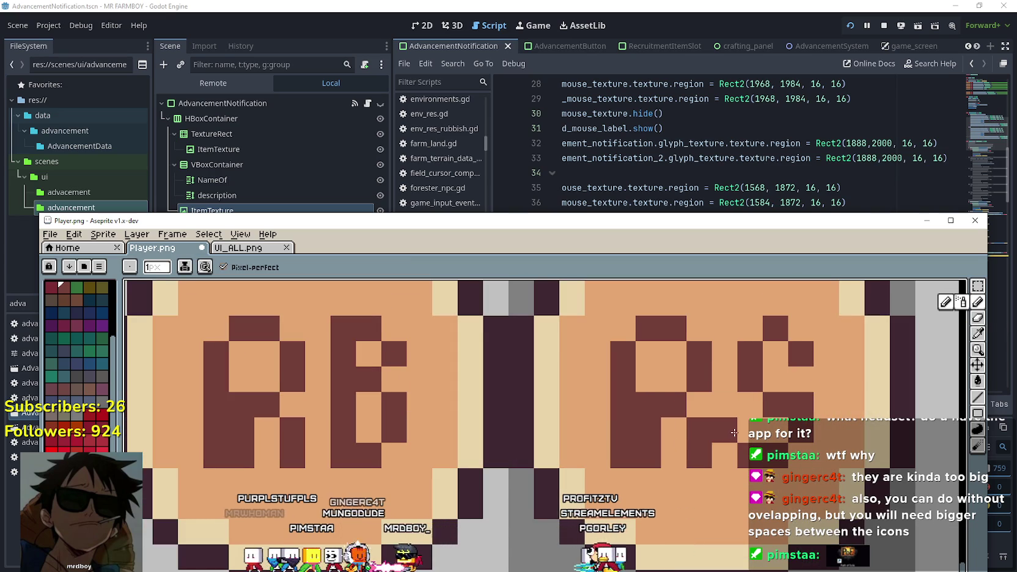
Sample the dark glyph colour from the artwork for the Pencil
scroll(down, 3)
scroll(down, 3)
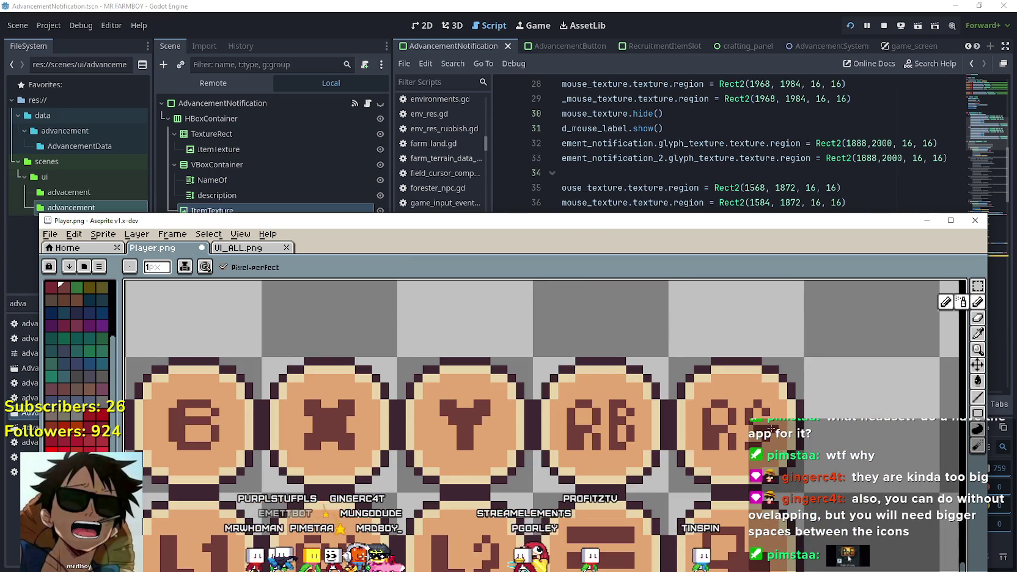
scroll(up, 3)
click(978, 333)
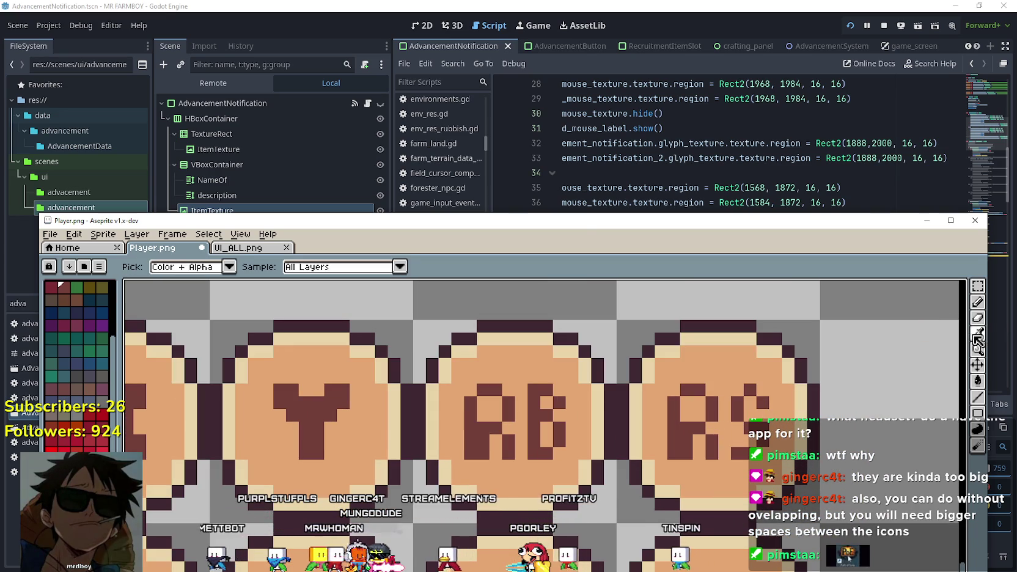
click(965, 345)
click(978, 301)
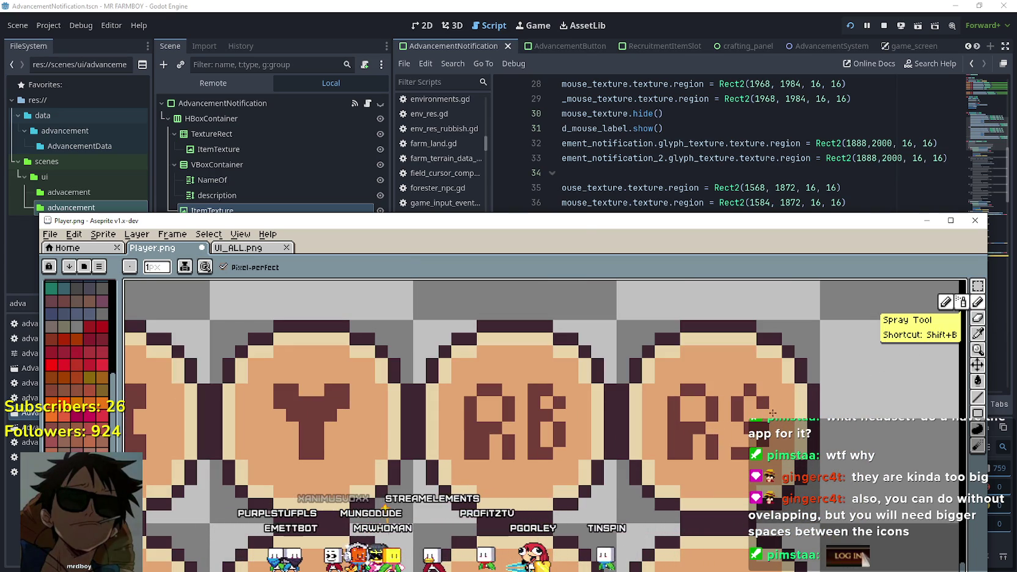
scroll(down, 3)
scroll(up, 3)
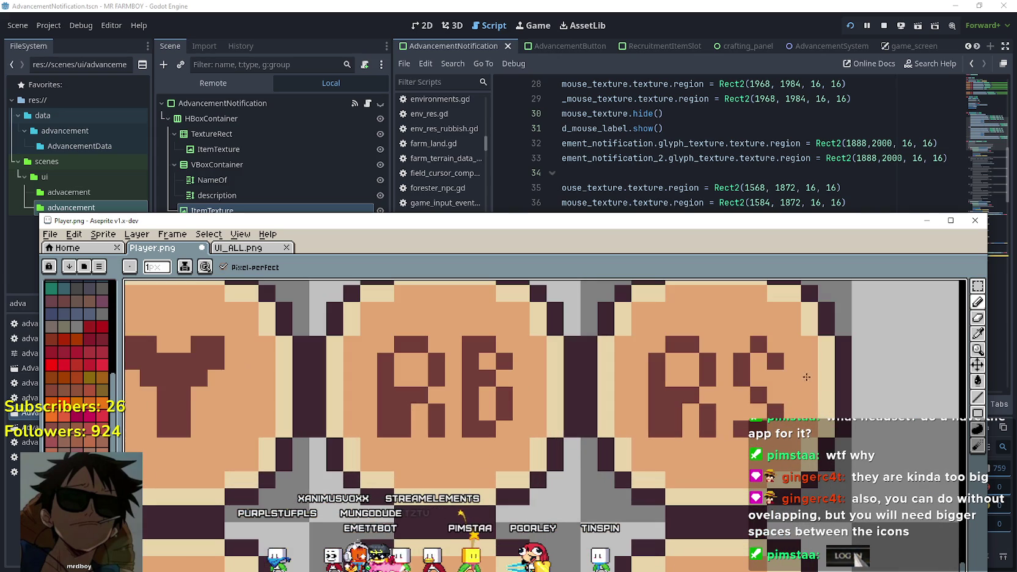
click(976, 338)
click(765, 387)
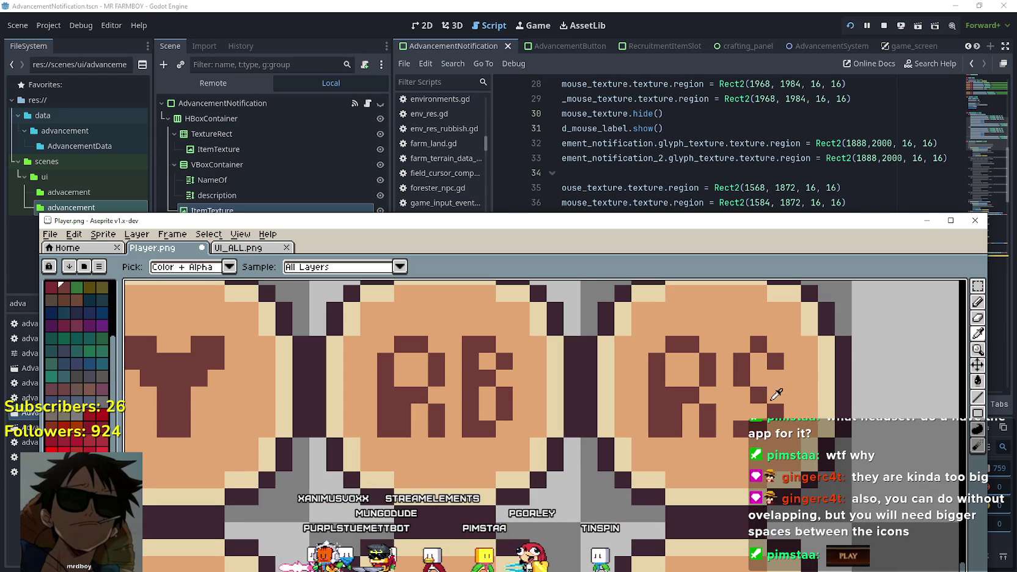
click(977, 301)
Paint dark pixels across the S to reshape it, then sample the orange fill colour
click(755, 381)
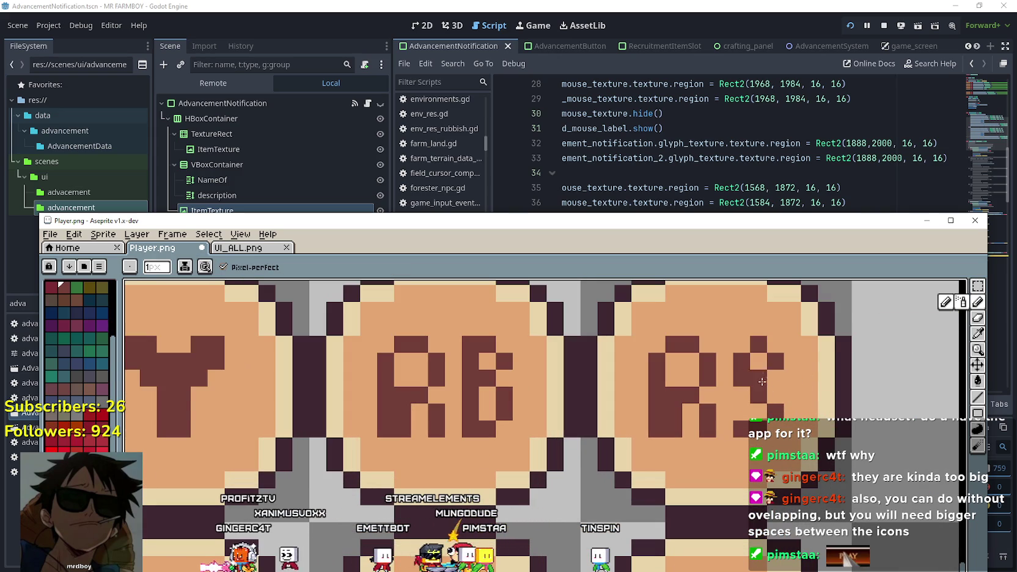
drag(757, 394, 792, 395)
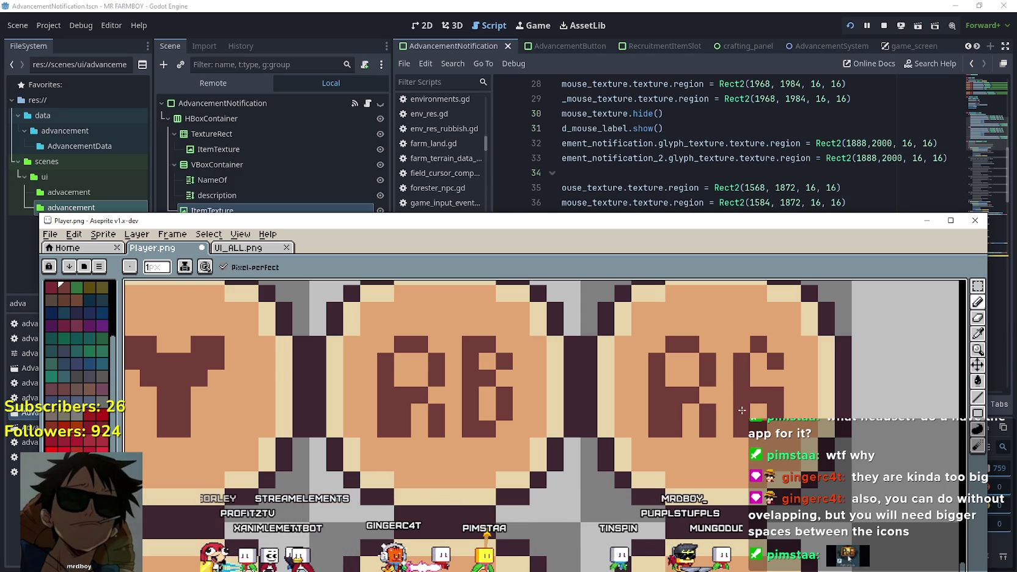
key(v)
key(b)
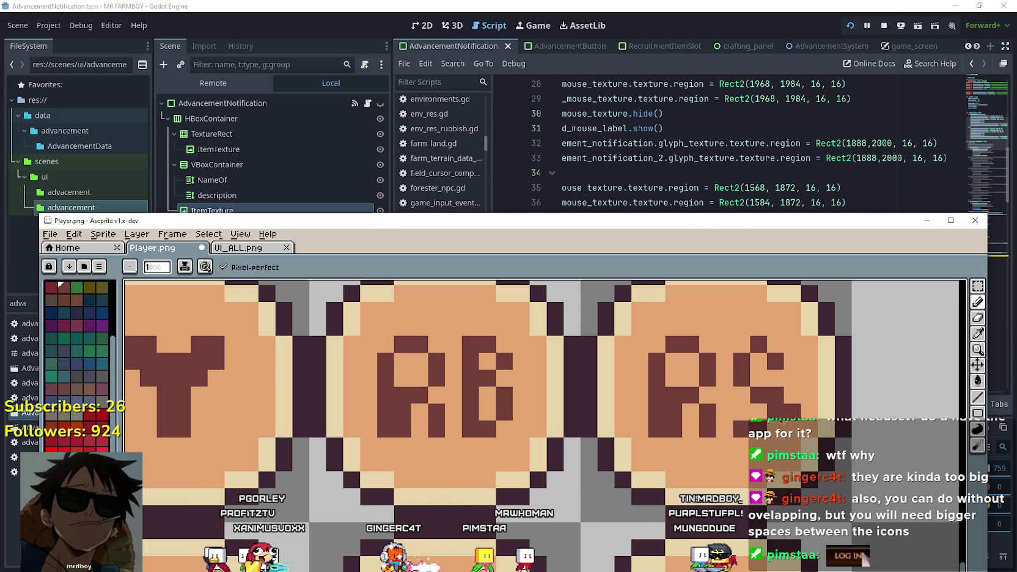
scroll(down, 3)
scroll(up, 3)
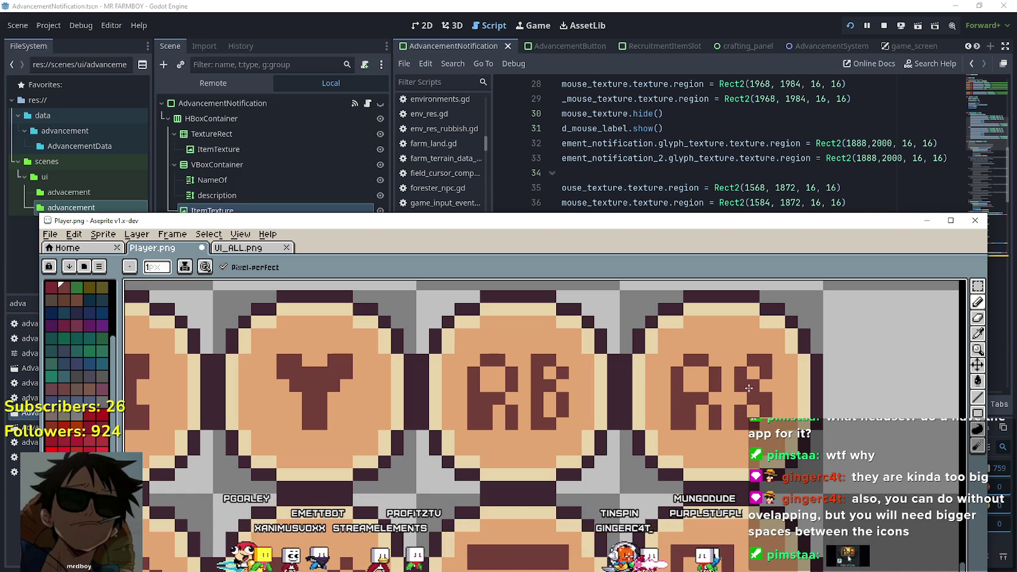
click(749, 389)
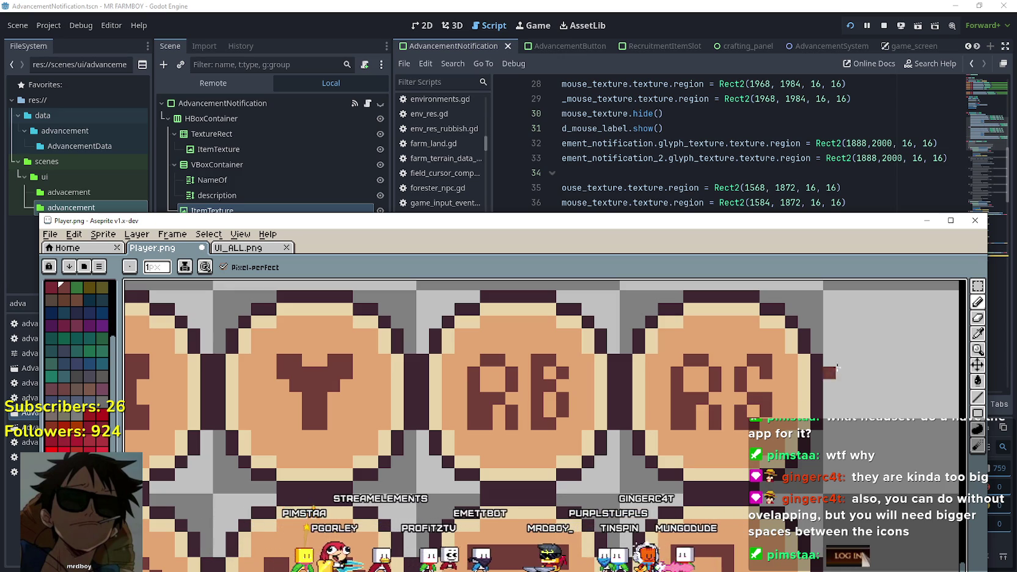
key(i)
click(787, 384)
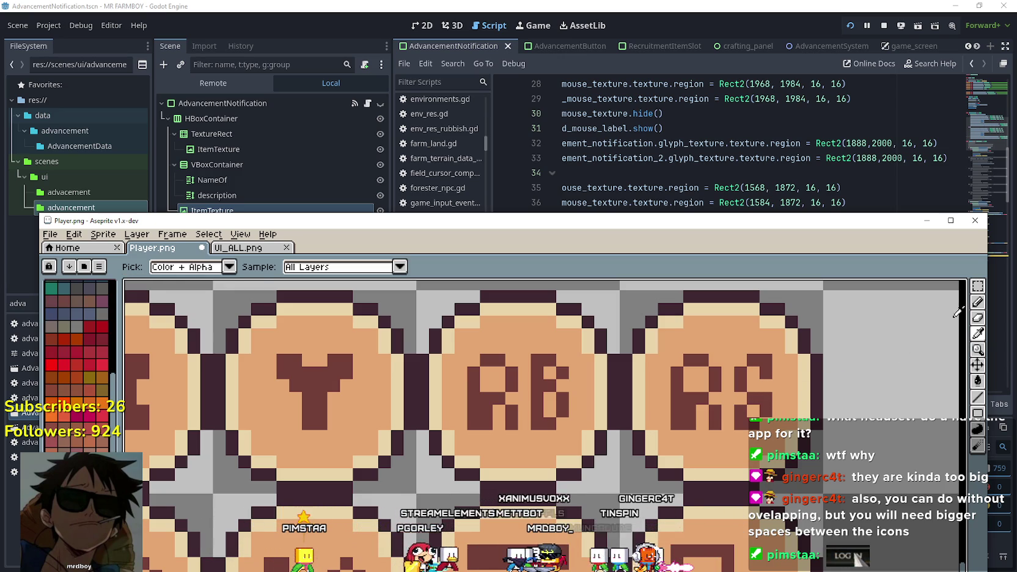
Zoom around the glyphs, sample the dark maroon glyph colour and switch to the eraser
key(b)
scroll(down, 3)
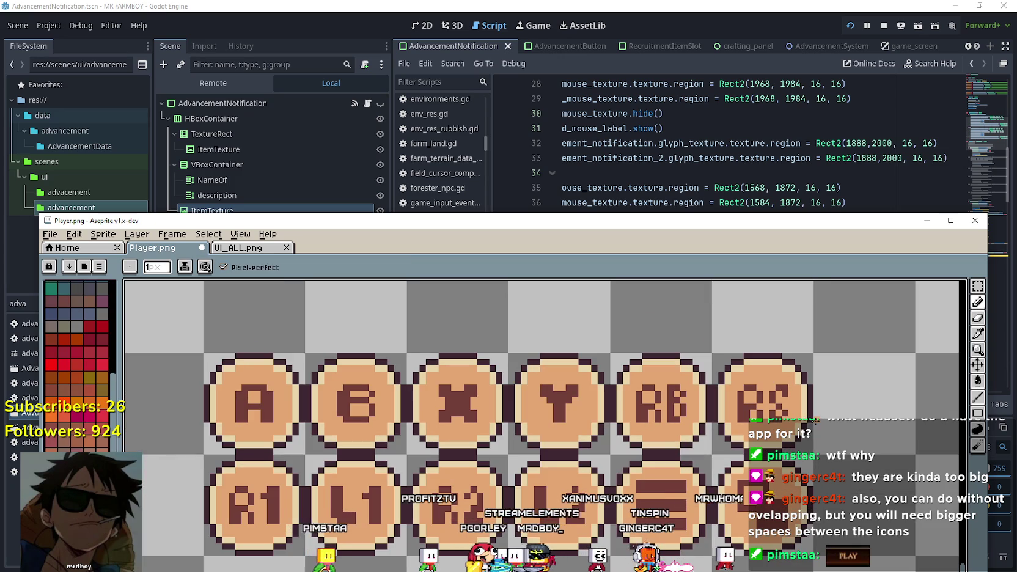
scroll(down, 3)
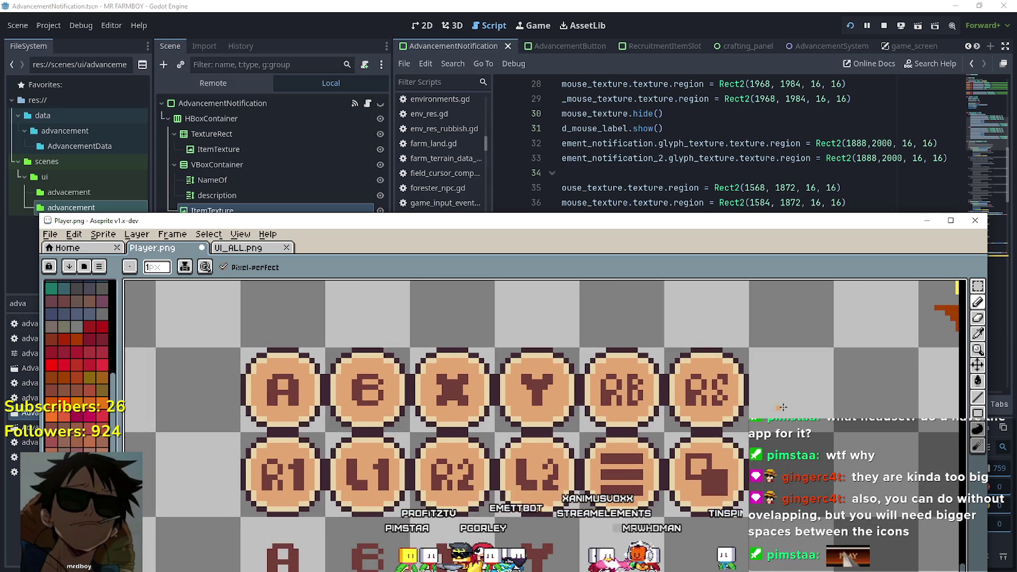
scroll(up, 3)
scroll(up, 3)
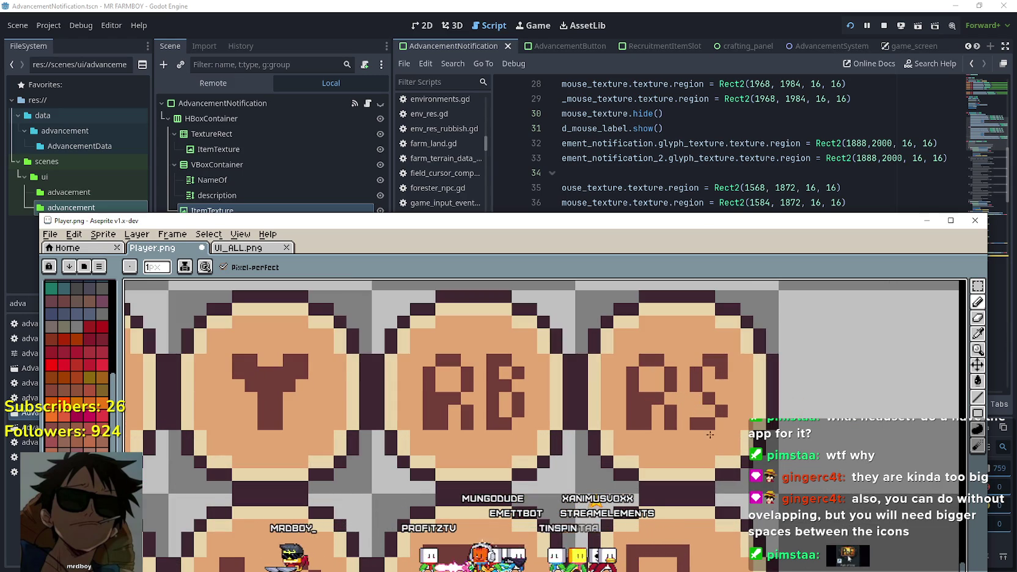
click(978, 333)
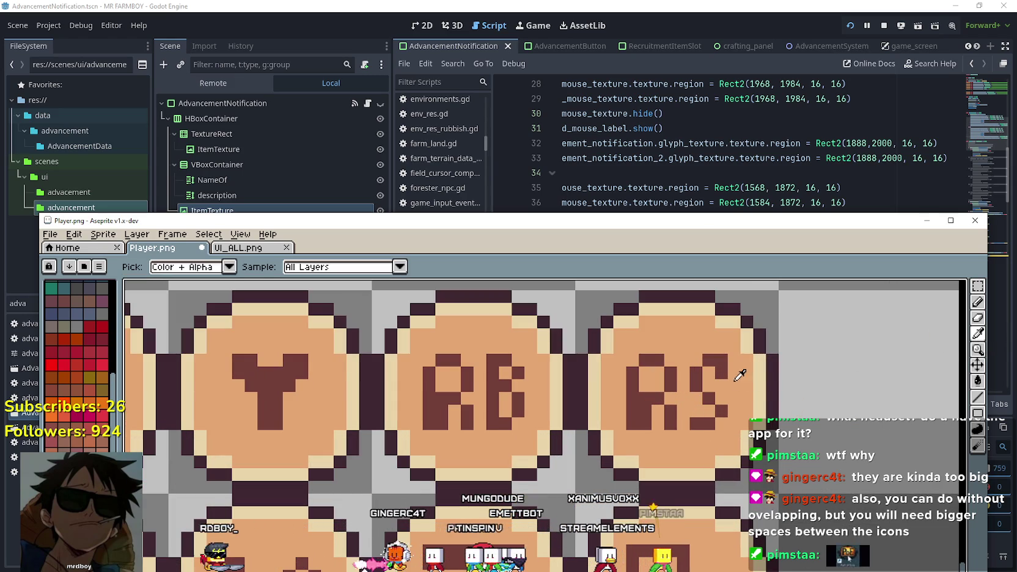
click(757, 357)
click(978, 317)
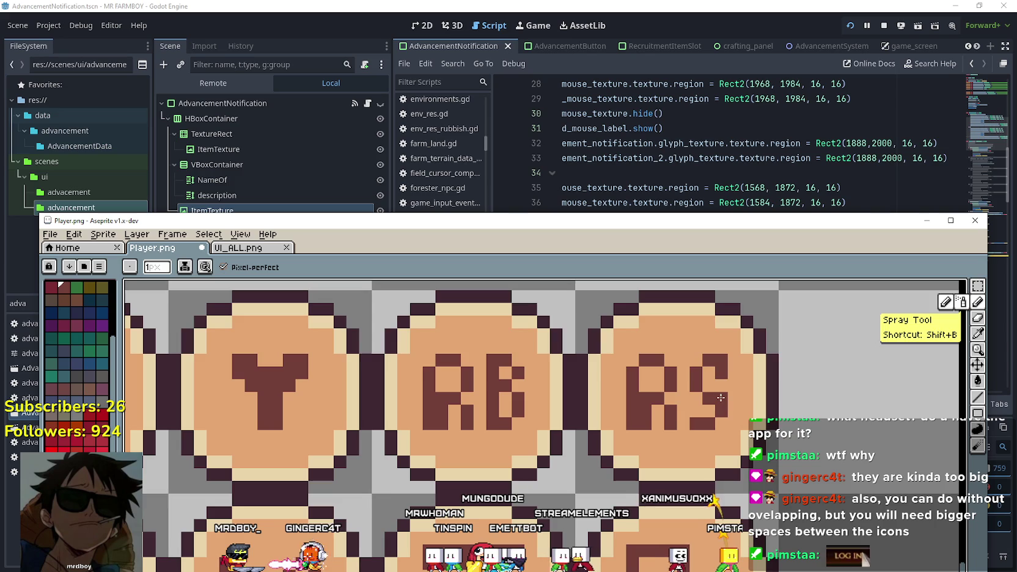
Zoom and pan around the sprite sheet to check the A, B, X, Y, RB, RS and trigger glyphs
scroll(down, 3)
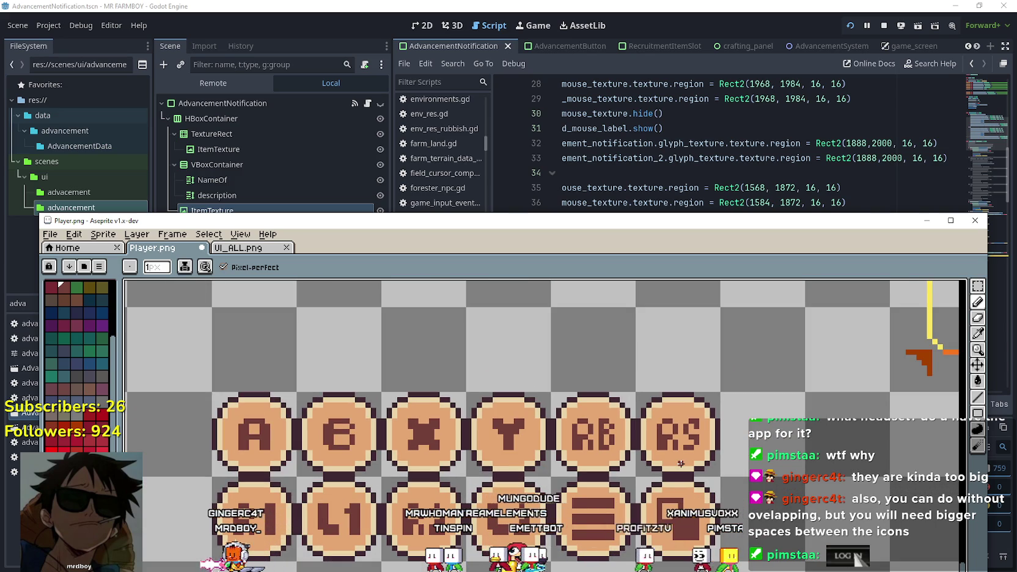
scroll(down, 3)
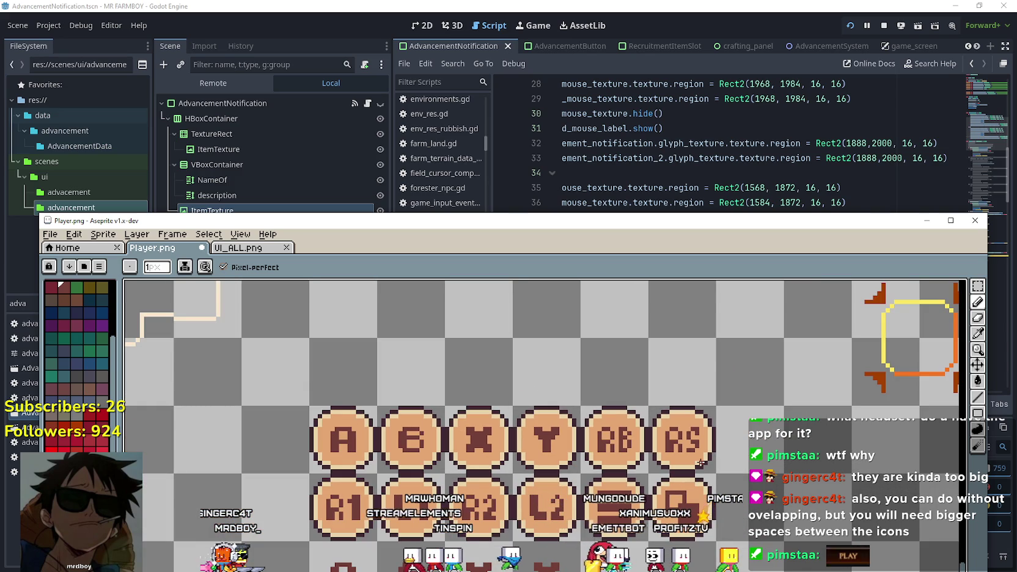
scroll(up, 3)
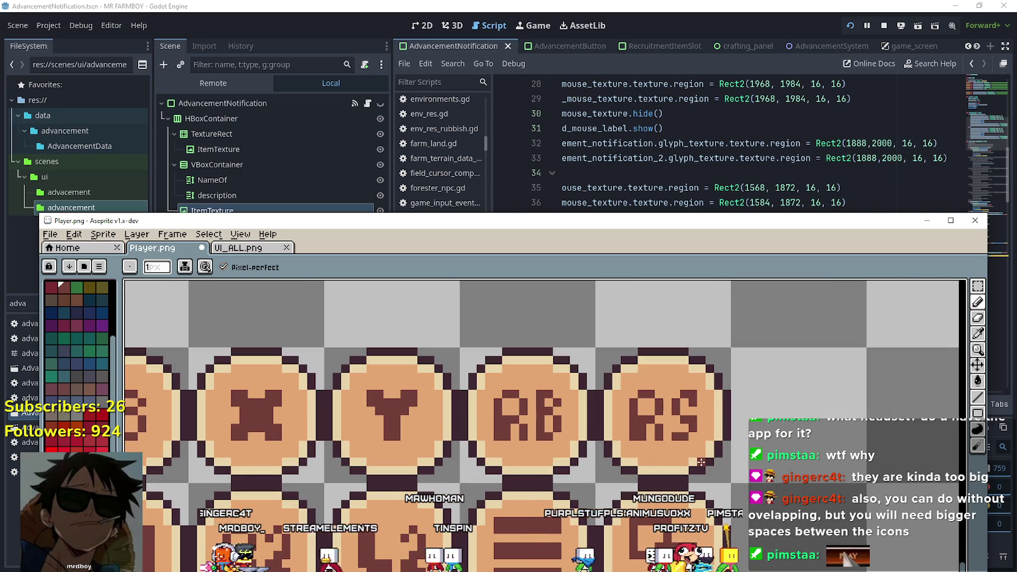
scroll(down, 3)
scroll(down, 3)
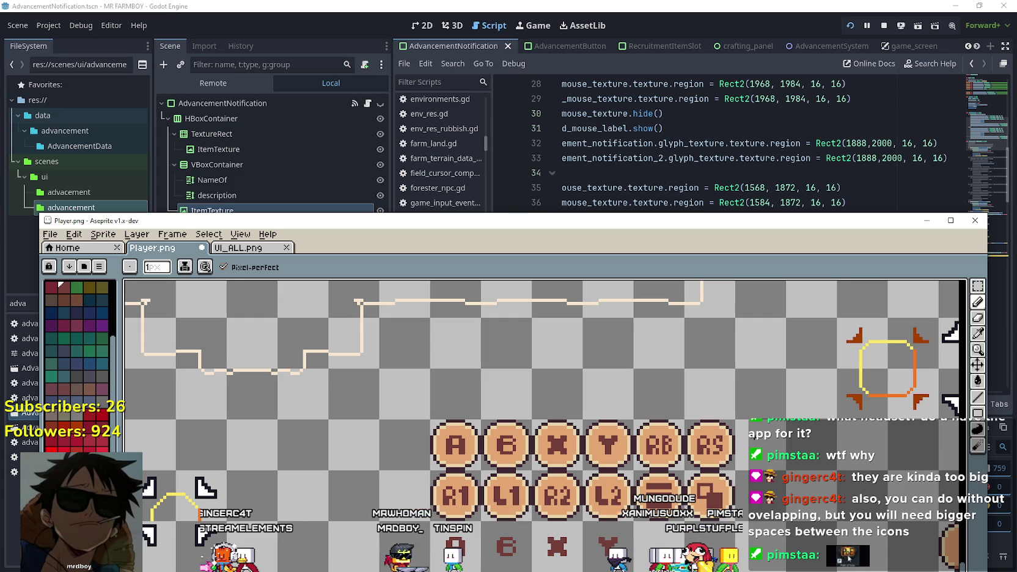
scroll(up, 3)
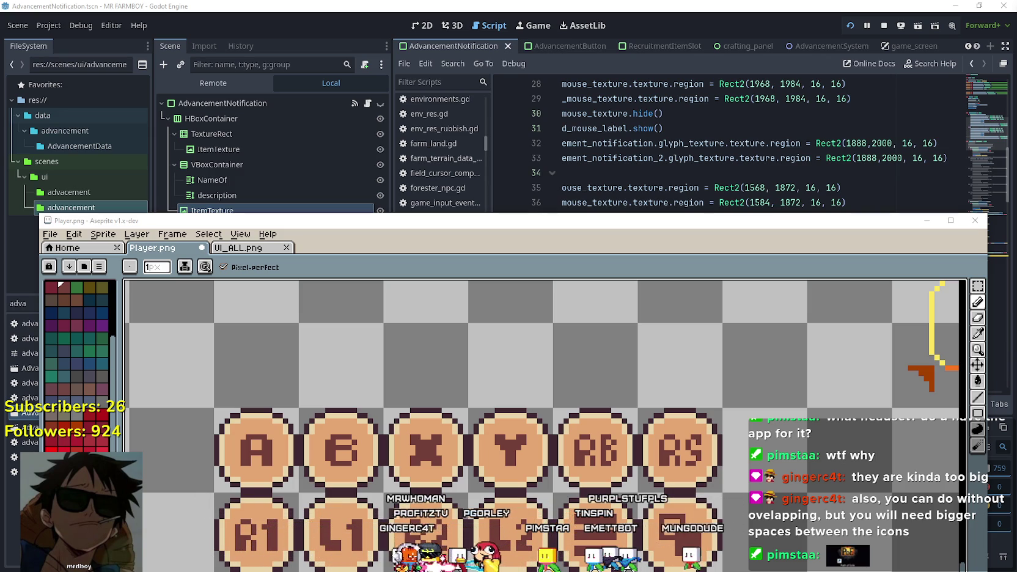
scroll(down, 3)
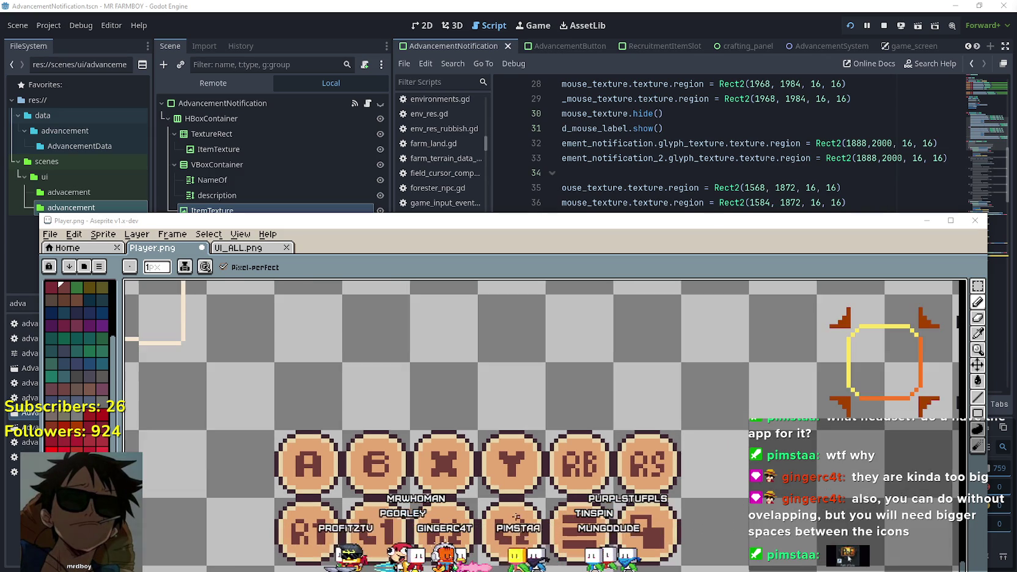
scroll(down, 3)
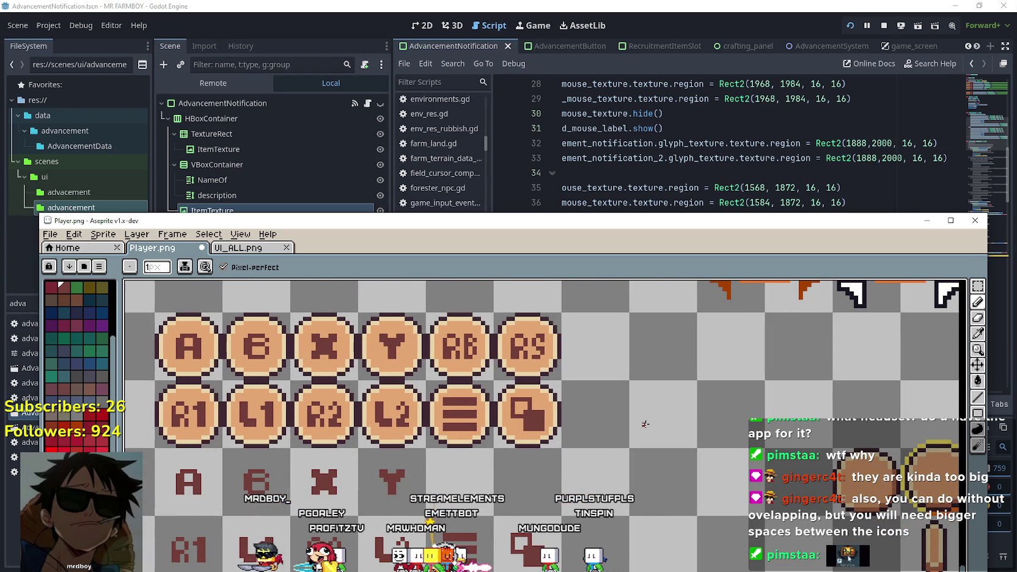
drag(640, 323, 640, 356)
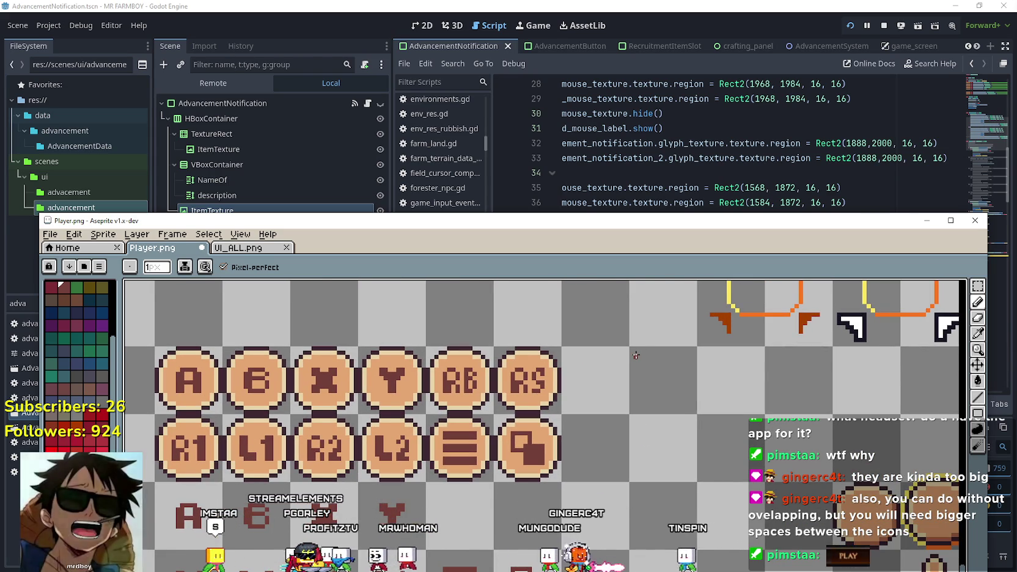
scroll(up, 3)
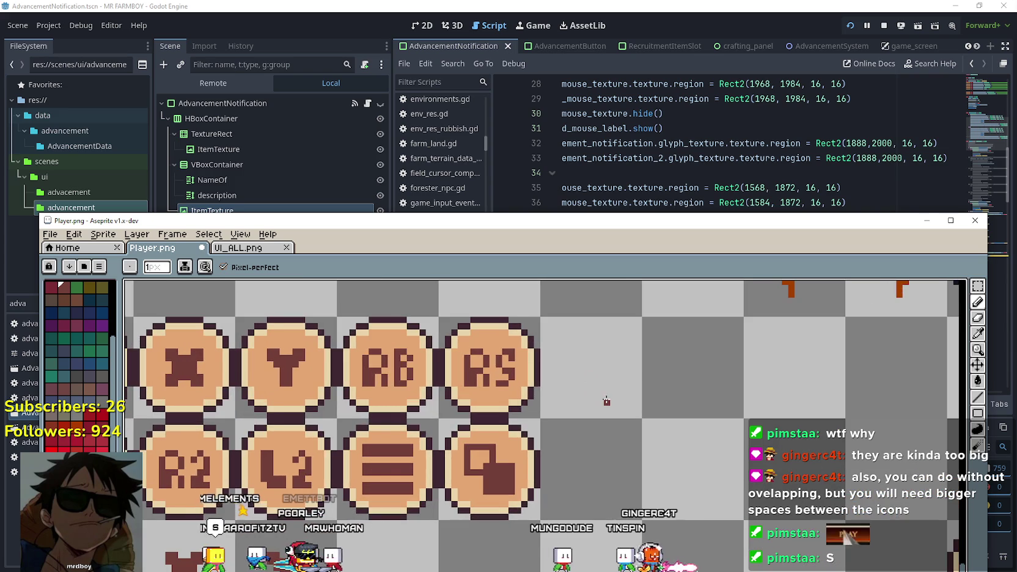
scroll(up, 3)
scroll(down, 3)
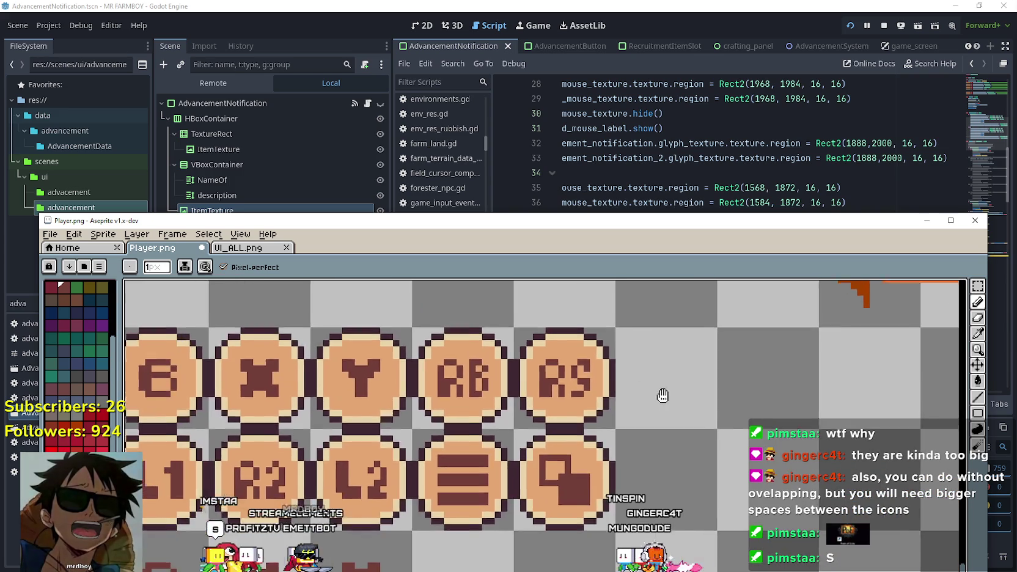
scroll(up, 3)
scroll(down, 3)
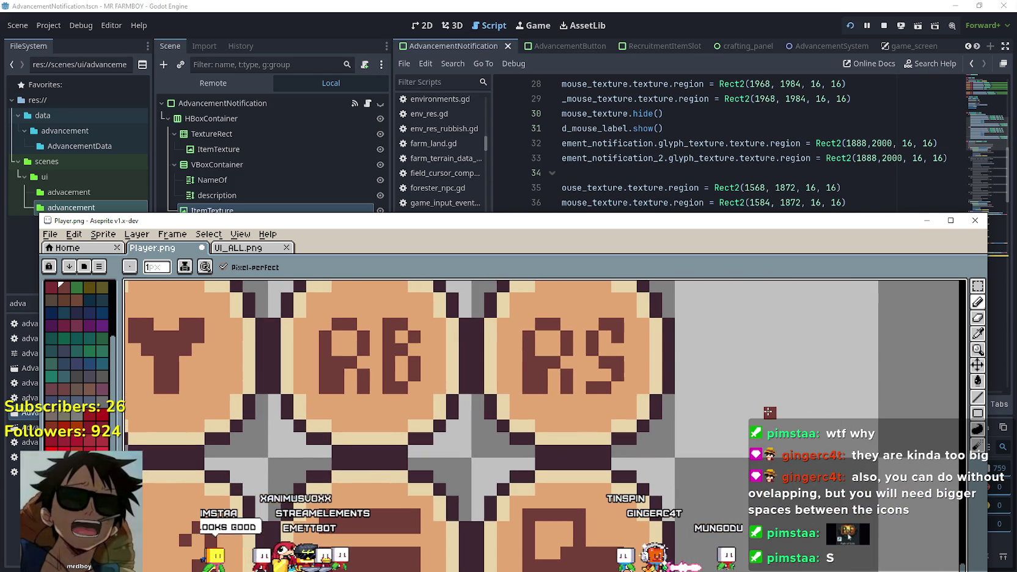
scroll(down, 3)
scroll(up, 3)
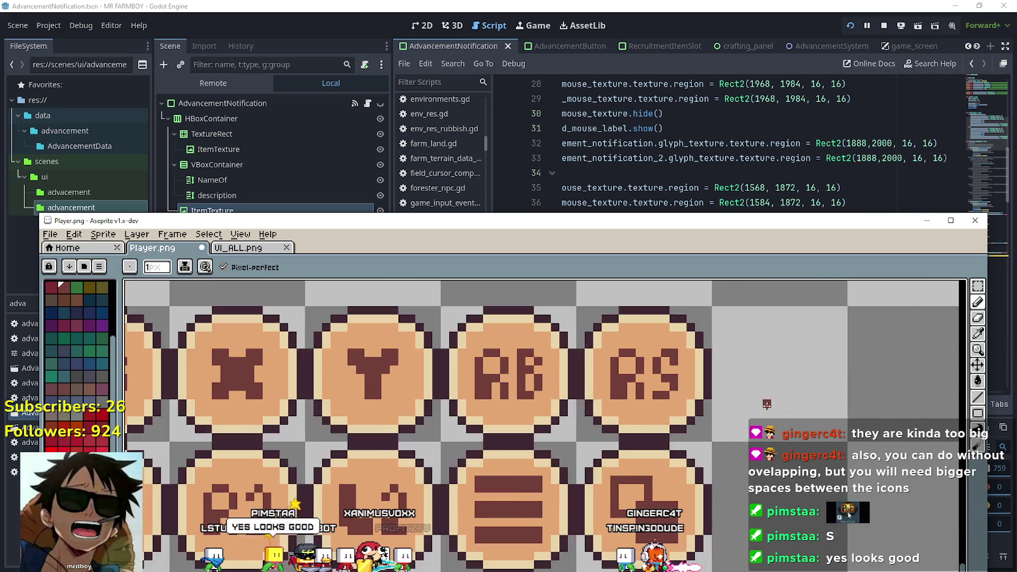
scroll(up, 3)
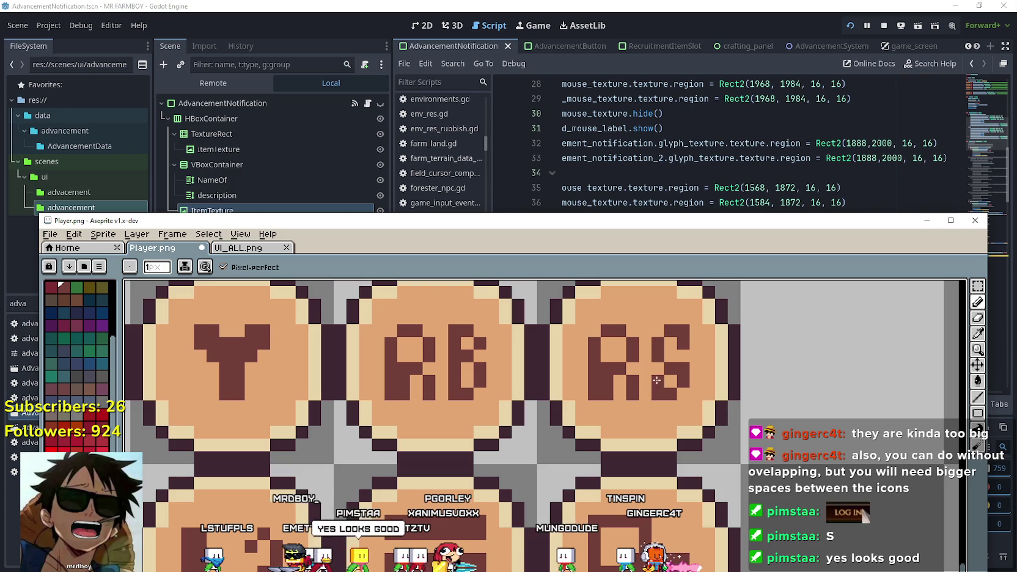
scroll(down, 3)
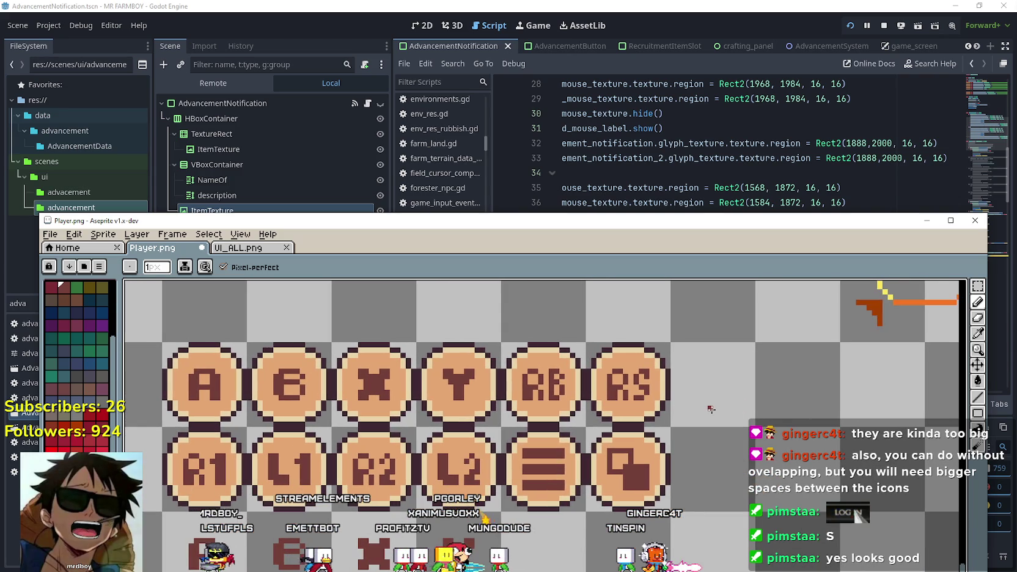
Save Player.png and switch back to Godot so the sprite sheet reimports
key(ctrl+s)
scroll(up, 3)
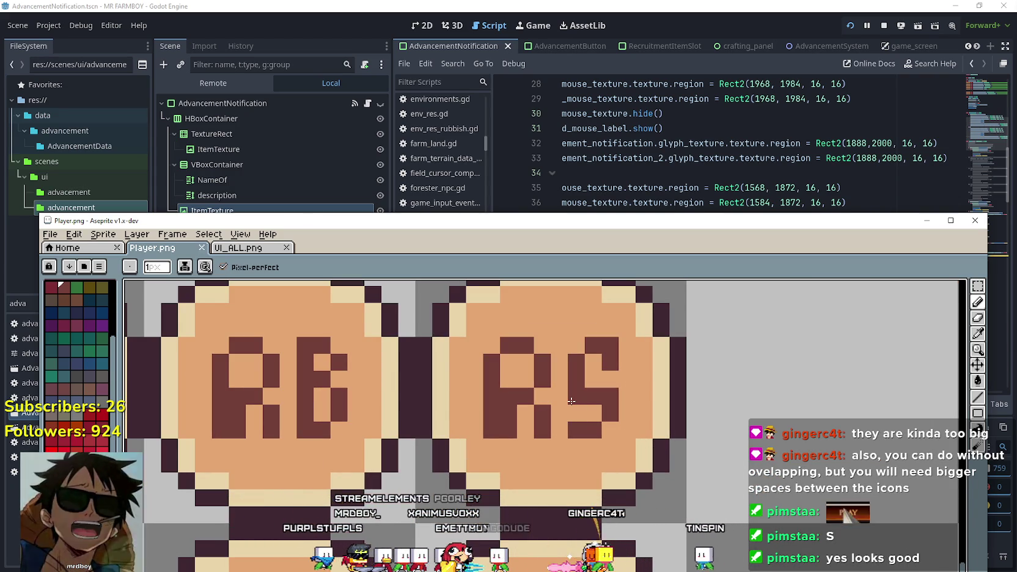
scroll(down, 3)
scroll(up, 3)
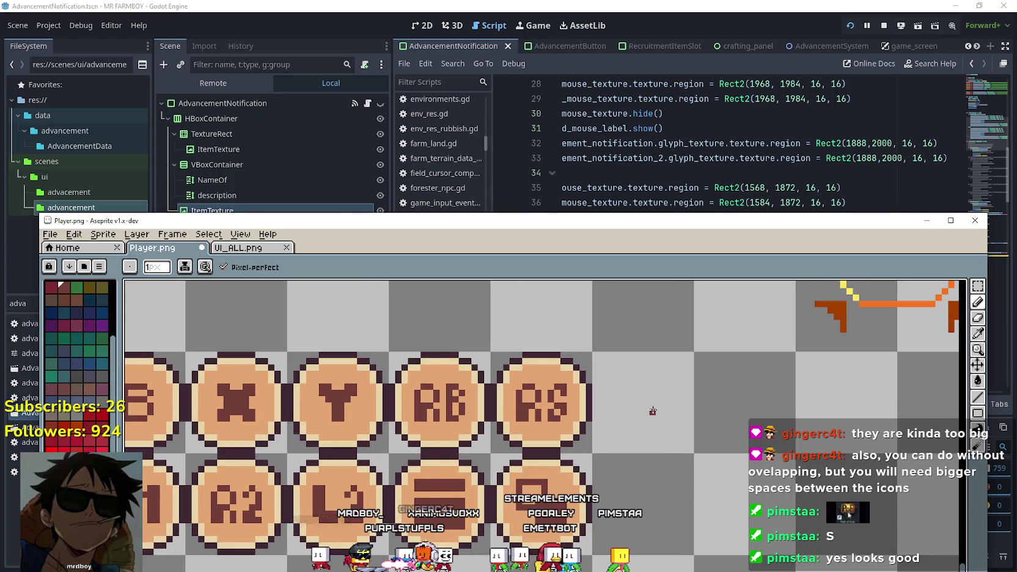
key(ctrl+s)
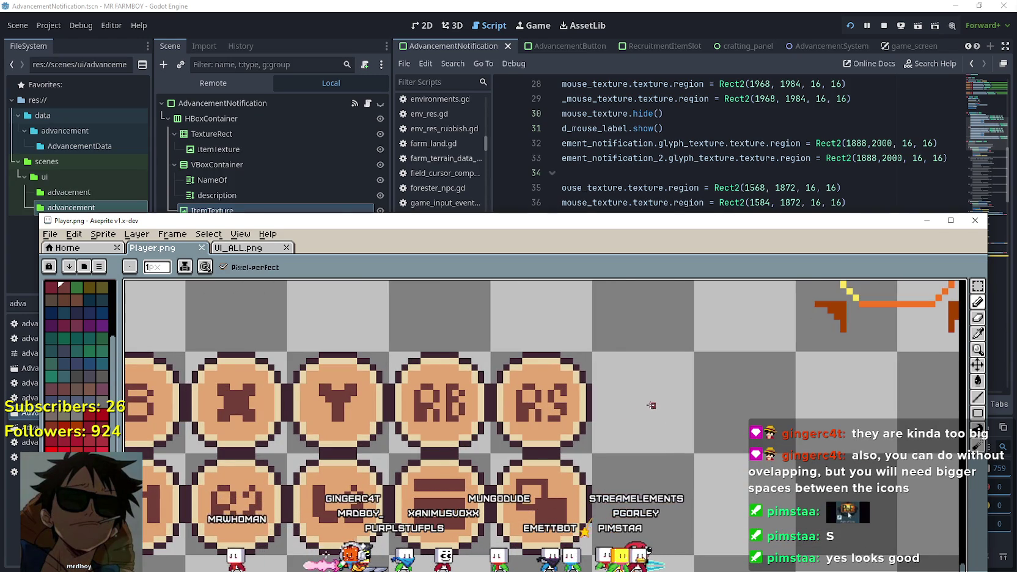
click(556, 5)
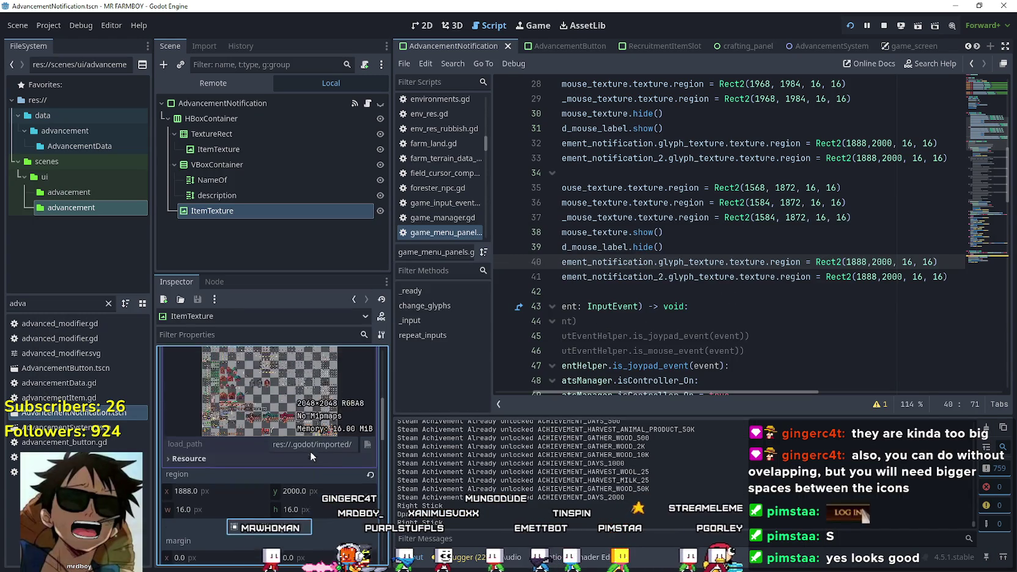
In the region editor, set ItemTexture's atlas region to the RS glyph at 1648, 1872, 16×16
scroll(down, 3)
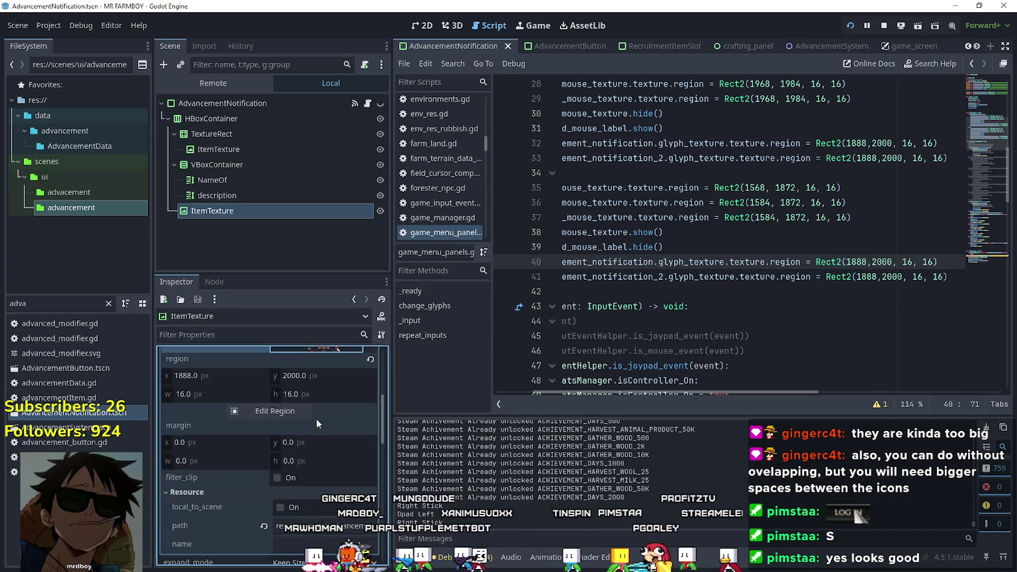
click(293, 414)
scroll(down, 3)
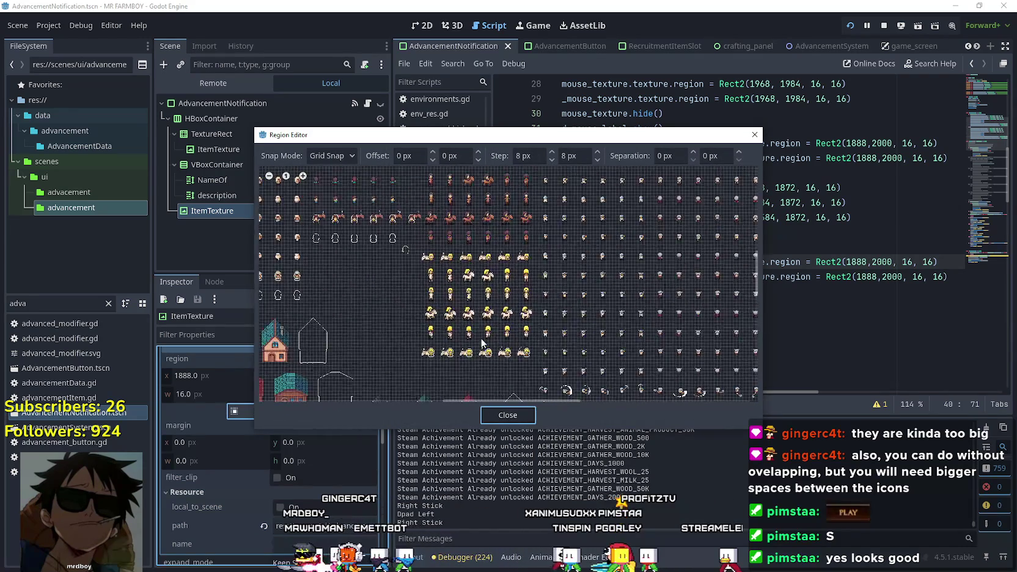
scroll(down, 3)
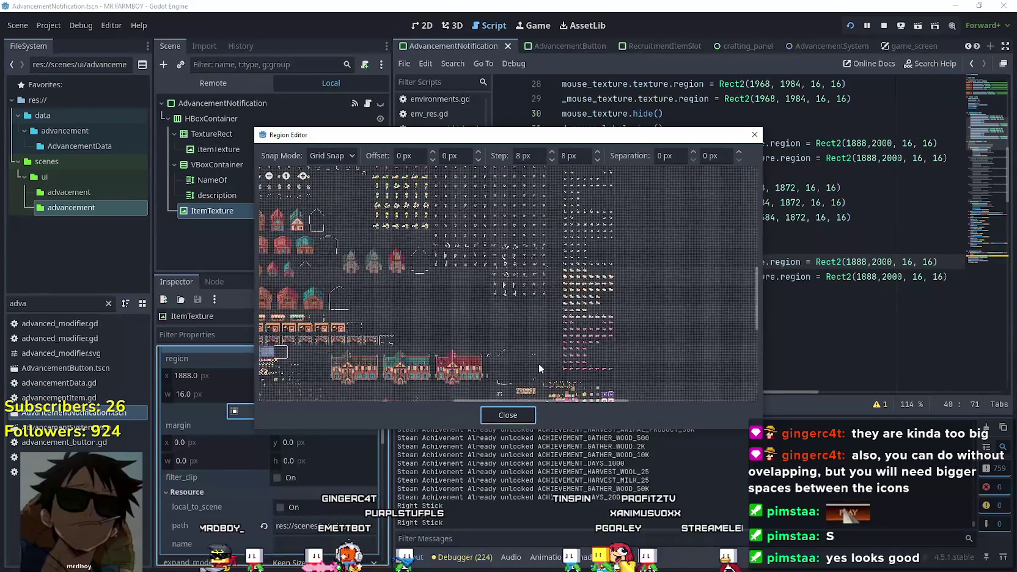
scroll(up, 3)
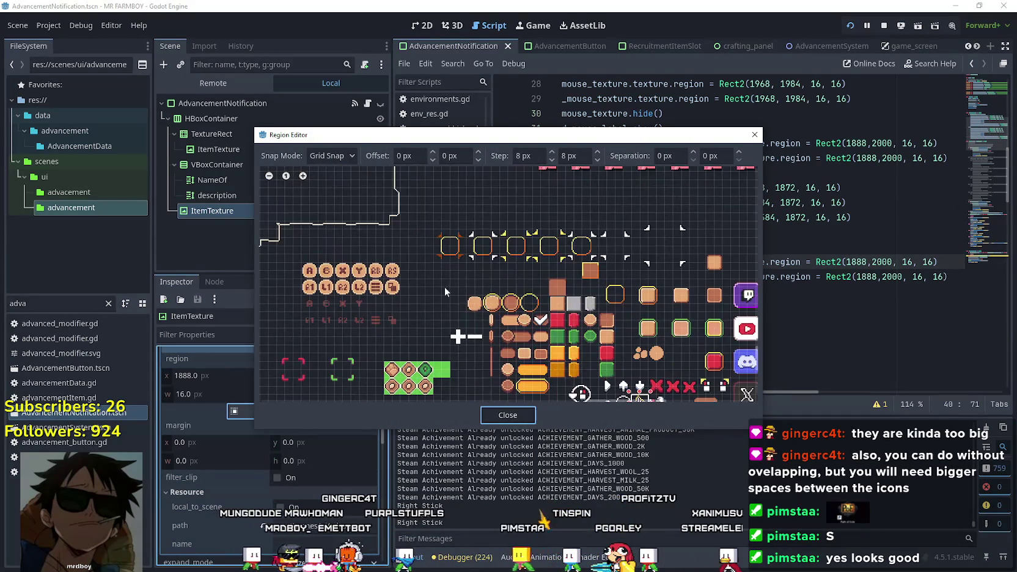
scroll(up, 3)
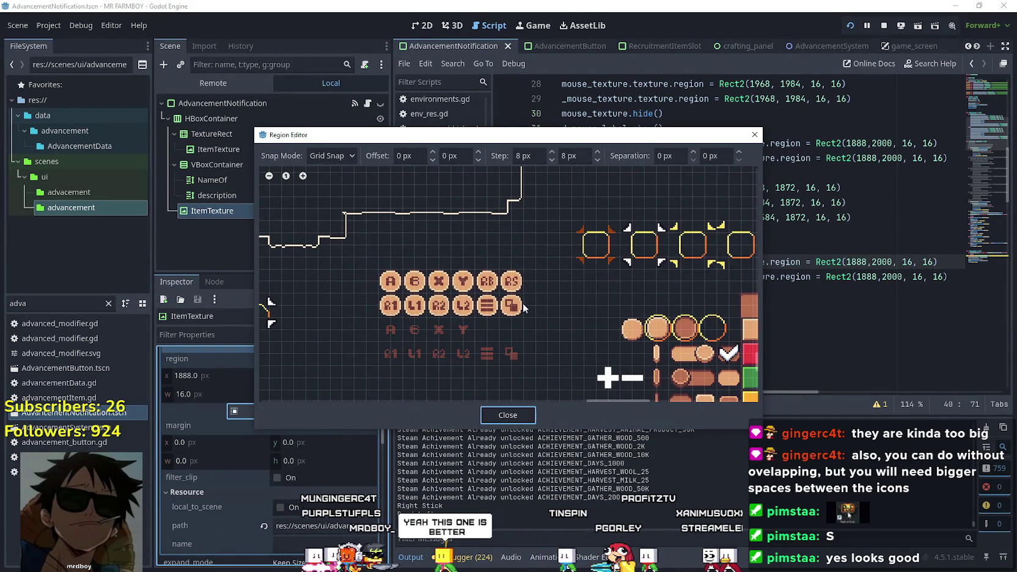
scroll(up, 3)
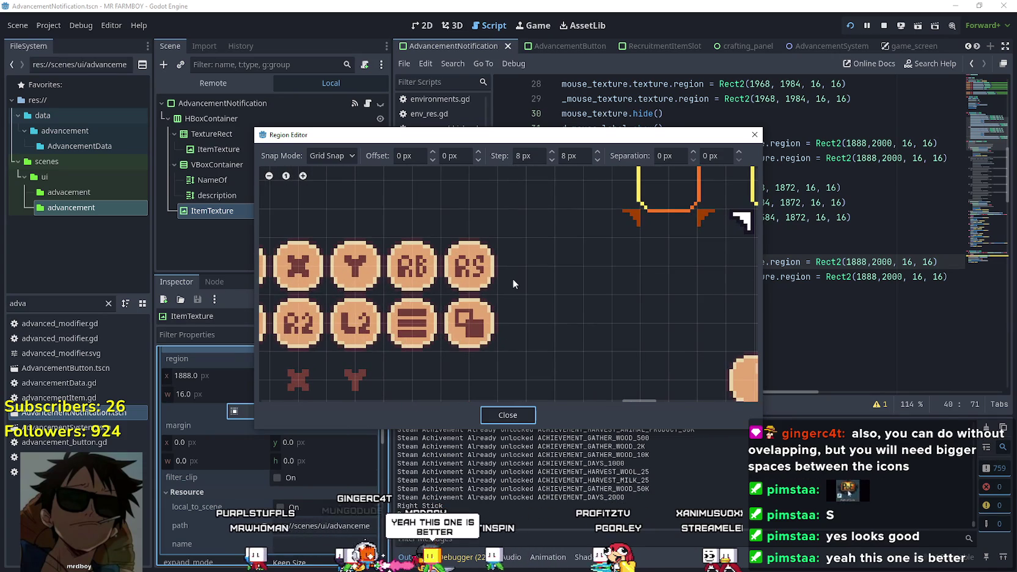
scroll(up, 3)
click(493, 293)
click(506, 416)
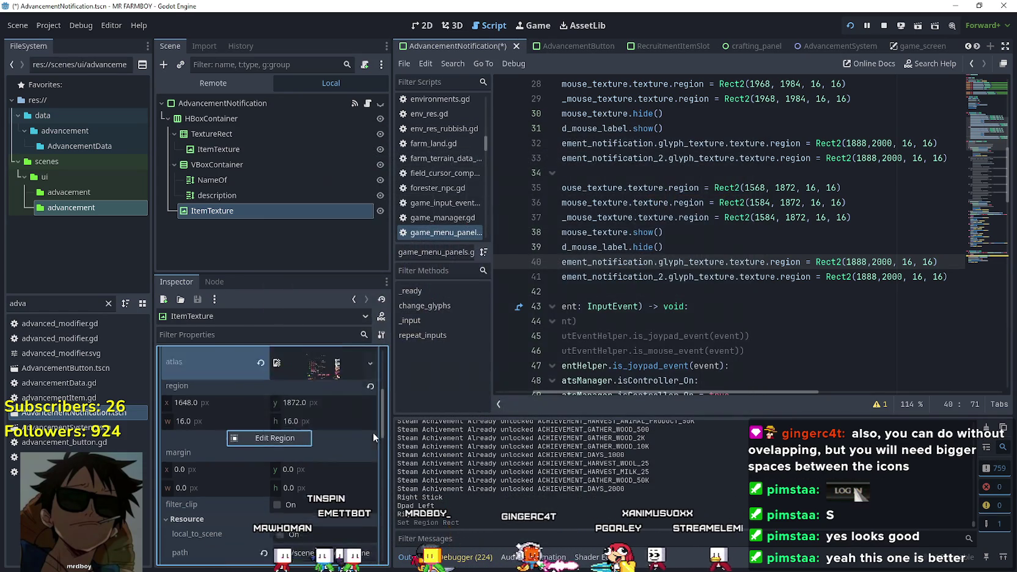
Change the Rect2 coordinates on lines 40 and 41 from 1888,2000 to 1648,1872, then save
click(858, 261)
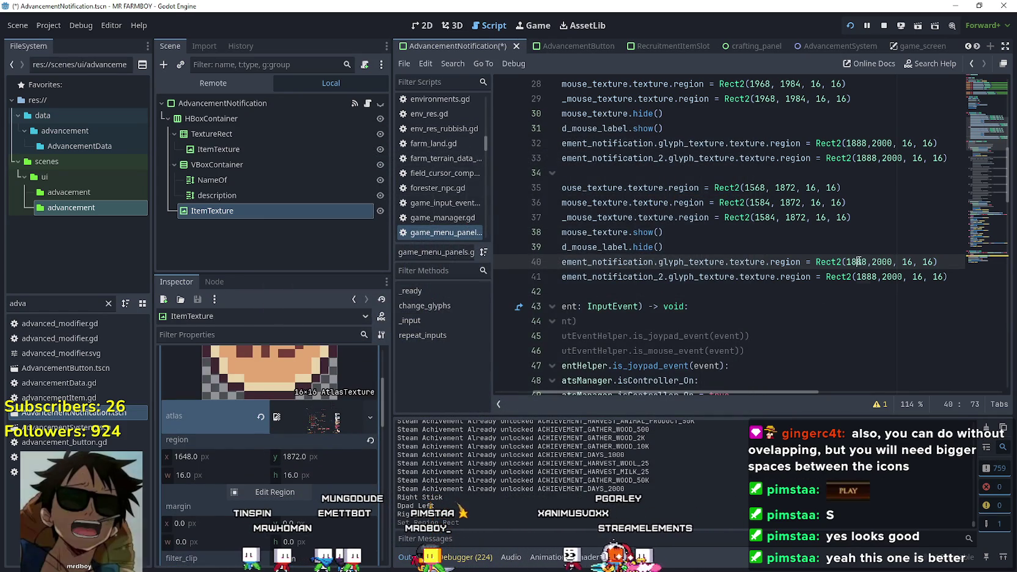
key(Delete)
key(Delete)
text(64)
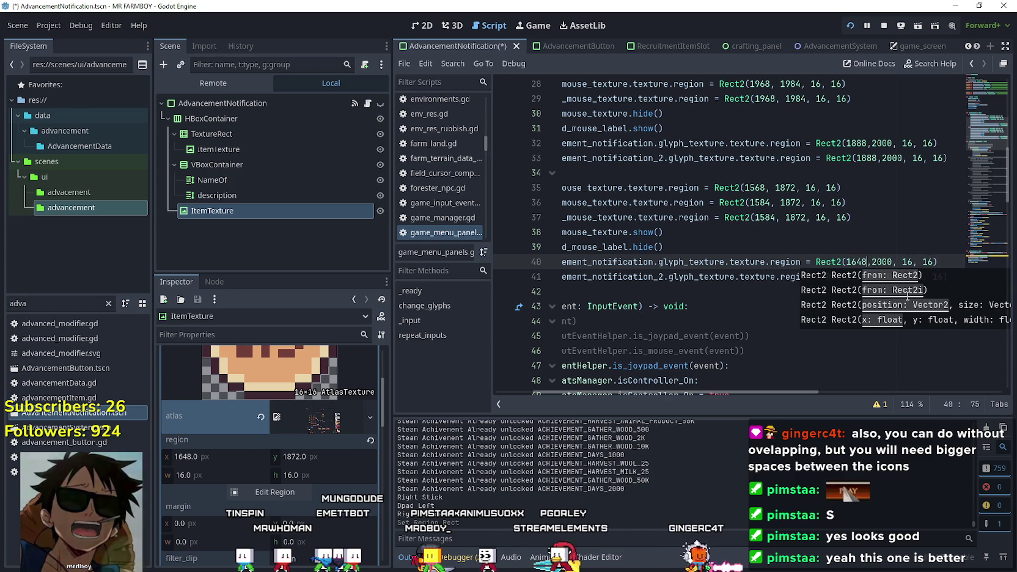
click(879, 257)
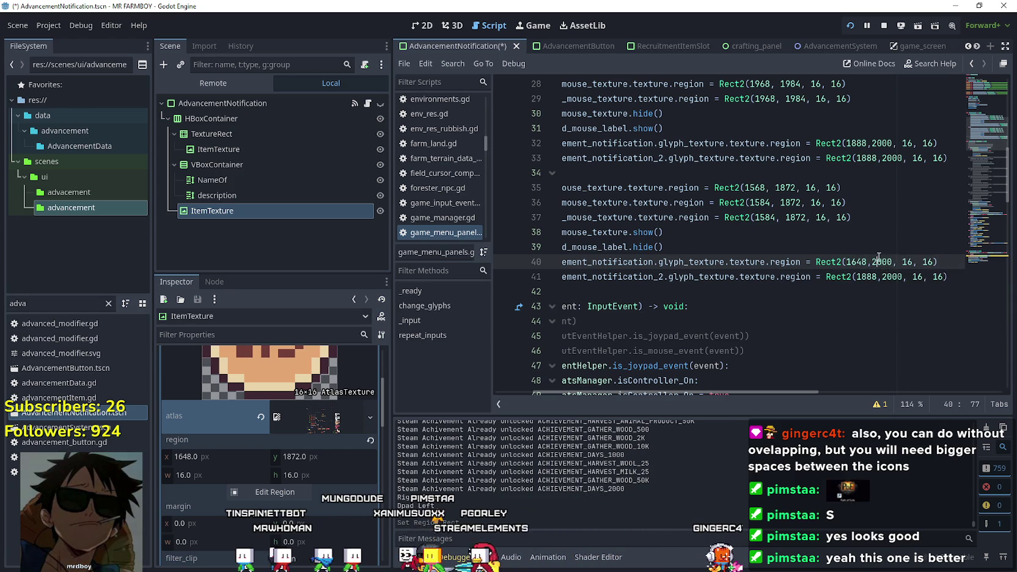
text(1872)
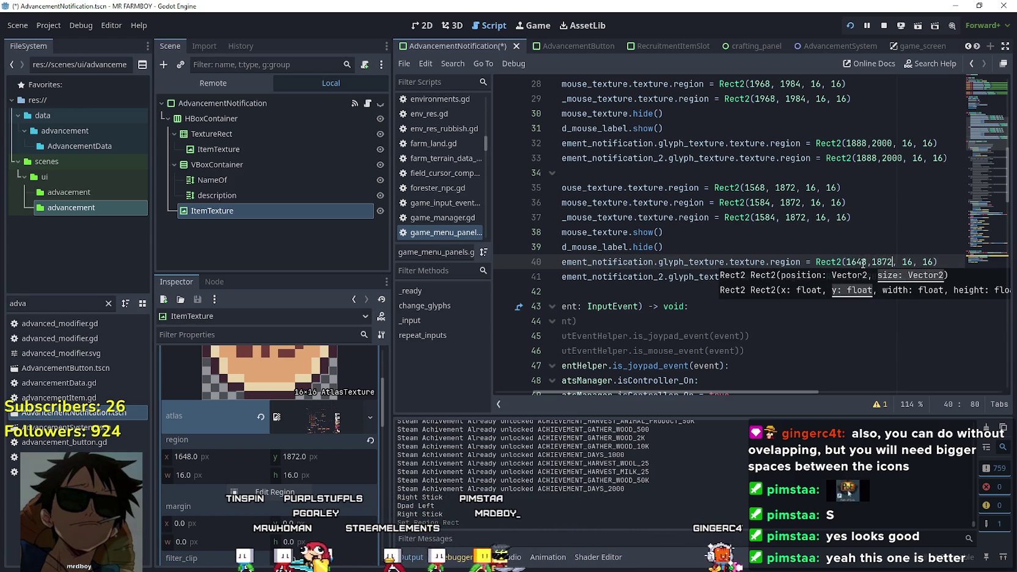
double_click(869, 276)
text(1648,1872, 16, 16))
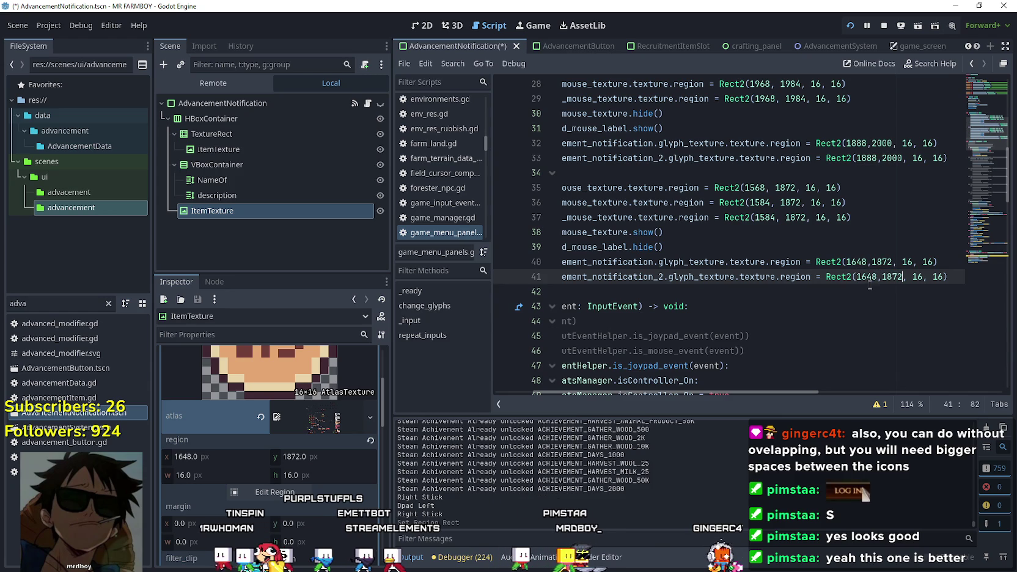
key(ctrl+s)
click(761, 247)
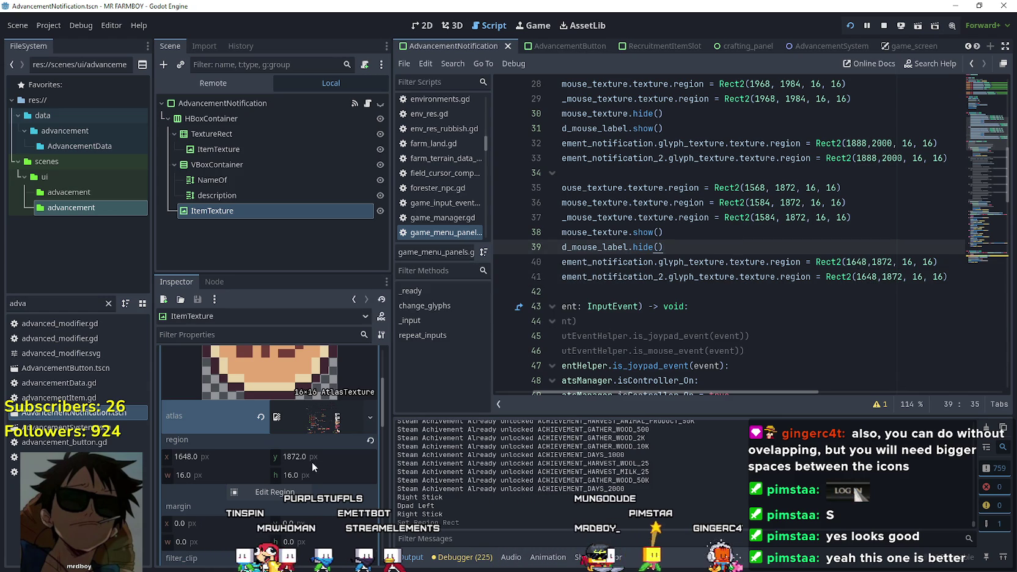
scroll(up, 3)
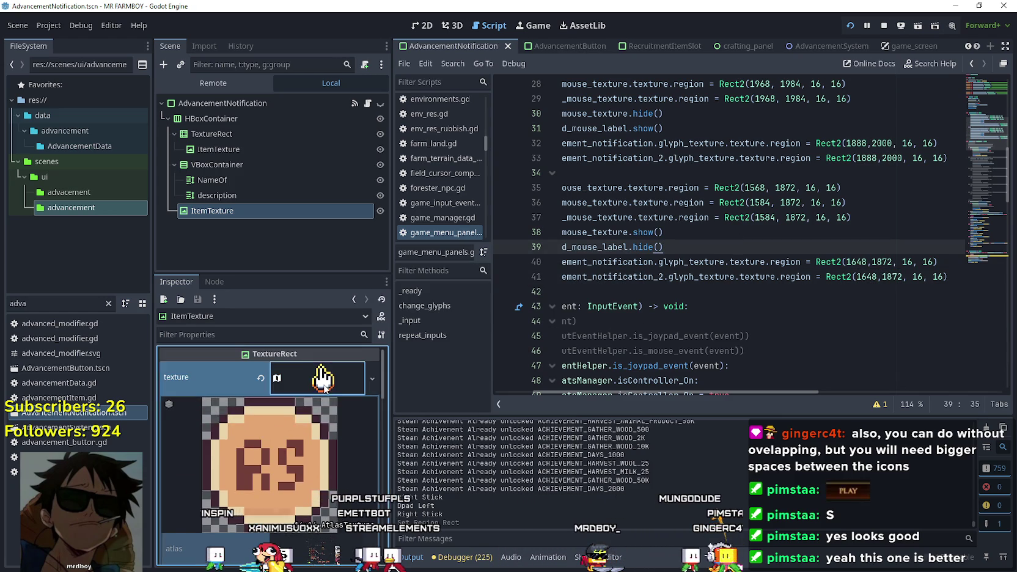
Set the ItemTexture AtlasTexture region back to the pointing-hand icon in the region editor
click(322, 377)
click(324, 379)
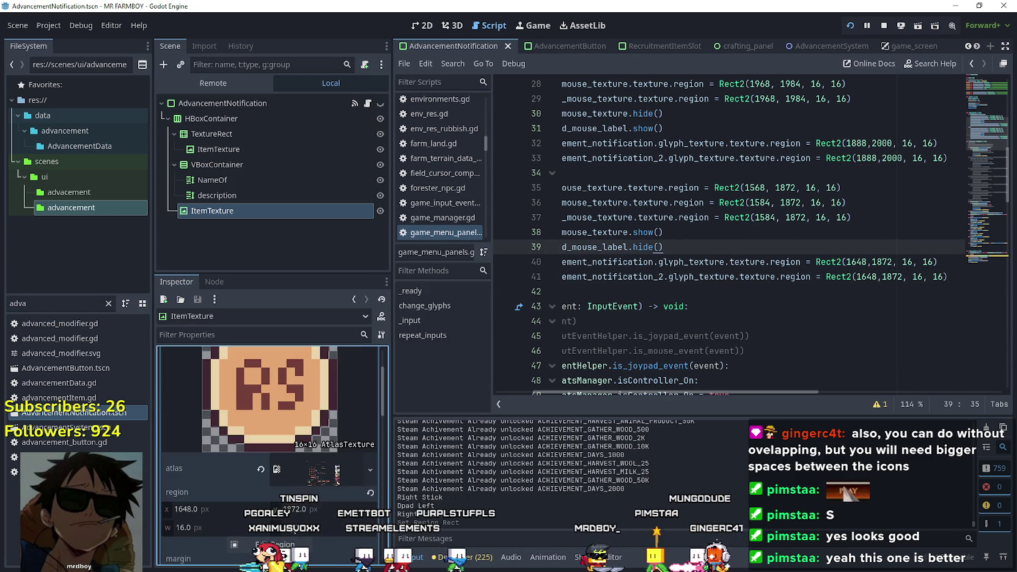
click(278, 543)
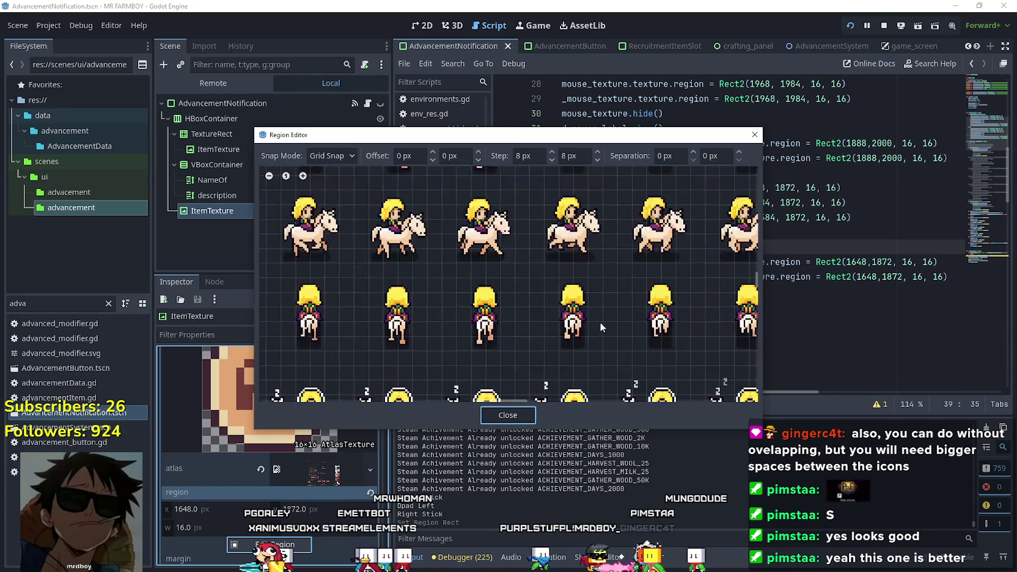
scroll(down, 3)
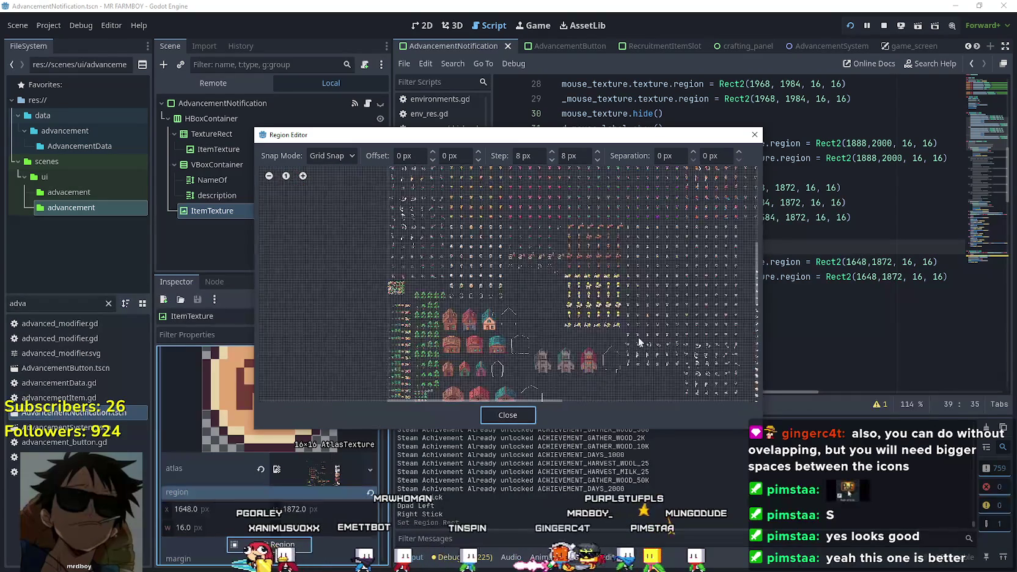
scroll(up, 3)
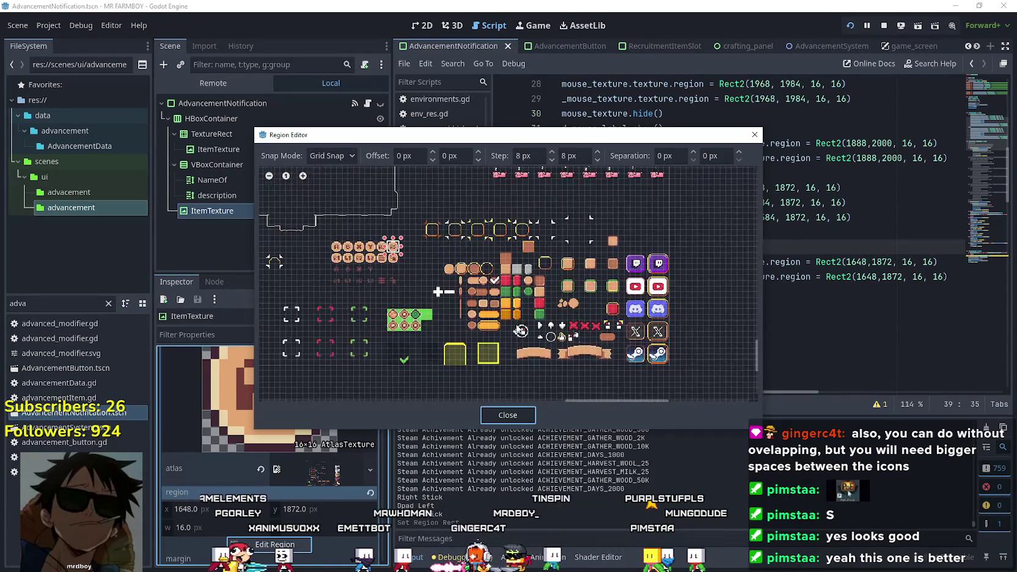
scroll(up, 3)
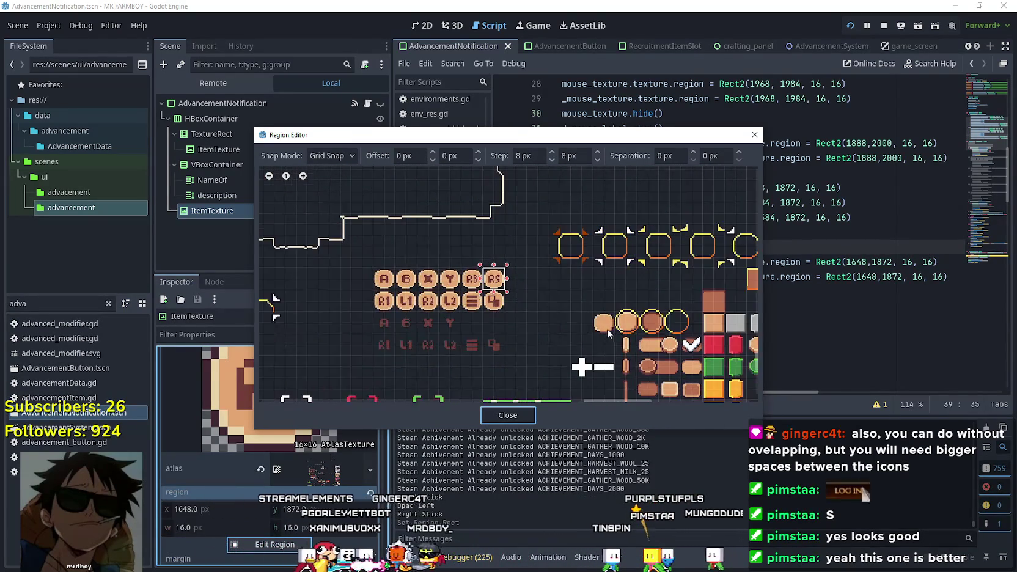
scroll(up, 3)
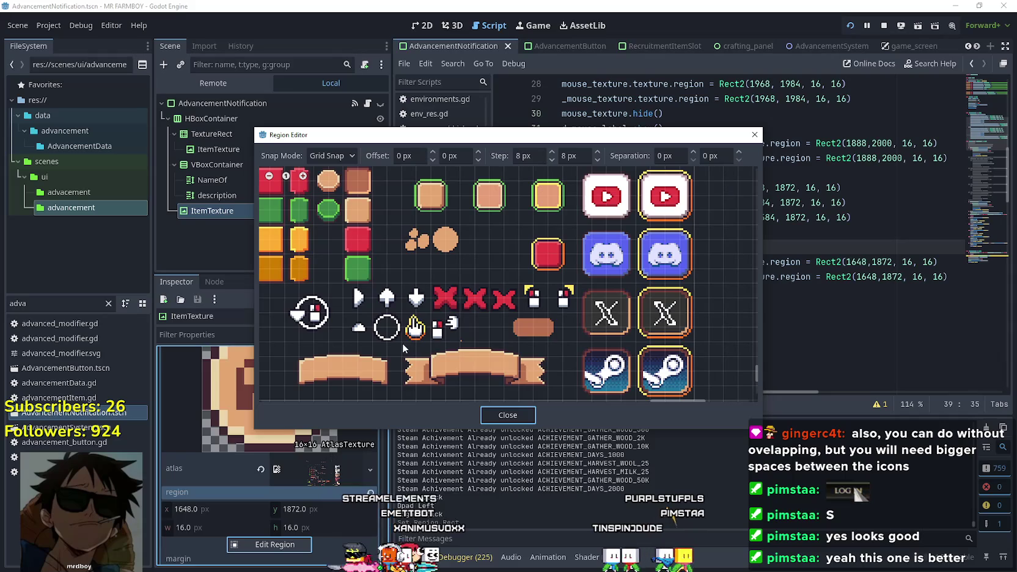
click(429, 312)
click(508, 415)
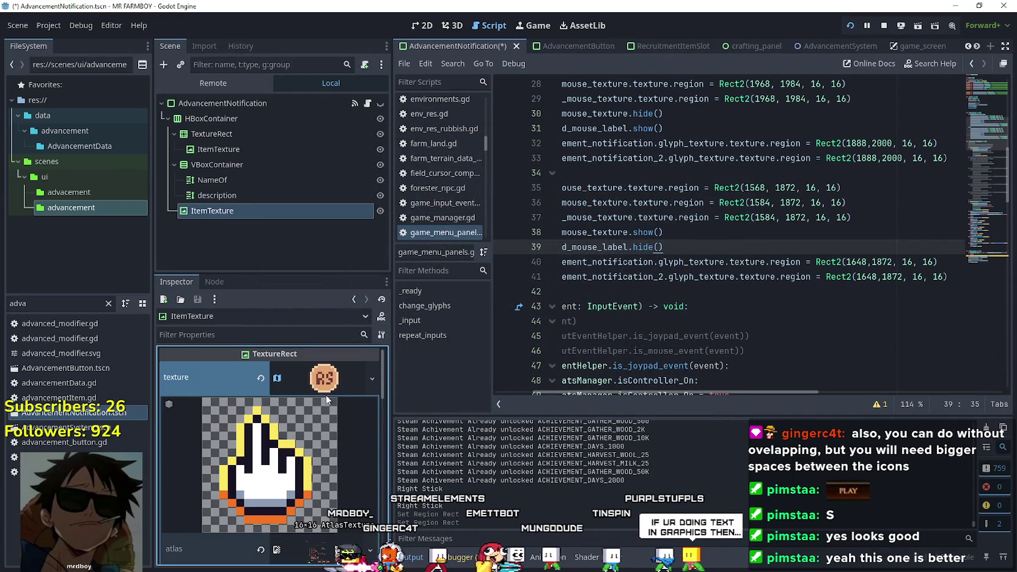
Save the scene and relaunch the game with F5
click(324, 382)
click(750, 258)
key(ctrl+s)
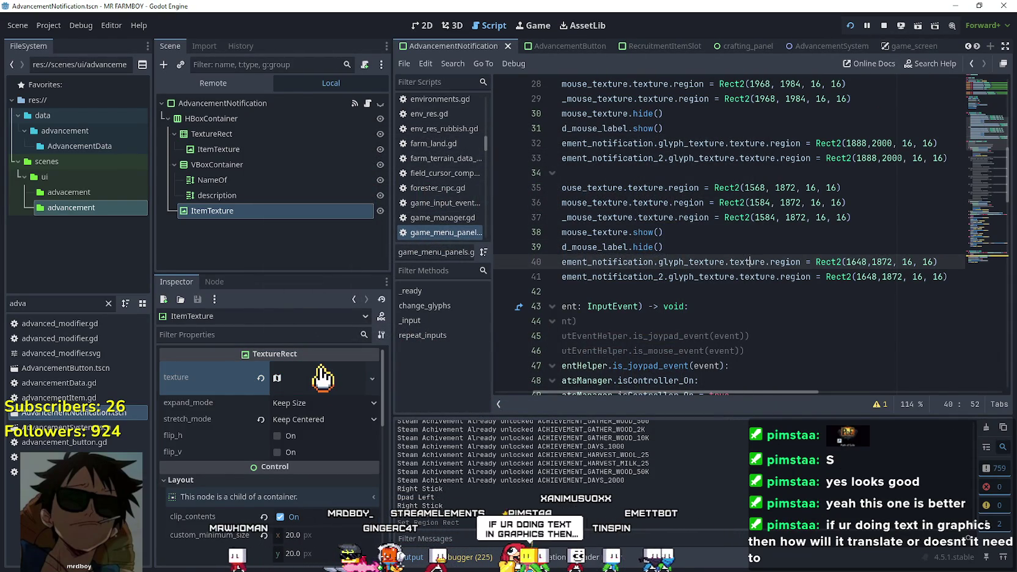
key(F5)
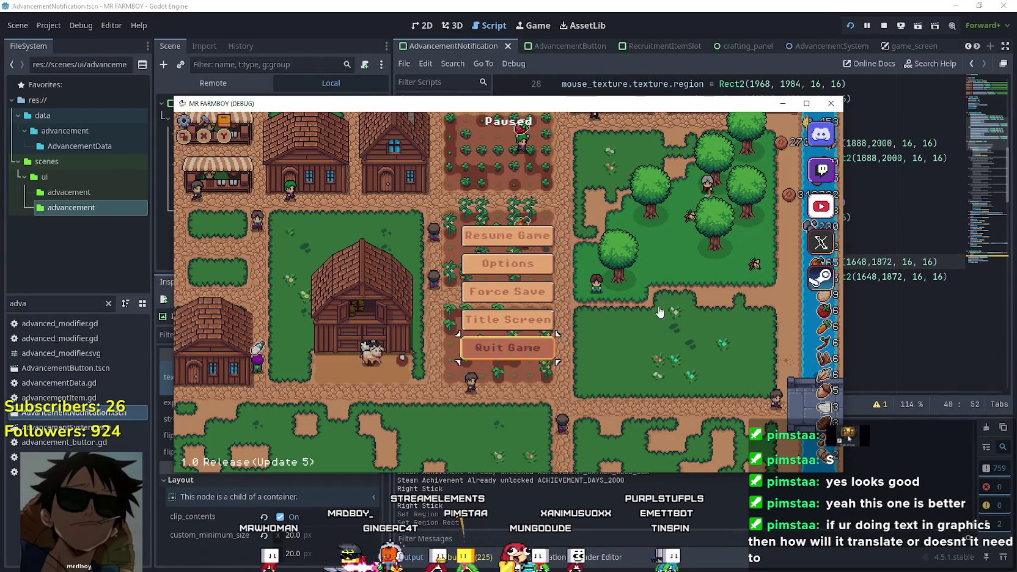
Stop the game, run the project again and maximize its debug window
key(F8)
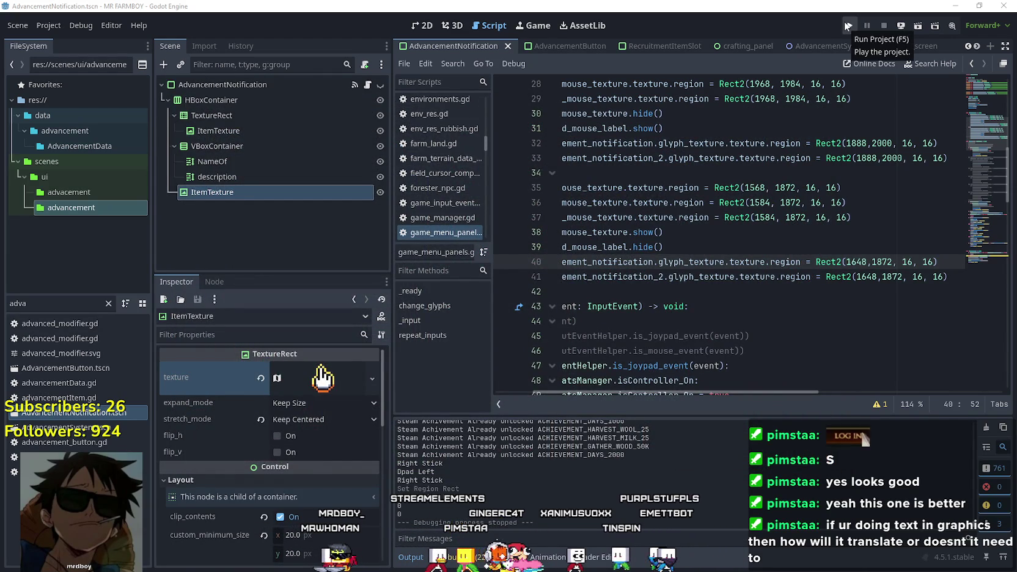
click(848, 25)
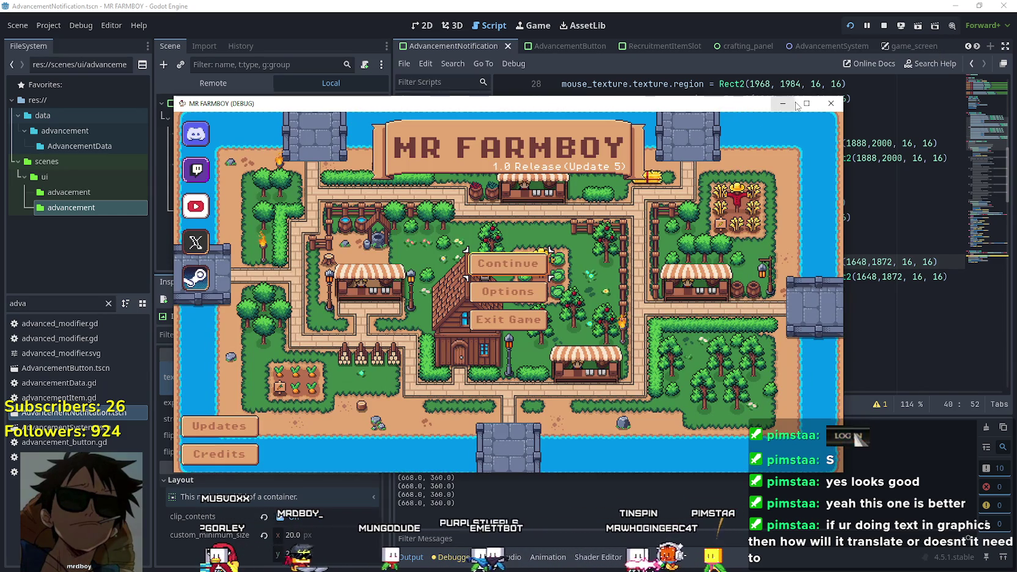
click(806, 103)
Load Save 6 from the Continue menu and start walking the farmer toward the crops
key(Return)
key(Down)
key(Down)
key(Down)
key(Down)
key(Down)
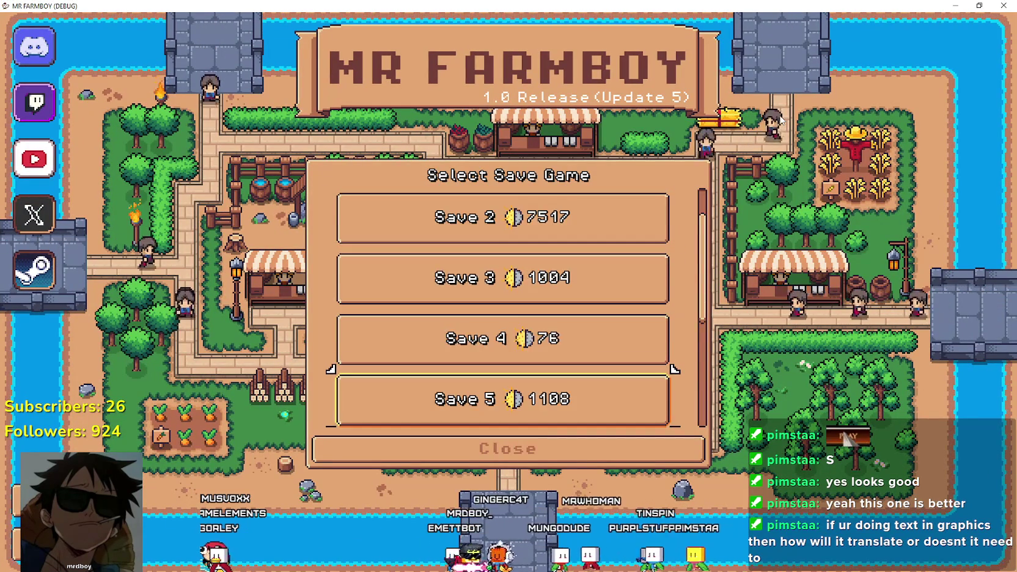
key(Up)
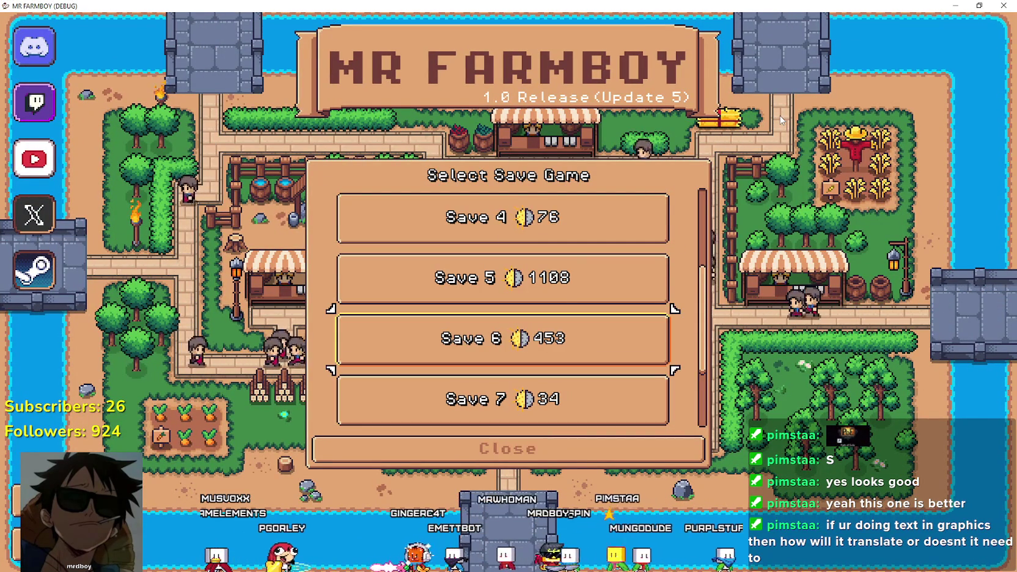
key(Return)
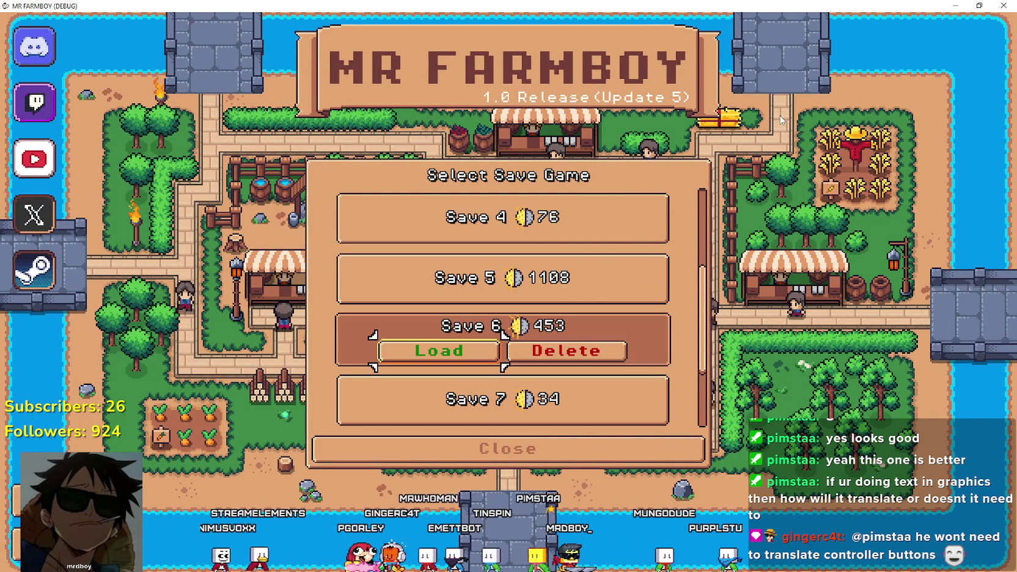
key(Return)
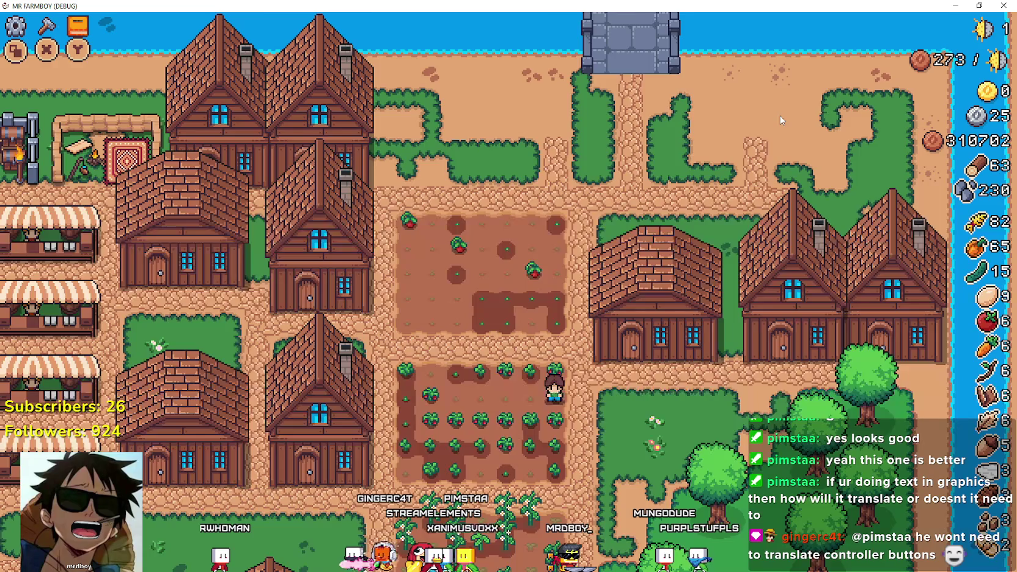
key(w)
key(a)
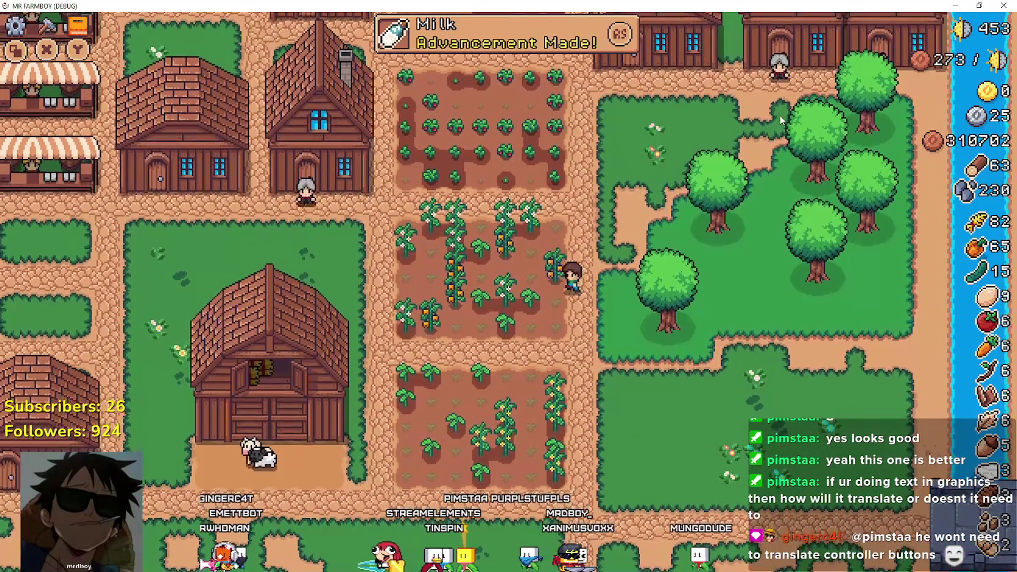
Open, browse and close the Advancements panel several times while walking around the farm
key(Tab)
key(a)
key(d)
key(Tab)
key(w)
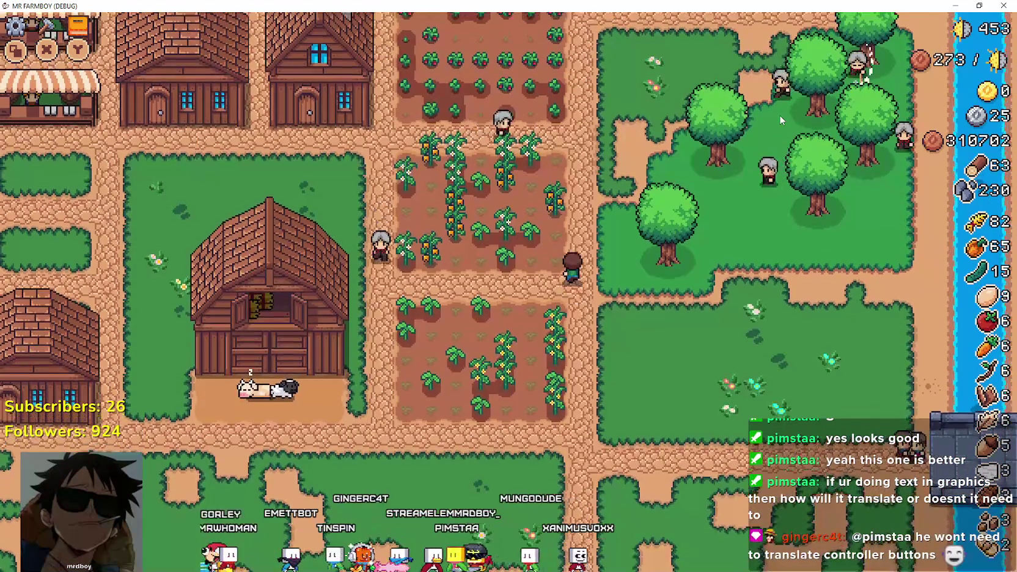
key(Tab)
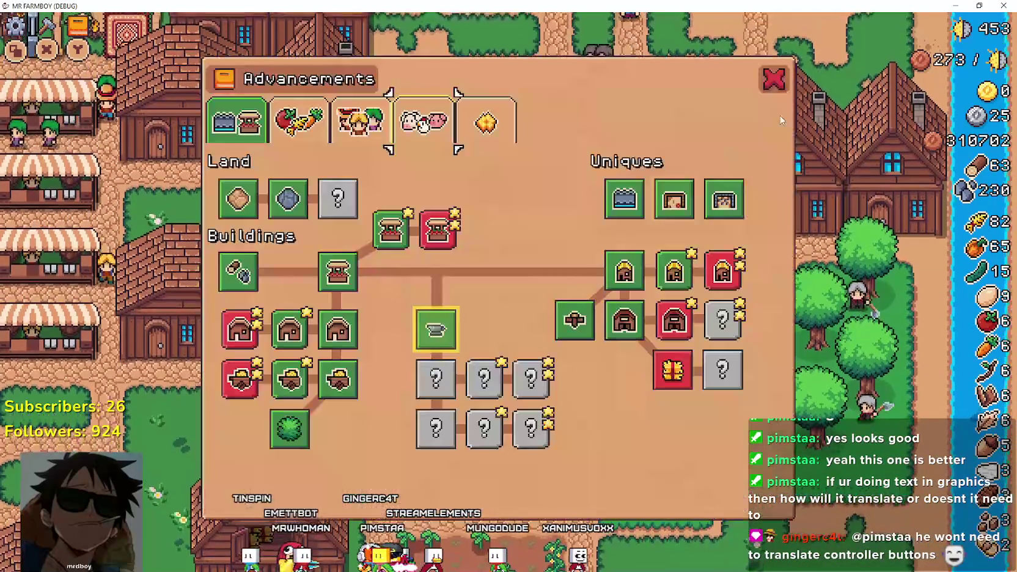
key(Tab)
key(s)
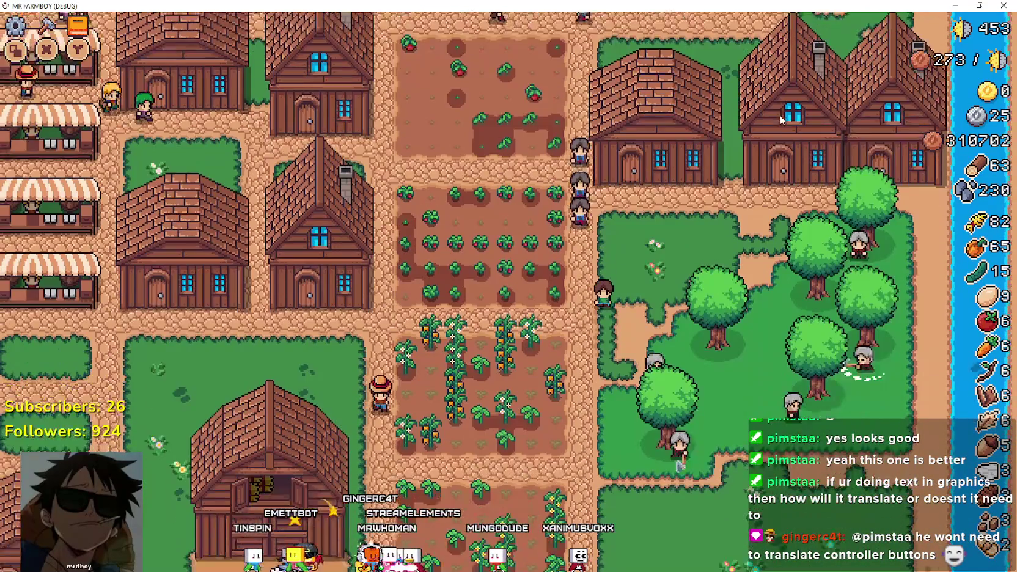
key(Tab)
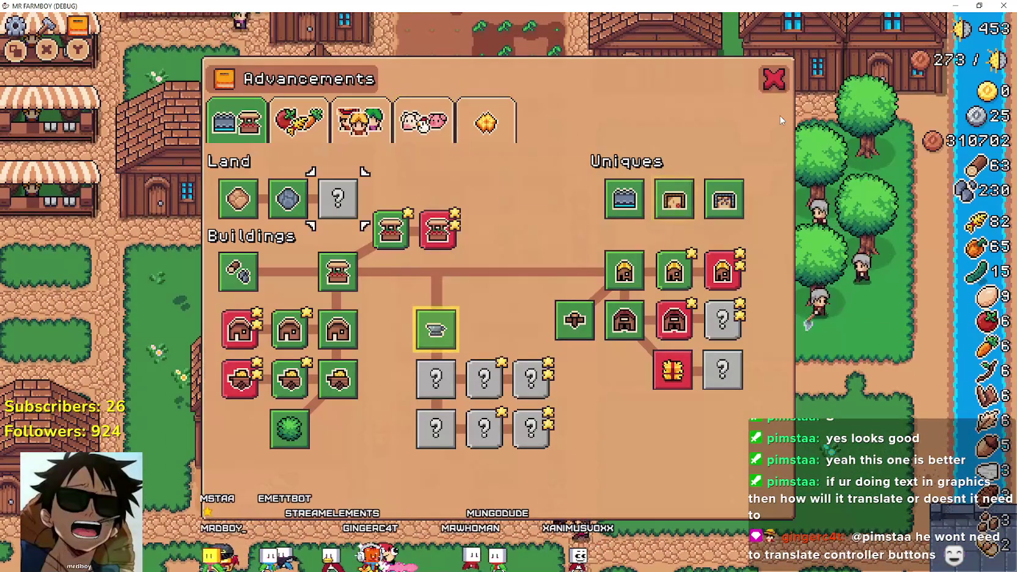
key(s)
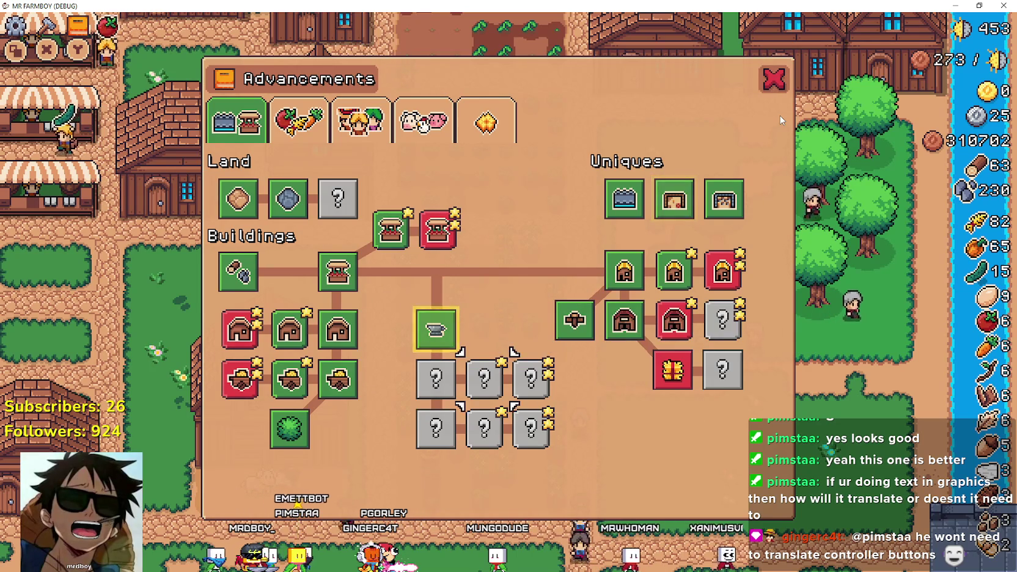
key(w)
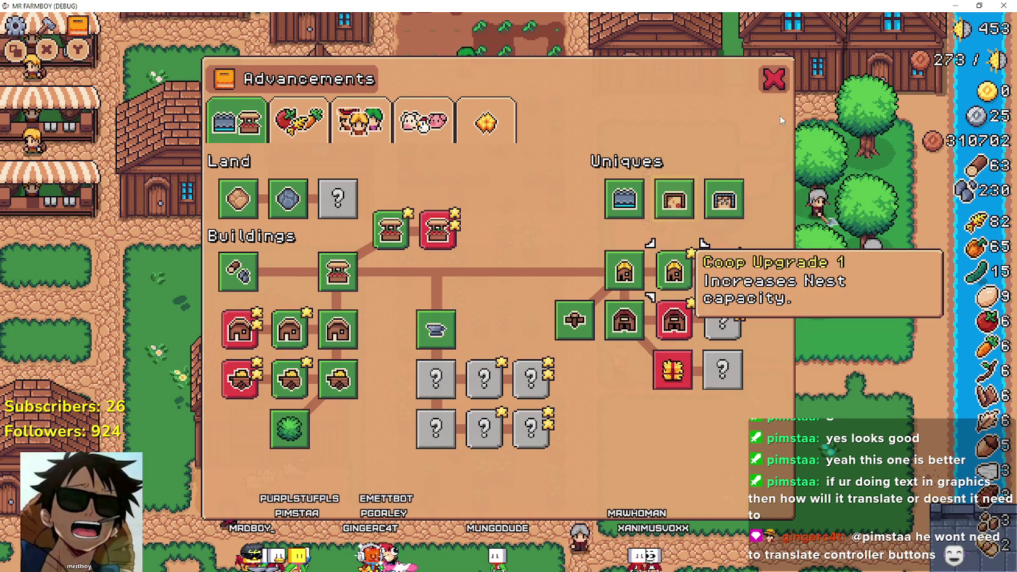
key(w)
key(Tab)
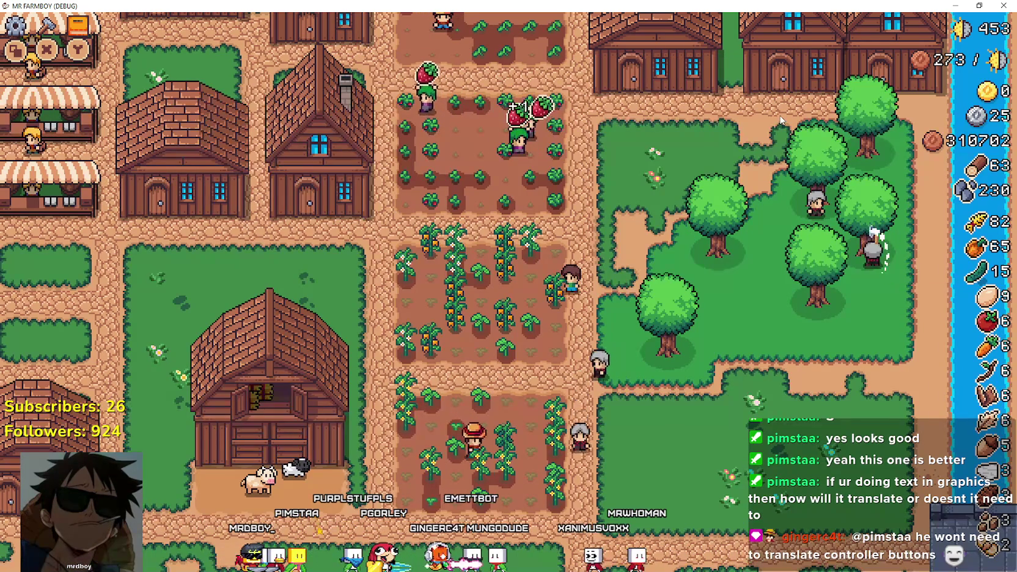
Harvest orange peppers and cucumbers in the fields, raising stocks to 75 and 20
key(a)
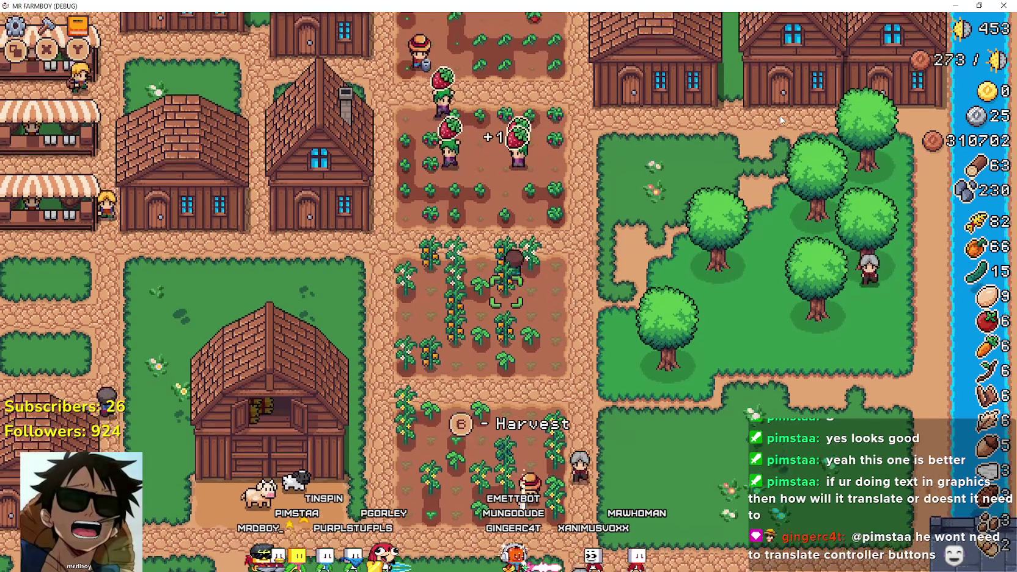
key(s)
key(s)
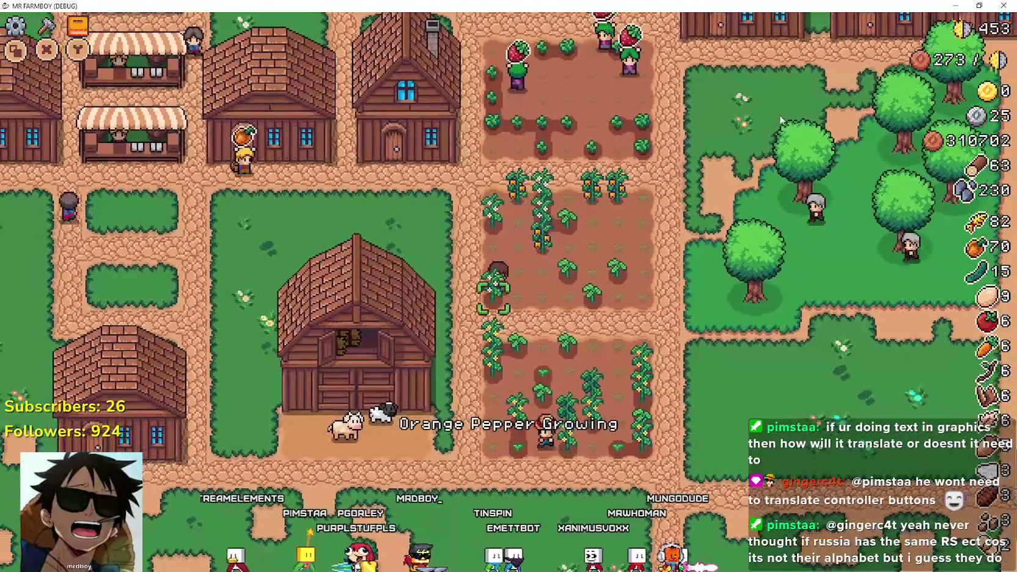
key(w)
key(d)
key(w)
key(d)
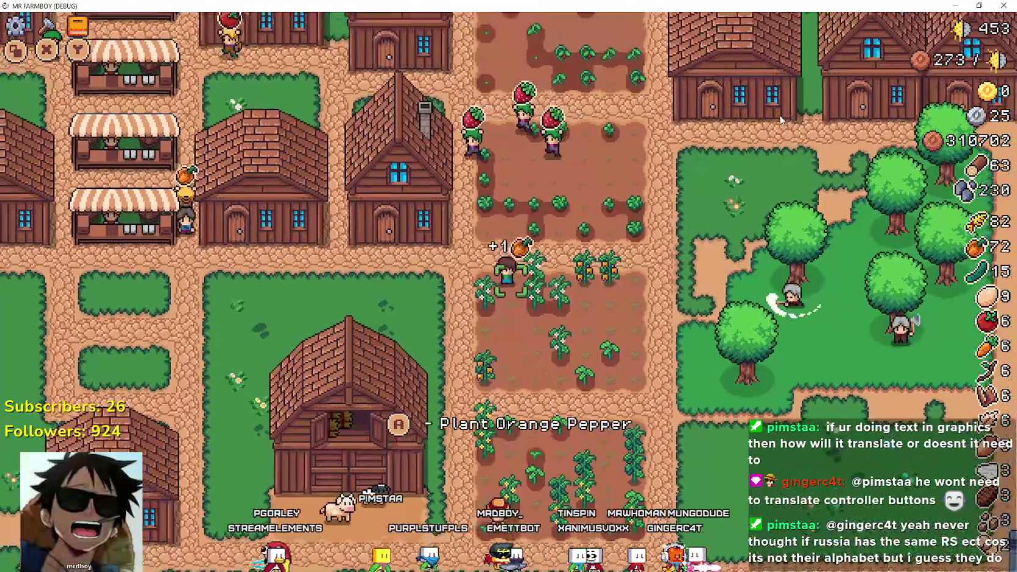
key(d)
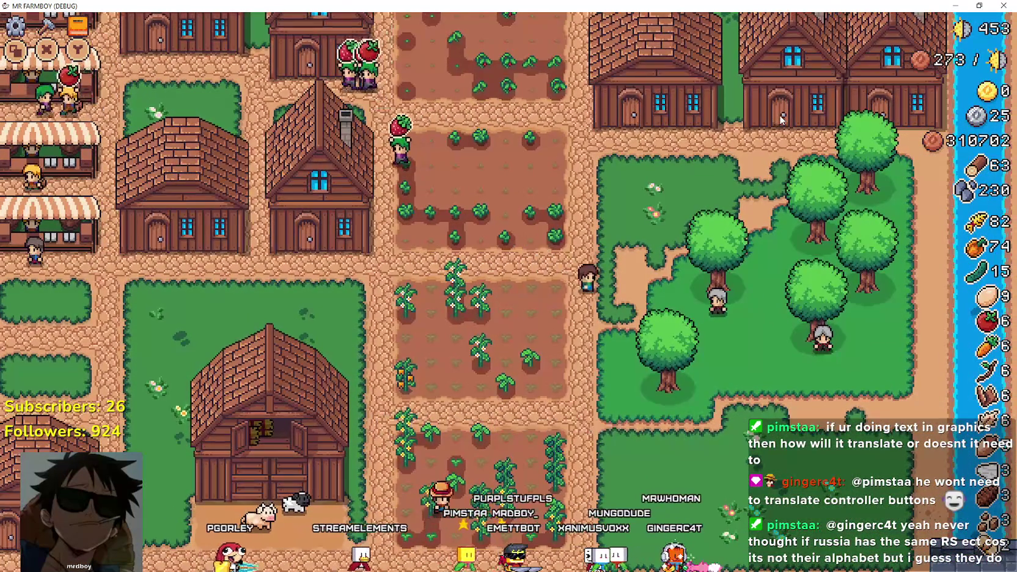
key(w)
key(a)
key(w)
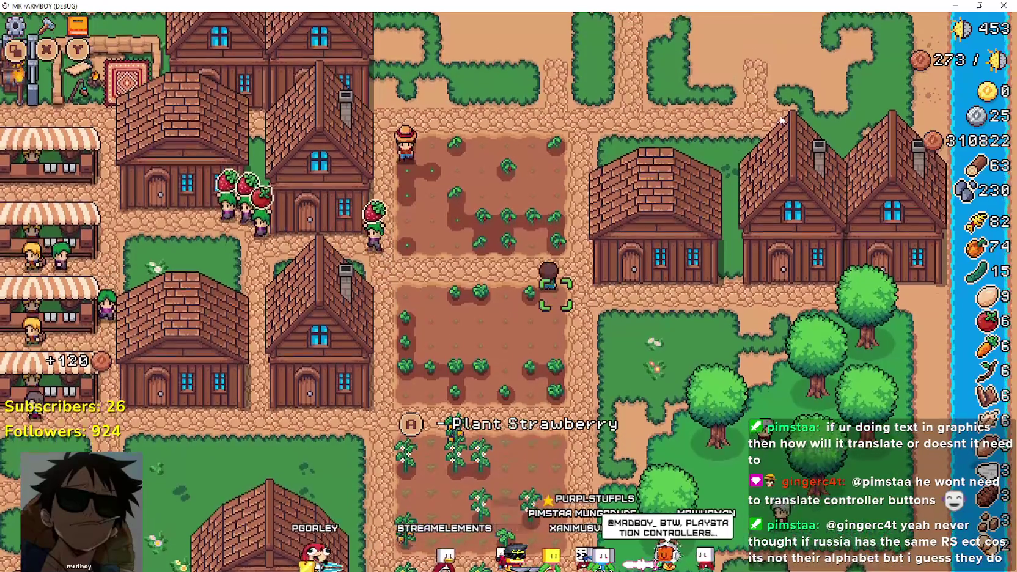
key(a)
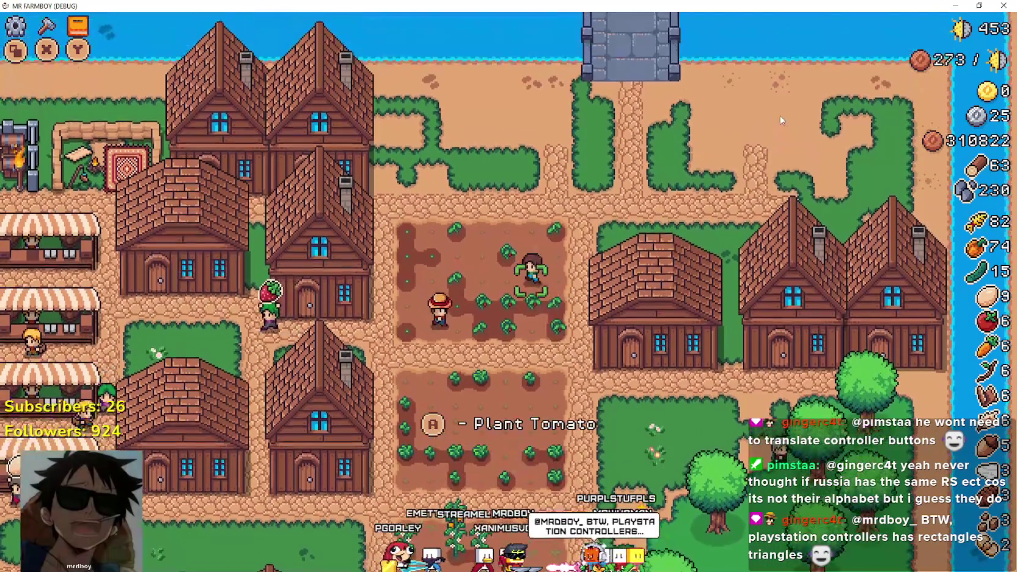
key(s)
key(s)
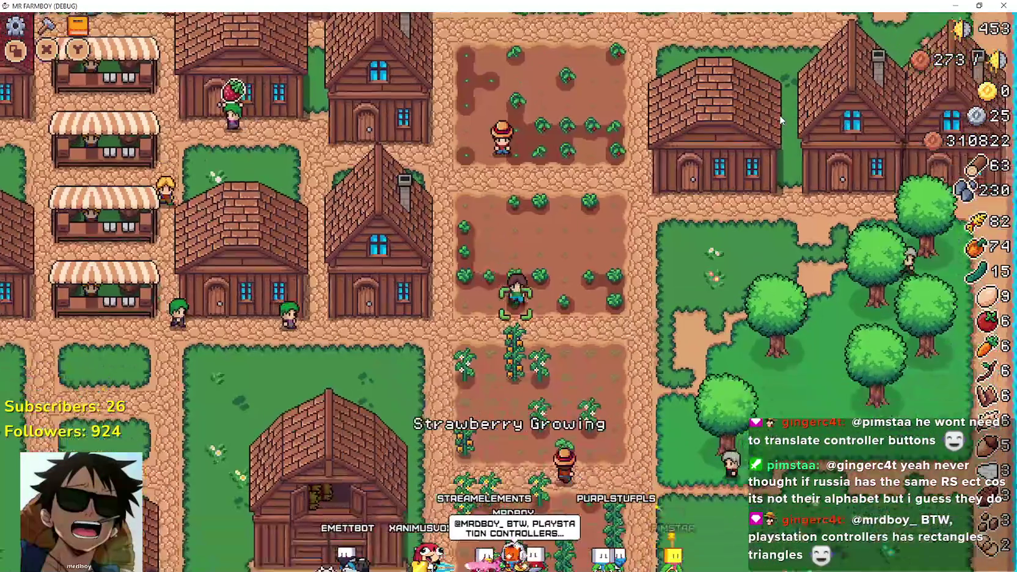
Harvest ripe cucumbers and an orange pepper, then walk the farmer toward the village
key(d)
key(a)
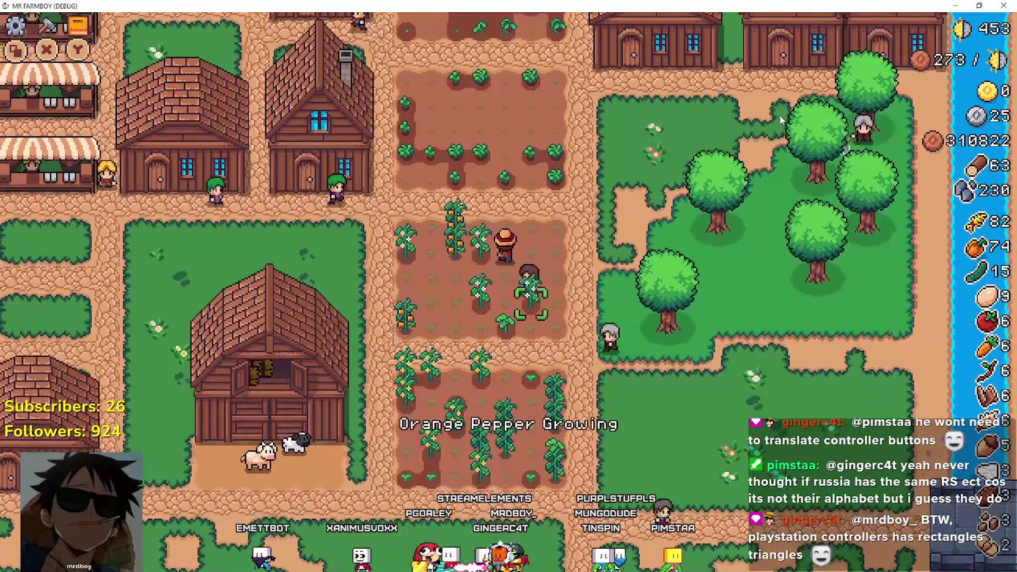
key(s)
key(a)
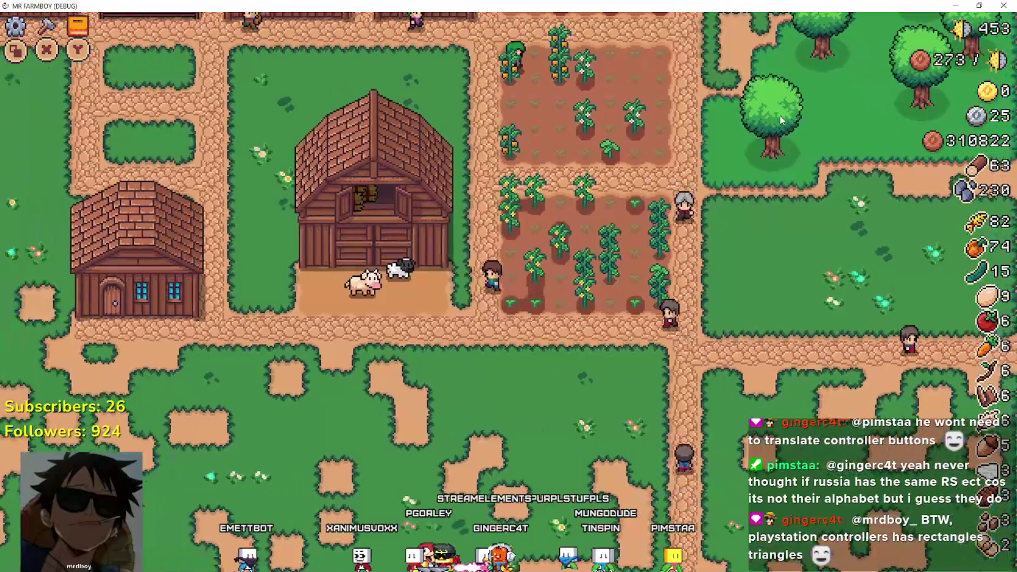
key(d)
key(w)
key(d)
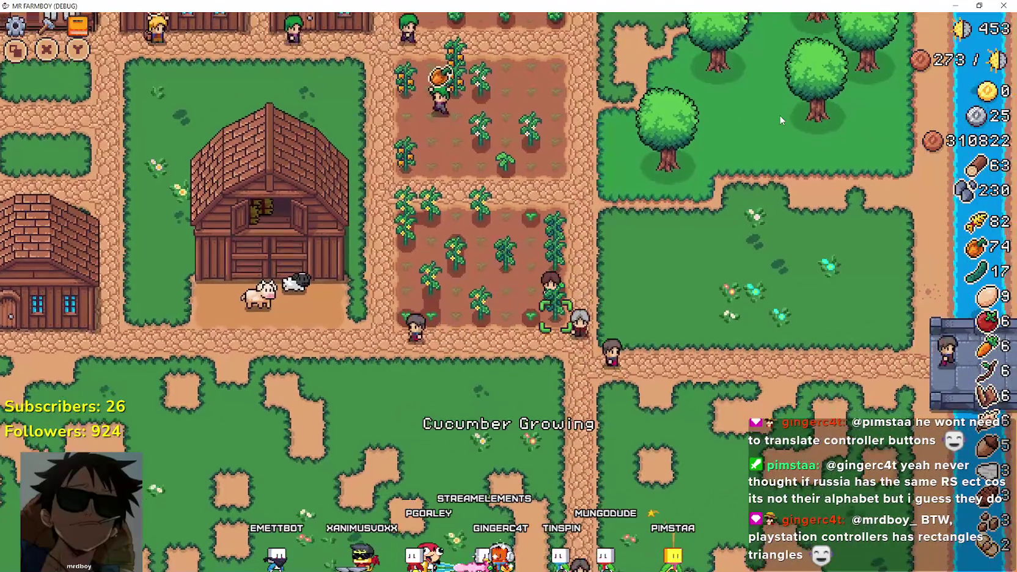
key(w)
key(w)
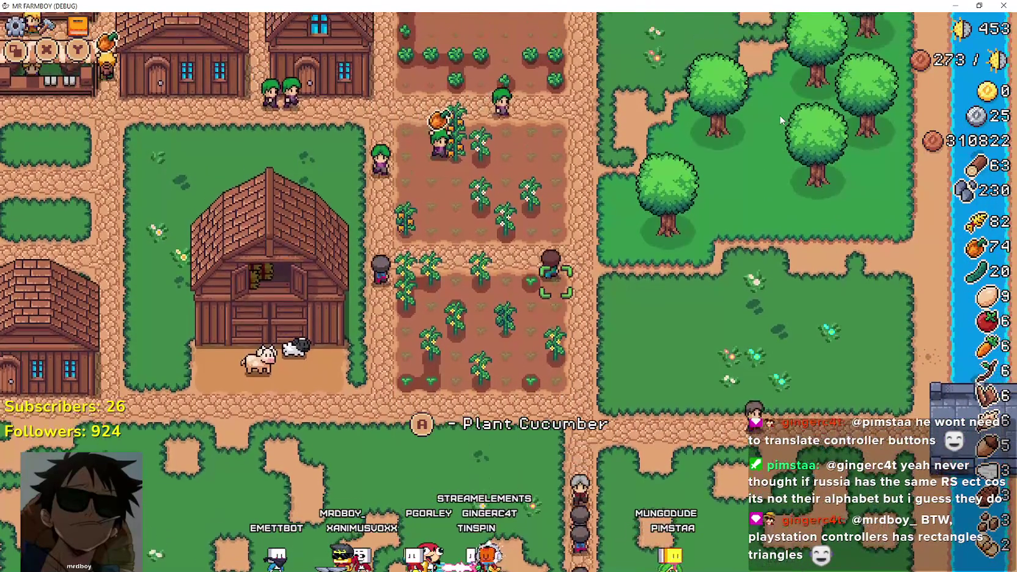
key(a)
key(w)
key(a)
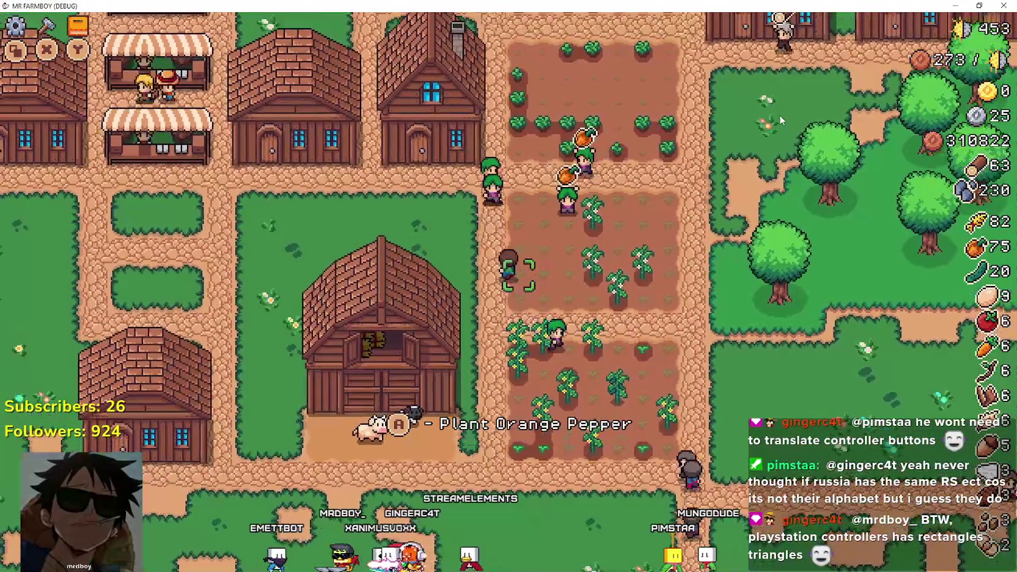
key(a)
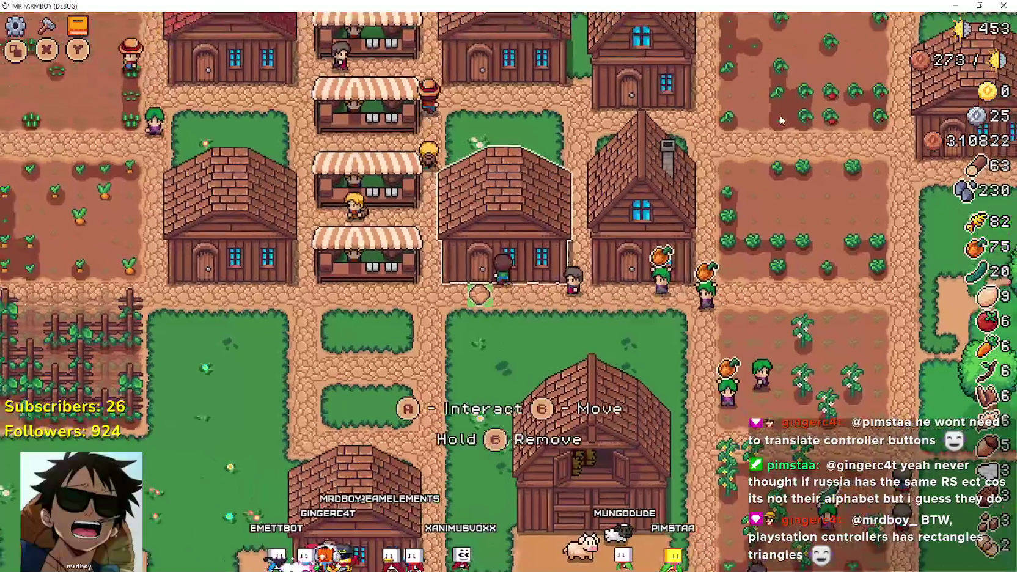
Open the warehouse inventory, browse its stock with the controller prompts, and close it
key(w)
key(d)
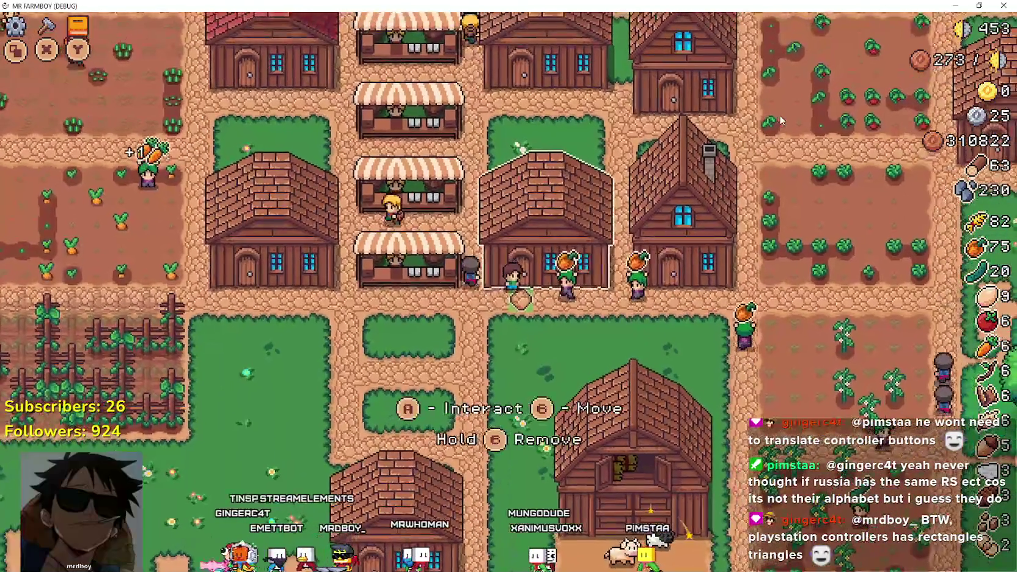
key(e)
key(d)
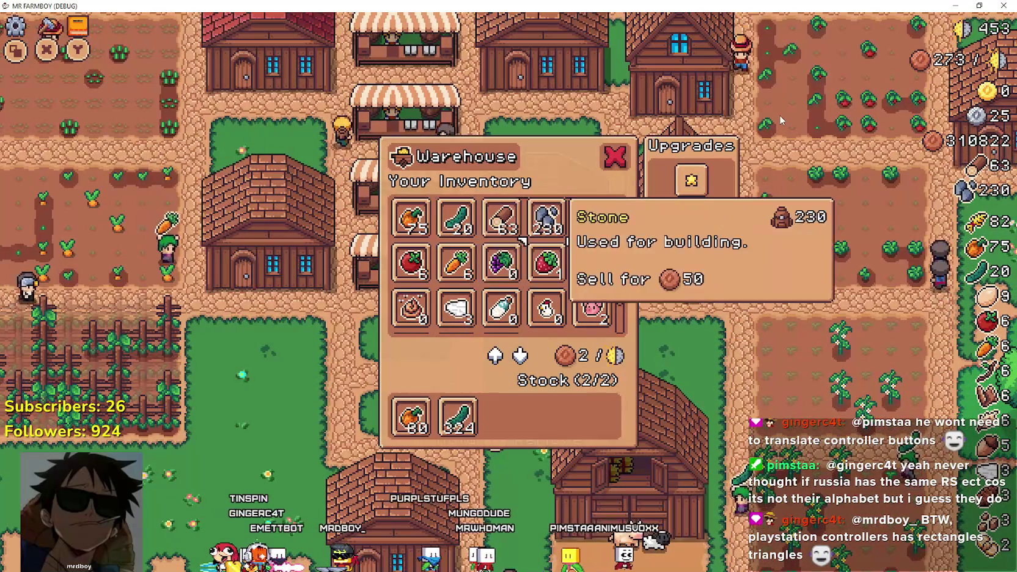
key(d)
key(Escape)
key(a)
Walk past a house and back to the warehouse, opening and closing its inventory
key(d)
key(w)
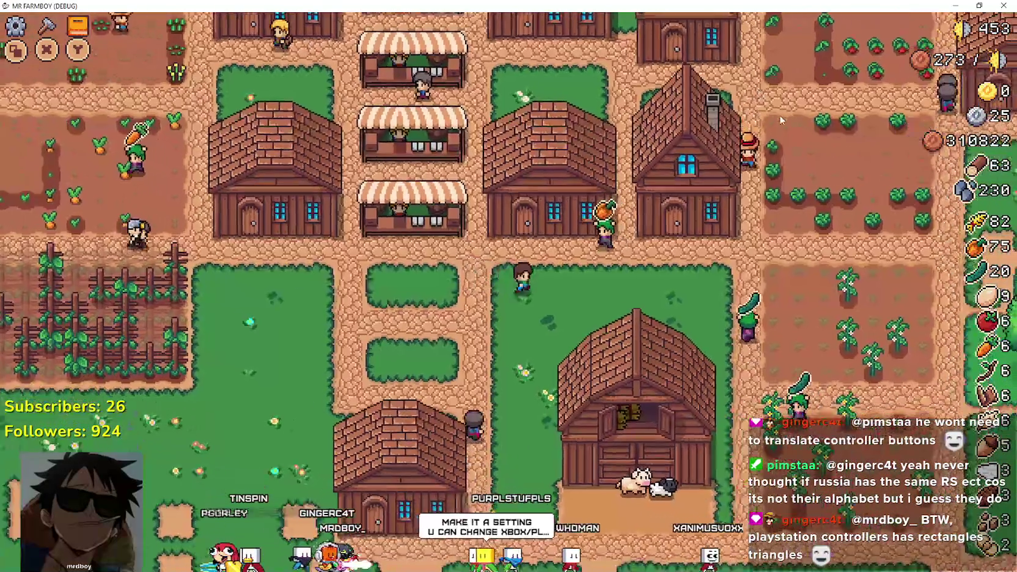
key(a)
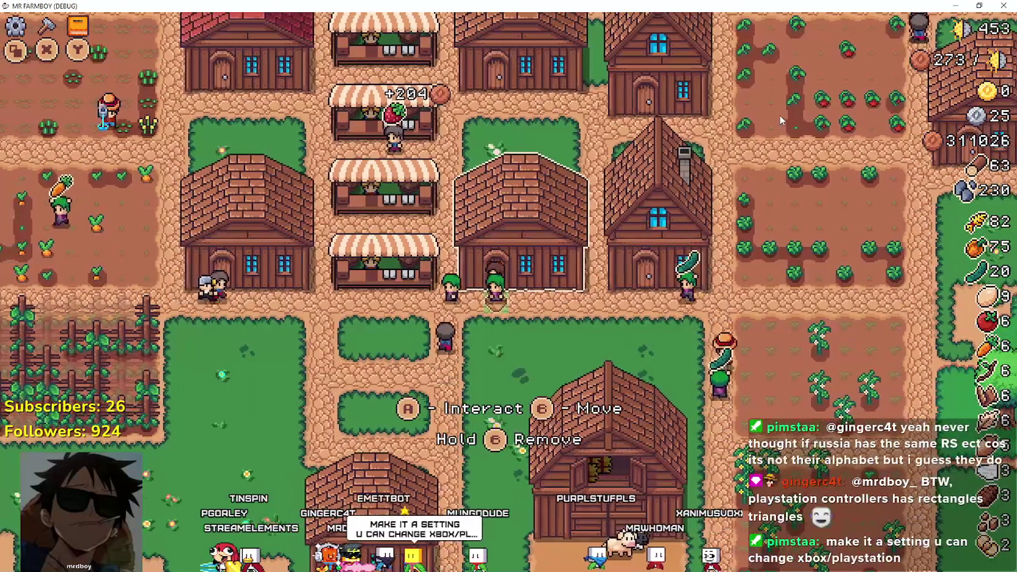
key(d)
key(s)
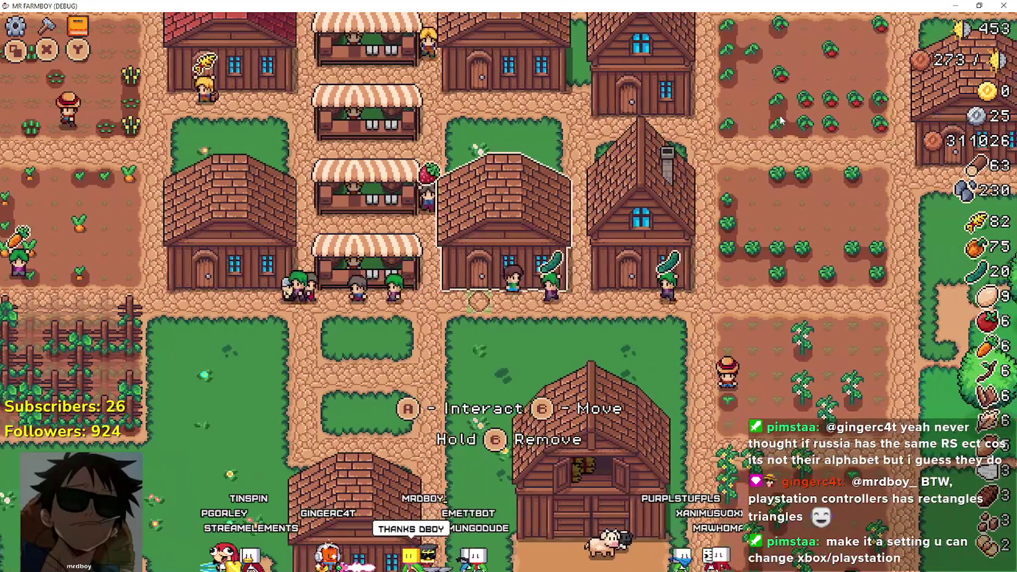
key(w)
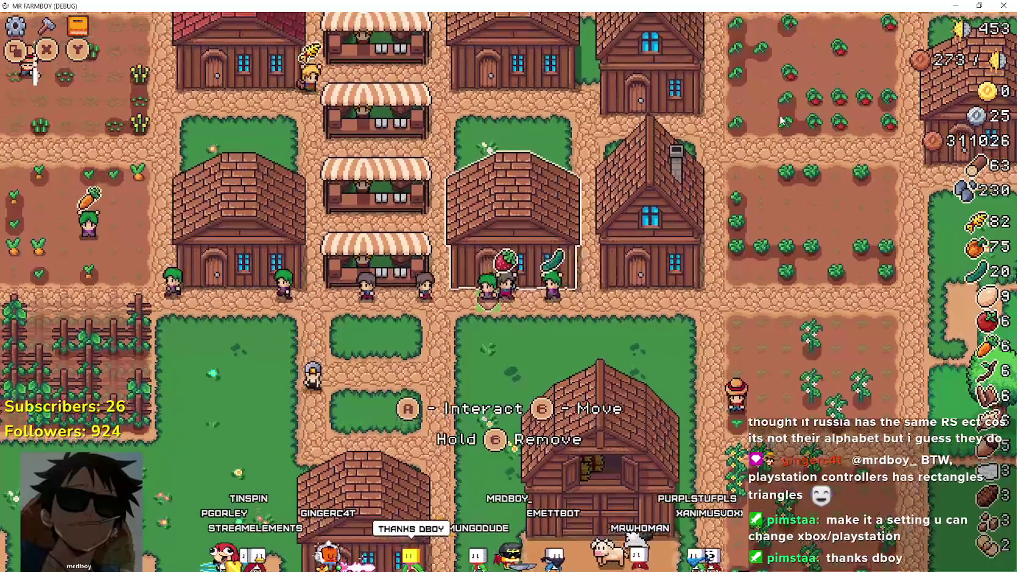
key(e)
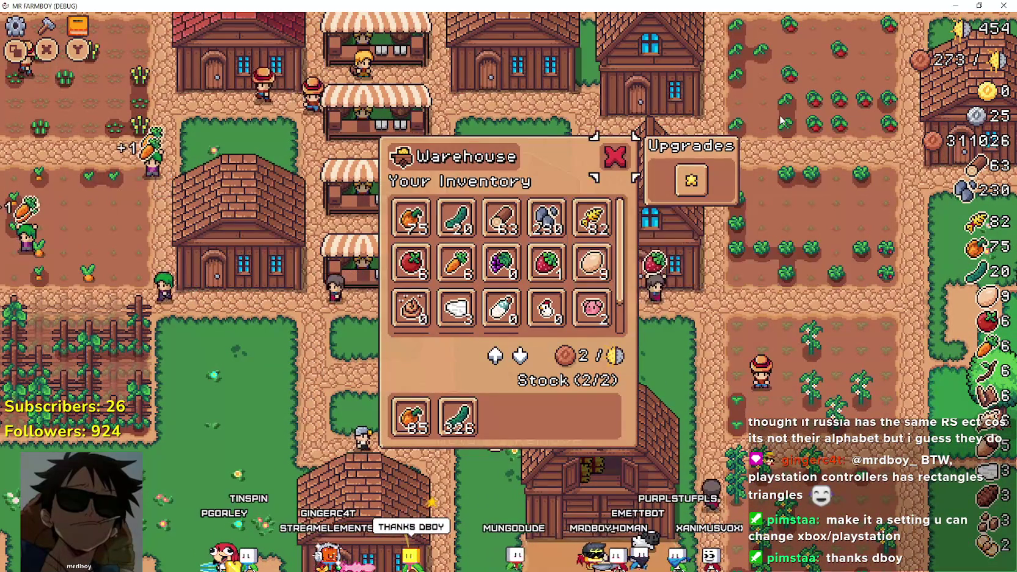
key(Escape)
Open another warehouse, move the selection to another item, and close it
key(a)
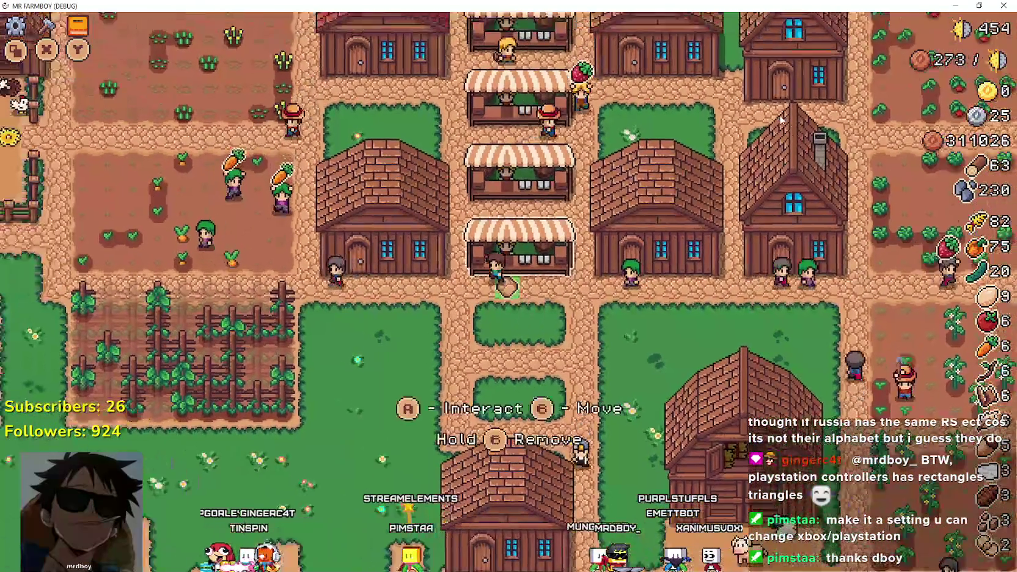
key(a)
key(e)
key(d)
key(d)
key(d)
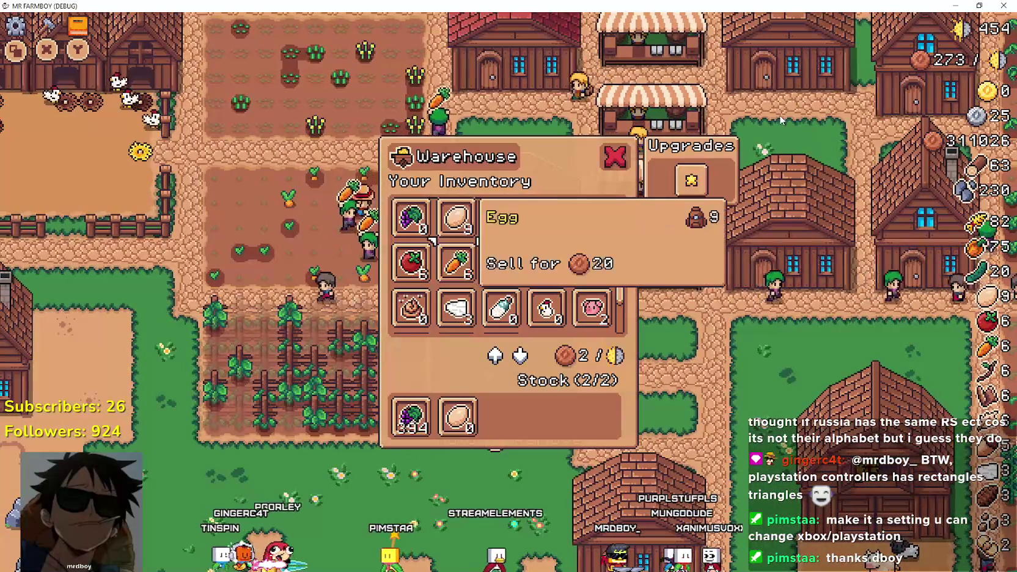
key(Escape)
Open a third warehouse, browse items such as Carrot and Milk, then walk away
key(a)
key(w)
key(w)
key(e)
key(d)
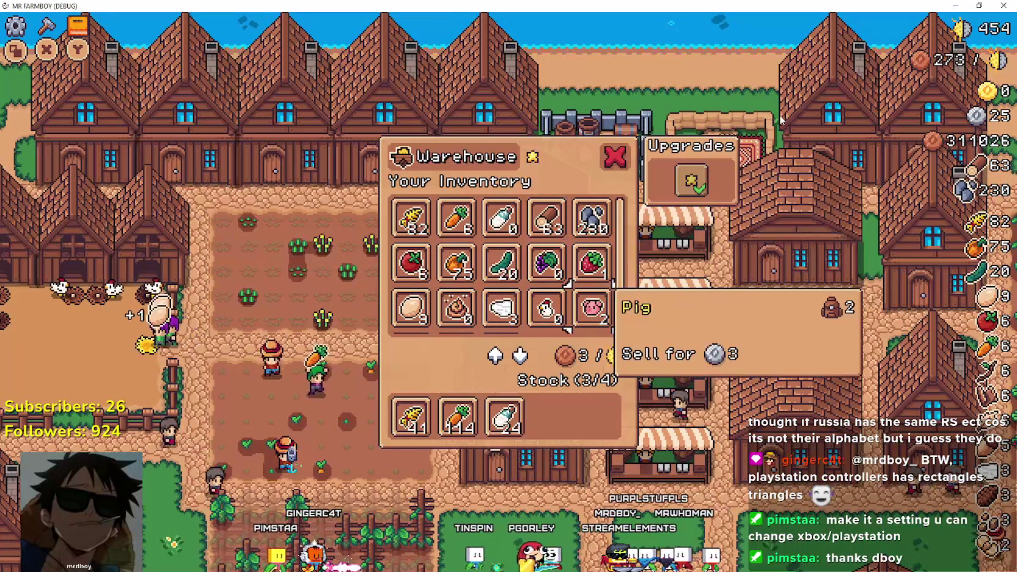
key(d)
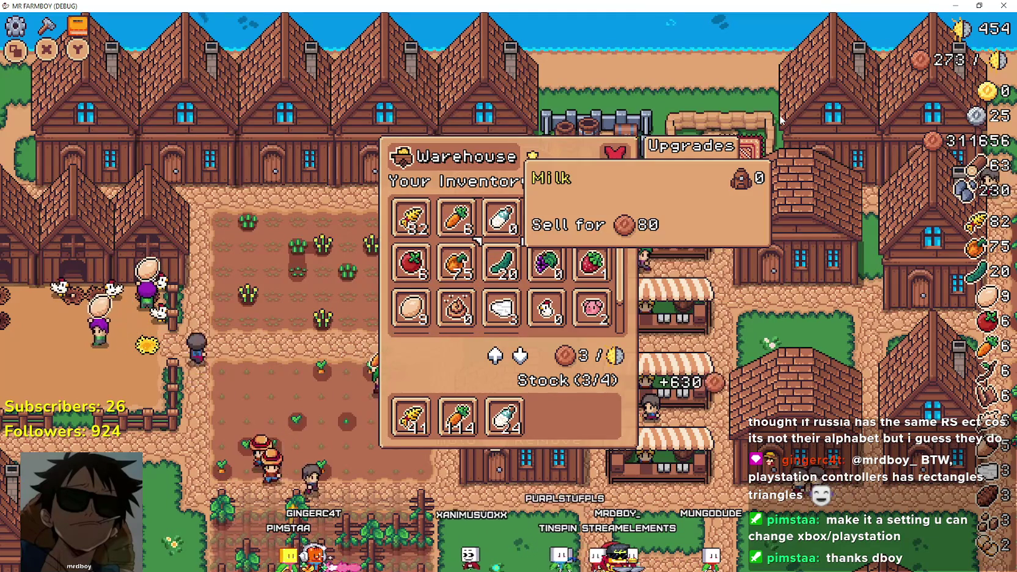
key(Escape)
key(a)
key(w)
Open a house's hireable workers list, view the Gatherer and next worker, then close it
key(w)
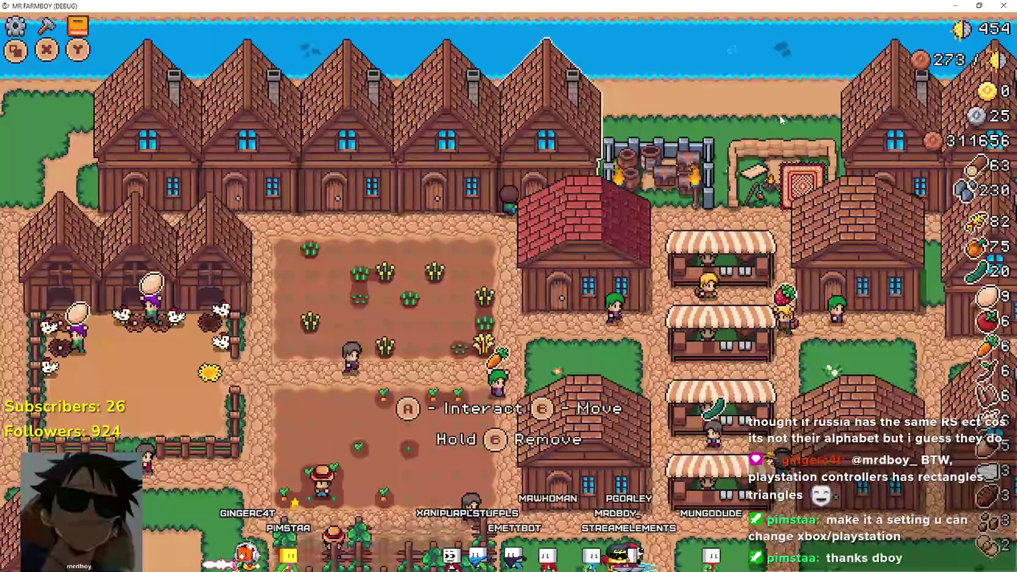
key(d)
key(w)
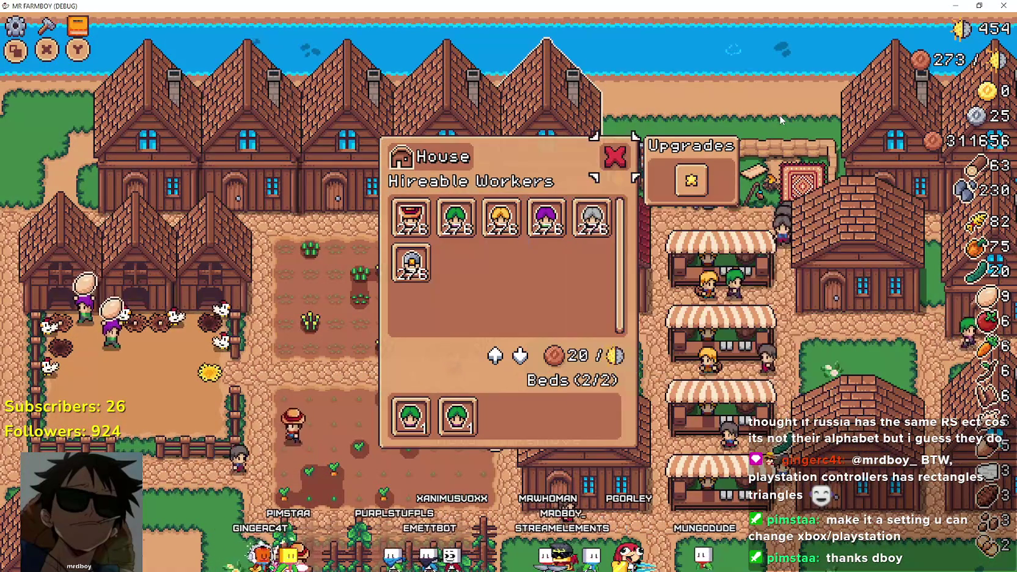
key(Escape)
key(a)
key(e)
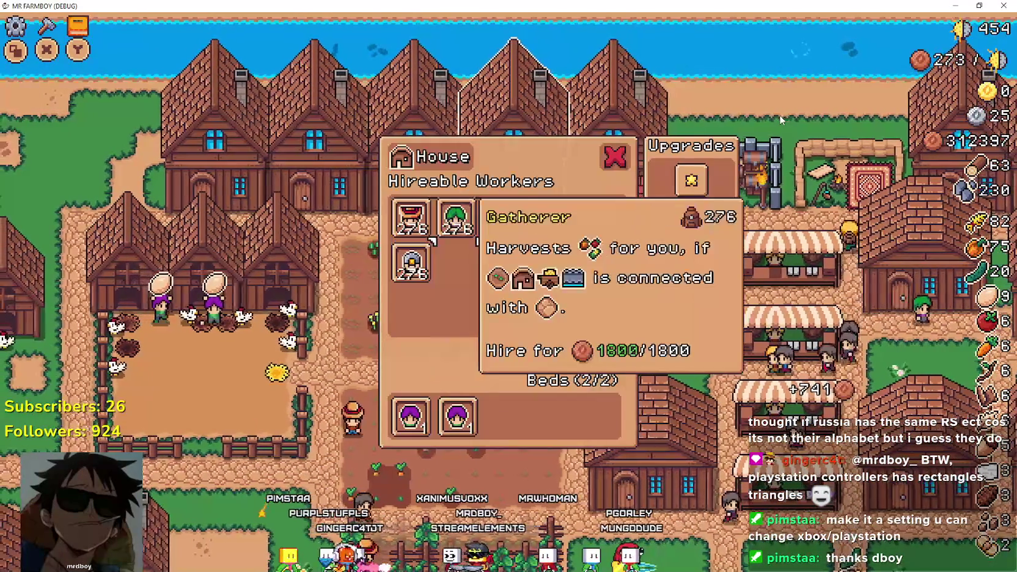
key(d)
key(d)
key(w)
key(Escape)
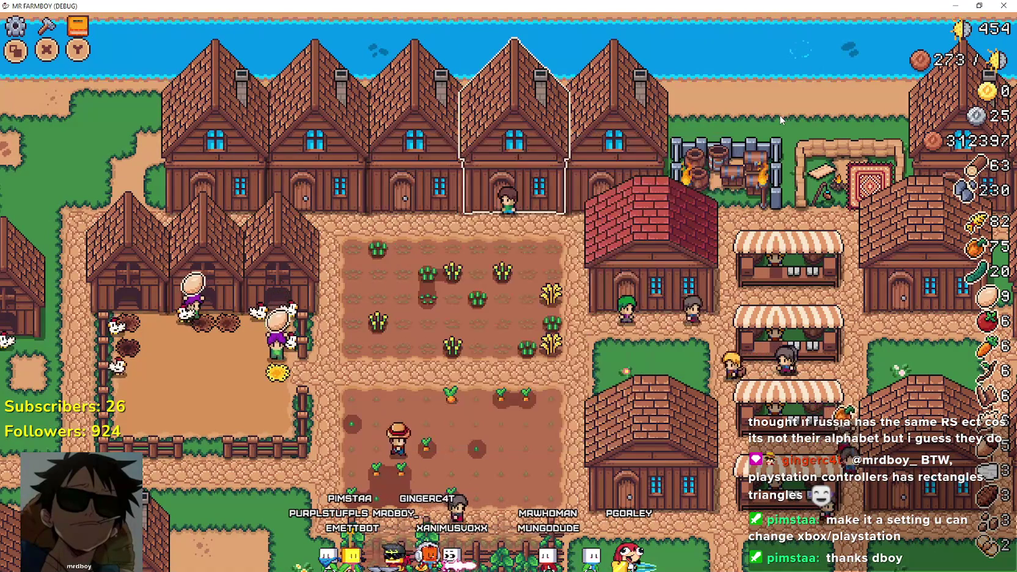
Harvest and replant wheat on a field tile, then walk the farmer right
key(s)
key(d)
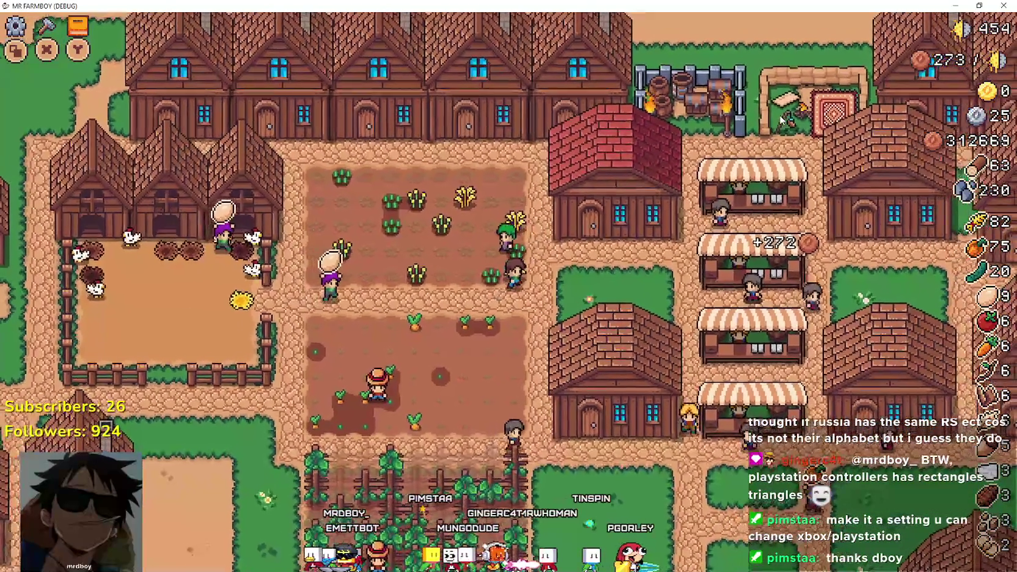
key(w)
key(e)
key(e)
key(w)
key(d)
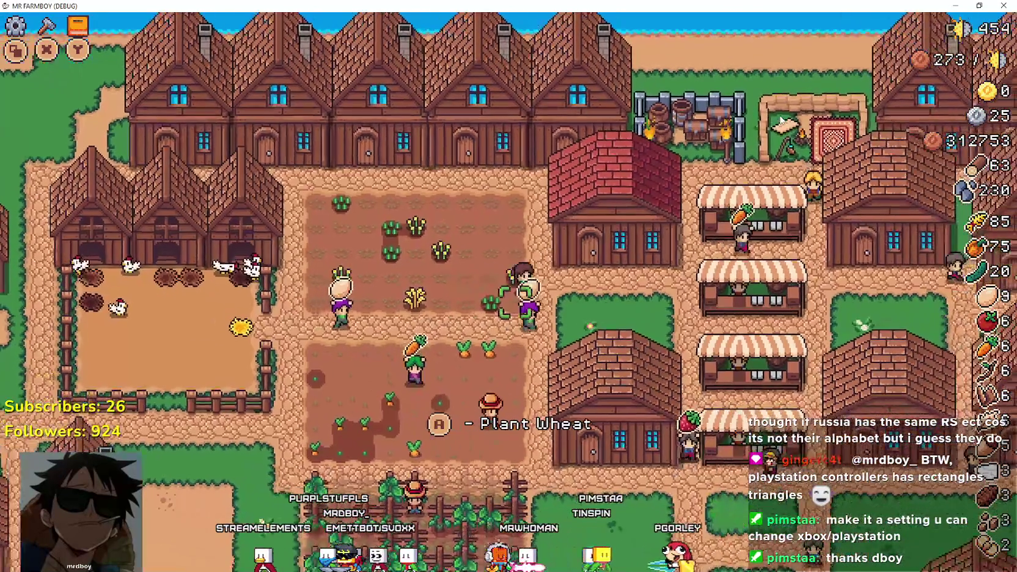
key(d)
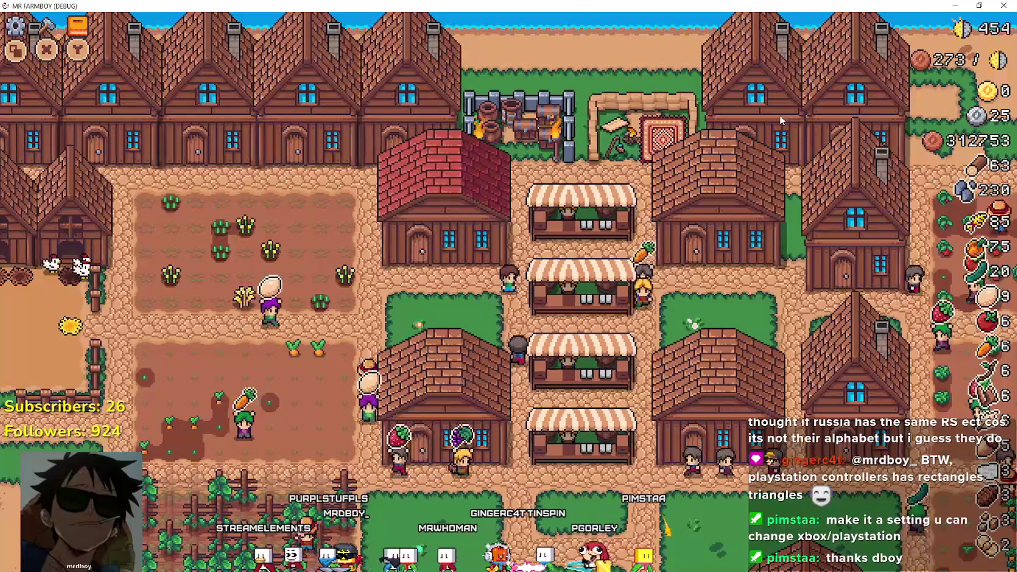
Back in Godot, filter the FileSystem for game_s and open game_screen.tscn
key(alt+Tab)
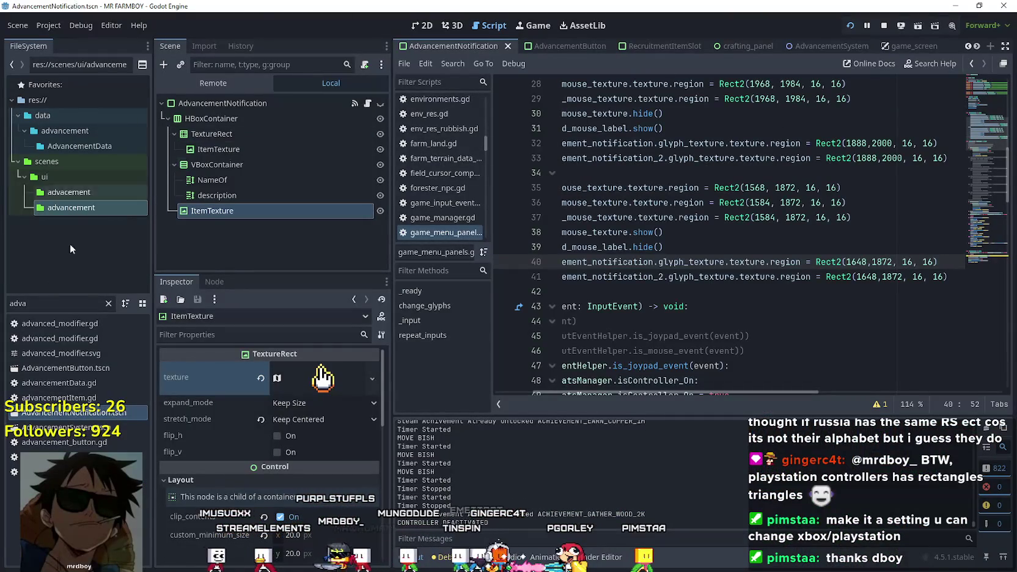
text(game_d)
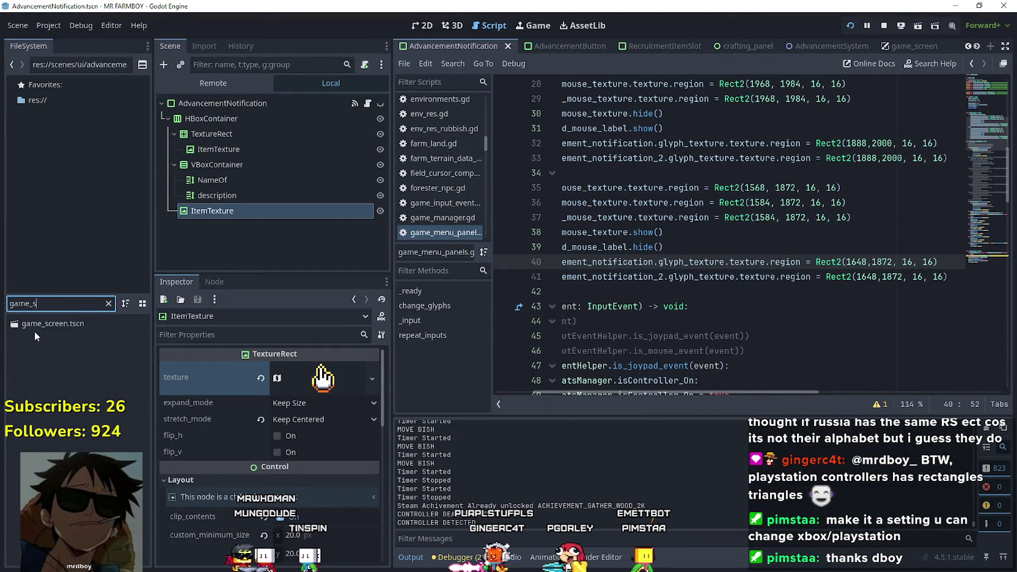
double_click(47, 324)
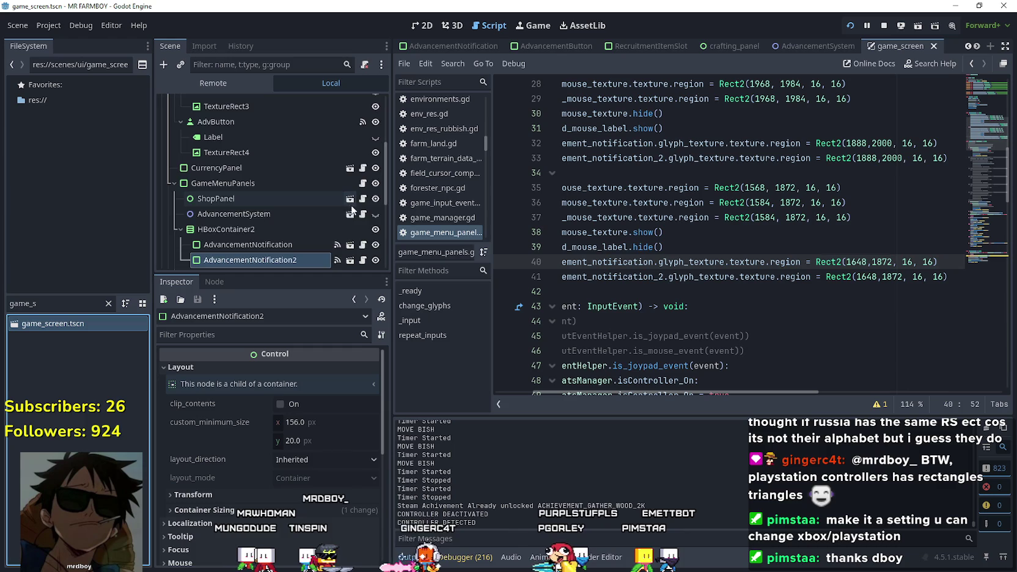
Rename the settings button's TextureRect2 node to GlpyhSetting
scroll(up, 3)
click(330, 189)
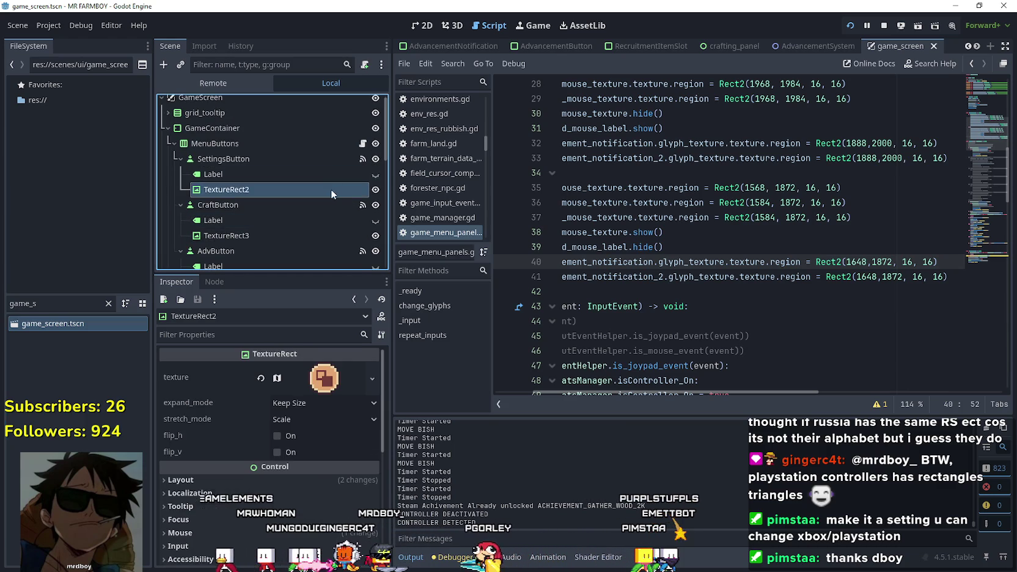
click(422, 25)
click(240, 194)
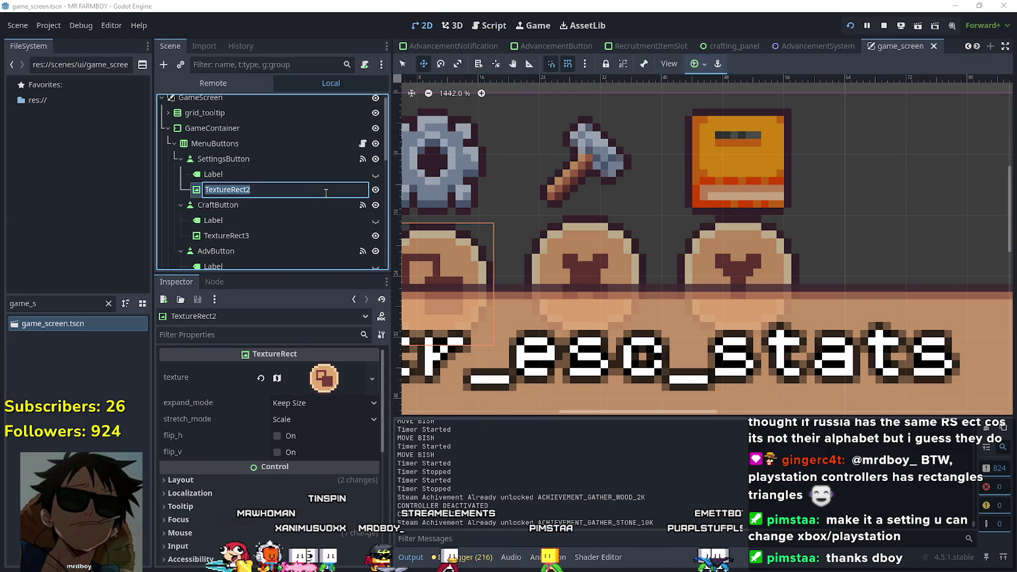
text(Gi)
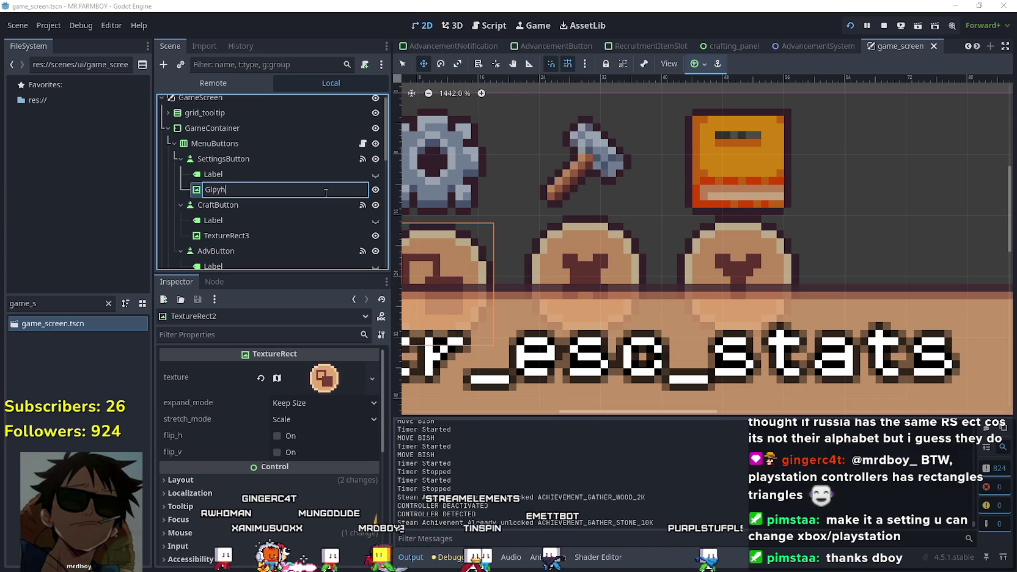
key(Return)
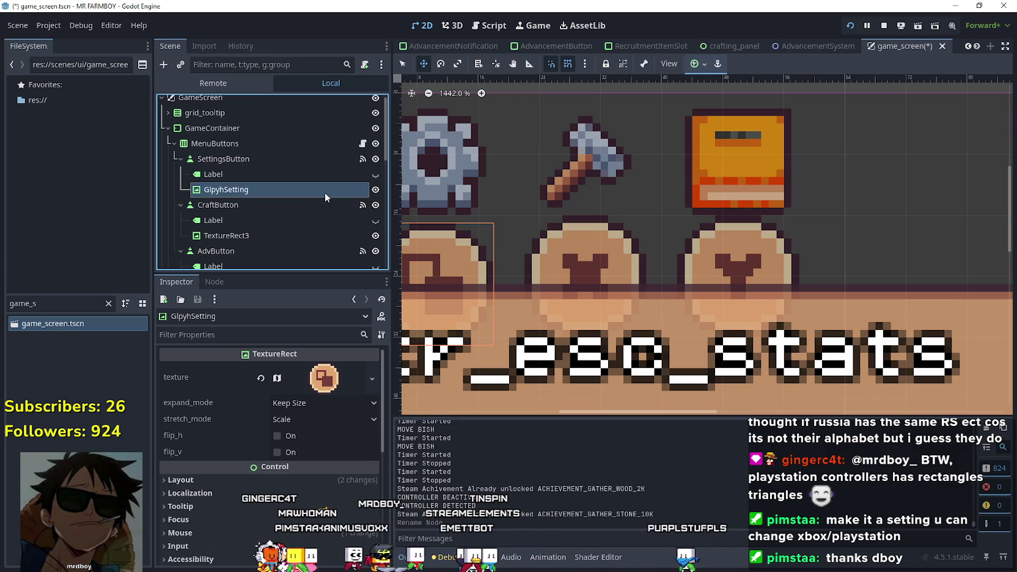
Rename TextureRect3 to GlyphCraft and TextureRect4 to GlyphAdv
click(240, 238)
click(238, 235)
text(Glyp)
text(hCr)
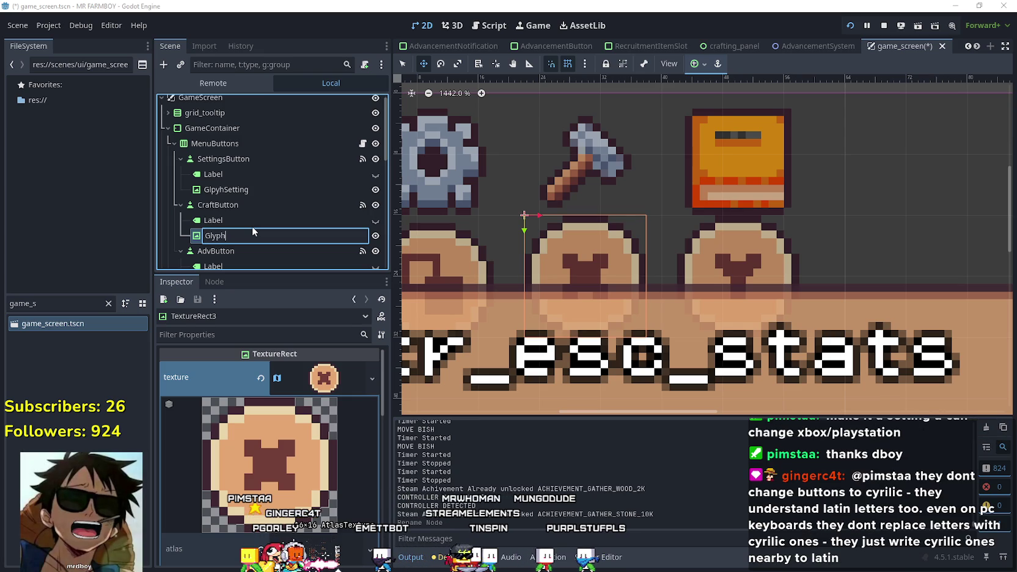
text(aft)
key(Return)
scroll(down, 3)
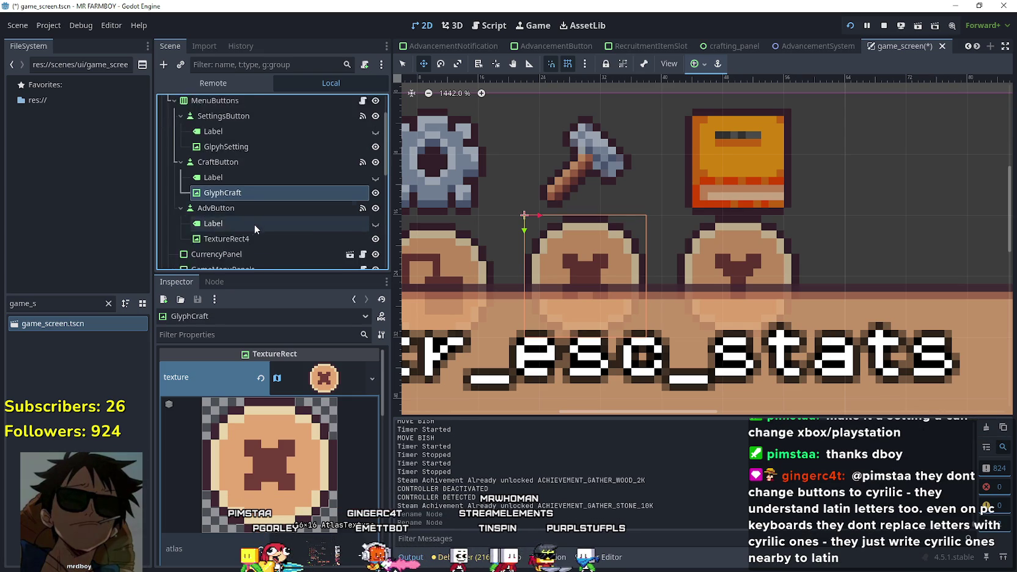
click(236, 218)
text(Glyph)
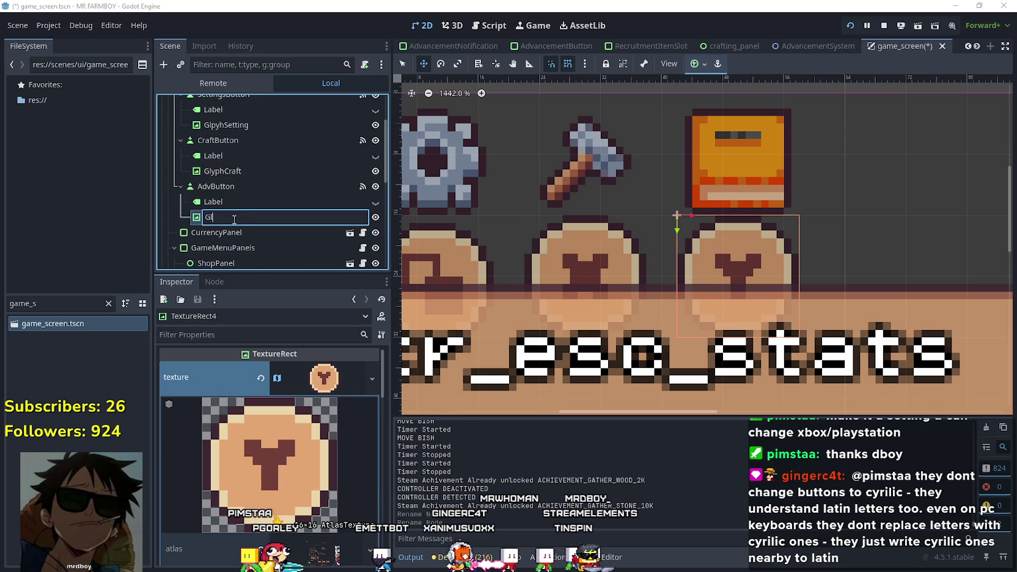
text(Adv)
key(Return)
Open the GameMenuPanels node's game_menu_panels.gd script
scroll(up, 3)
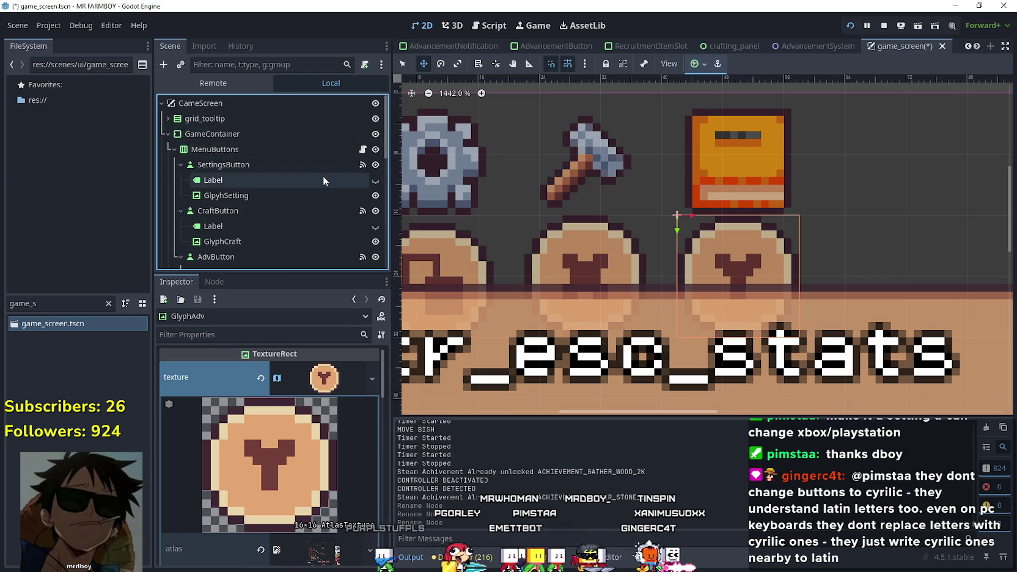
scroll(down, 3)
scroll(down, 3)
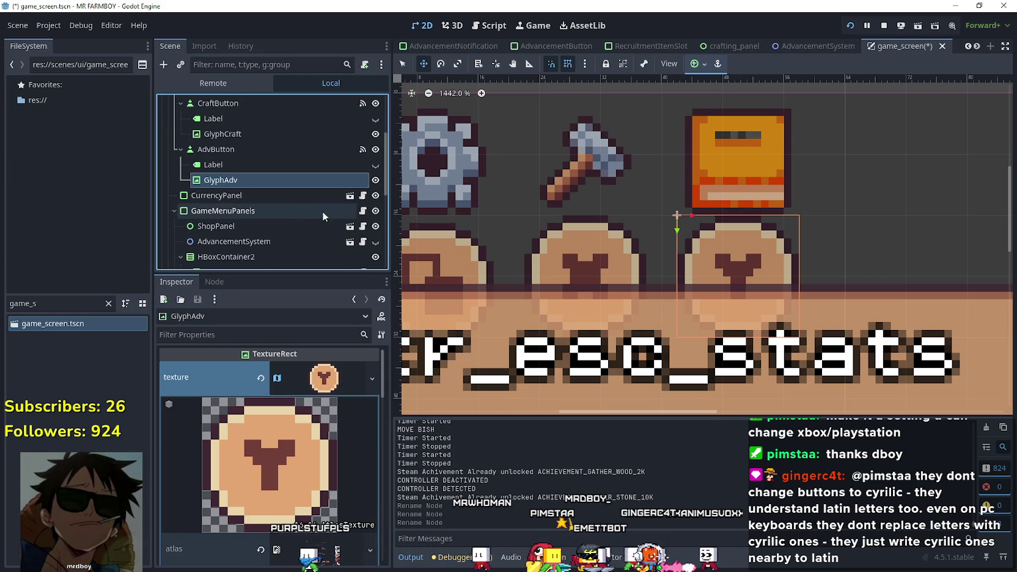
click(361, 211)
scroll(up, 3)
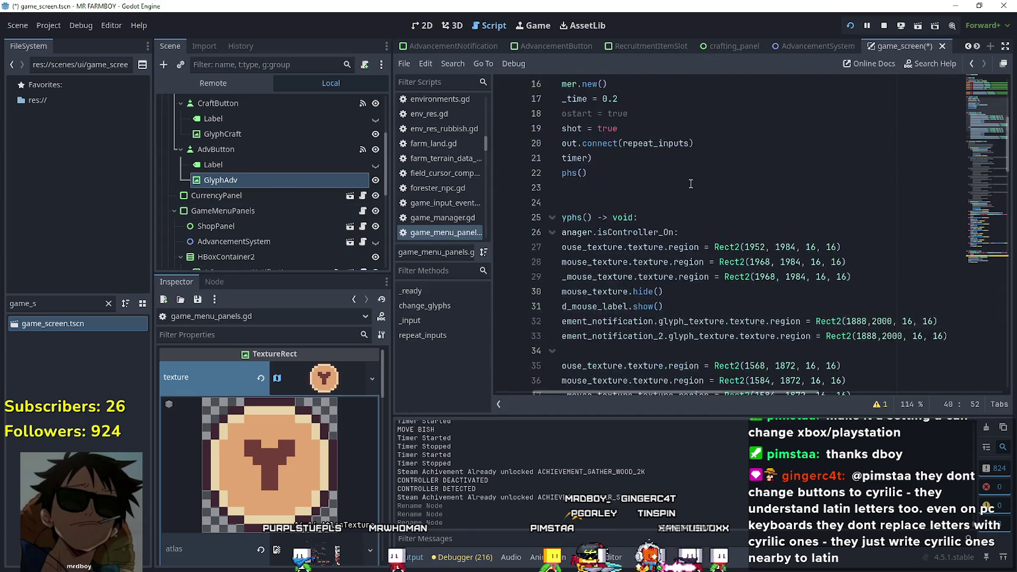
drag(650, 233, 554, 219)
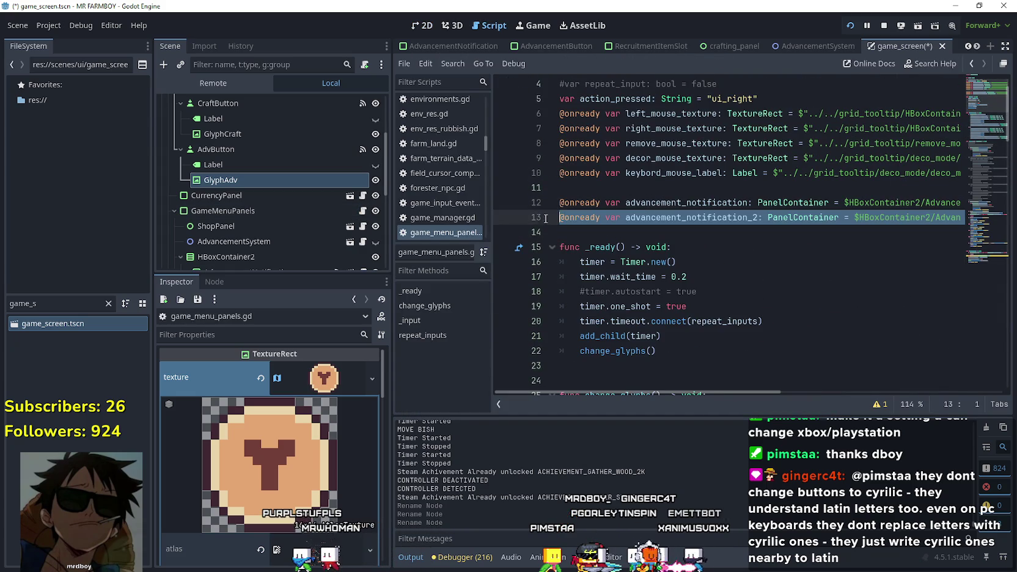
click(584, 188)
click(593, 231)
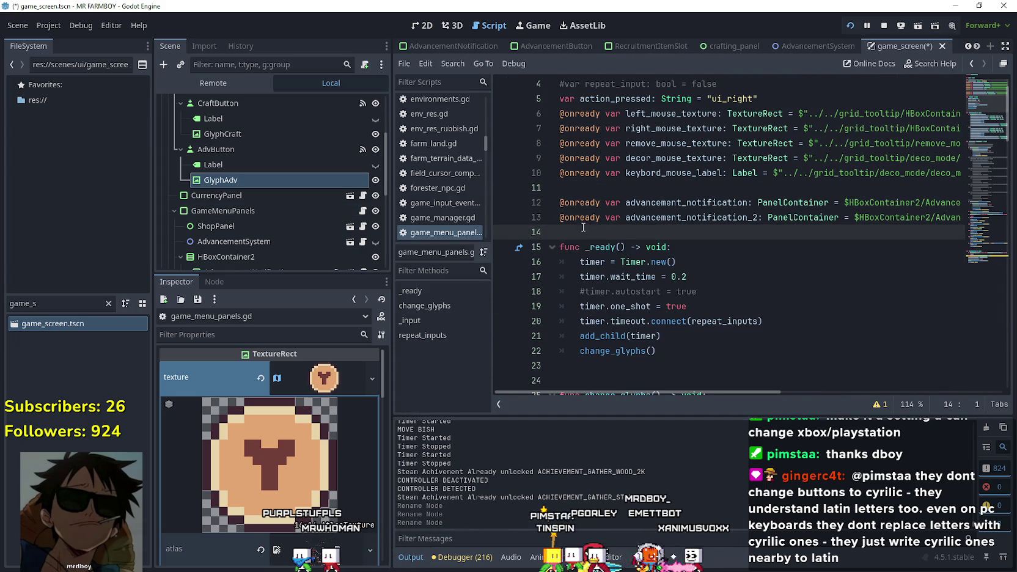
key(Return)
key(Return)
key(Up)
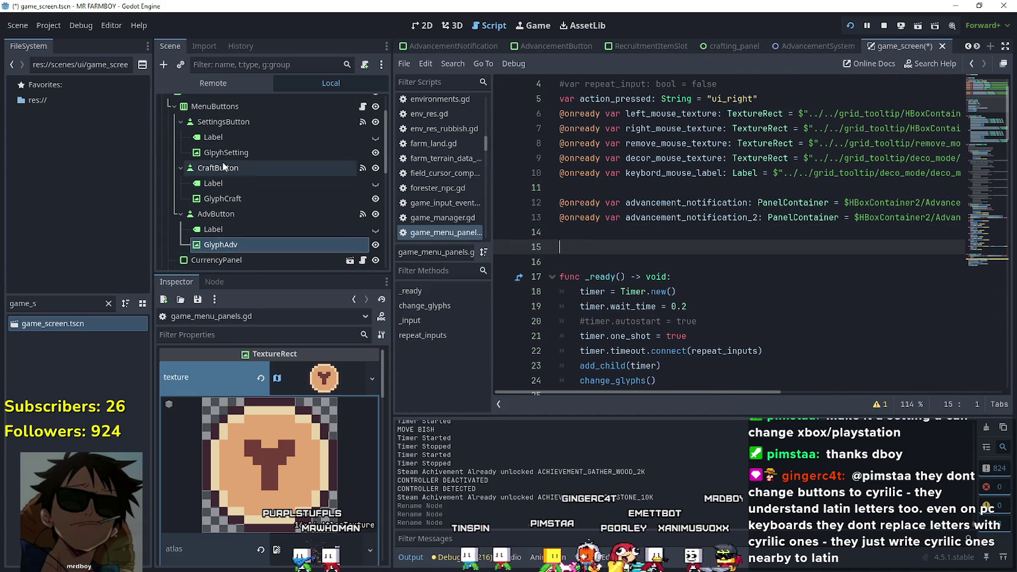
drag(248, 152, 684, 219)
drag(604, 251, 645, 262)
click(240, 201)
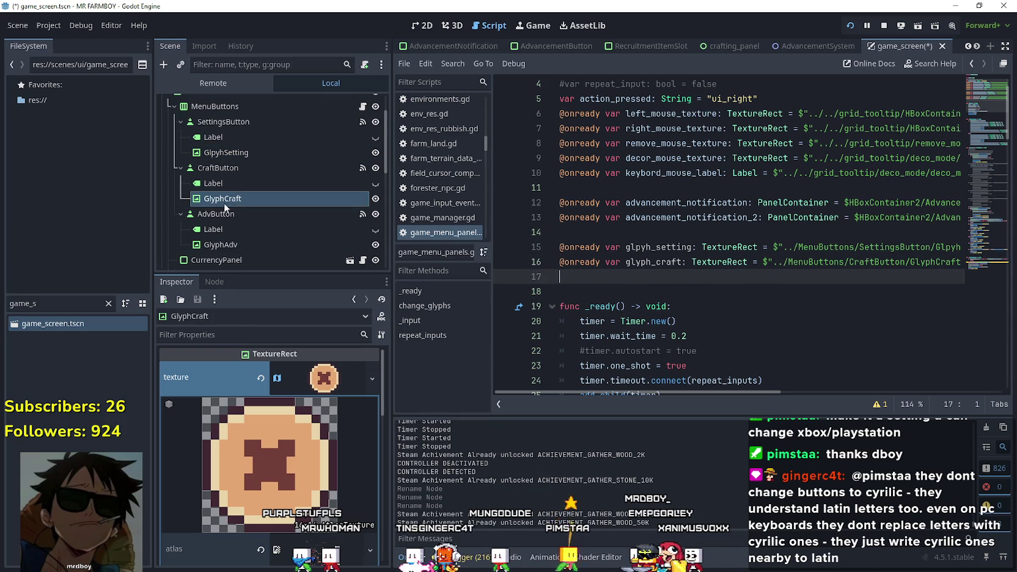
click(248, 248)
drag(217, 245, 610, 277)
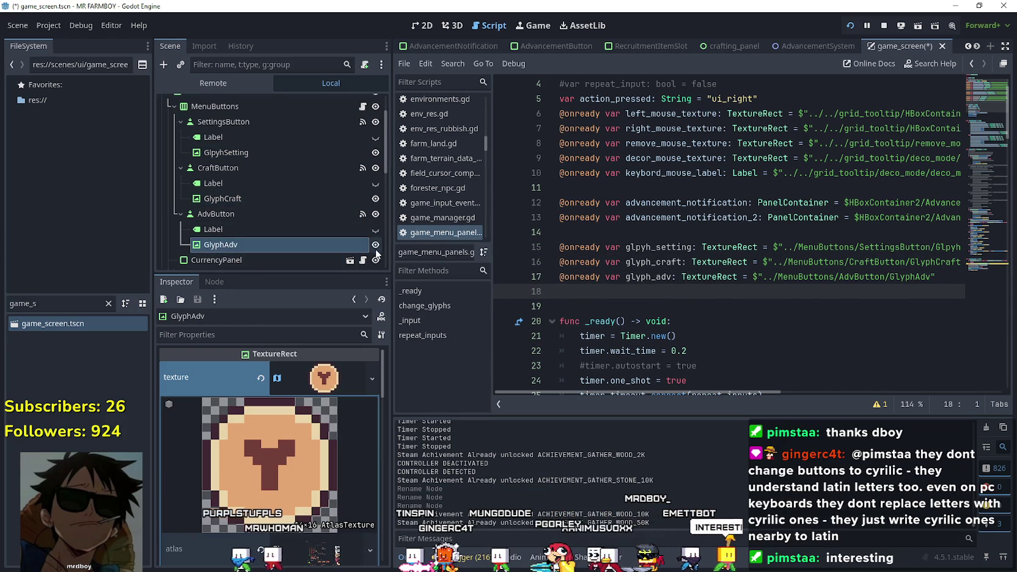
Hide the GlyphAdv, GlyphCraft and GlyphSetting nodes in the scene tree
click(375, 245)
click(375, 200)
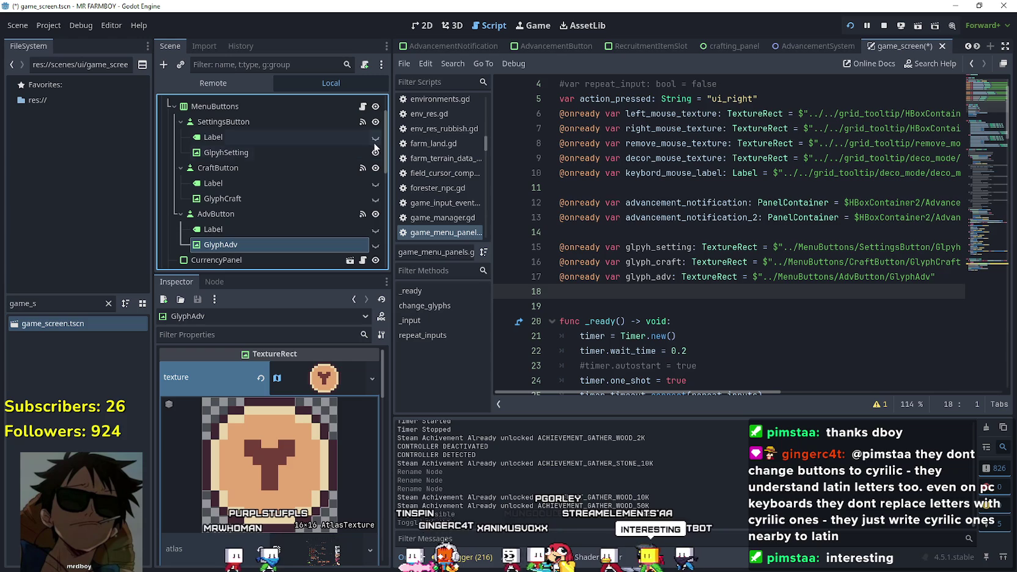
click(376, 153)
double_click(658, 247)
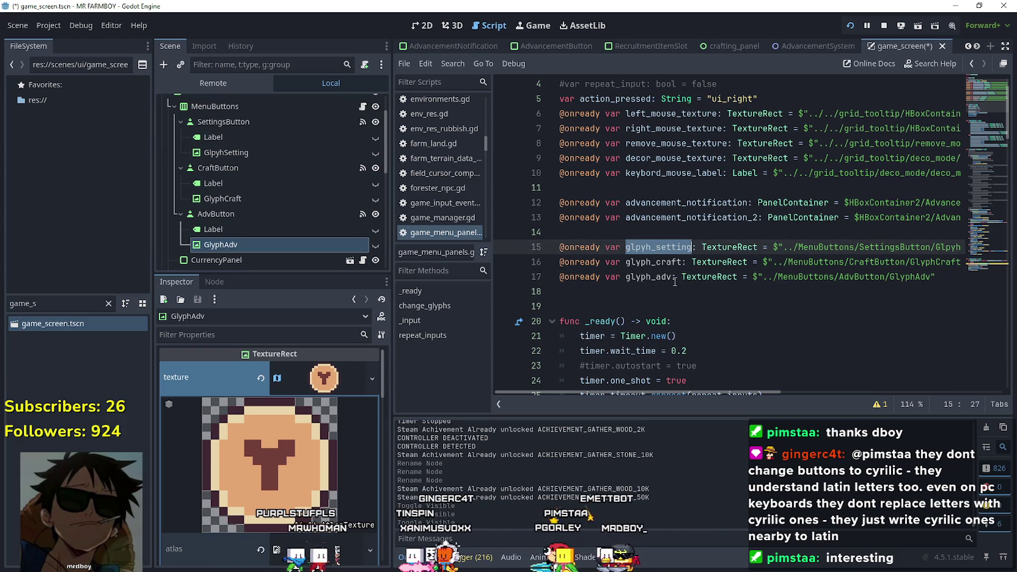
scroll(down, 3)
scroll(down, 3)
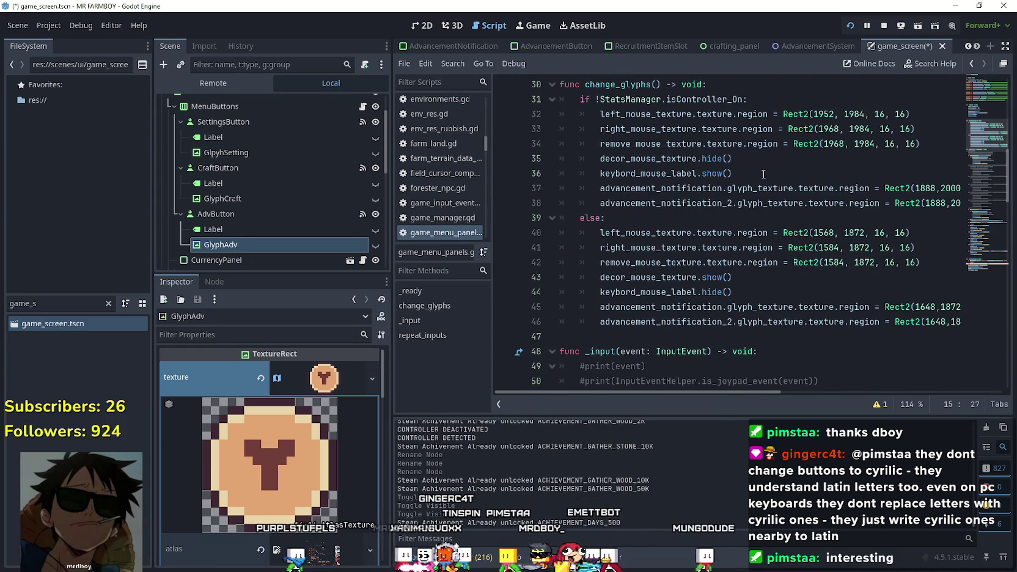
Add glyph_setting.show() at the end of change_glyphs' else branch
click(763, 174)
click(755, 295)
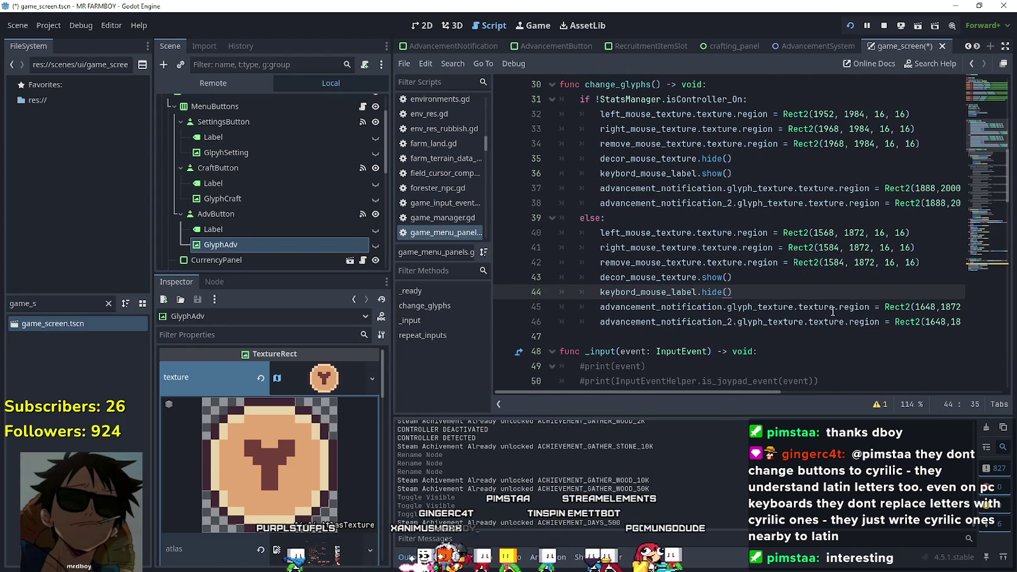
click(916, 320)
click(797, 334)
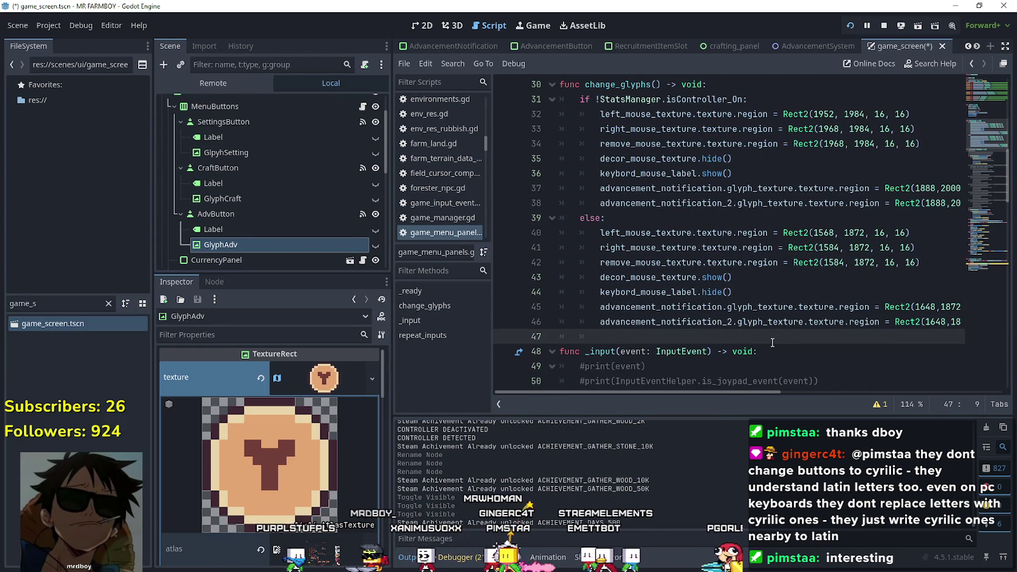
text(glyph_setting.show)
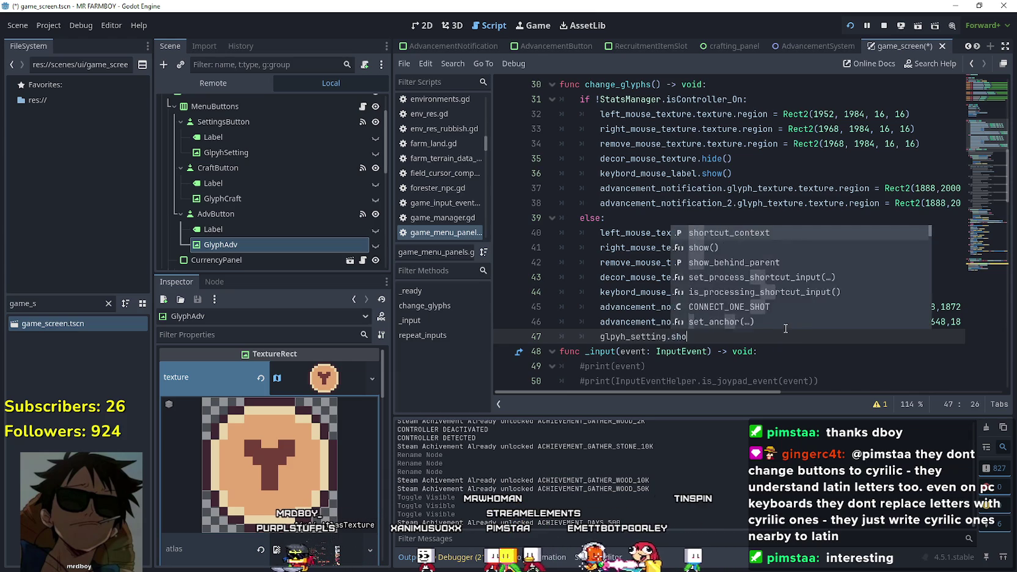
key(Return)
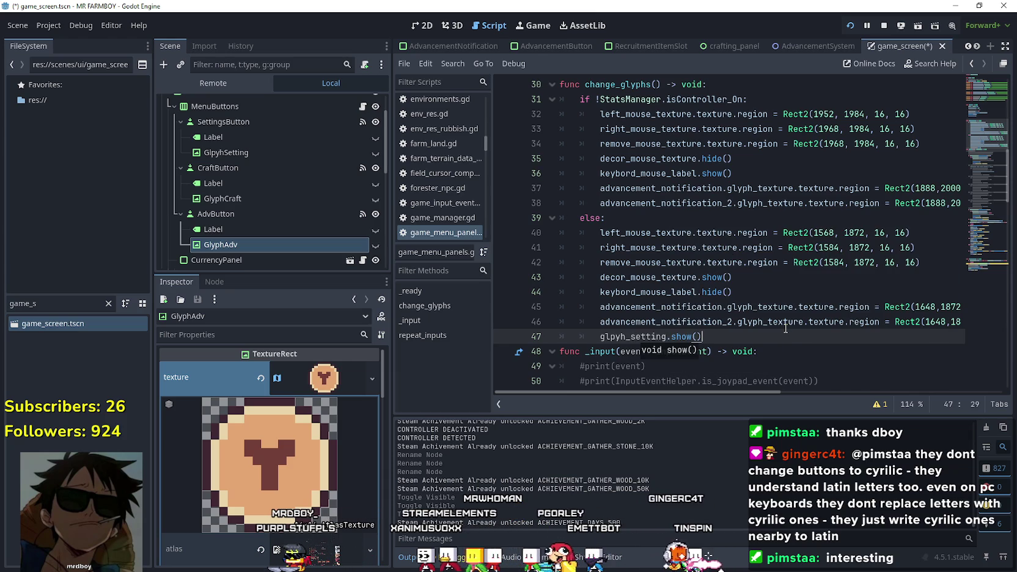
key(End)
key(Return)
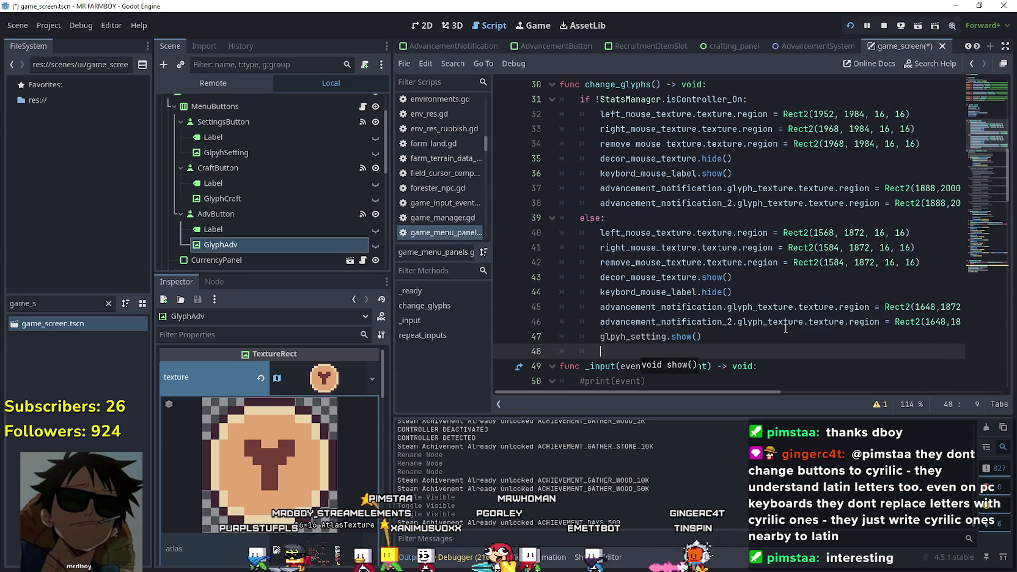
Add glyph_craft.show() below it in the else branch
scroll(up, 3)
double_click(639, 182)
scroll(down, 3)
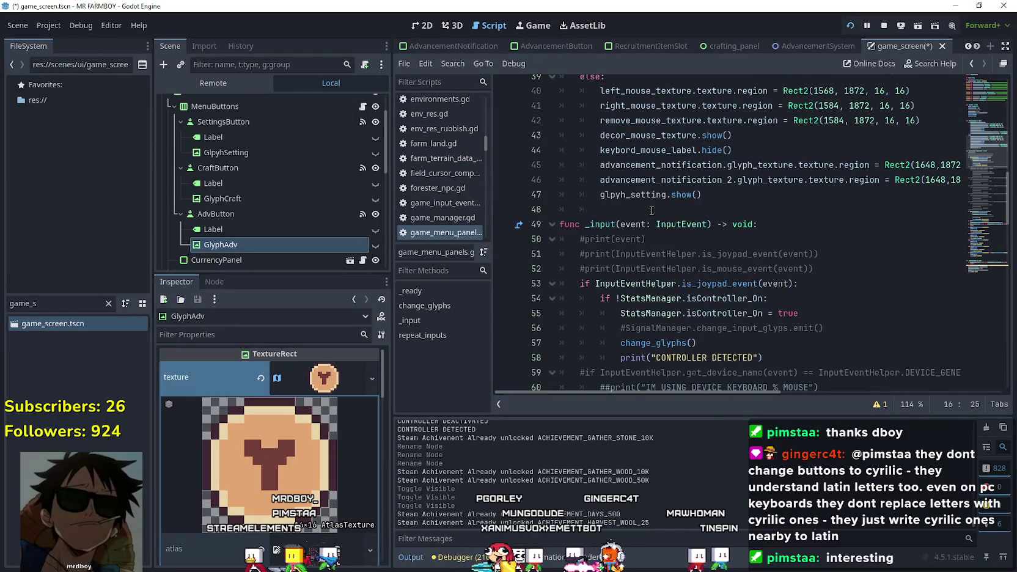
click(654, 209)
text(.show()
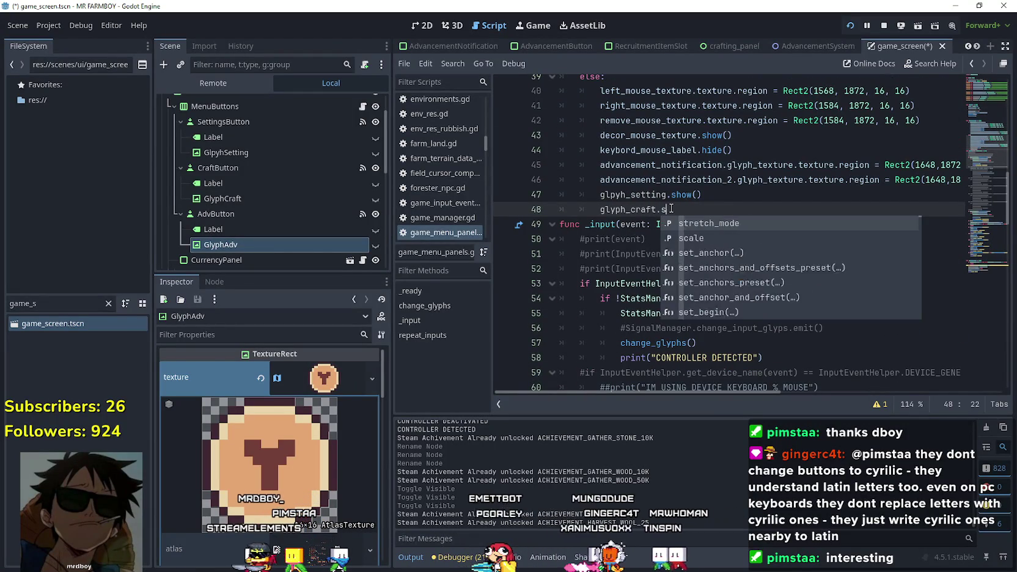
Add glyph_adv.show() as the third call and stop the running game
scroll(up, 3)
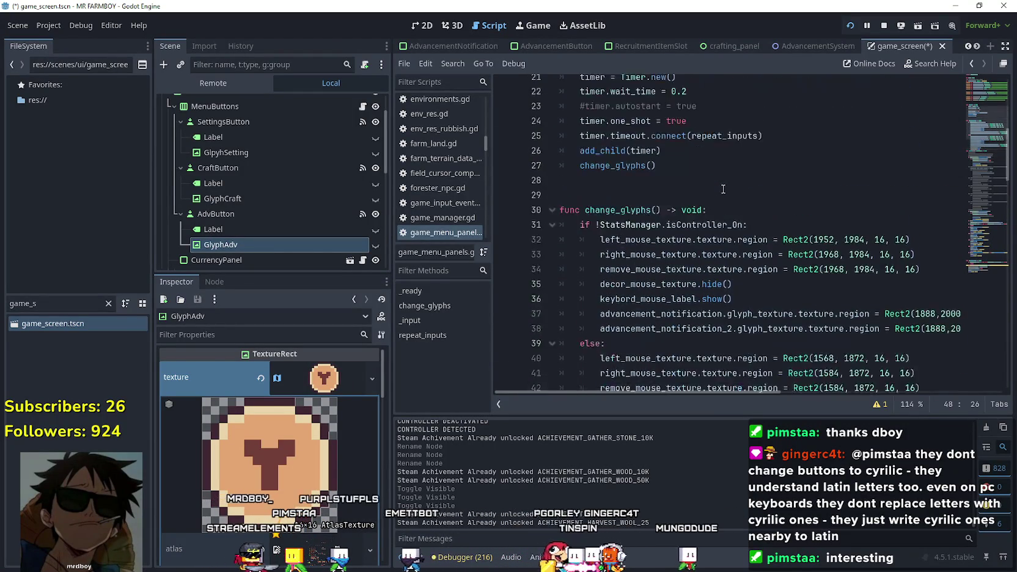
click(665, 219)
double_click(663, 206)
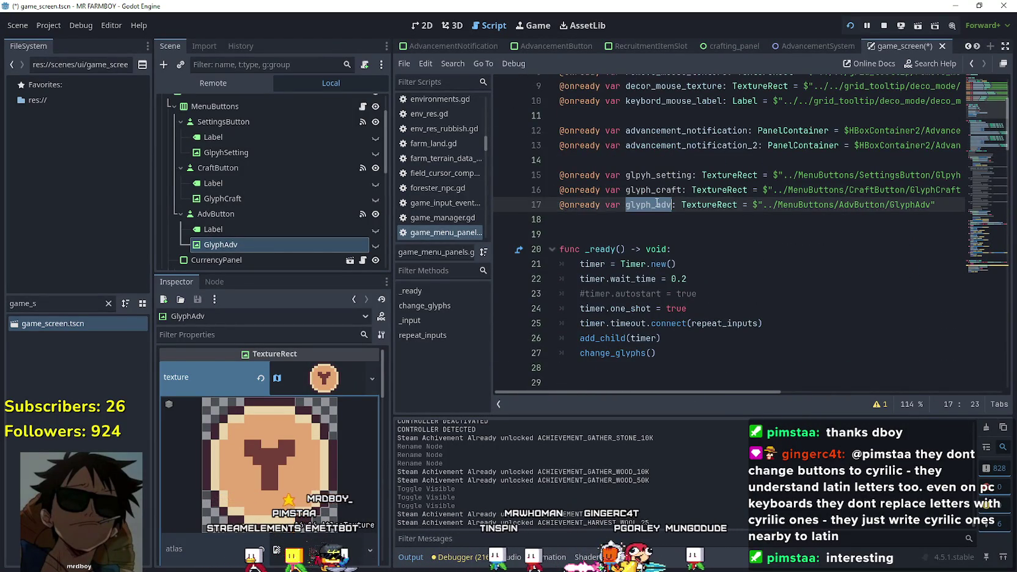
scroll(down, 3)
drag(704, 252, 710, 264)
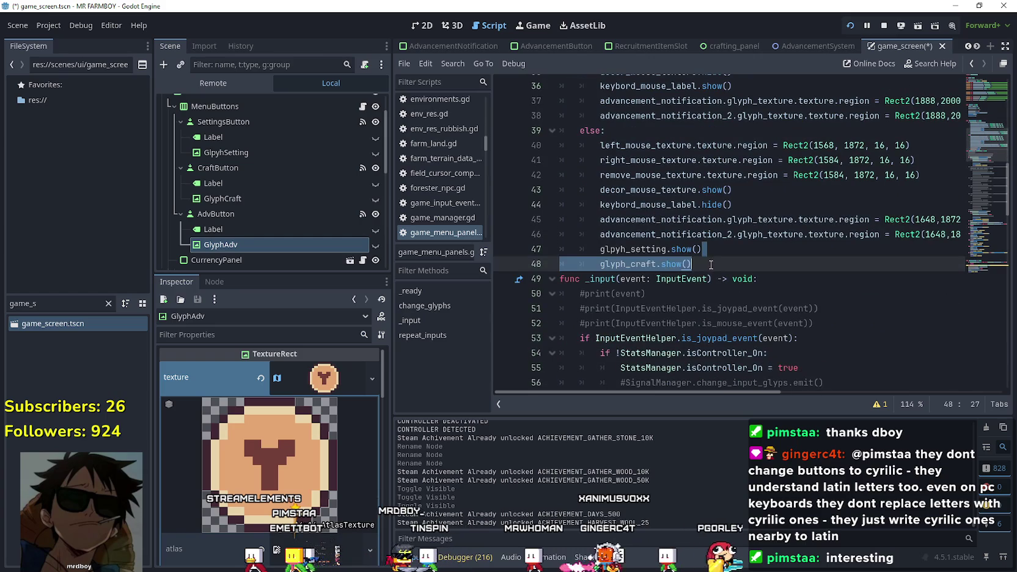
key(Return)
text(glyph_adv)
click(883, 25)
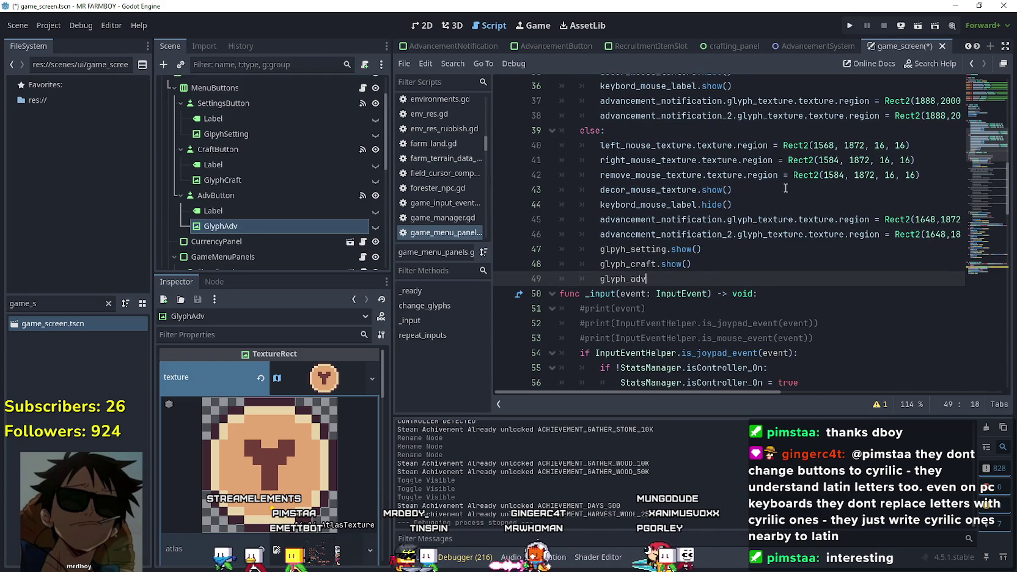
text(.show()
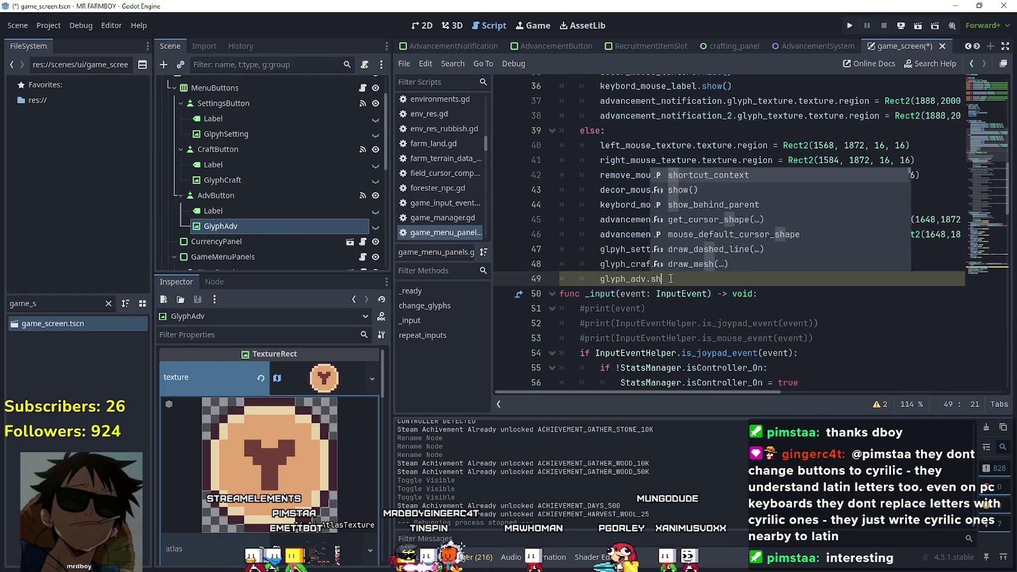
key(Escape)
Copy the three show calls into the controller branch after line 38
drag(689, 277, 593, 251)
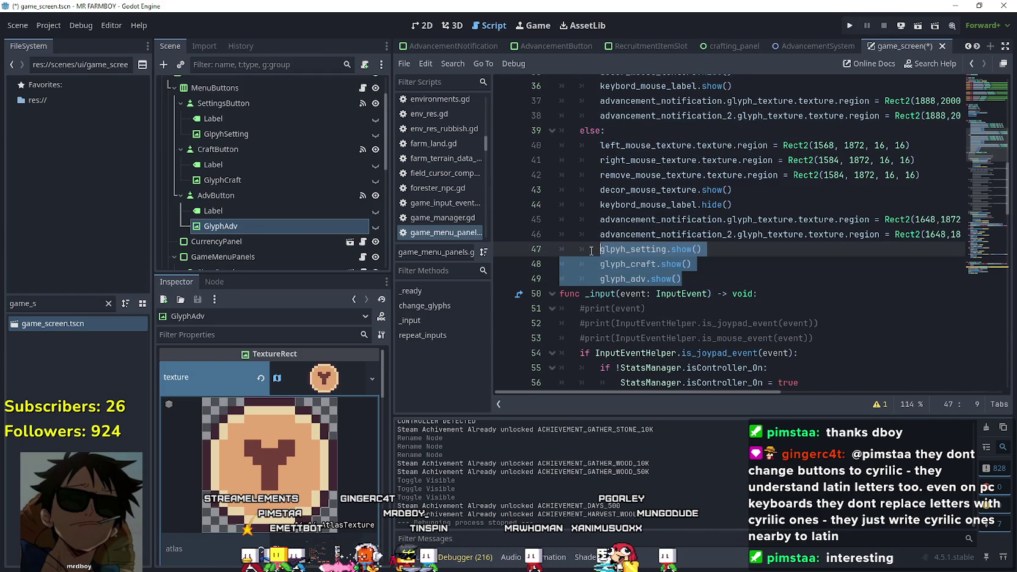
scroll(up, 3)
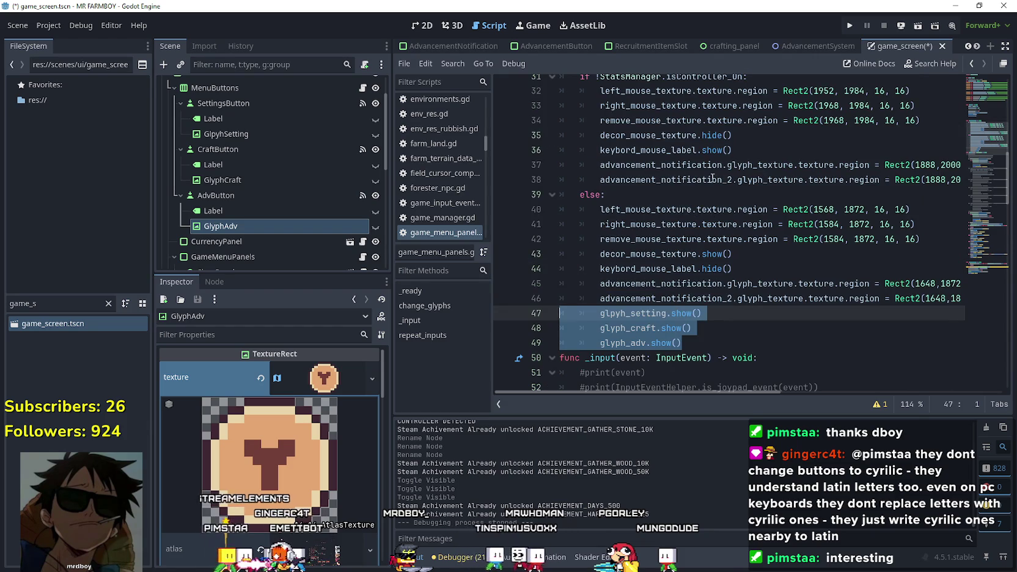
drag(941, 179, 959, 176)
key(Return)
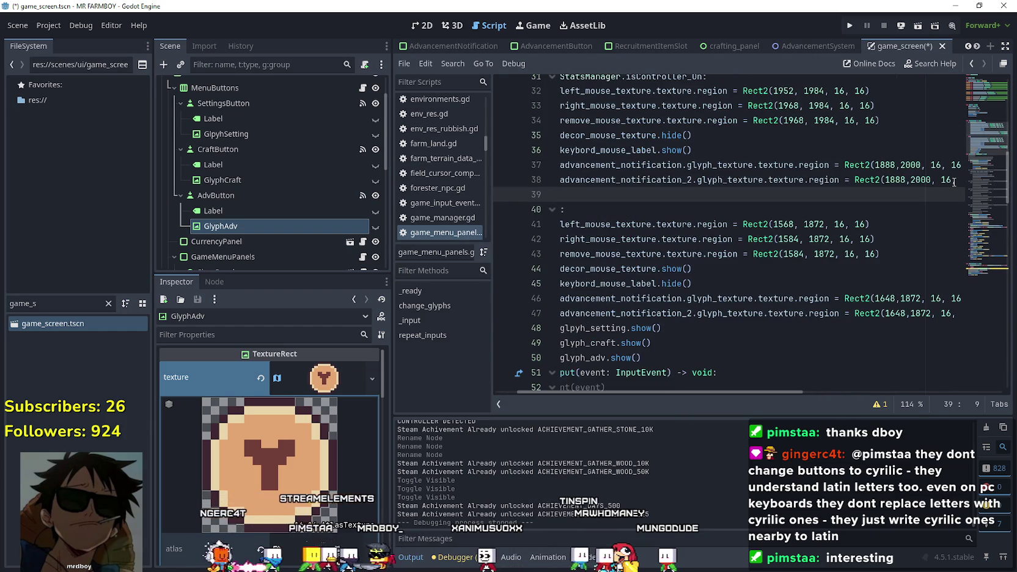
key(BackSpace)
key(BackSpace)
key(ctrl+v)
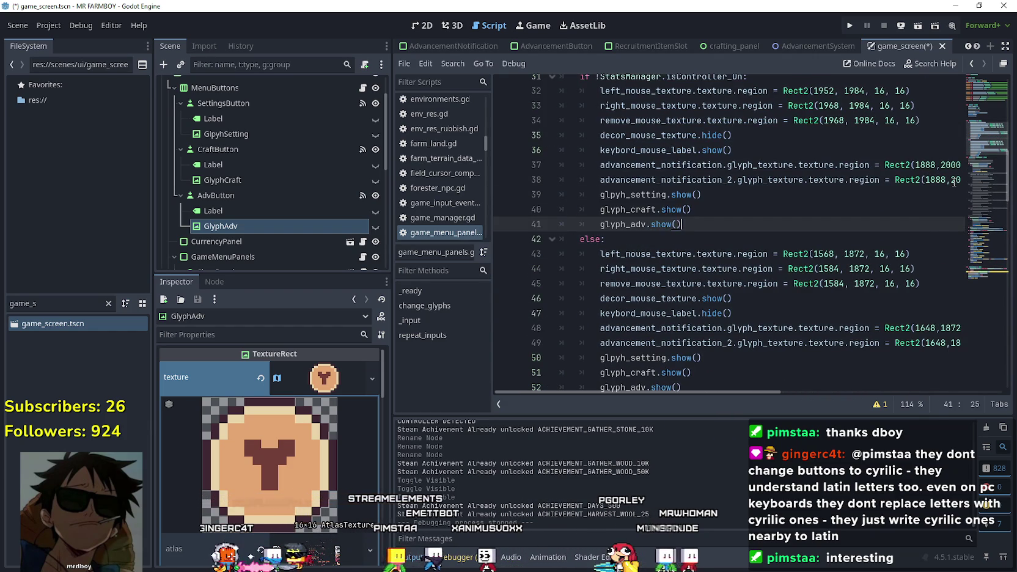
Change the pasted calls from show() to hide() and save the script
double_click(682, 195)
text(hid)
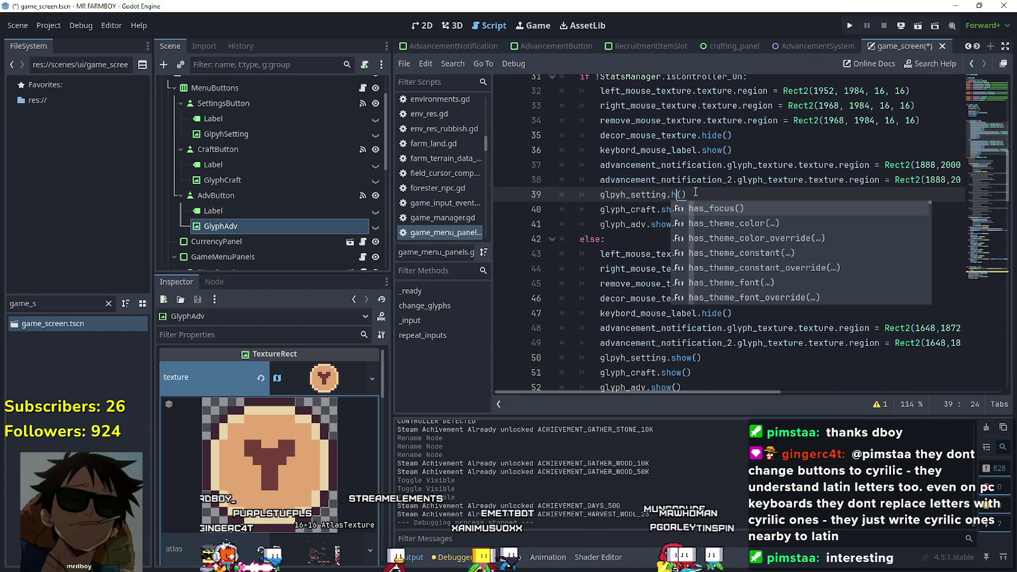
key(Escape)
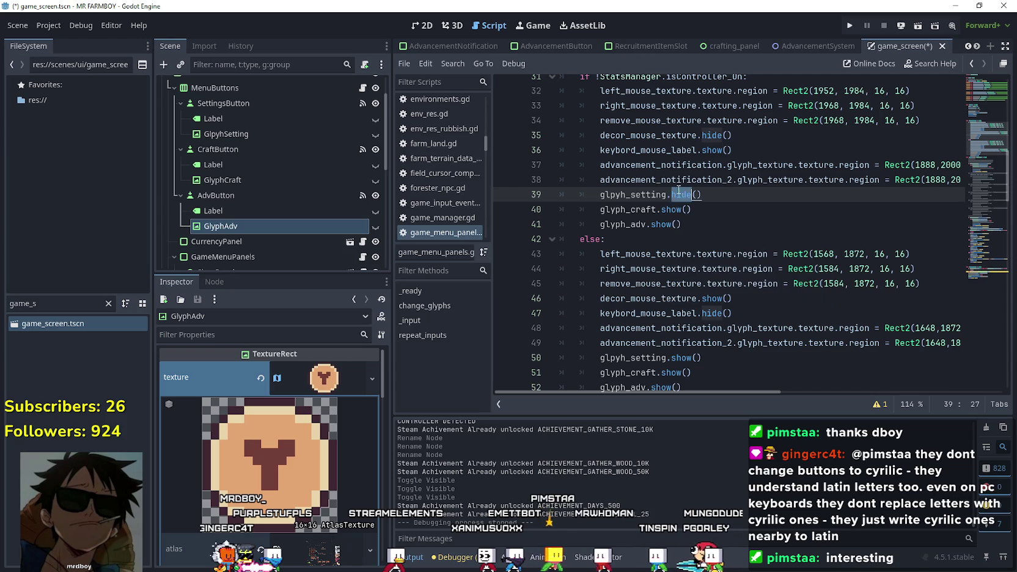
double_click(669, 209)
text(hide)
click(663, 224)
click(733, 235)
key(ctrl+s)
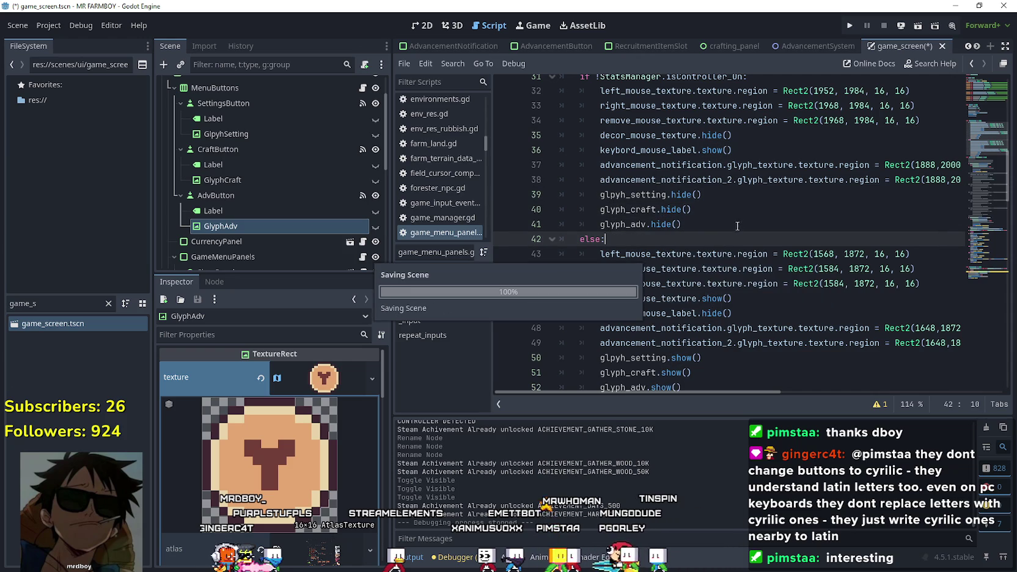
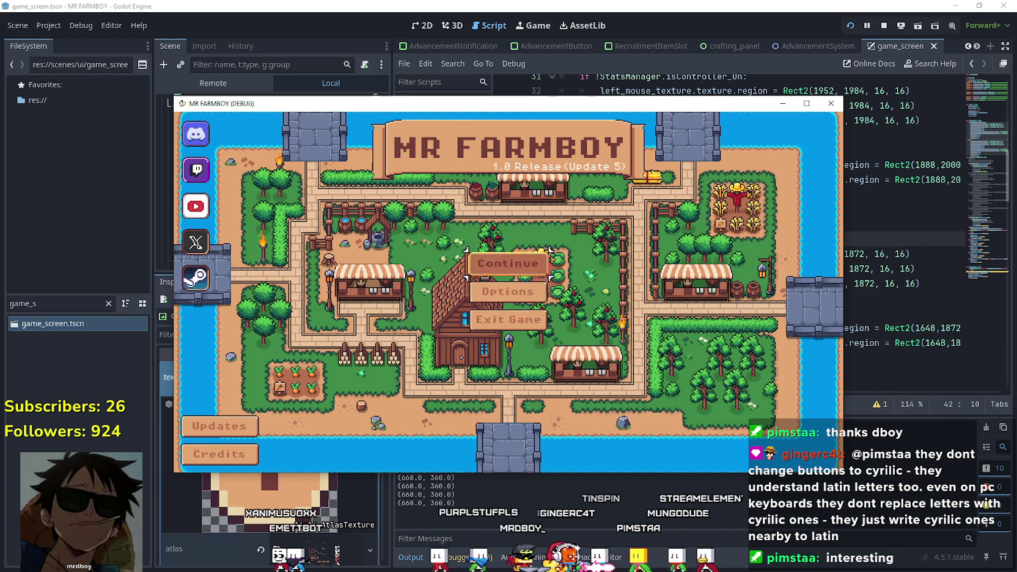
Load Save 6 from the Continue list and maximize the Mr Farmboy game window
click(508, 262)
click(504, 360)
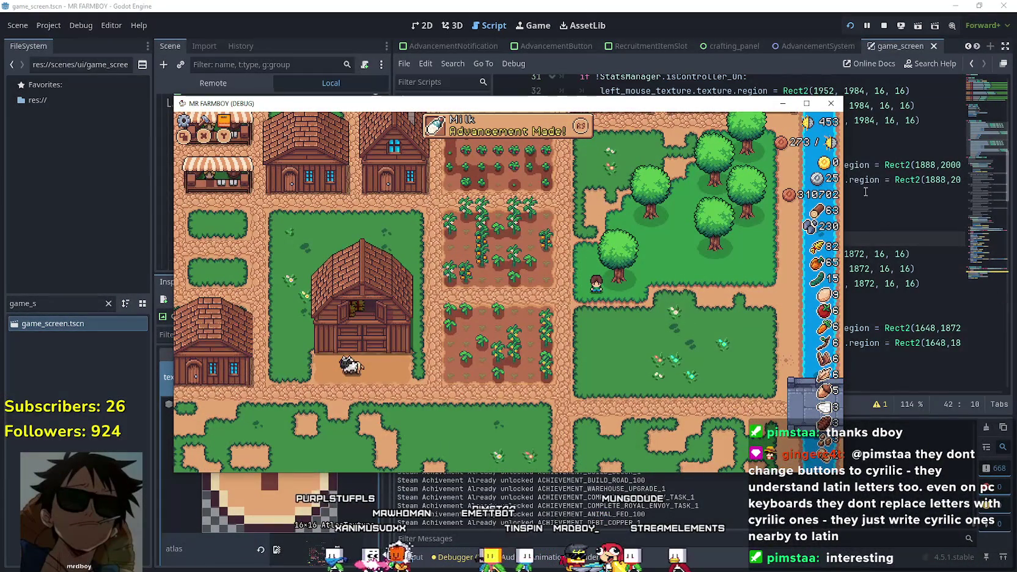
click(806, 103)
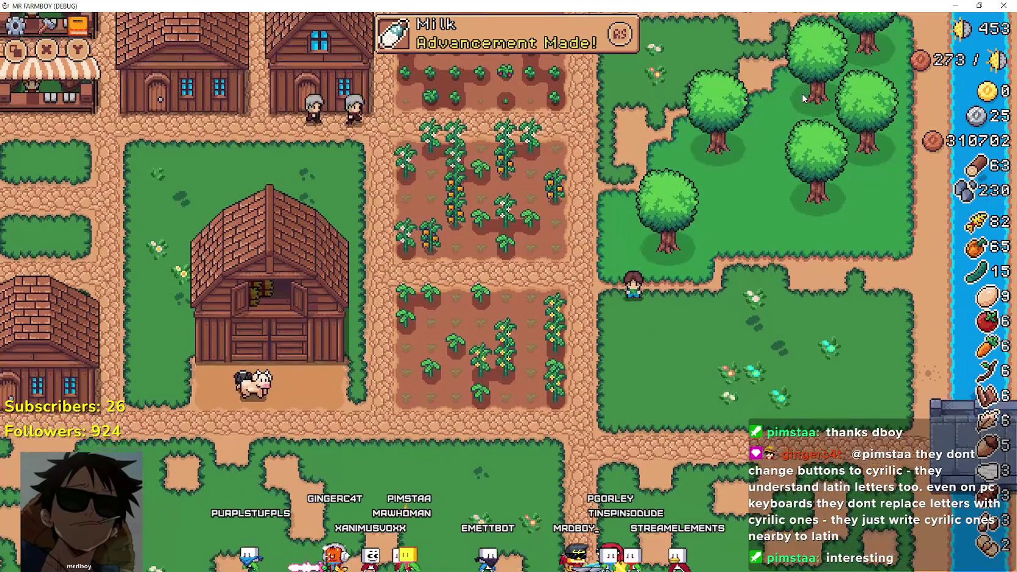
key(a)
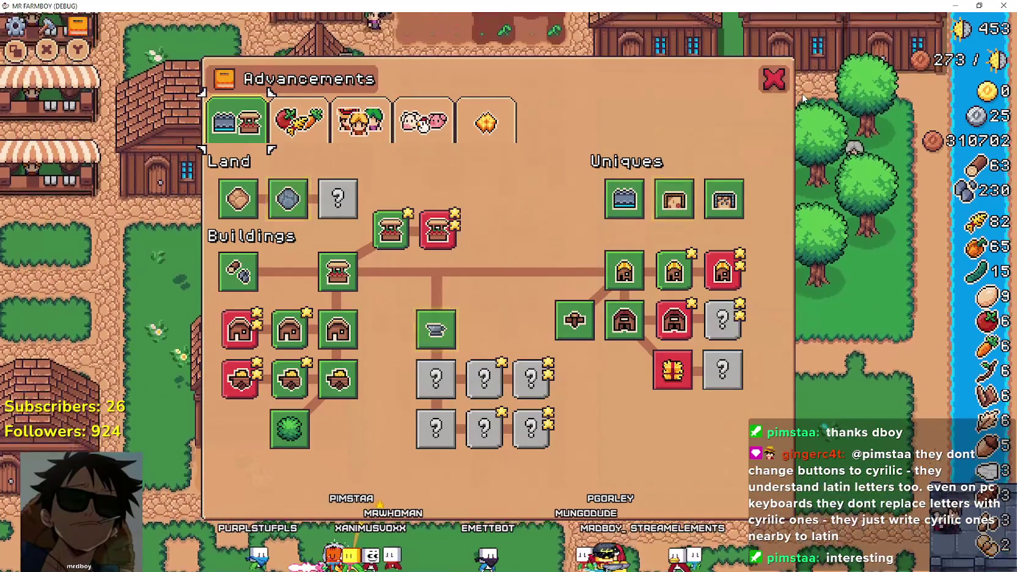
key(c)
key(Escape)
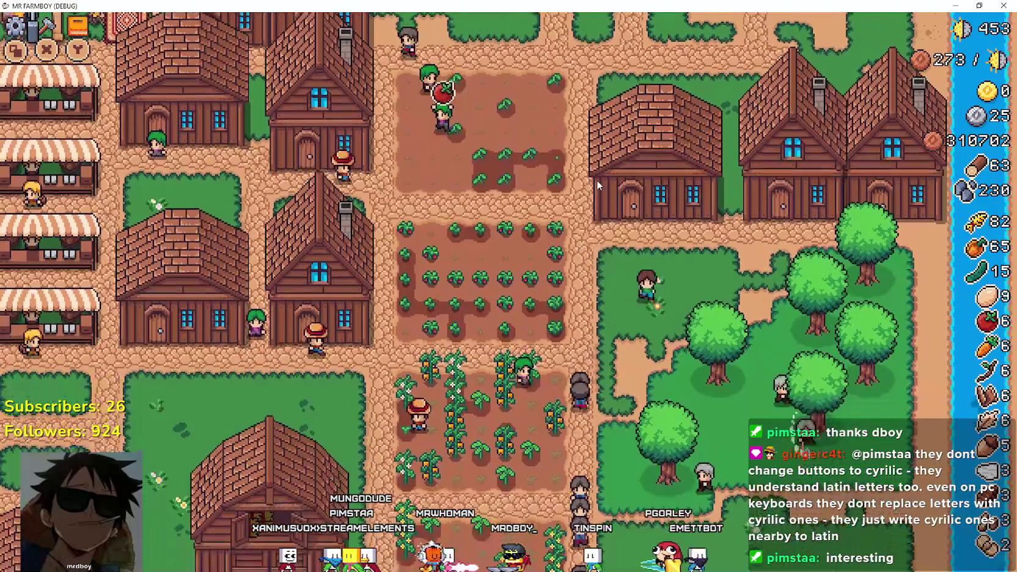
key(Escape)
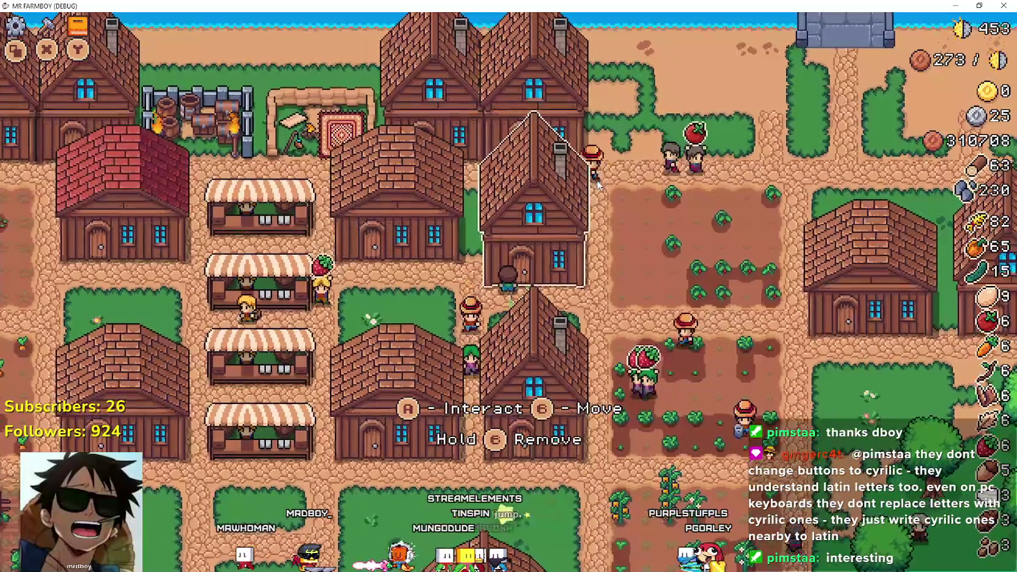
key(e)
key(Escape)
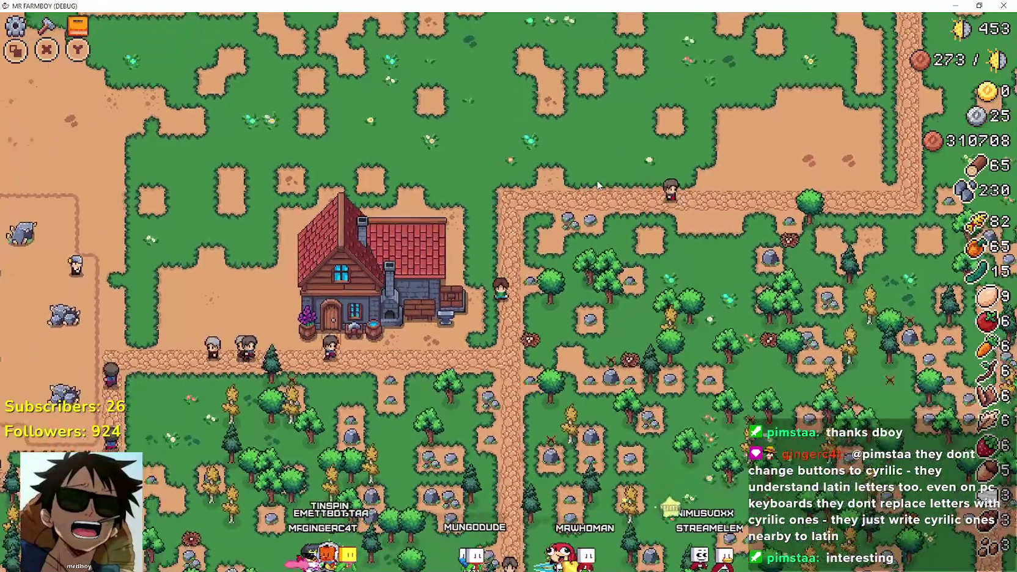
key(e)
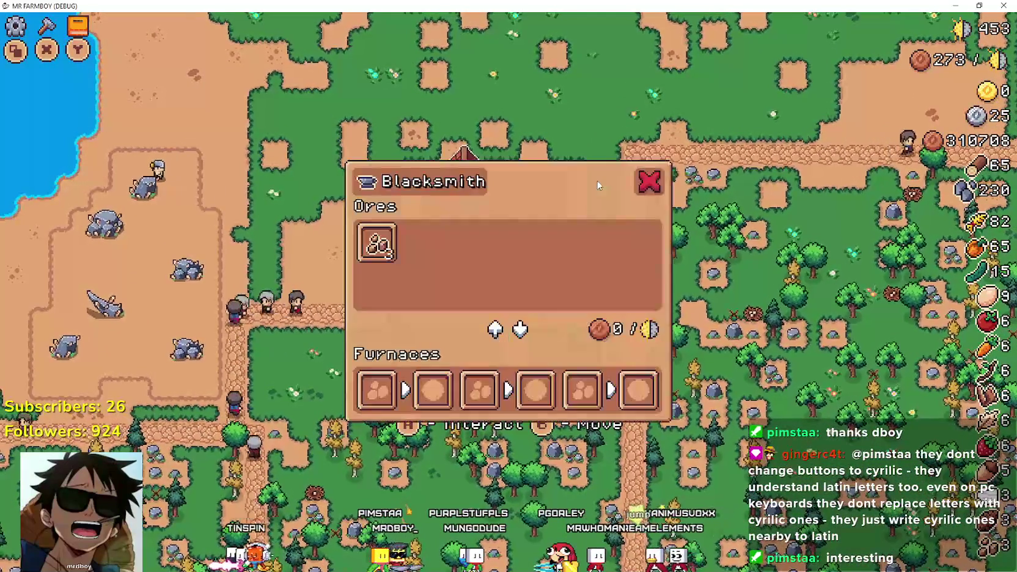
key(Escape)
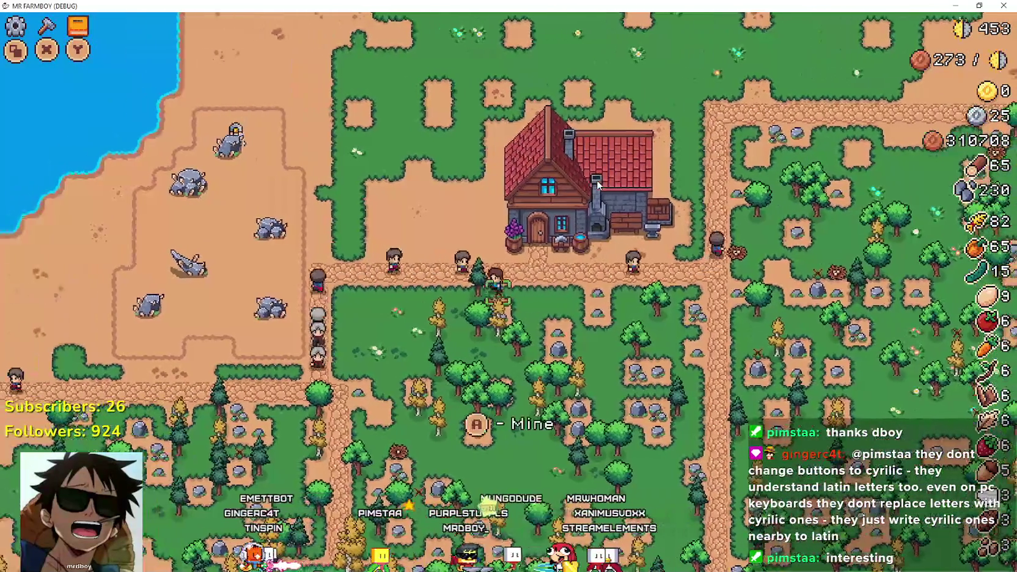
scroll(down, 3)
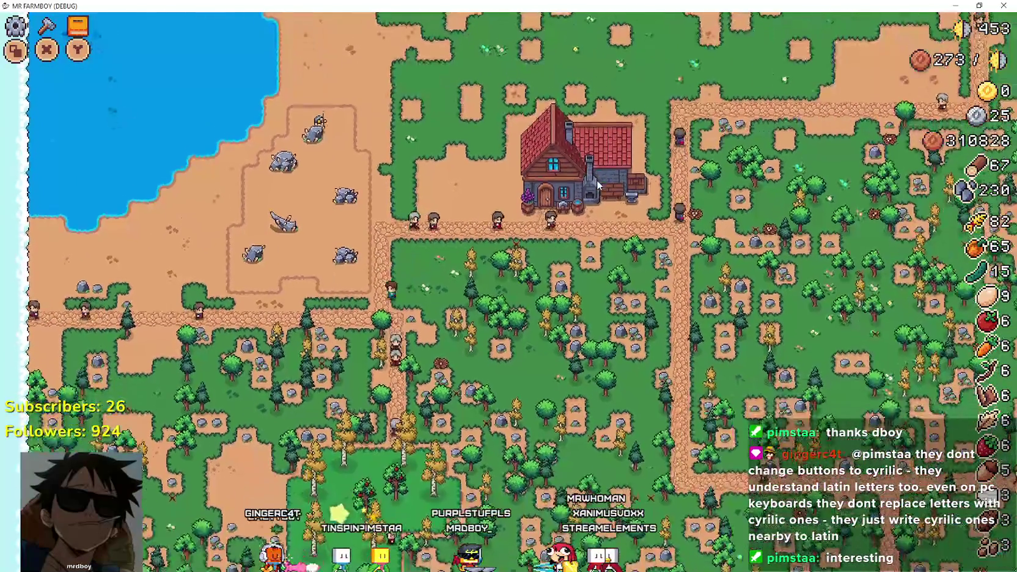
scroll(up, 3)
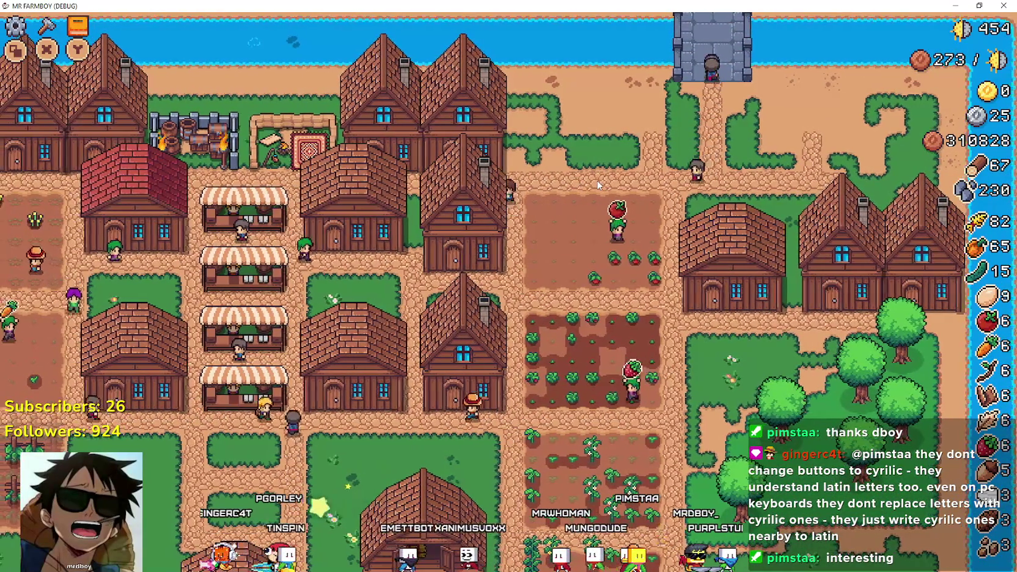
Open and close two House worker panels and the King's Outpost info panel
click(597, 182)
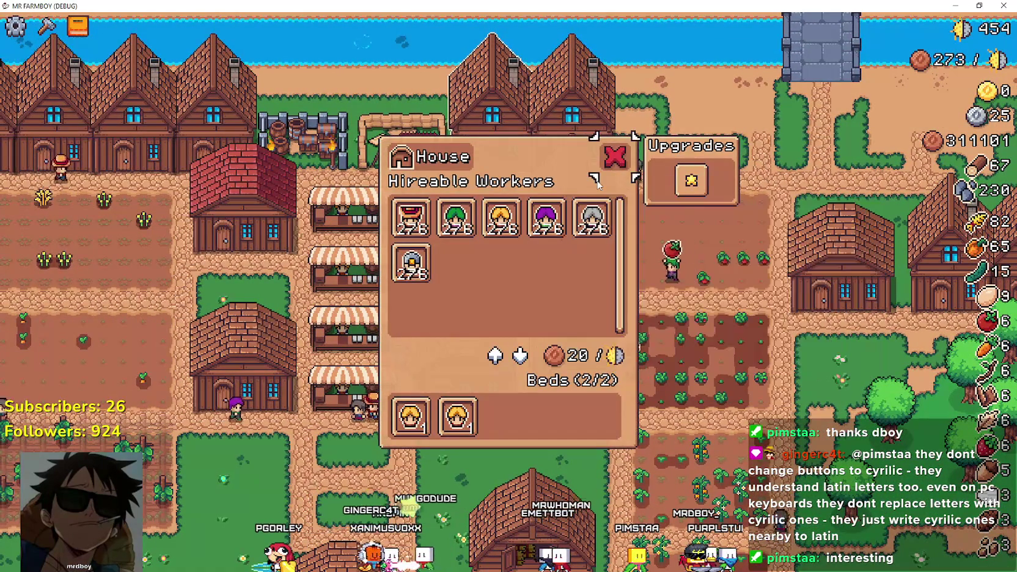
key(Escape)
click(598, 185)
key(Escape)
click(598, 185)
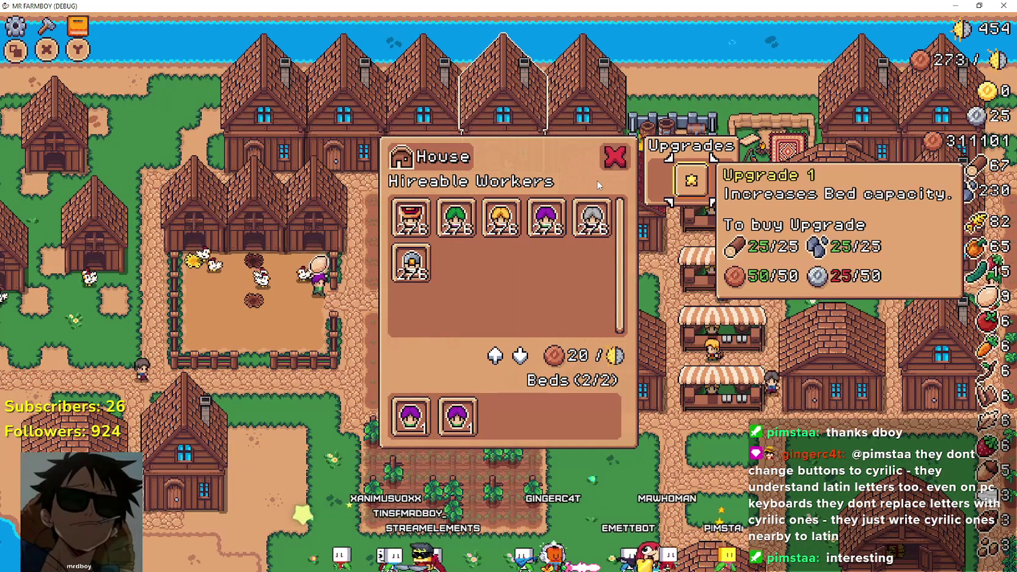
key(Escape)
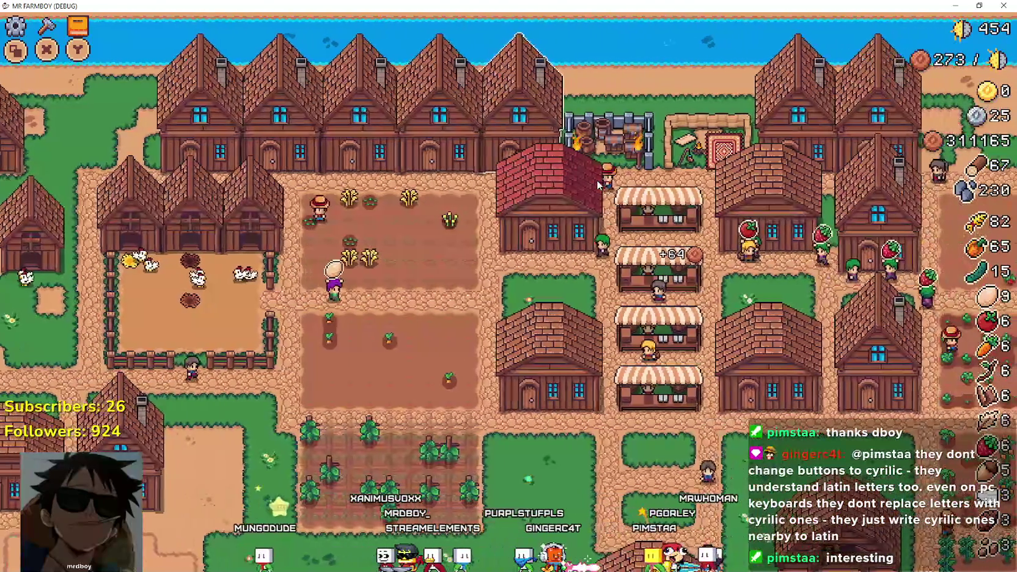
Open and close the Warehouse inventory and the Market panel
click(597, 180)
key(e)
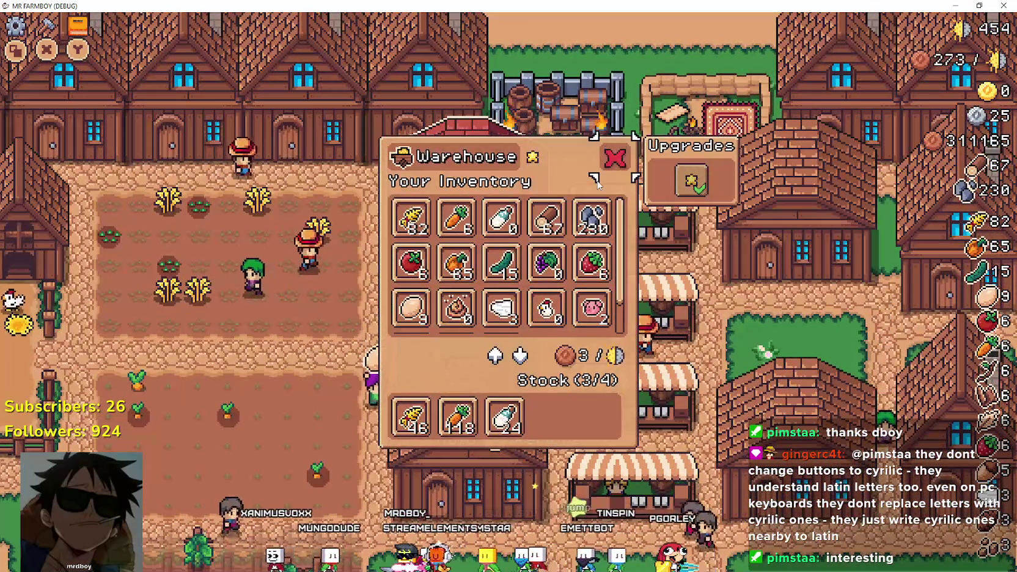
key(Escape)
click(597, 186)
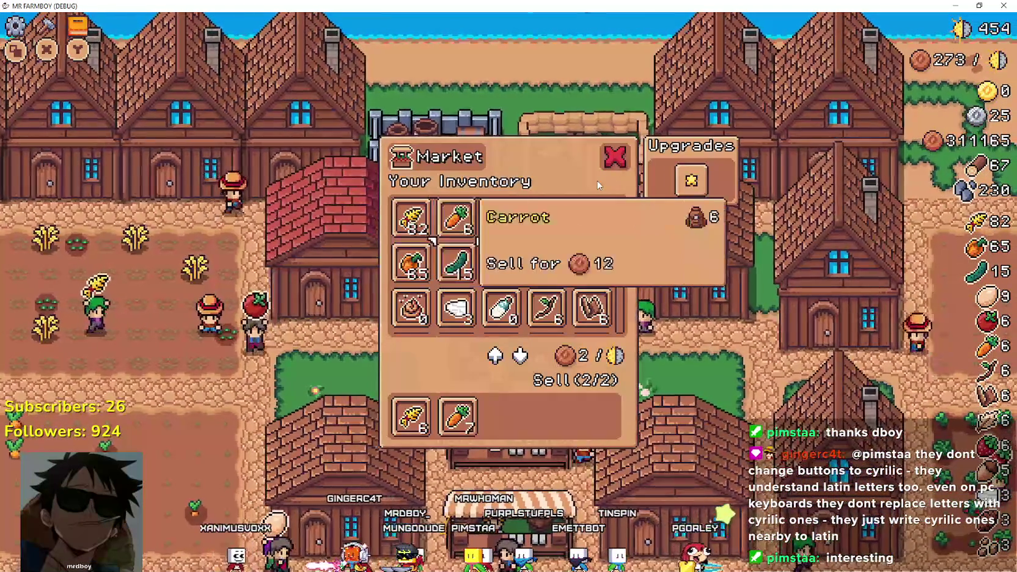
key(Escape)
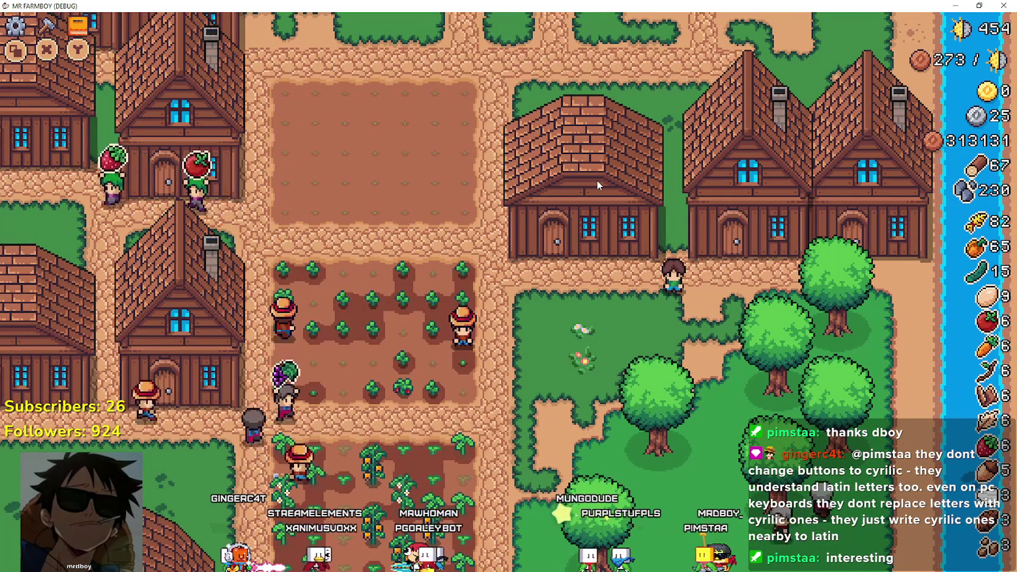
Select a house for its prompts, restore the smaller window, and stop the game
click(596, 180)
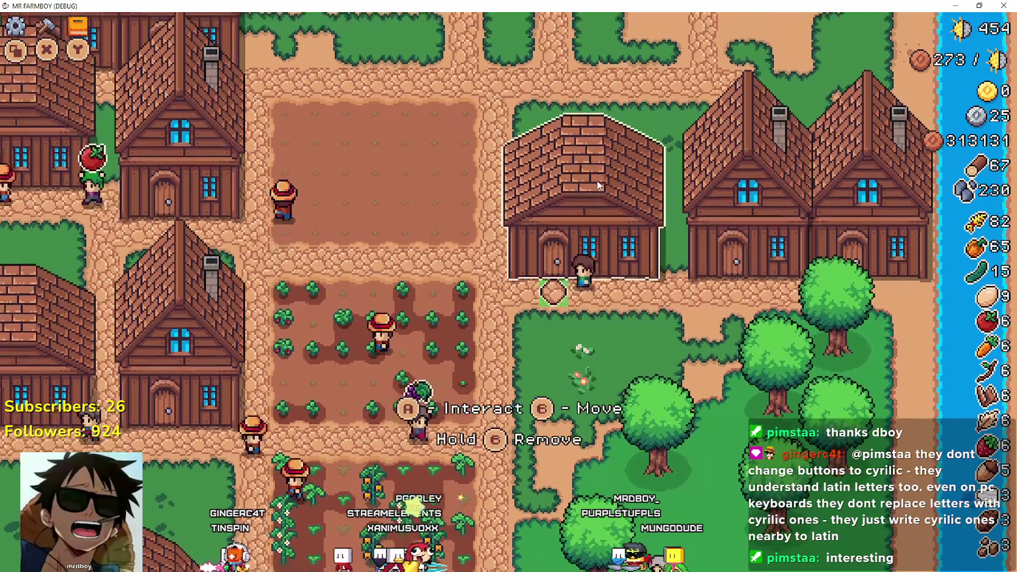
key(super+Down)
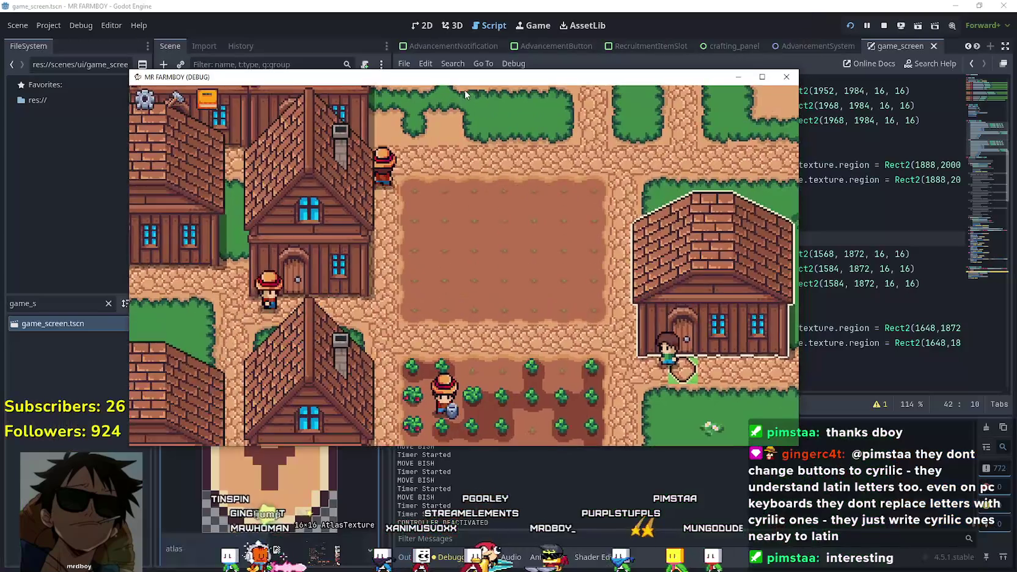
click(883, 25)
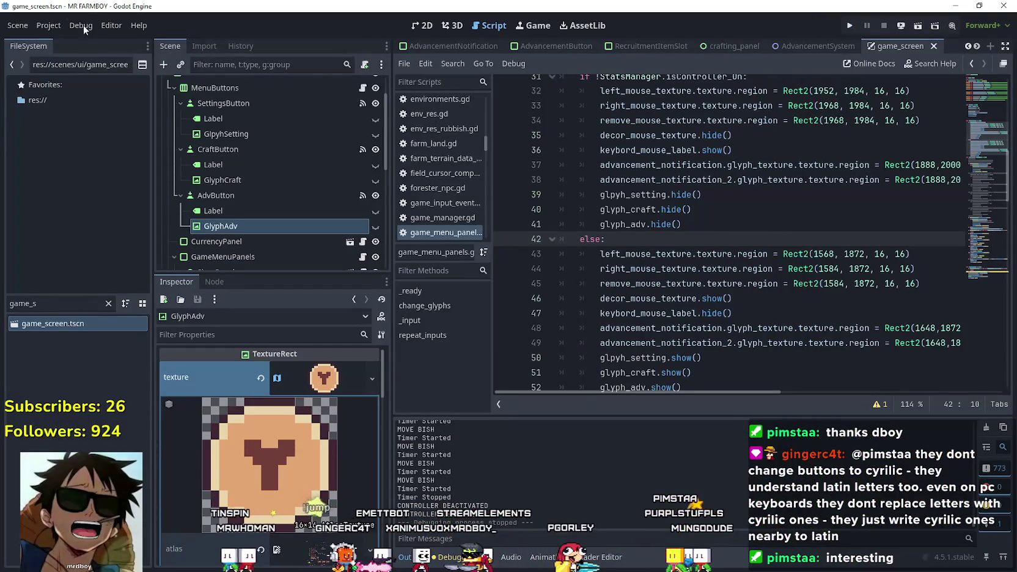
click(38, 27)
click(90, 96)
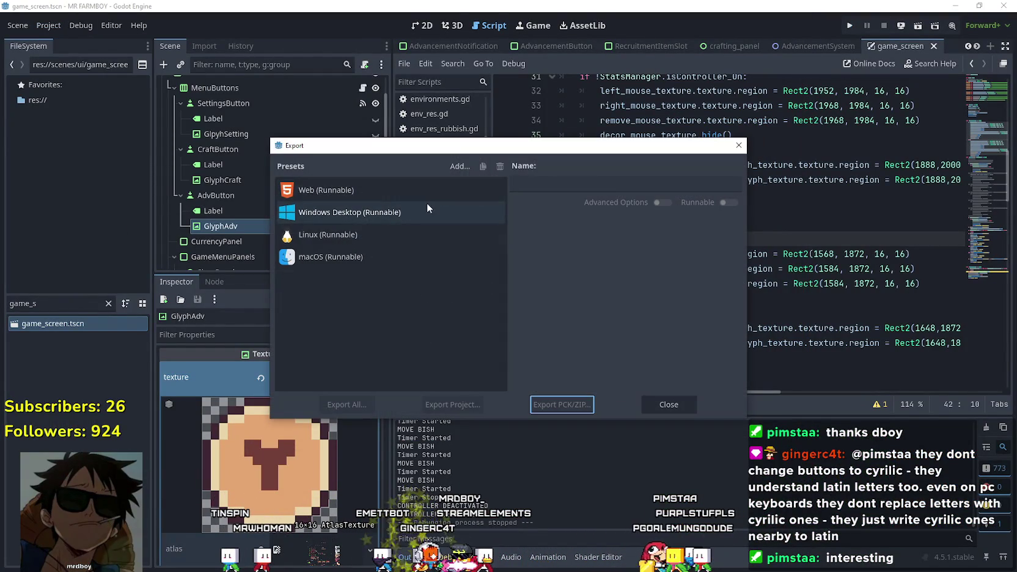
click(451, 166)
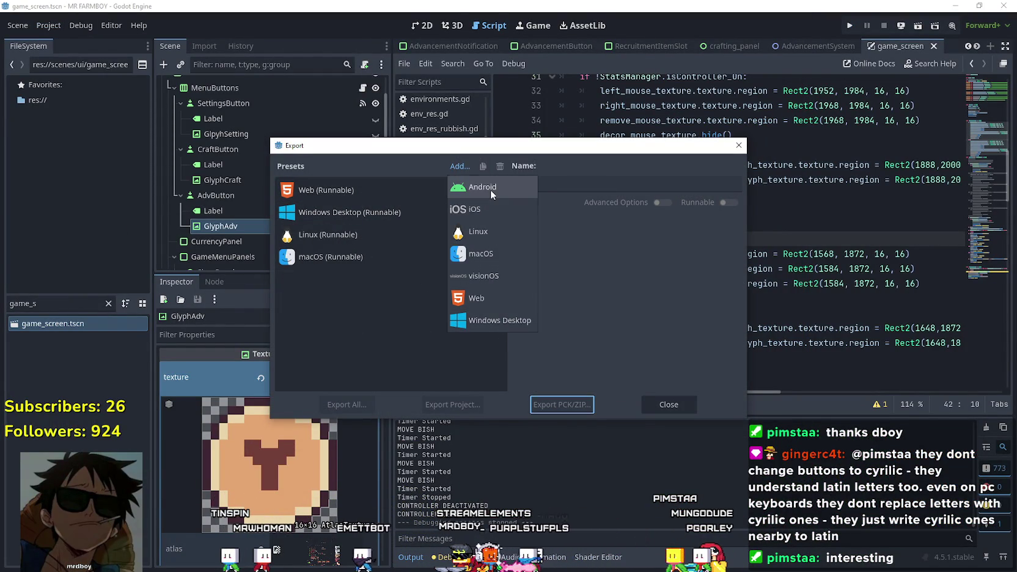
click(491, 189)
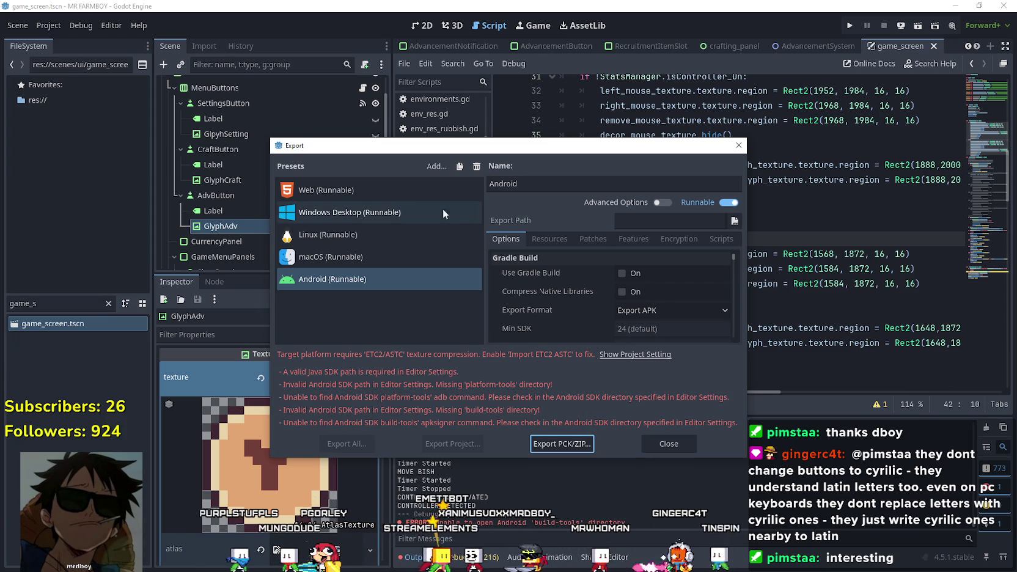
click(442, 284)
click(478, 166)
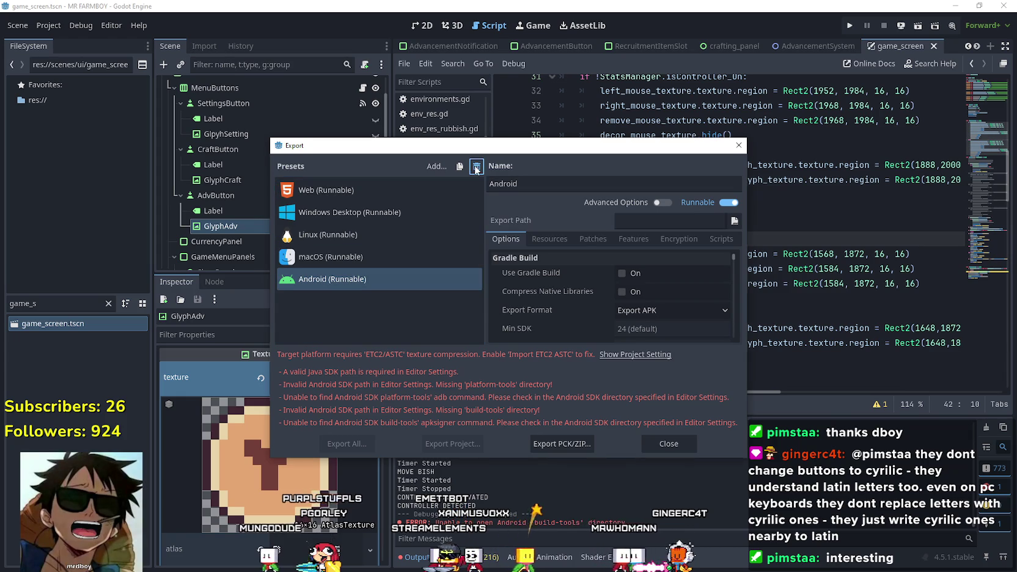
click(487, 299)
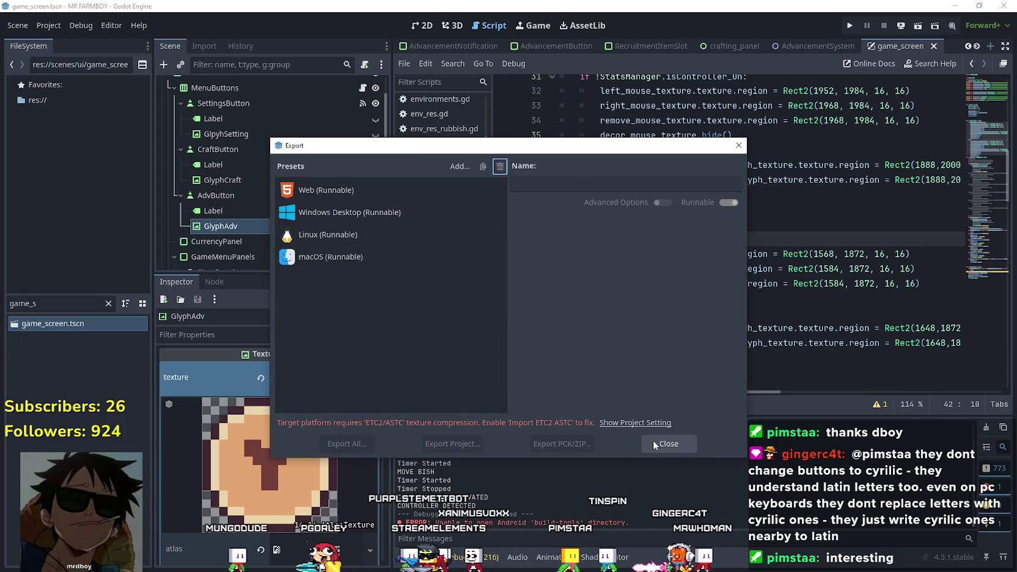
click(654, 443)
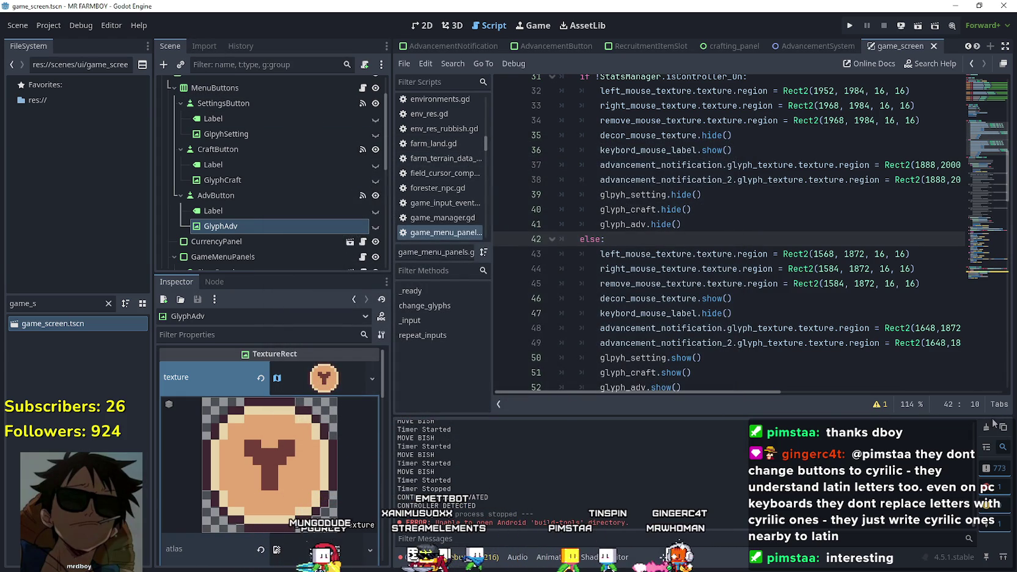
Clear the Output log and run the Mr Farmboy project
click(987, 426)
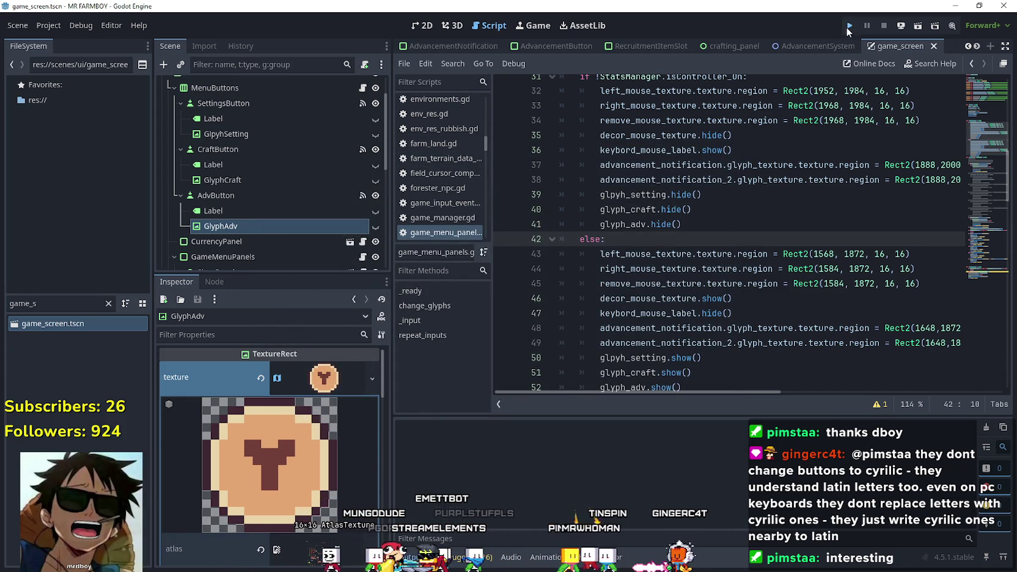
click(849, 26)
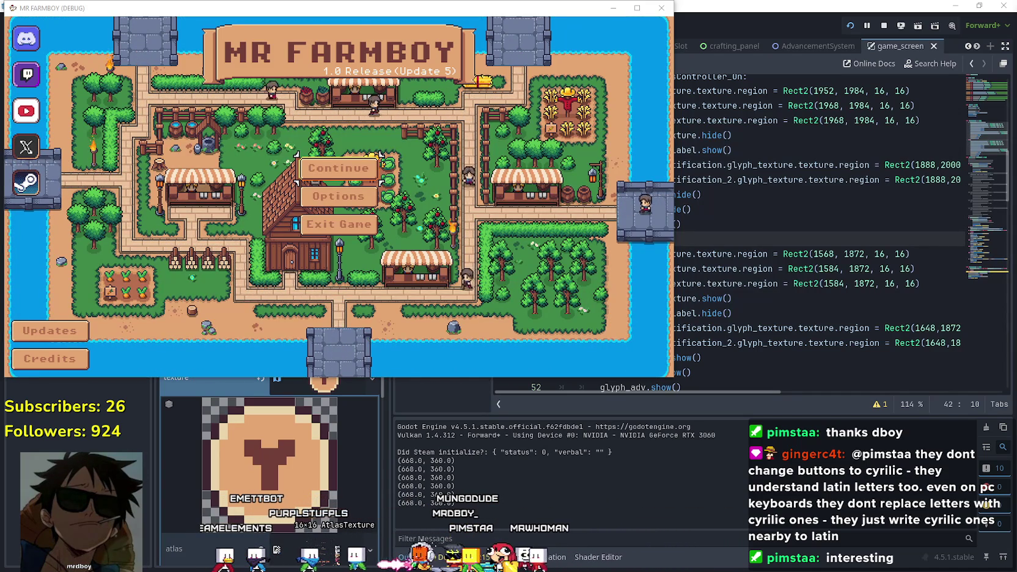
Open Continue, scroll down to Save 6, expand it and load it
click(328, 170)
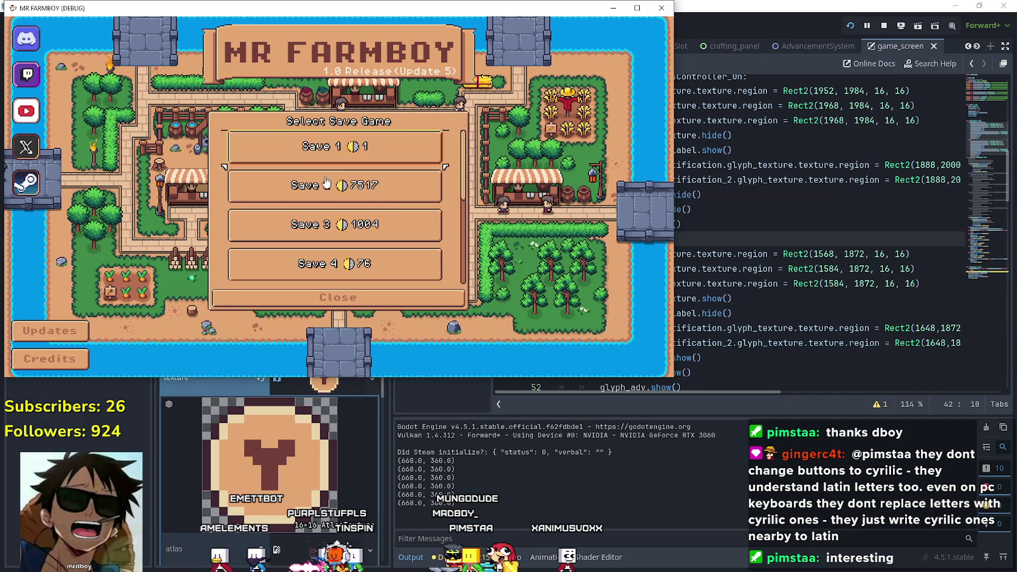
scroll(down, 3)
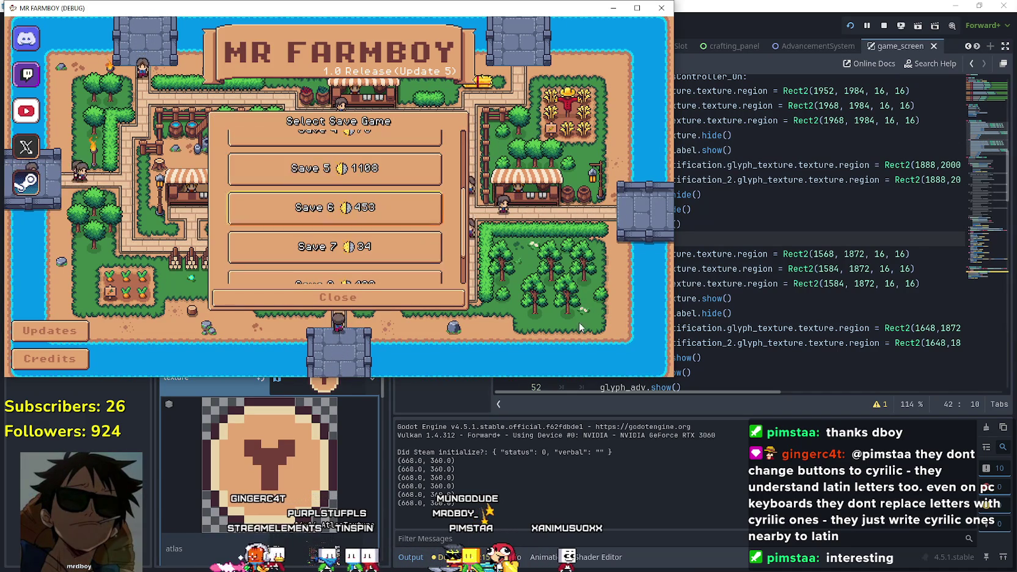
scroll(down, 3)
click(292, 192)
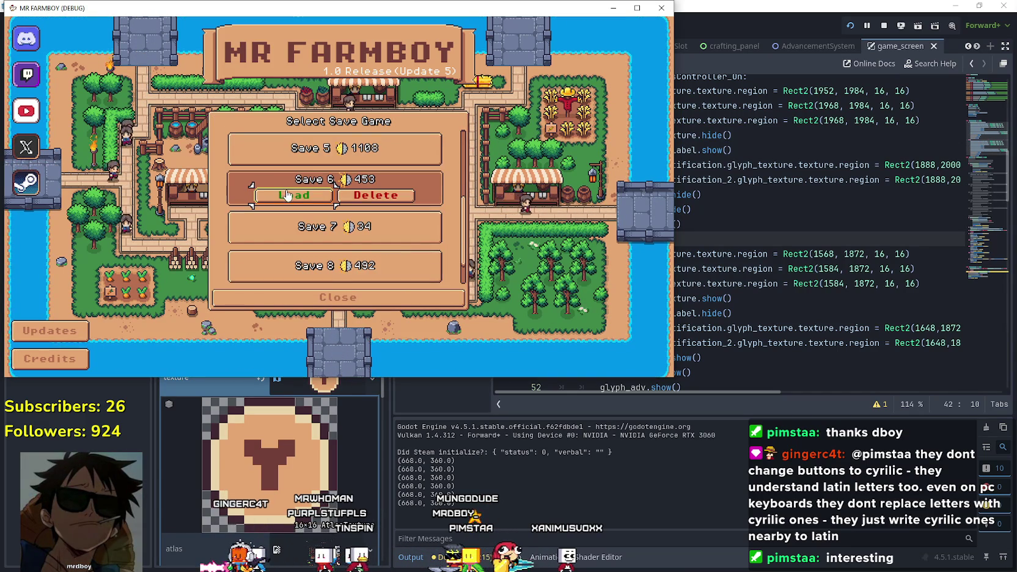
click(293, 194)
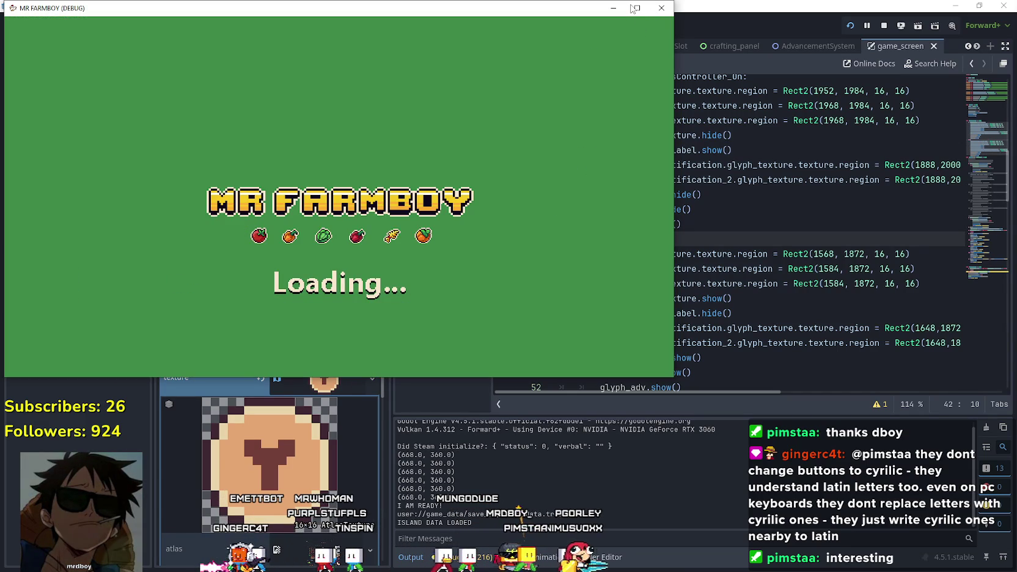